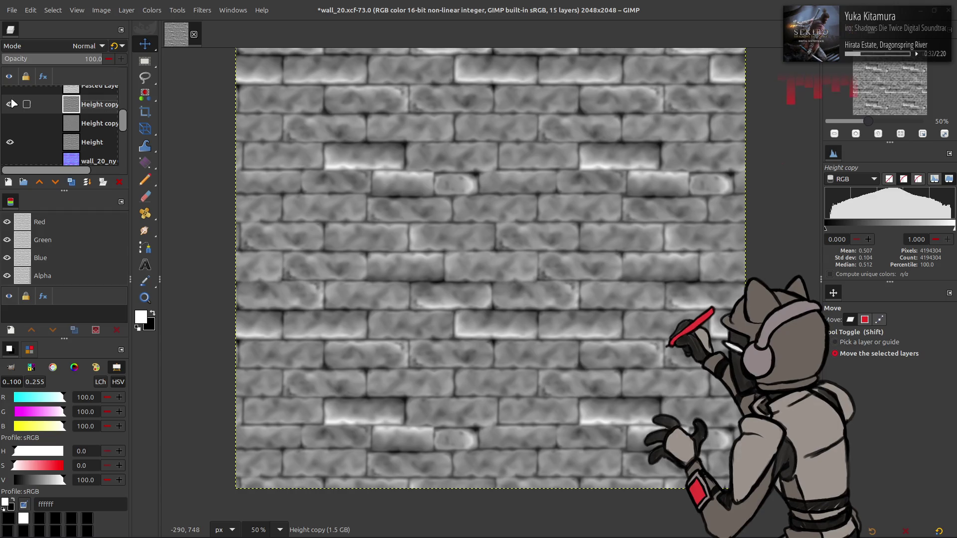
Duplicate the top Height copy, set it to Grain extract, and merge it down
click(10, 123)
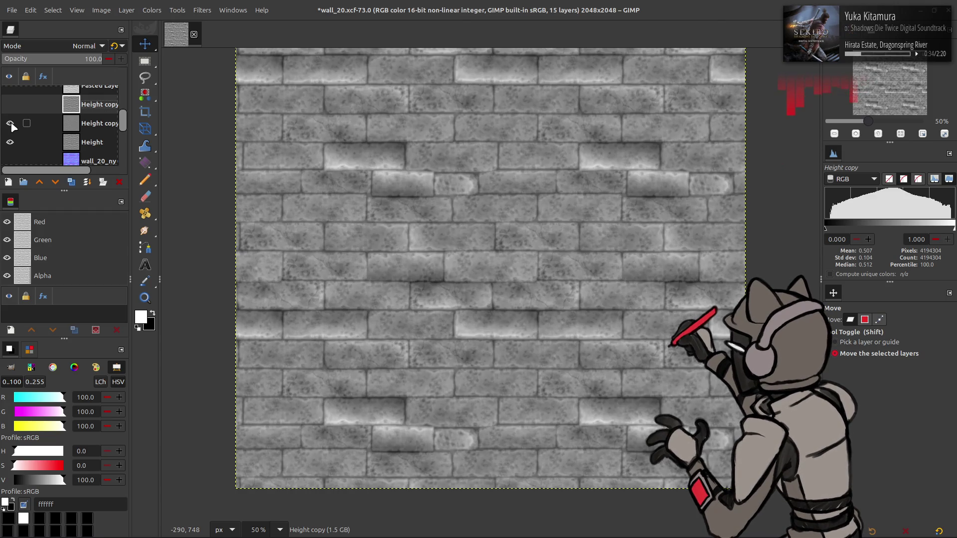
click(10, 123)
click(11, 104)
click(77, 140)
click(71, 182)
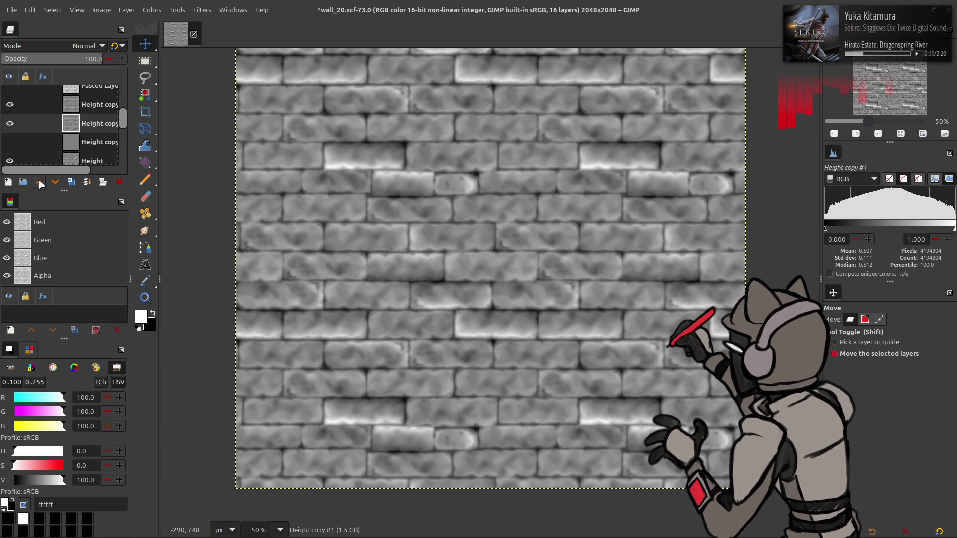
click(71, 183)
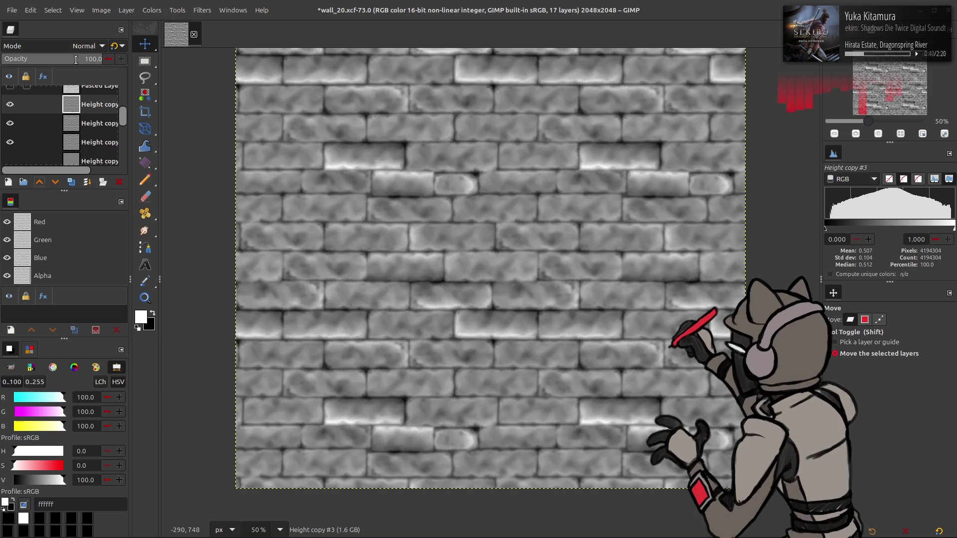
click(80, 46)
click(75, 425)
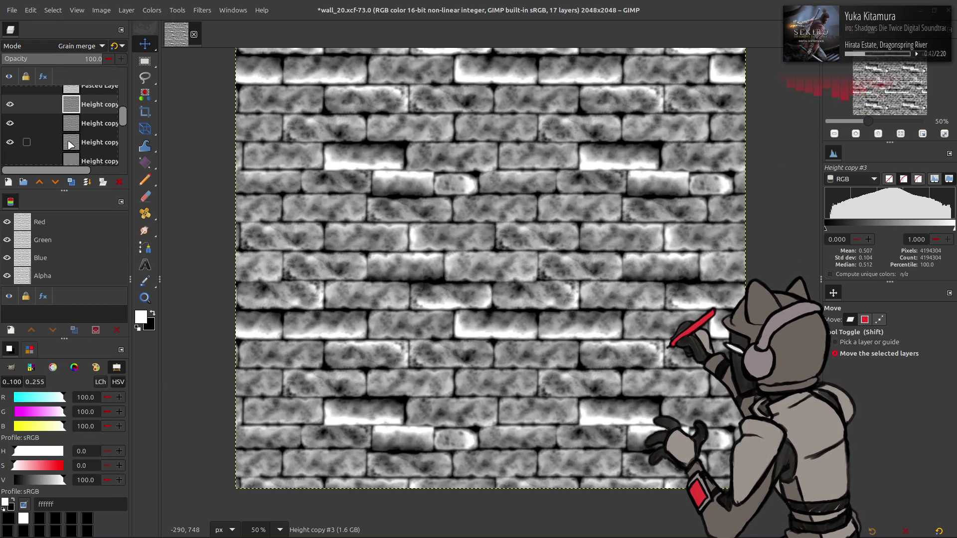
scroll(70, 47, up, 1)
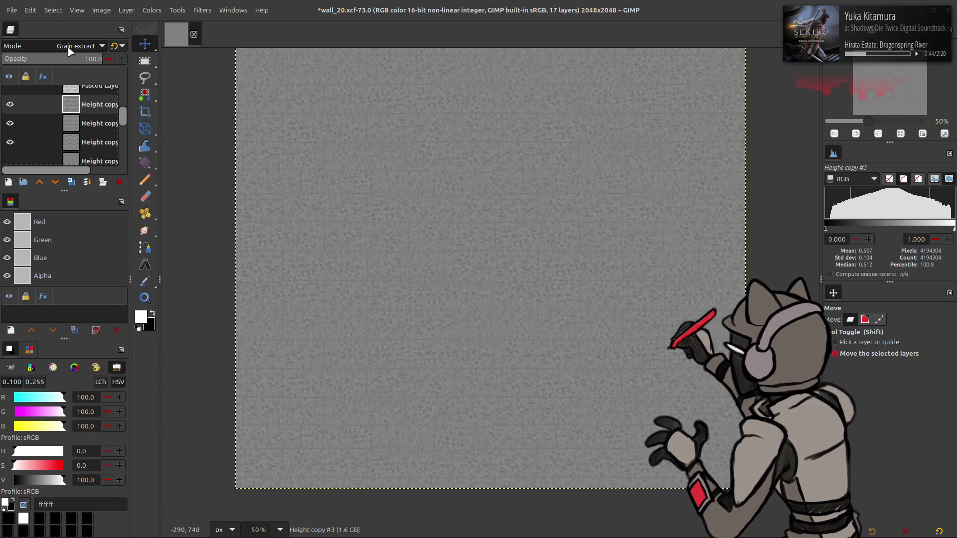
key(ctrl+e)
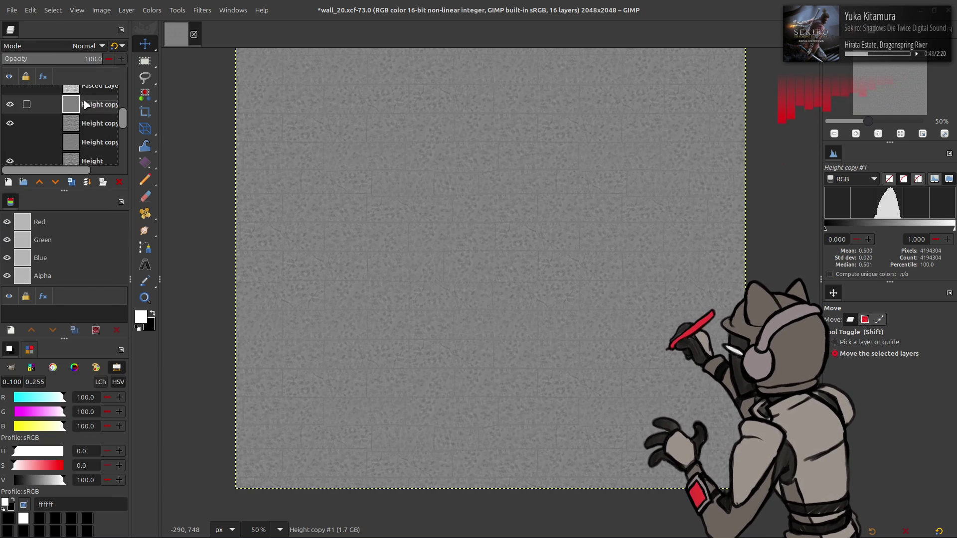
Duplicate the detail layer, set it to Grain merge, and merge it down for stronger contrast
click(10, 120)
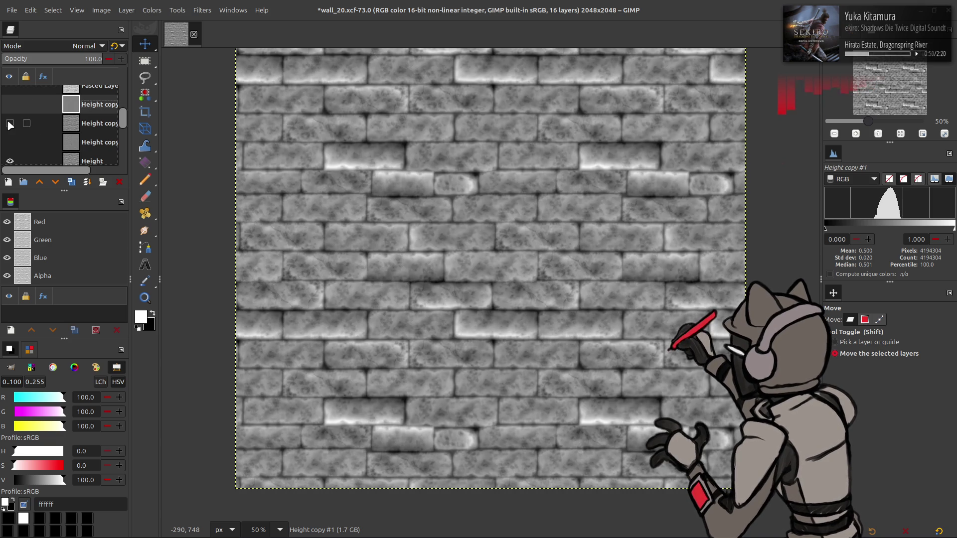
click(10, 124)
click(9, 106)
click(9, 106)
click(72, 181)
click(70, 45)
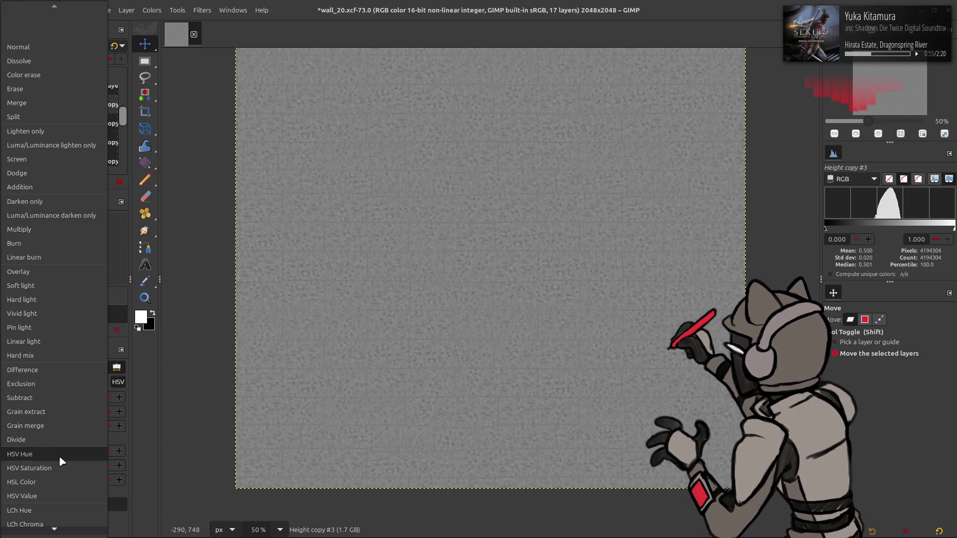
click(60, 425)
key(ctrl+e)
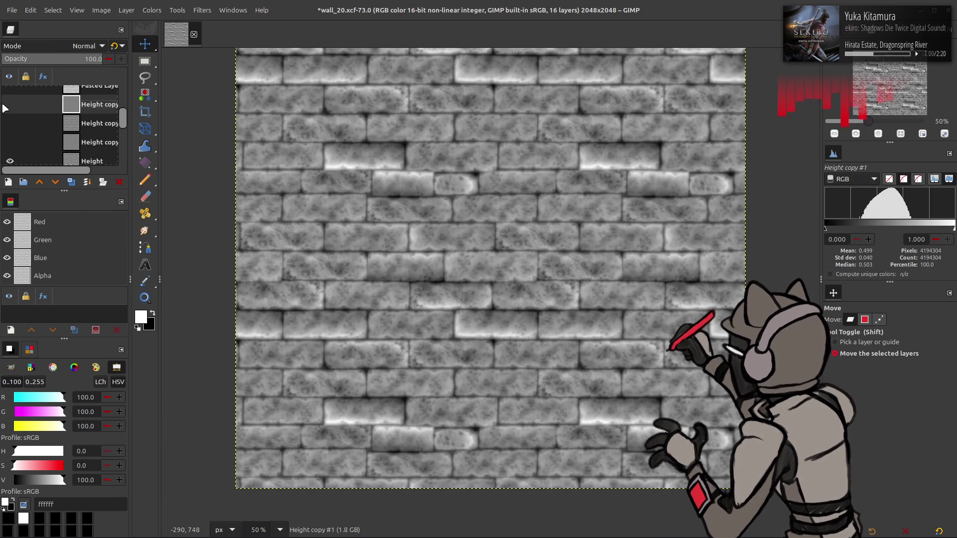
Set the detail layer to Grain extract, invert its colours, then switch its mode to Soft light
click(9, 105)
click(79, 46)
click(50, 411)
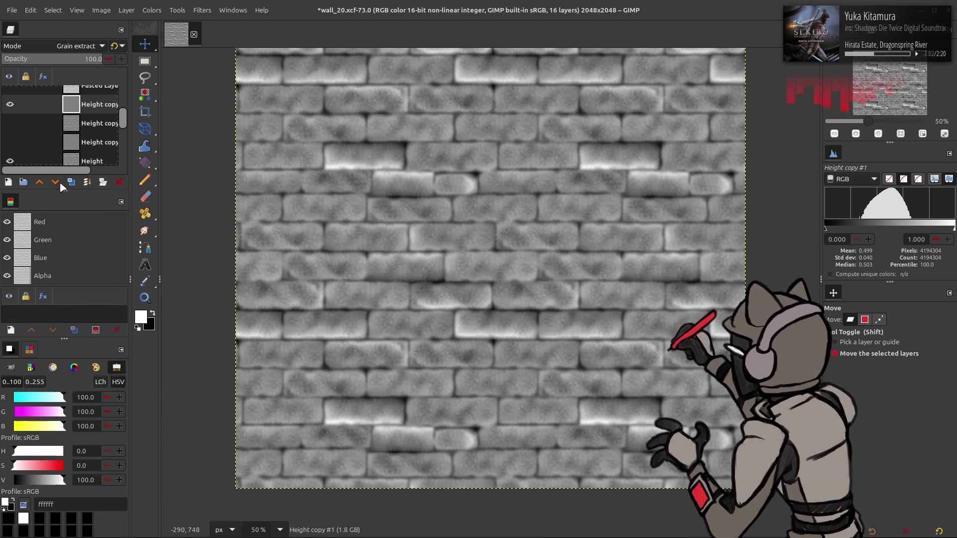
click(153, 10)
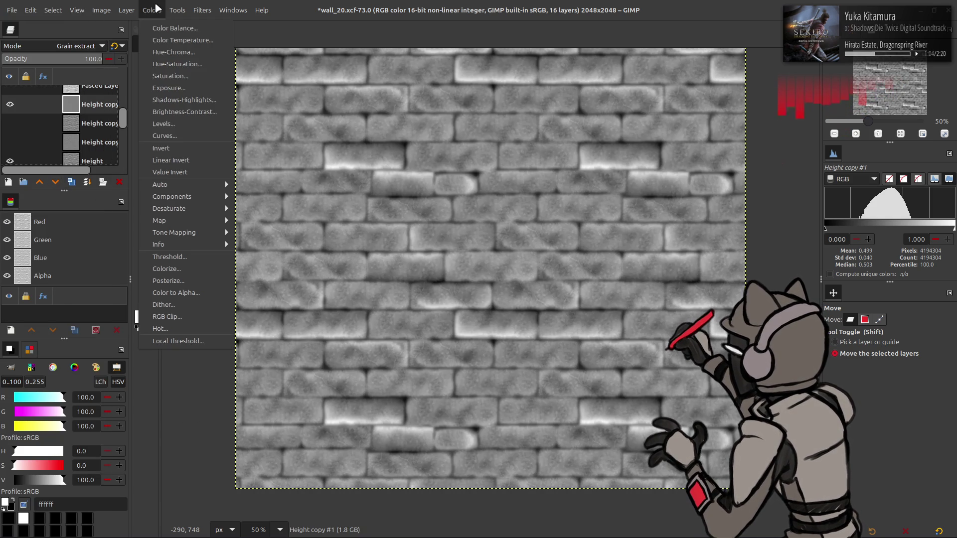
click(164, 150)
click(80, 45)
scroll(80, 44, up, 5)
scroll(81, 48, down, 2)
click(81, 47)
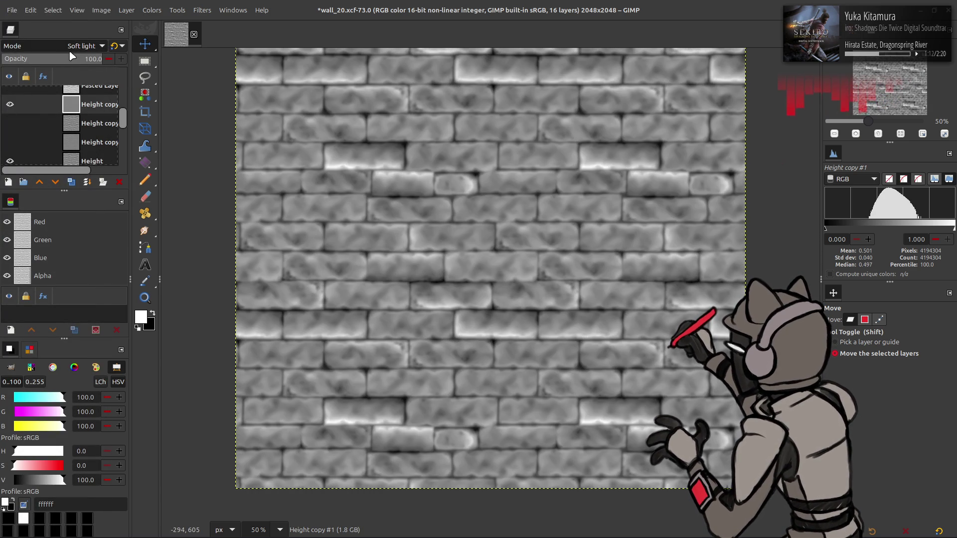
Compare the Height copy layers and move the lower Height copy higher in the stack
click(9, 104)
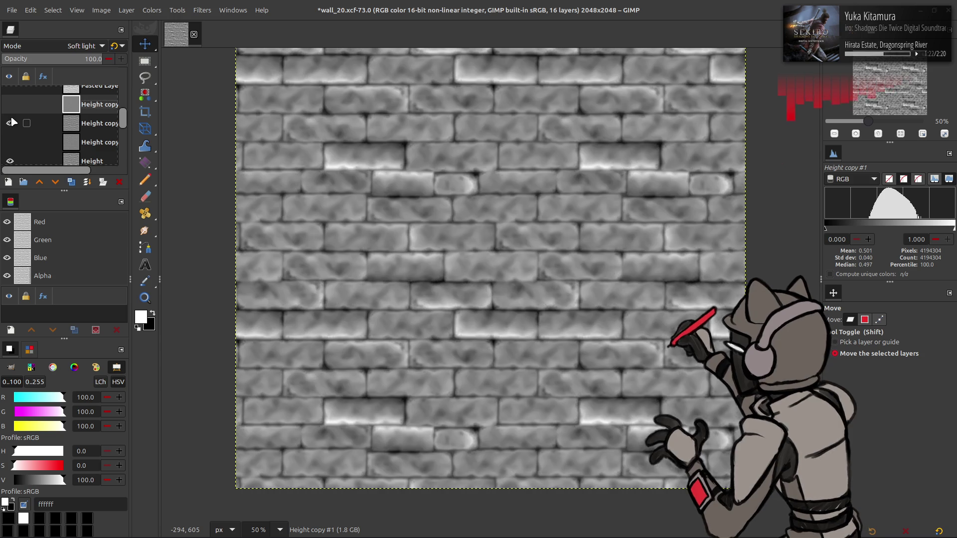
click(12, 123)
click(11, 105)
click(11, 105)
click(10, 104)
click(9, 123)
drag(75, 126, 75, 105)
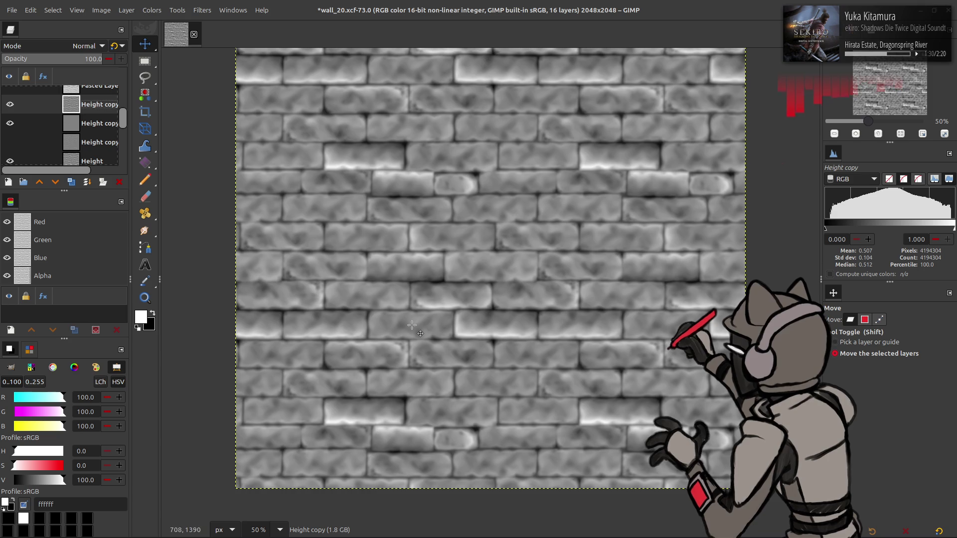
At 200% zoom, switch the Soft light detail layer's mode to Vivid light
key(2)
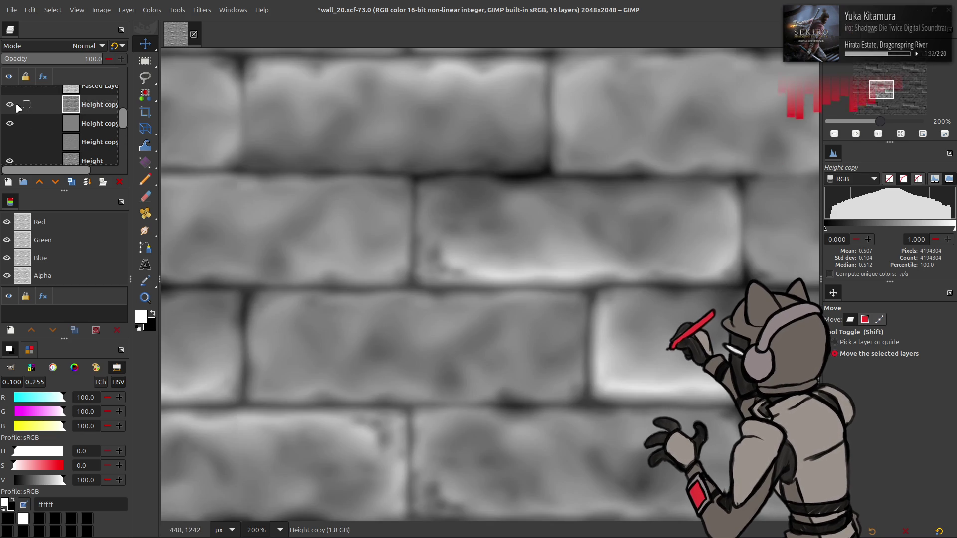
click(11, 104)
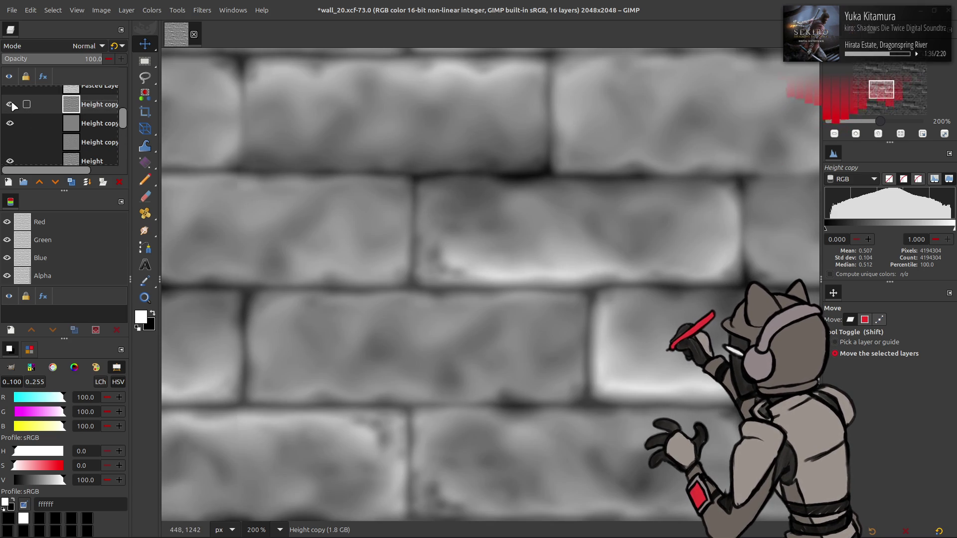
click(11, 104)
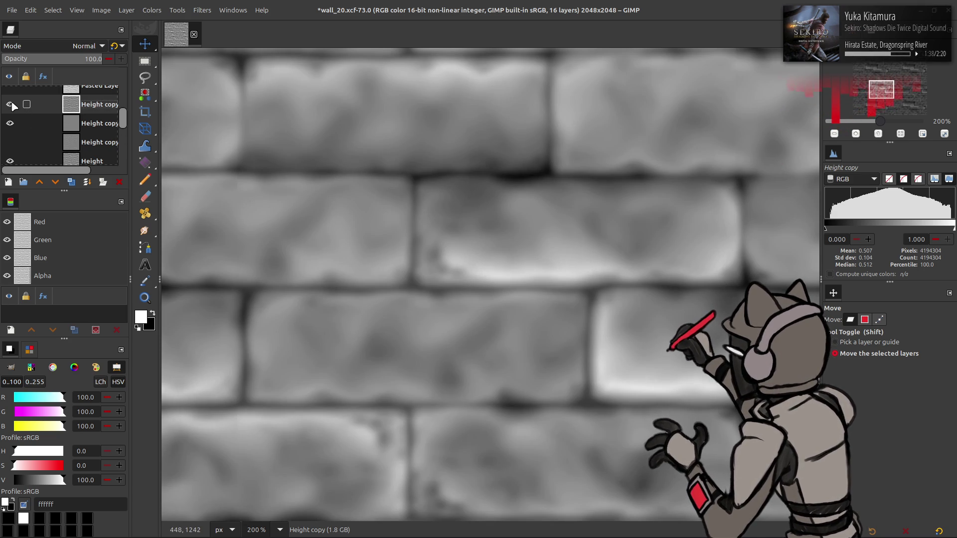
click(10, 105)
click(100, 125)
scroll(82, 52, down, 1)
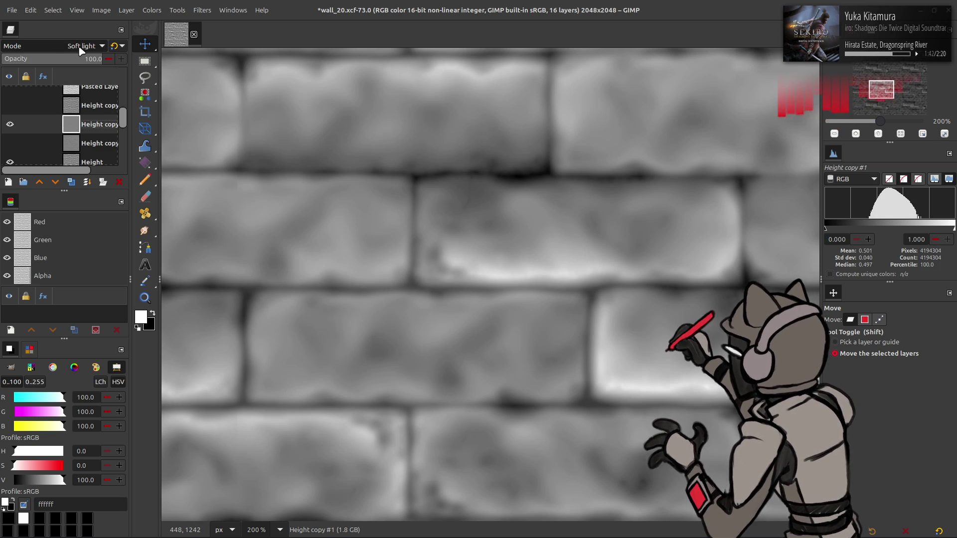
scroll(81, 50, down, 1)
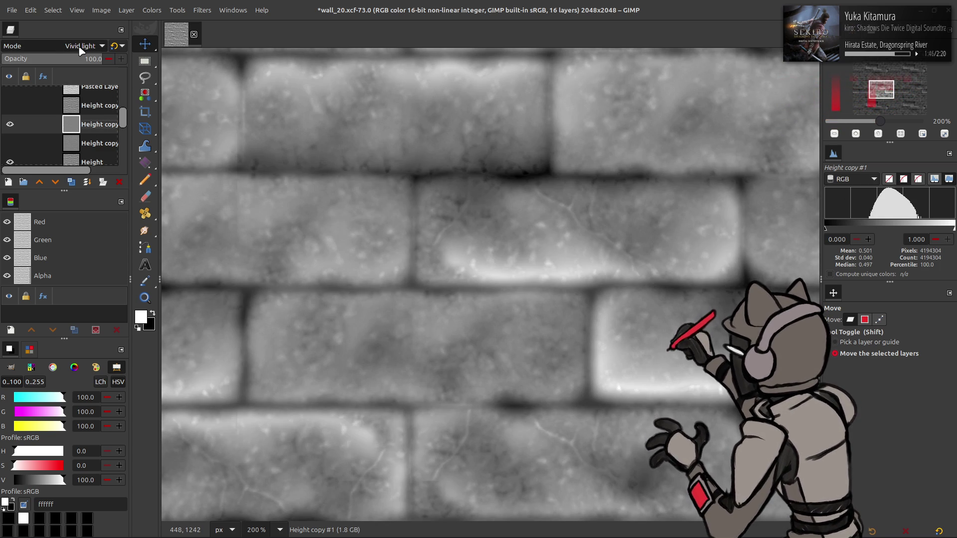
Back at 100%, delete the detail layer and hide Height to reveal the normal map
key(1)
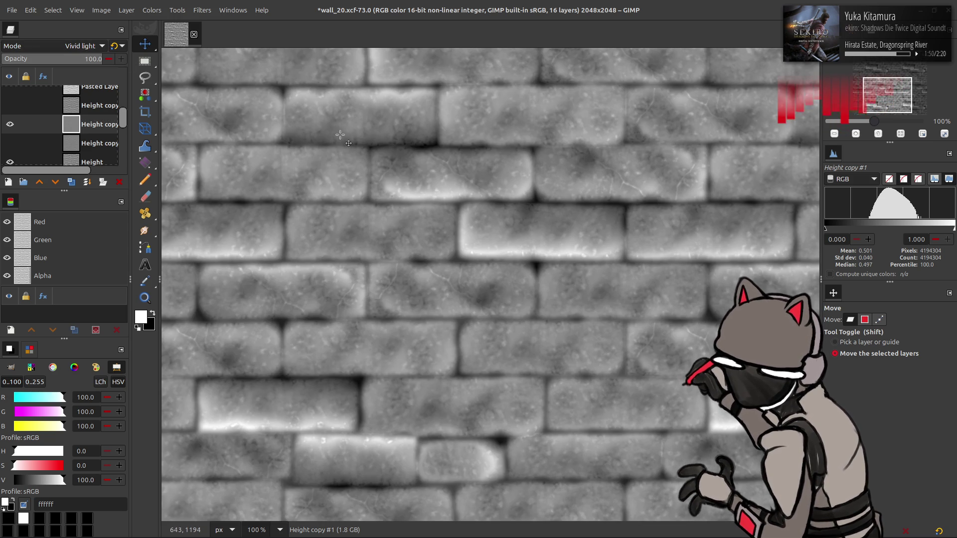
click(119, 182)
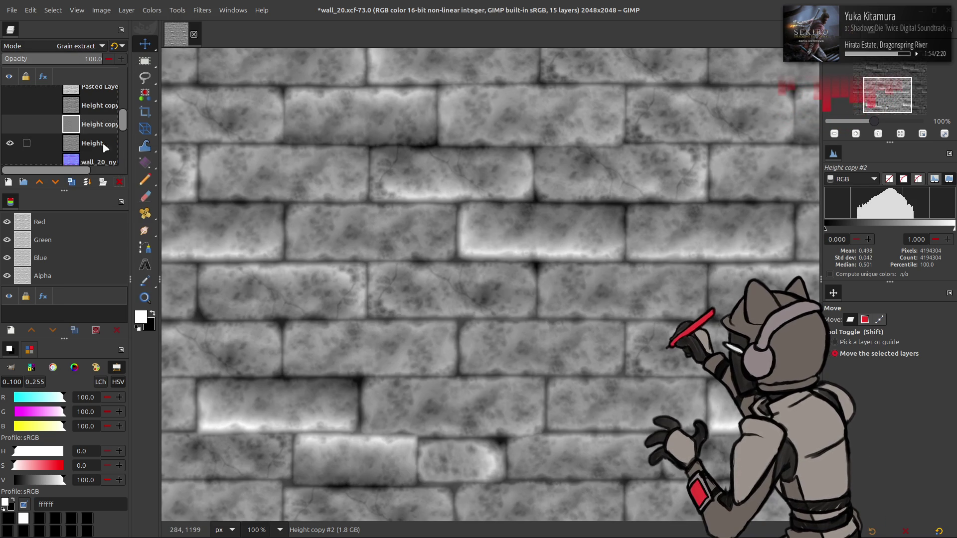
click(10, 143)
scroll(58, 147, down, 1)
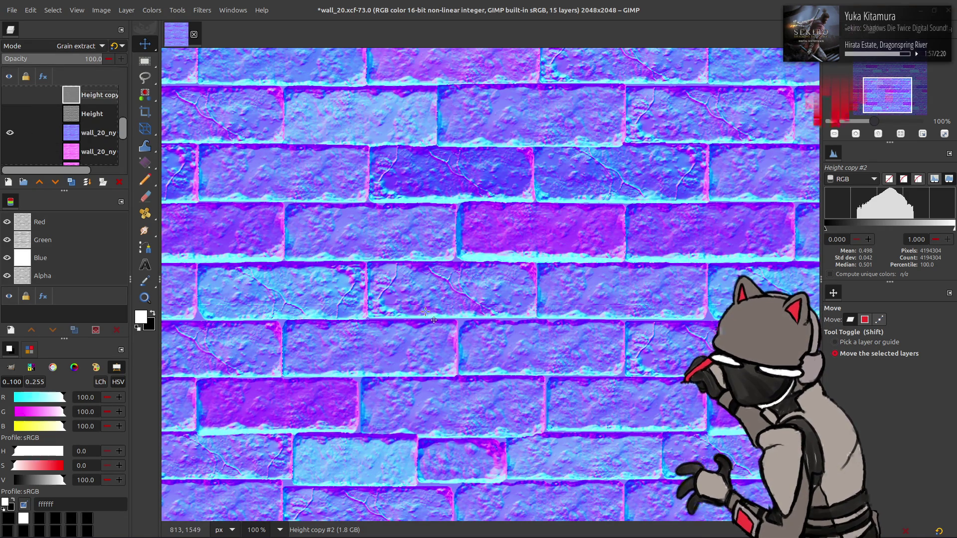
Show the Height layer again and compare with Height copy #2 toggled, leaving it visible
click(10, 115)
scroll(12, 119, up, 2)
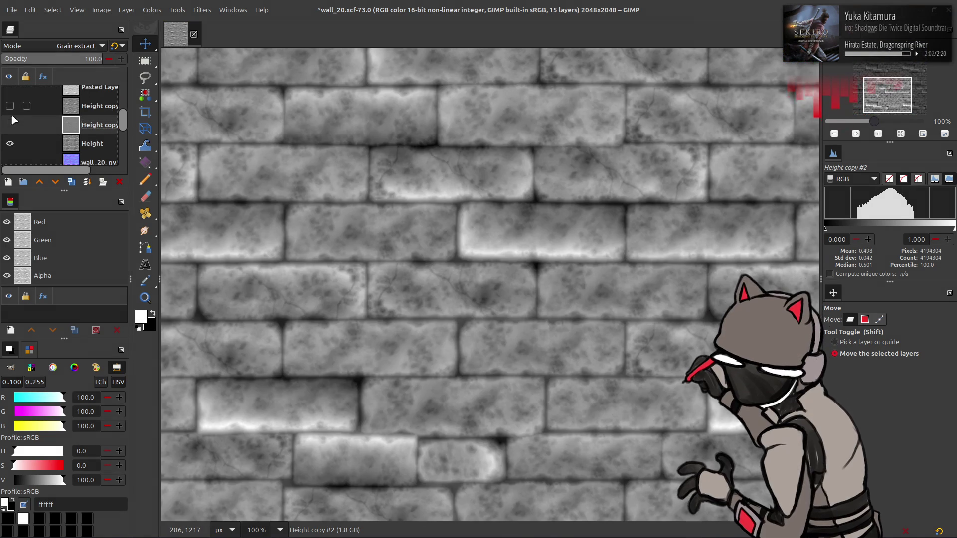
click(10, 124)
click(10, 125)
click(10, 124)
click(10, 125)
click(75, 107)
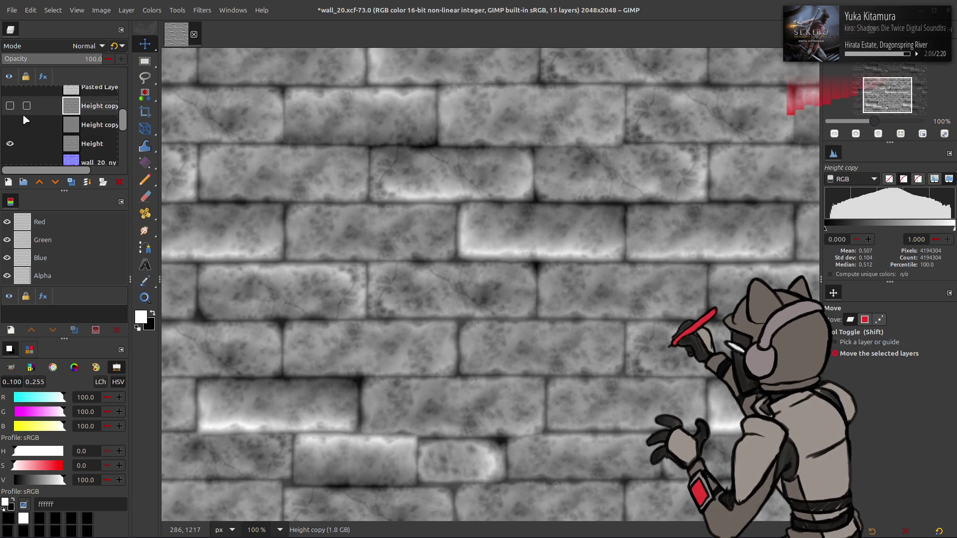
click(10, 125)
click(10, 125)
click(10, 125)
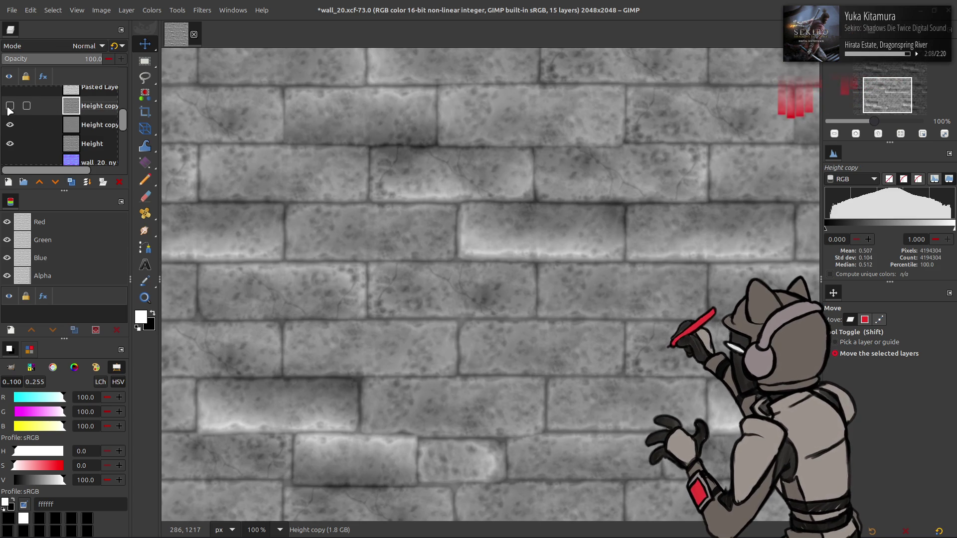
click(10, 125)
Compare the wall_20_nx and mask_07 layers on and off, then select the Height copy layer
scroll(10, 122, up, 2)
click(10, 131)
click(10, 131)
click(10, 113)
click(10, 113)
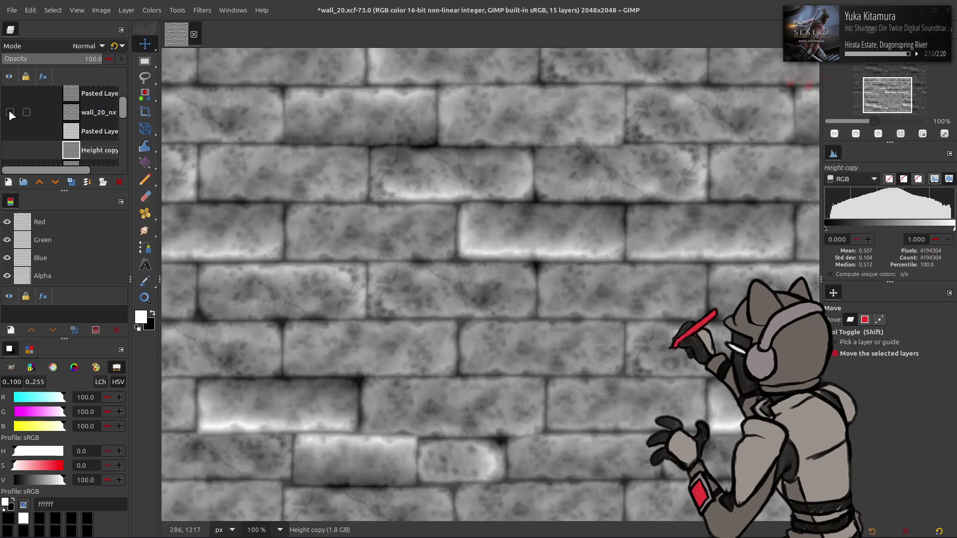
scroll(11, 115, up, 2)
click(10, 113)
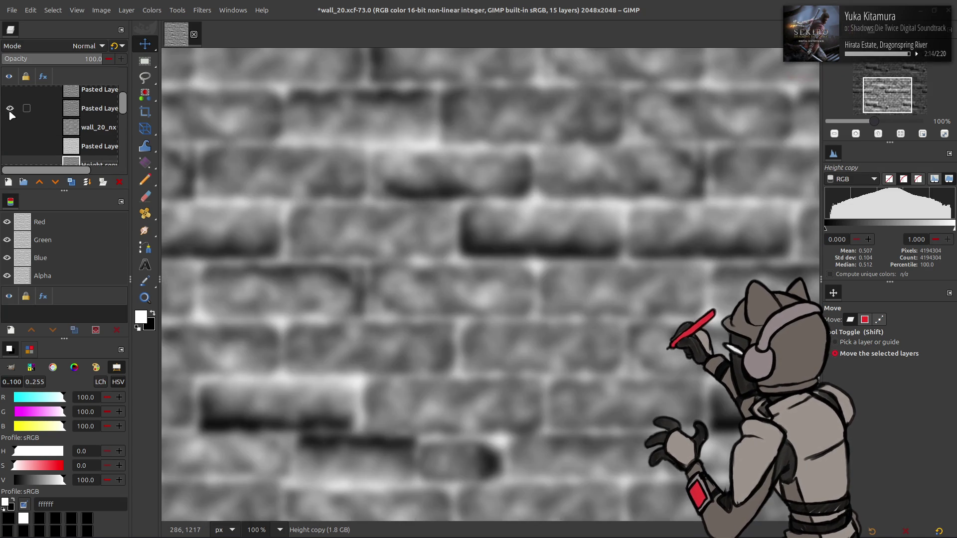
click(10, 114)
click(10, 113)
click(10, 113)
click(10, 95)
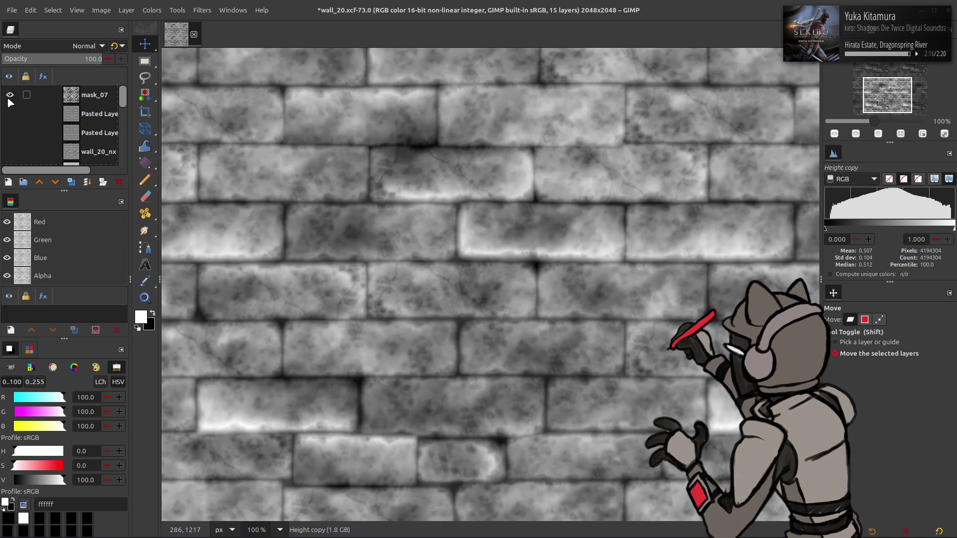
click(10, 94)
click(85, 103)
click(10, 95)
click(10, 95)
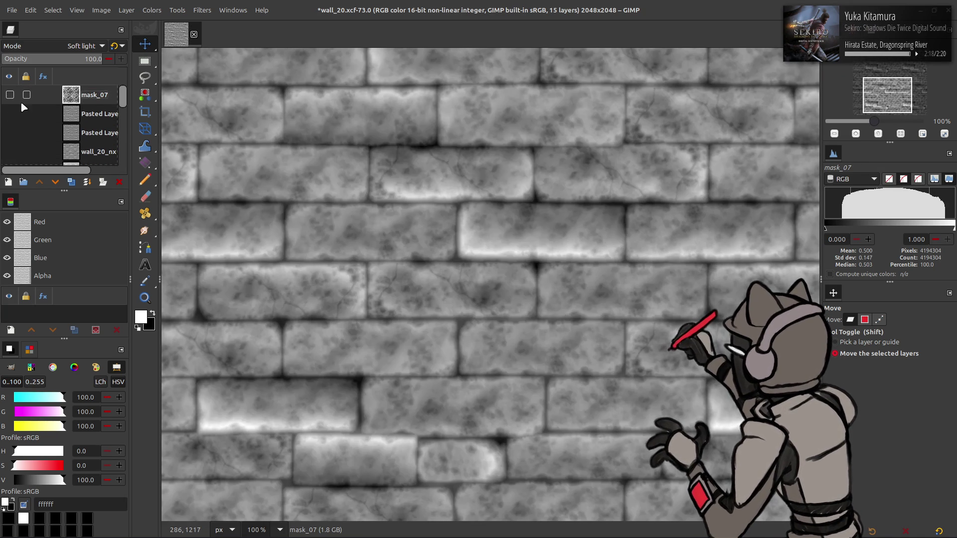
scroll(19, 100, down, 2)
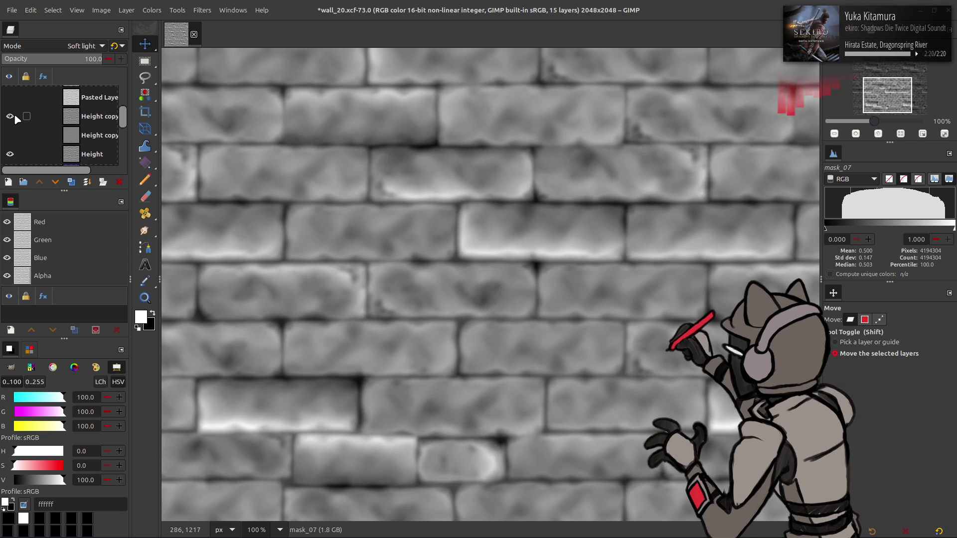
click(91, 118)
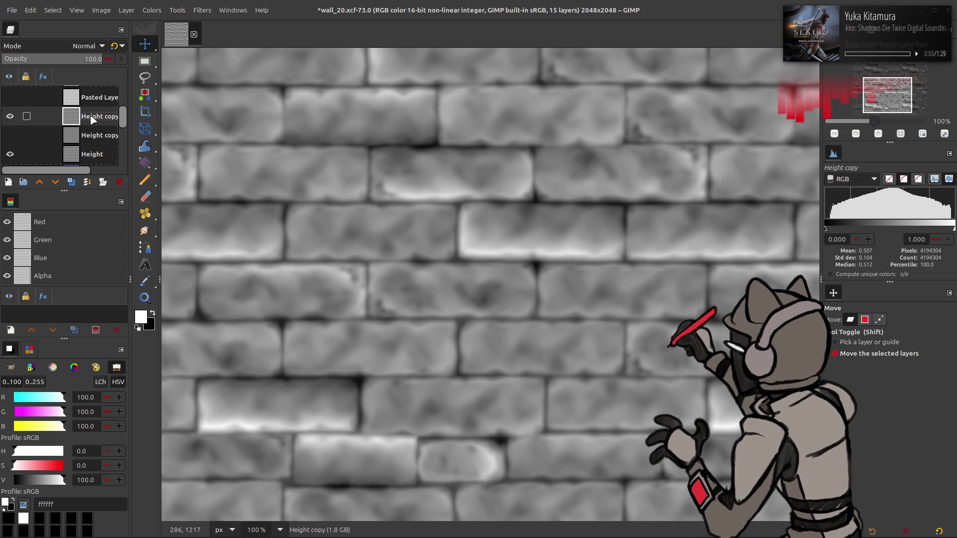
click(204, 15)
Preview Sharpen [Gradient] from Faves, comparing it against the unsharpened bricks
click(263, 248)
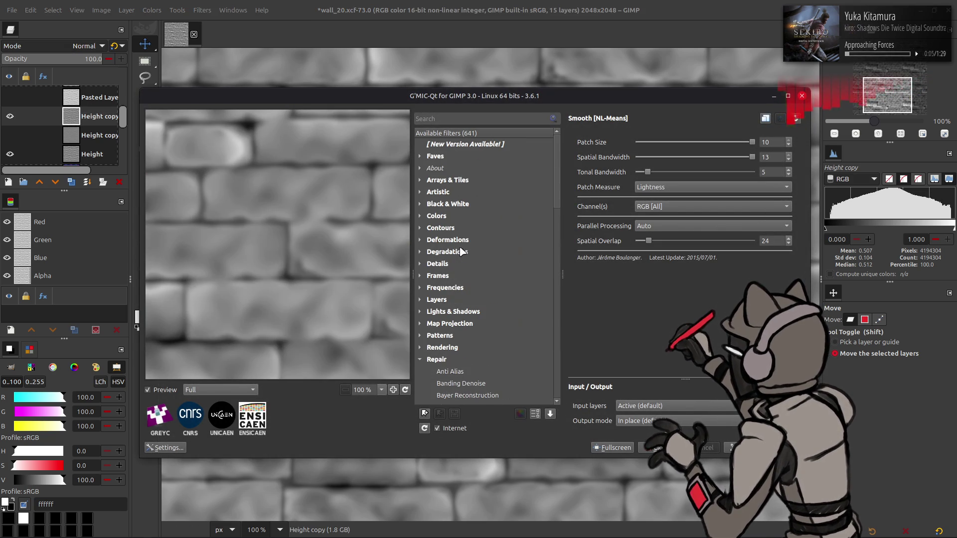
click(420, 158)
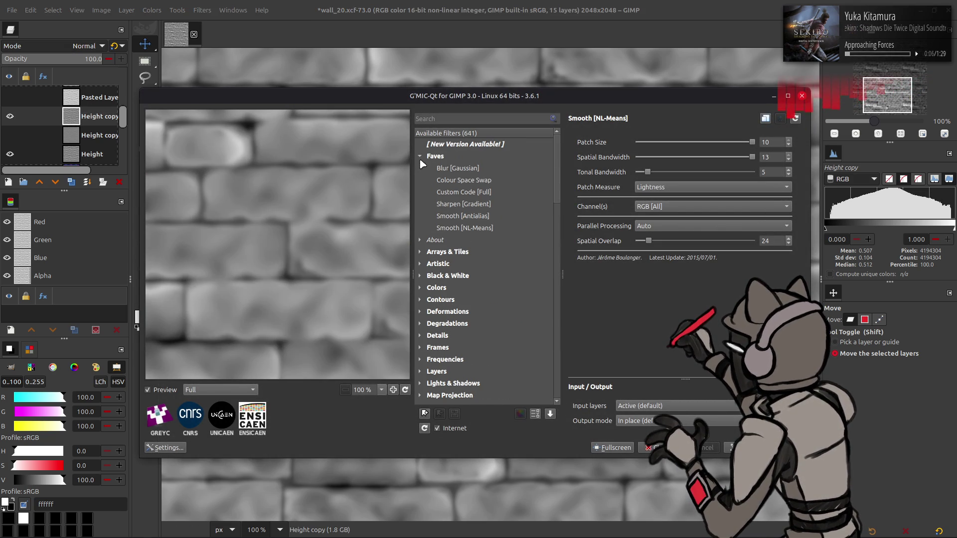
click(463, 204)
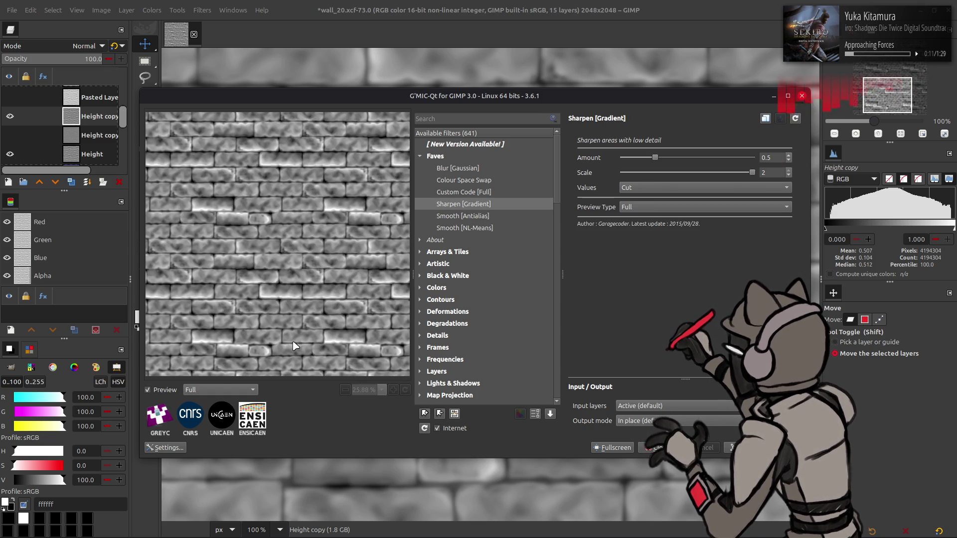
click(166, 392)
click(166, 390)
scroll(770, 170, down, 1)
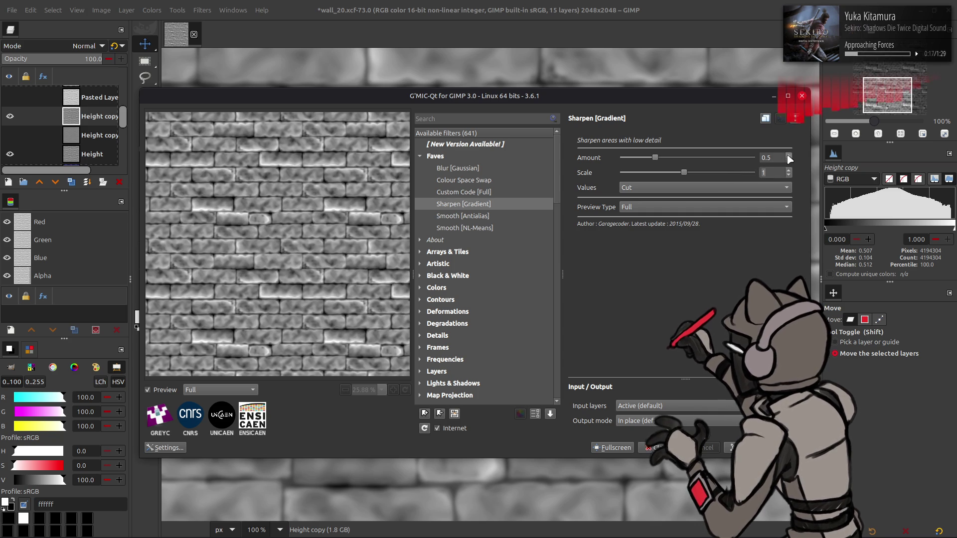
click(166, 391)
click(166, 390)
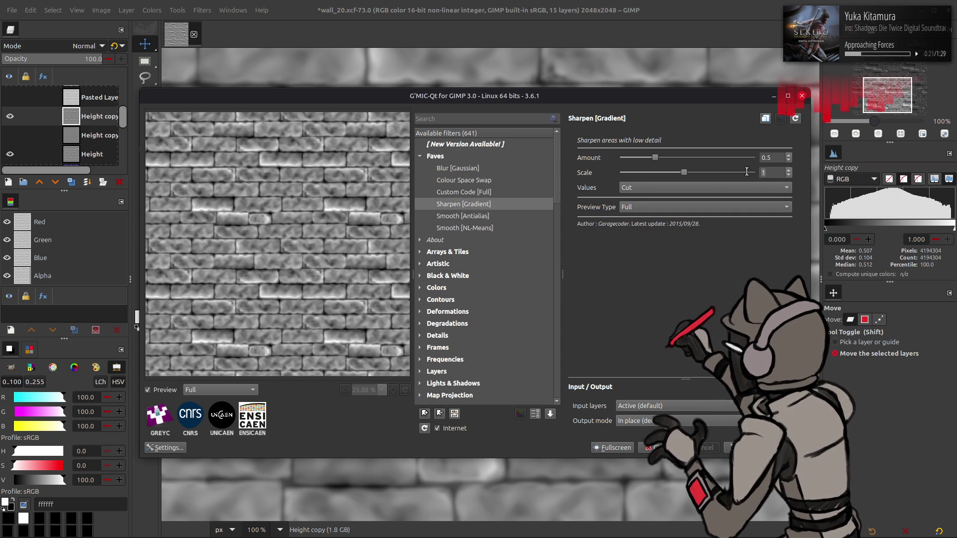
scroll(739, 175, down, 1)
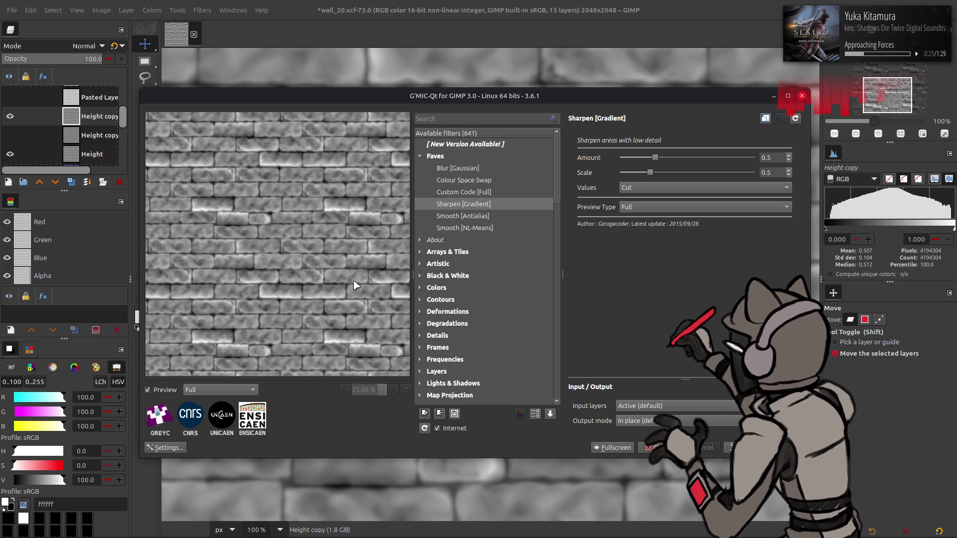
scroll(756, 158, up, 1)
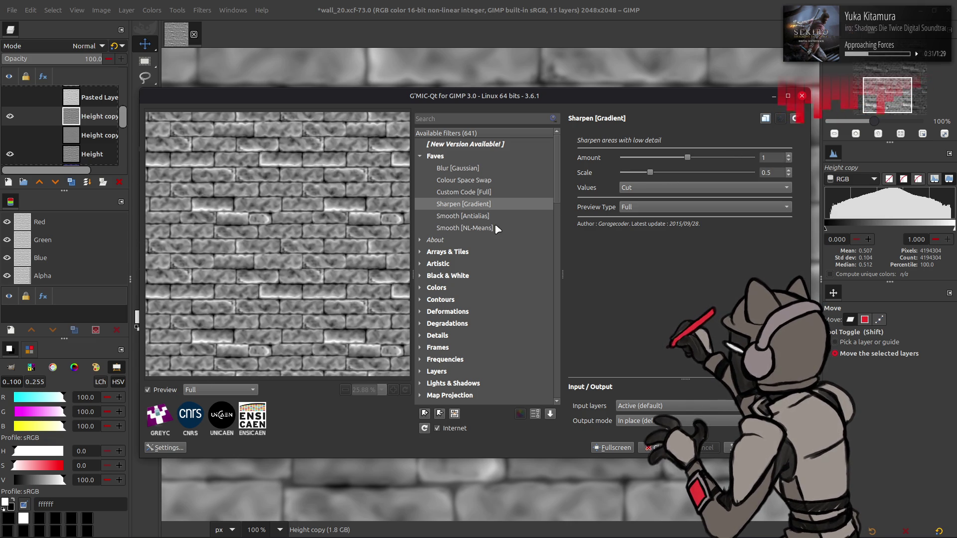
scroll(496, 232, down, 7)
Browse the Repair and Details categories and select the Sharpen [Deblur] filter
click(420, 180)
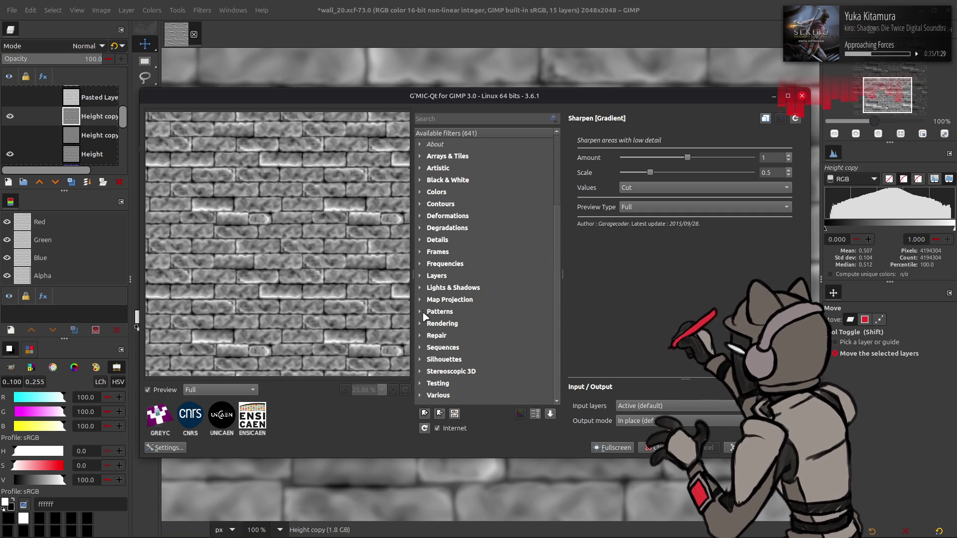
click(420, 336)
scroll(454, 311, down, 9)
scroll(455, 311, down, 3)
scroll(469, 299, up, 8)
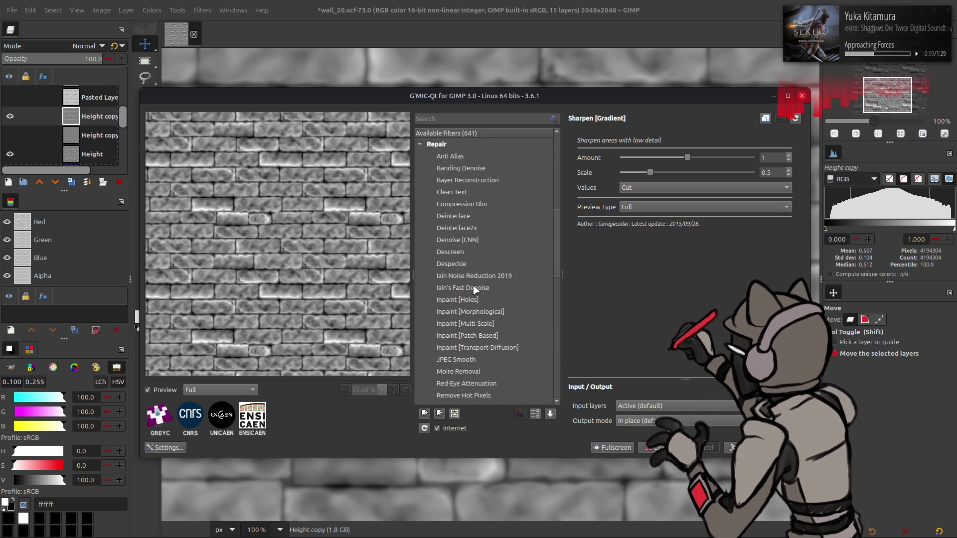
scroll(476, 289, up, 4)
click(420, 288)
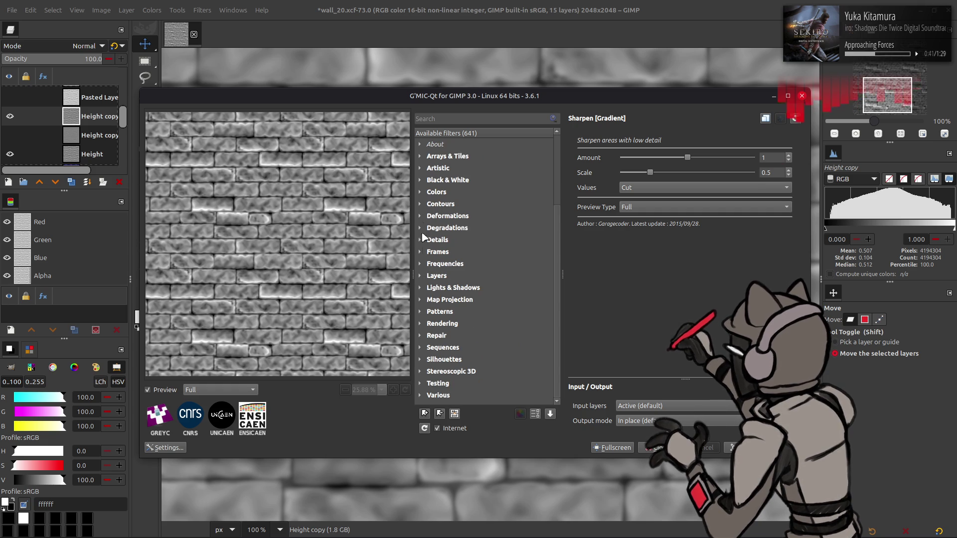
click(420, 240)
scroll(469, 234, down, 5)
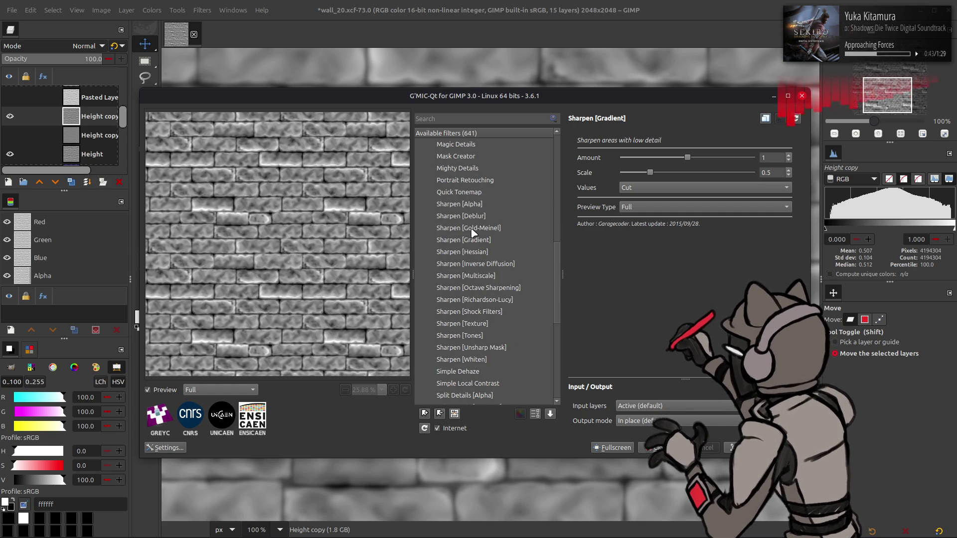
click(485, 218)
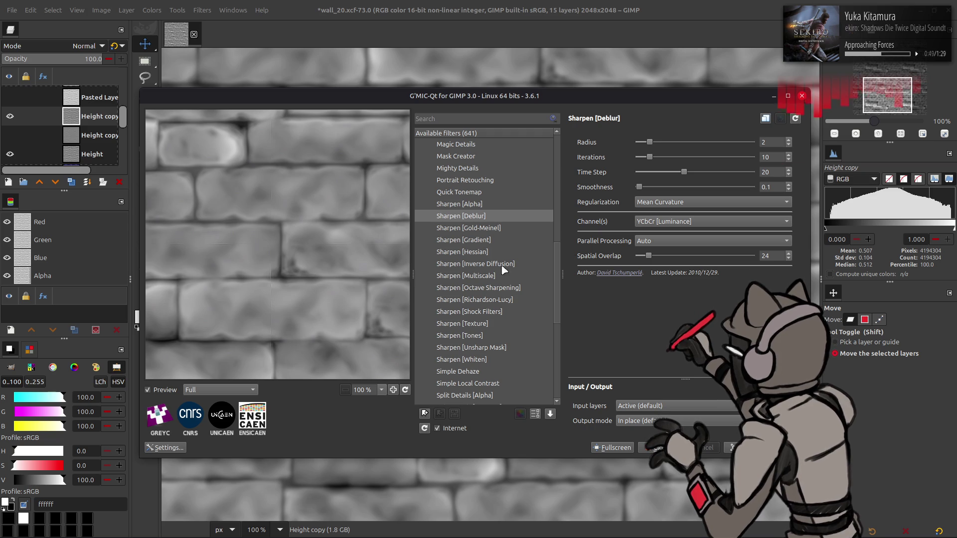
Set Deblur regularization to Tikhonov, channels to RGB [All], and adjust smoothness and radius
click(668, 204)
click(683, 205)
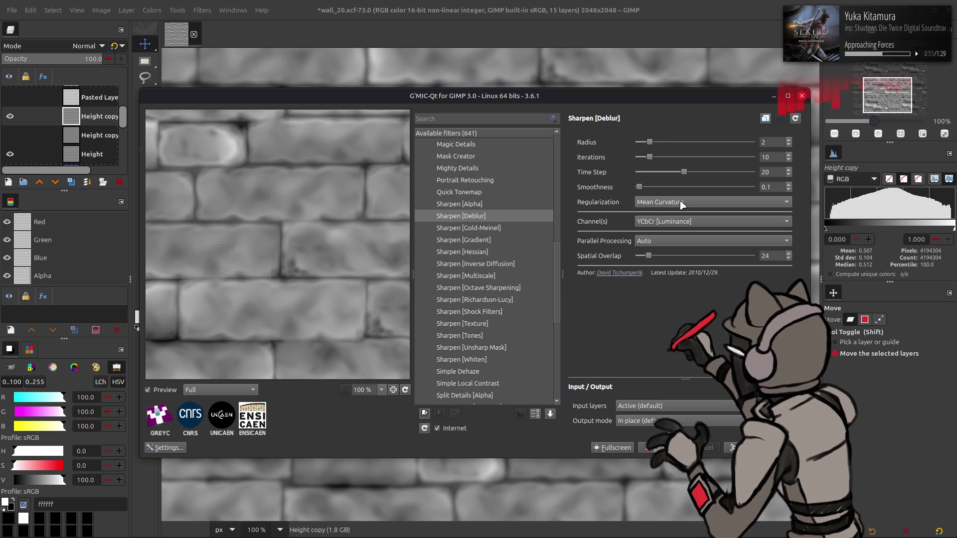
scroll(683, 204, down, 1)
click(682, 204)
click(681, 178)
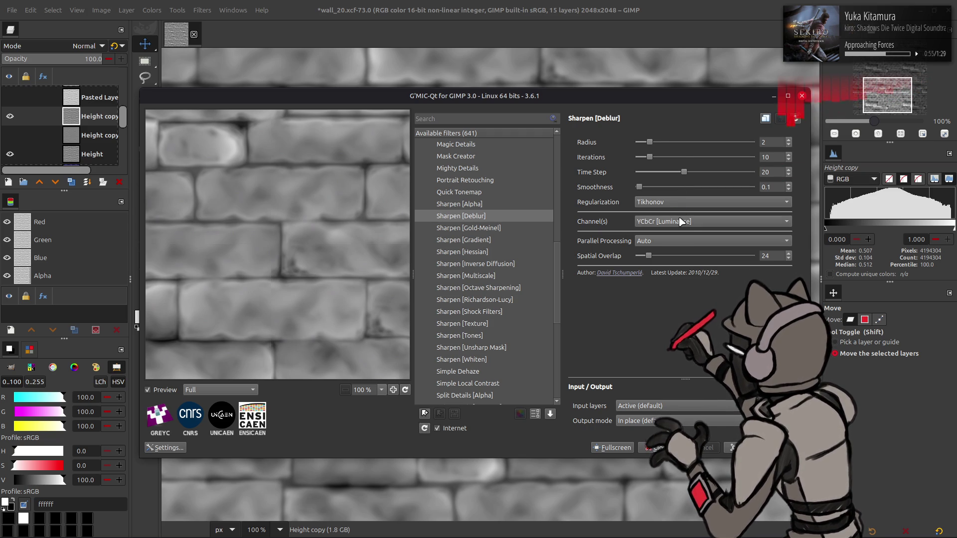
click(681, 222)
click(678, 113)
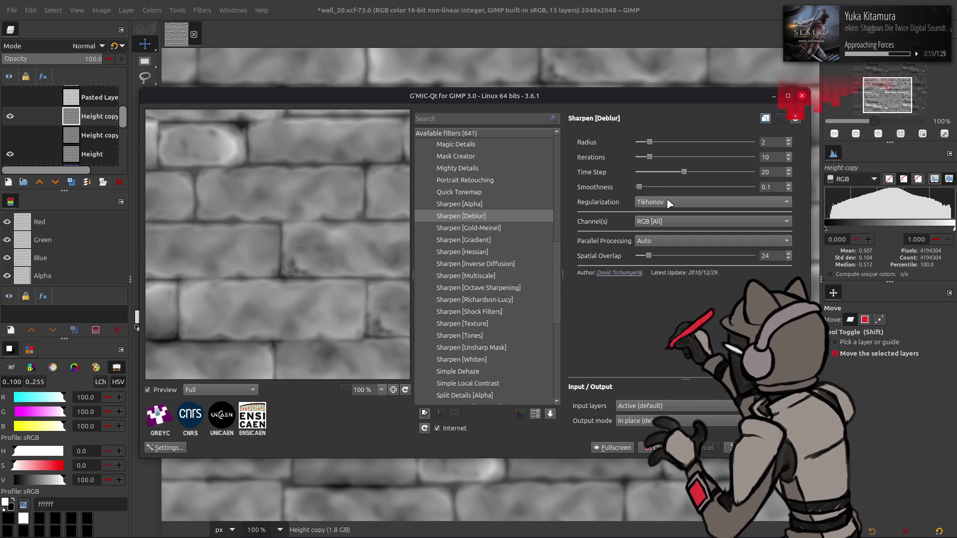
mouse_move(637, 187)
mouse_down()
mouse_move(664, 190)
mouse_move(614, 191)
mouse_up()
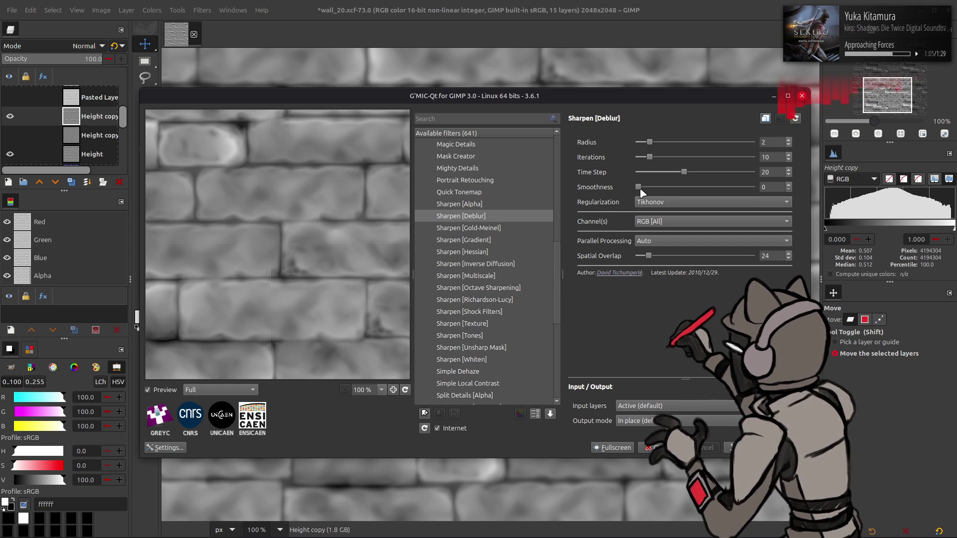
mouse_move(649, 142)
mouse_down()
mouse_move(665, 144)
mouse_move(643, 144)
mouse_up()
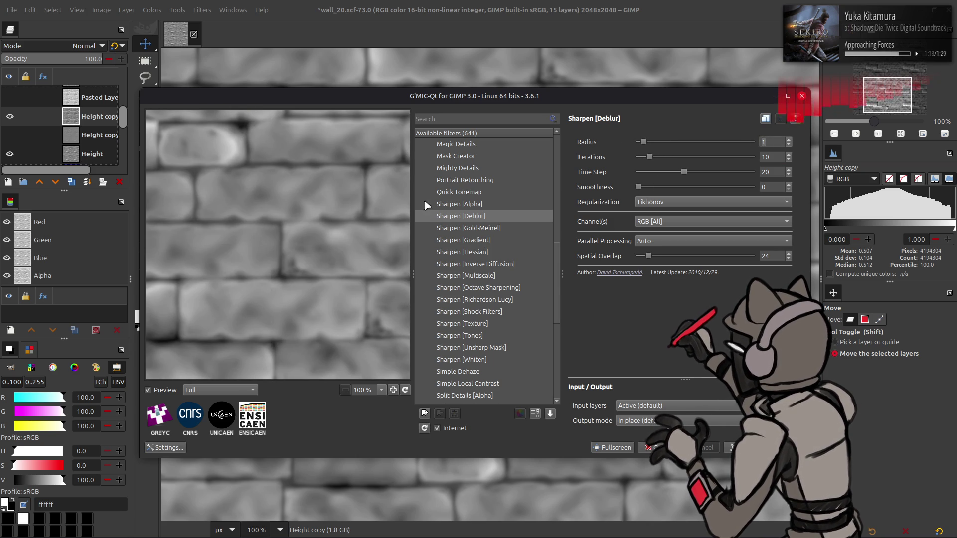
Preview Sharpen [Gold-Meinel] and Sharpen [Alpha] against the original, ending on Sharpen [Hessian]
click(482, 229)
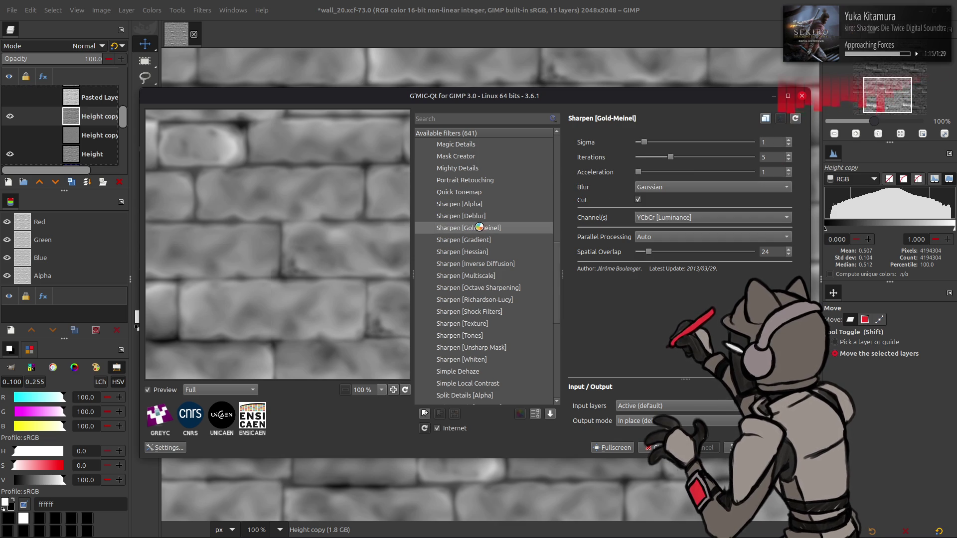
click(472, 206)
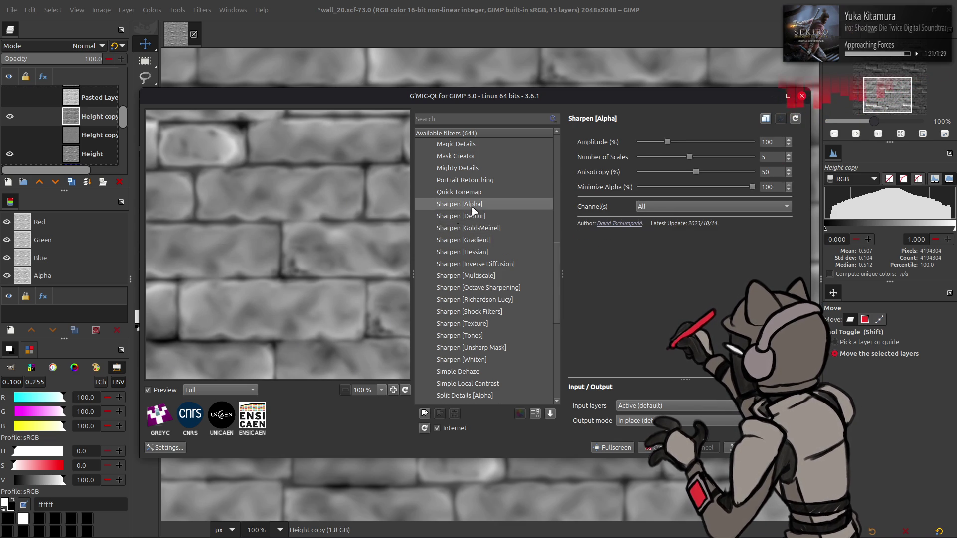
click(165, 391)
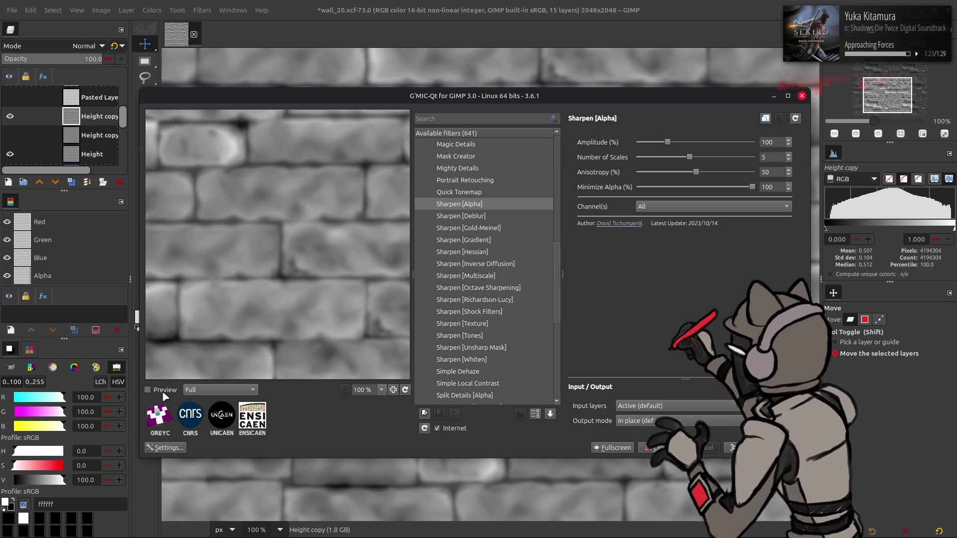
click(163, 392)
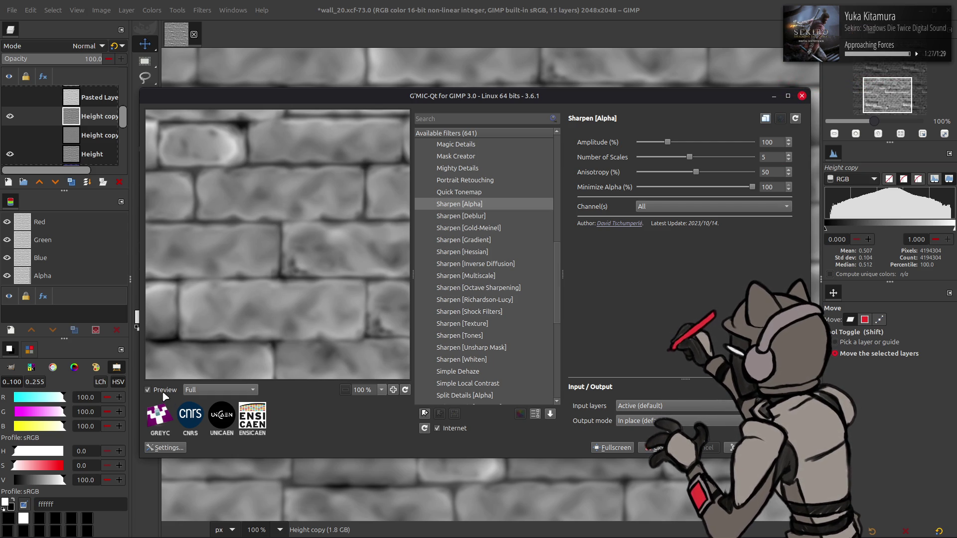
click(164, 392)
click(164, 392)
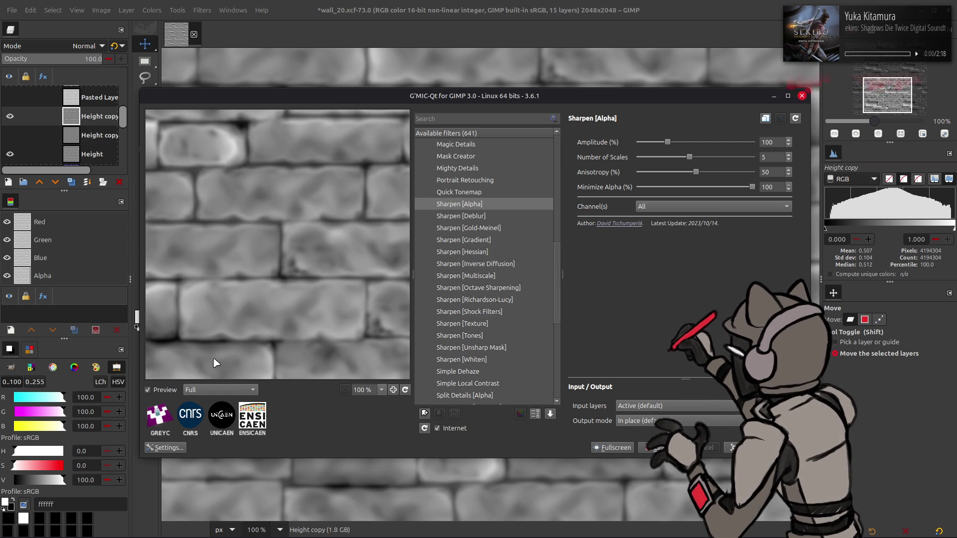
click(453, 255)
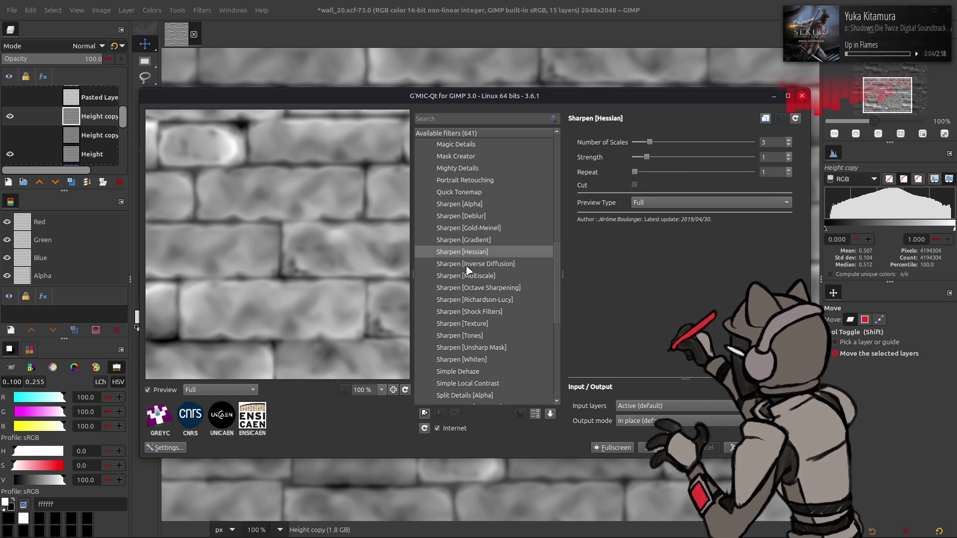
Apply Sharpen [Inverse Diffusion] on RGB [All] channels with 3 iterations to the Height copy
click(469, 265)
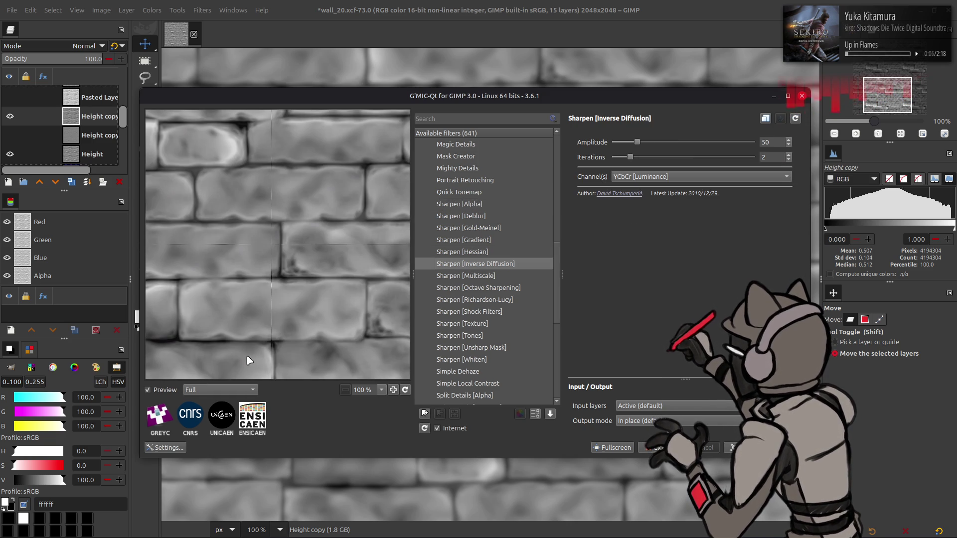
click(623, 177)
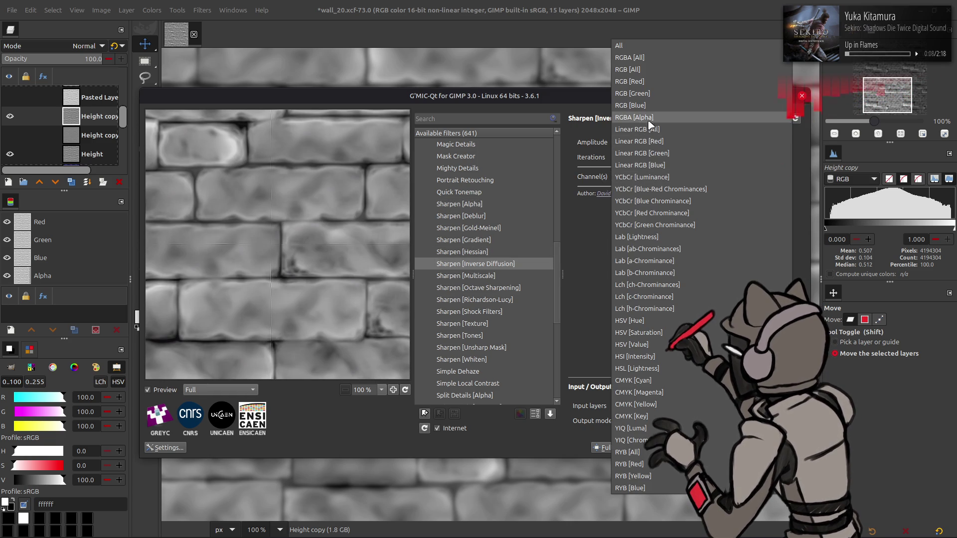
click(651, 69)
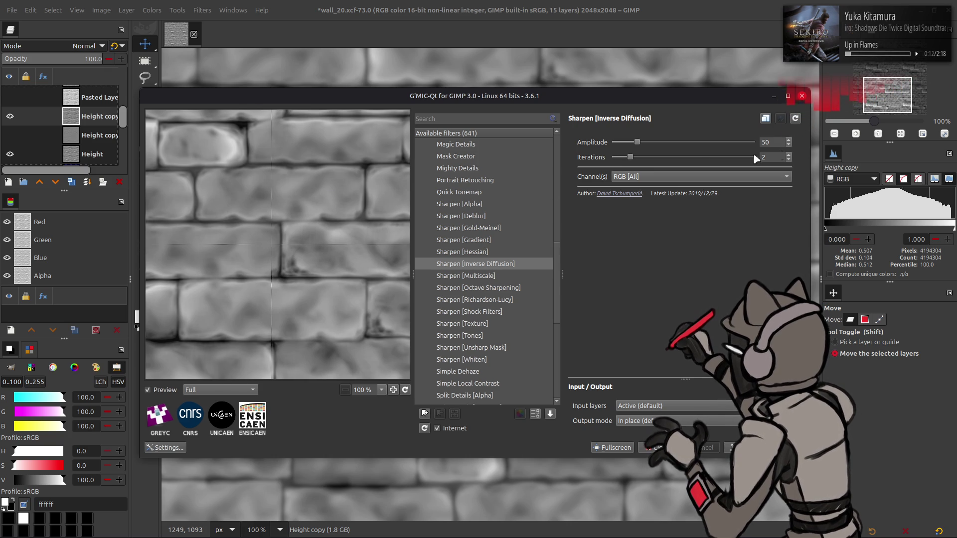
click(788, 160)
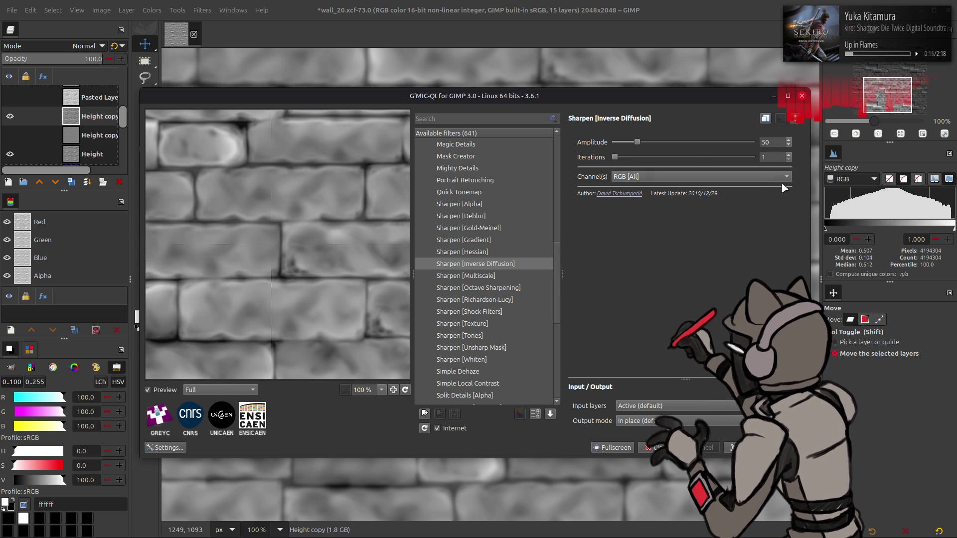
click(789, 154)
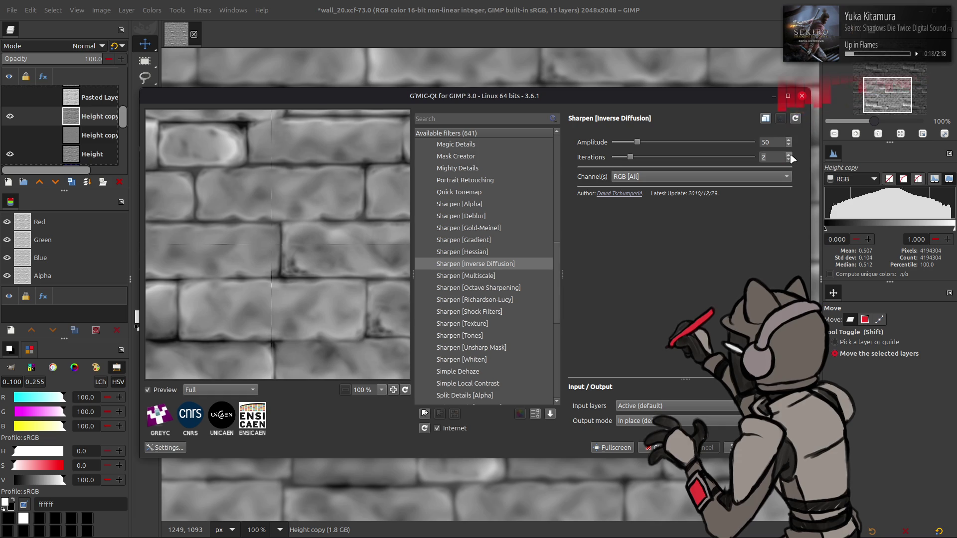
click(788, 155)
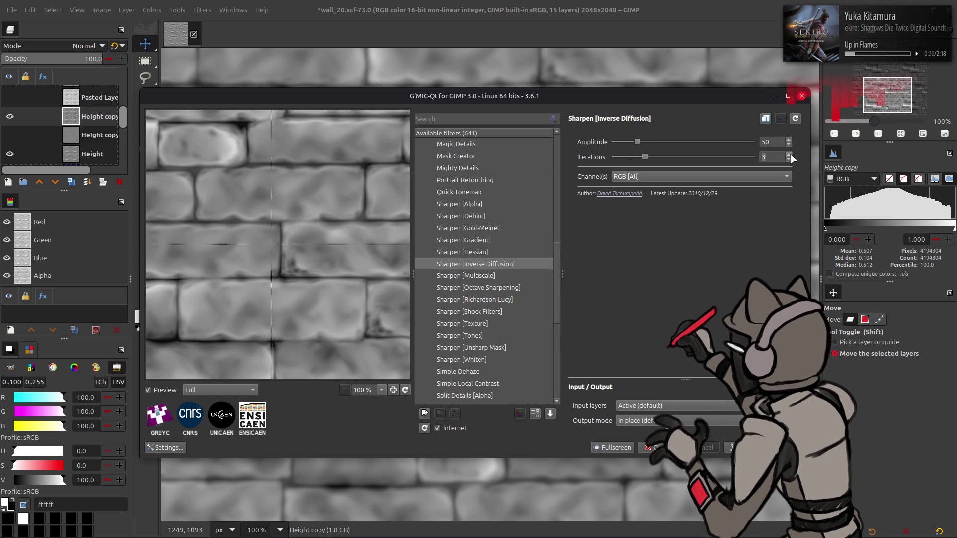
drag(378, 212, 381, 186)
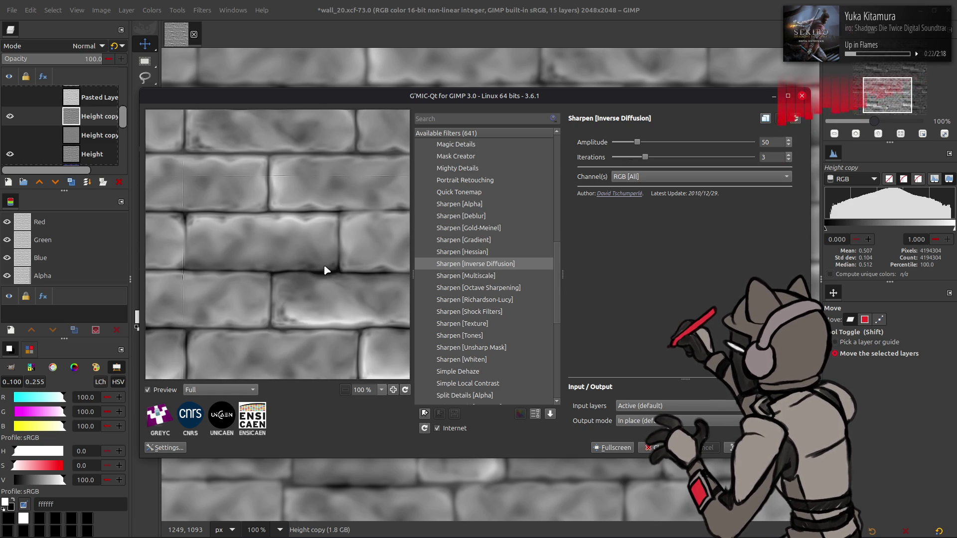
drag(316, 274, 315, 275)
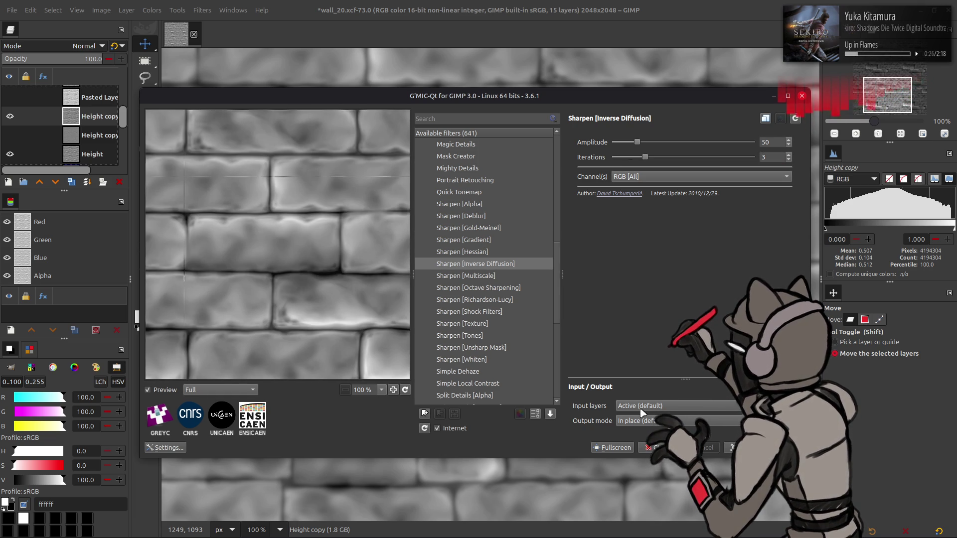
click(743, 448)
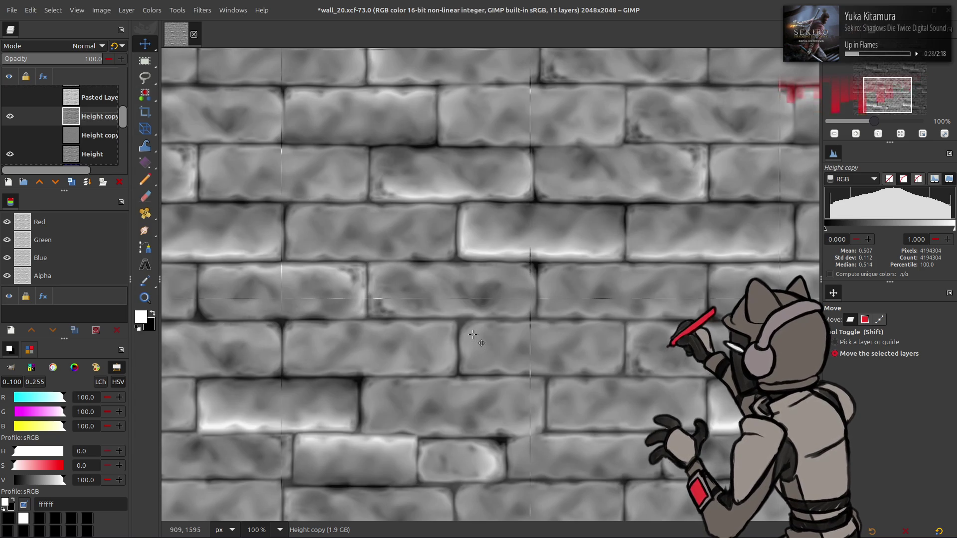
scroll(498, 324, down, 5)
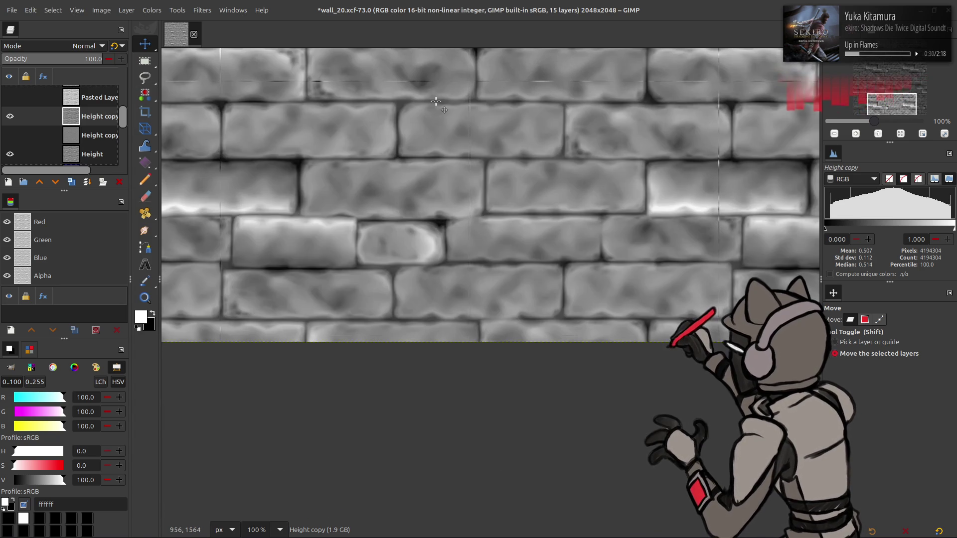
scroll(491, 289, up, 2)
scroll(491, 289, left, 4)
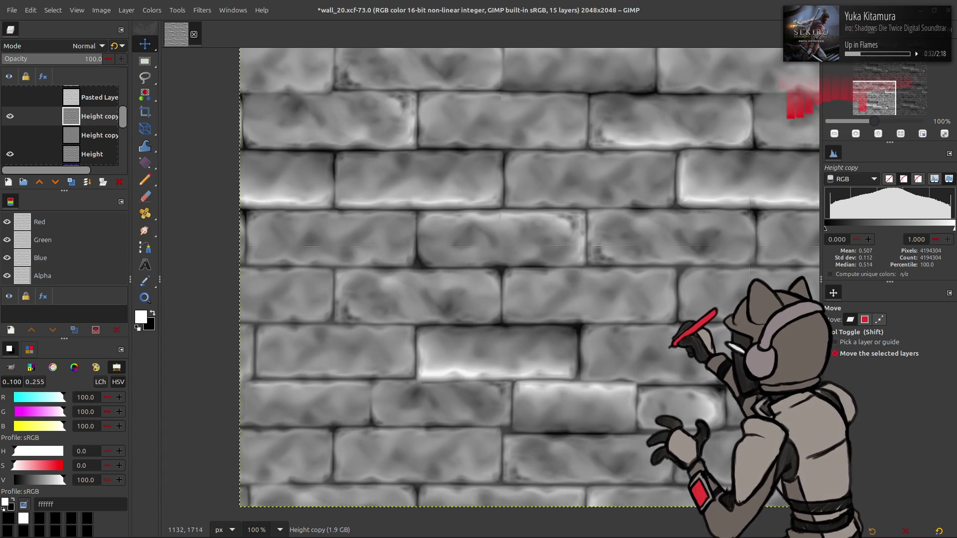
drag(804, 340, 453, 387)
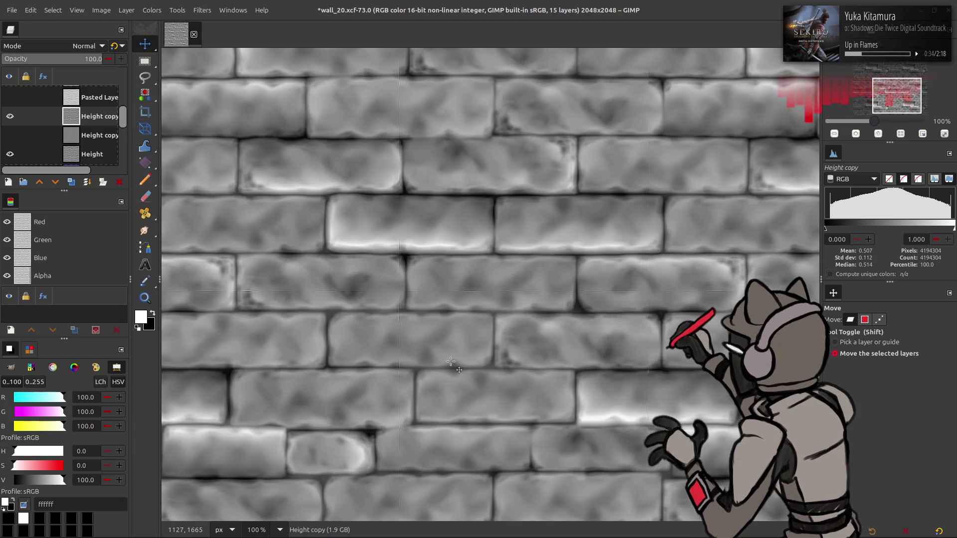
scroll(543, 326, up, 4)
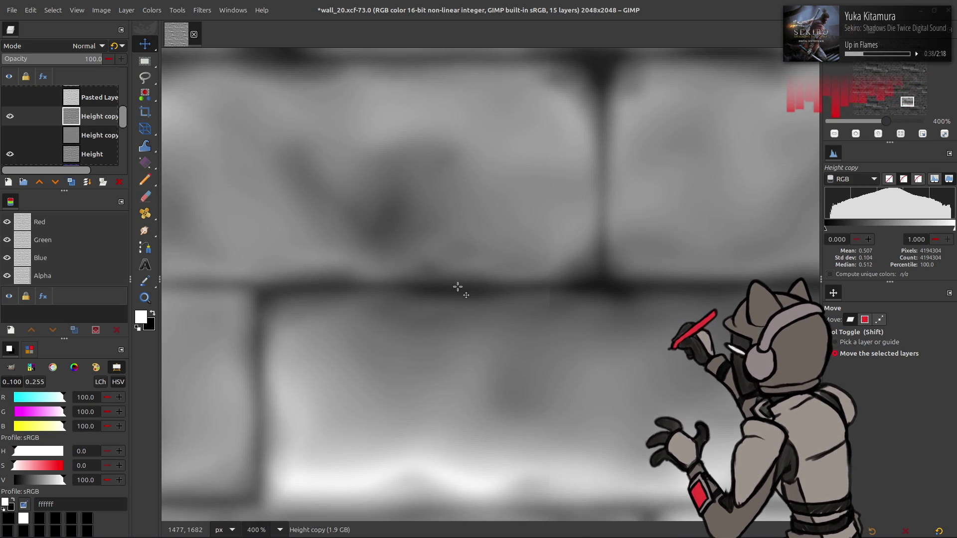
scroll(457, 287, down, 4)
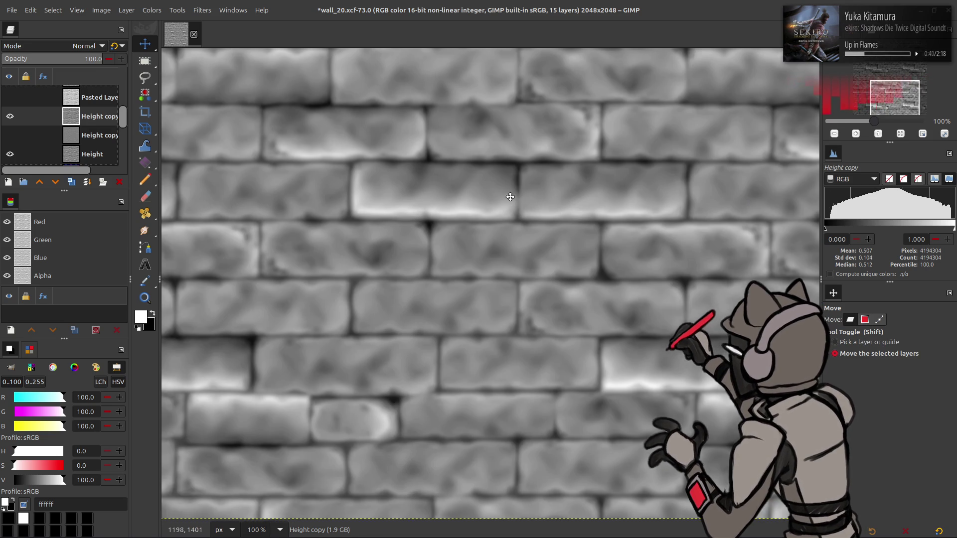
scroll(524, 231, up, 2)
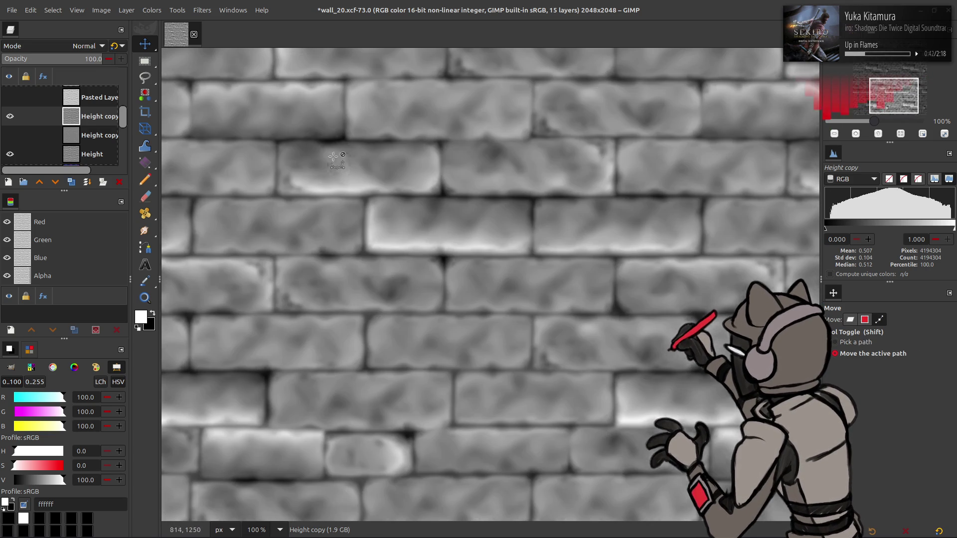
click(202, 10)
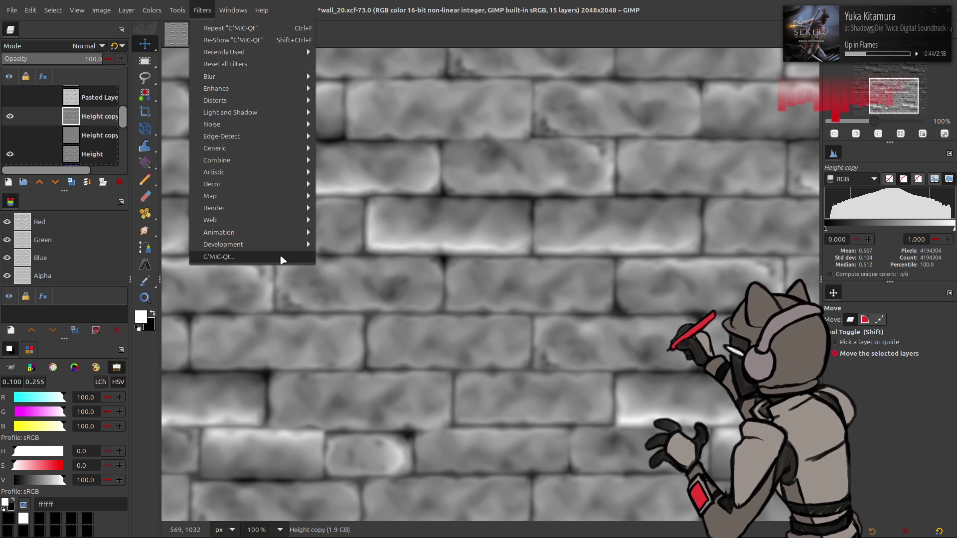
Apply G'MIC Sharpen [Octave Sharpening] with Auto parallel processing, amount 10, maximal radius 3
click(282, 255)
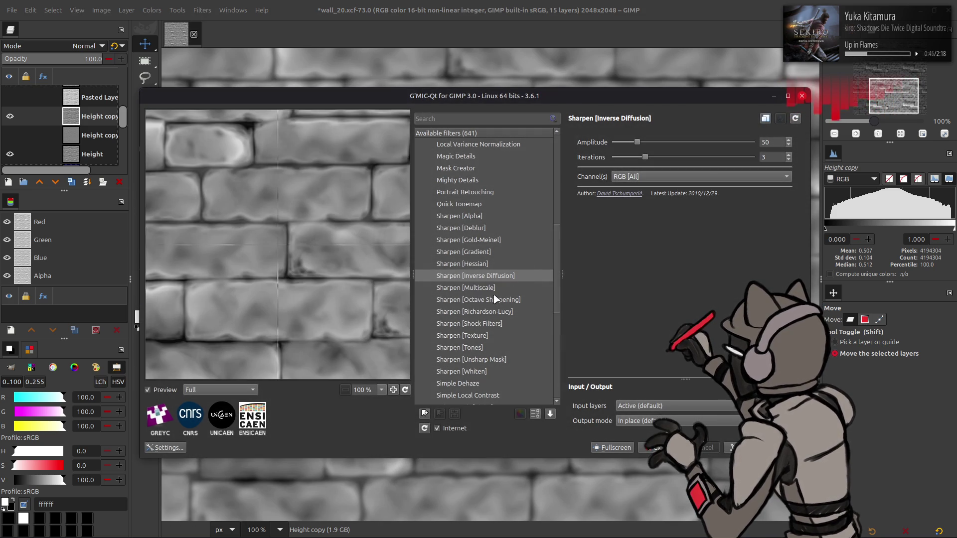
click(495, 300)
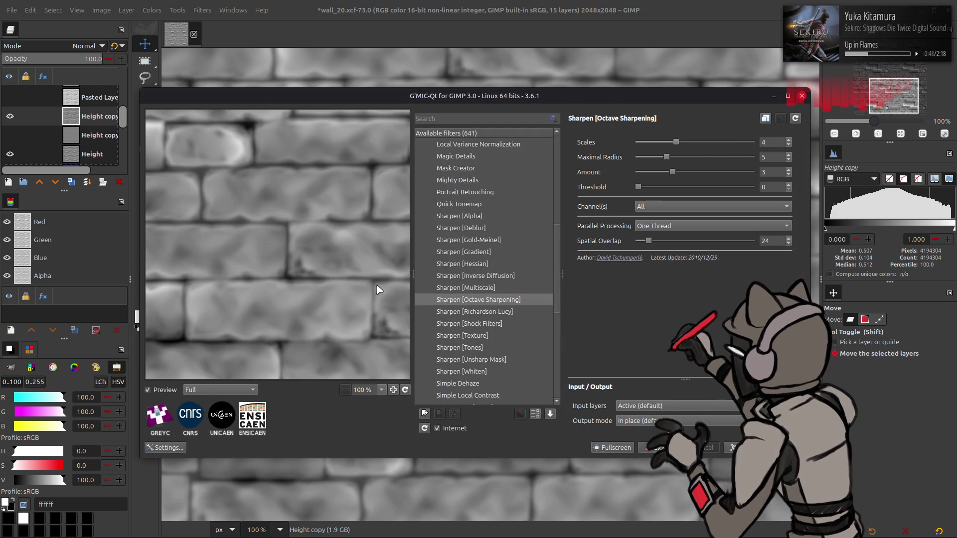
click(668, 227)
click(682, 228)
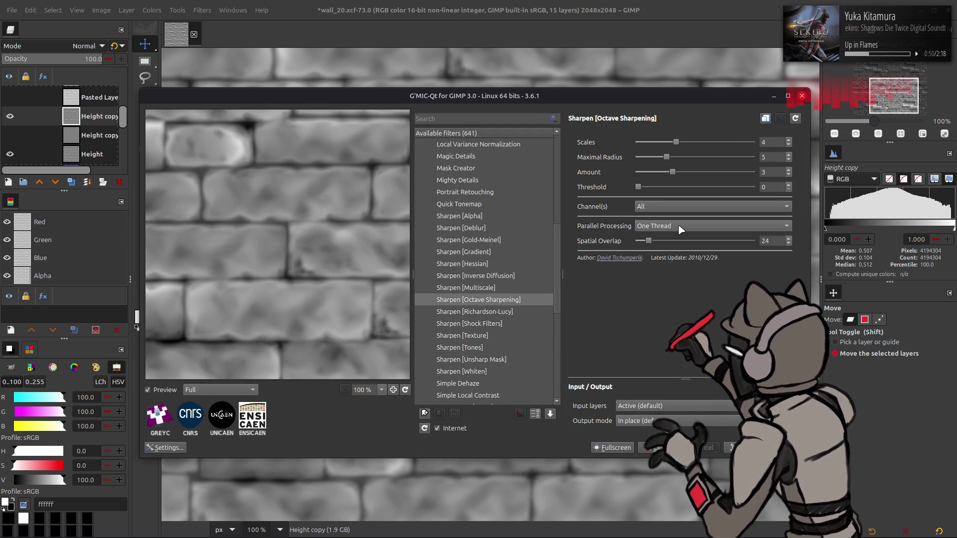
click(681, 229)
click(679, 215)
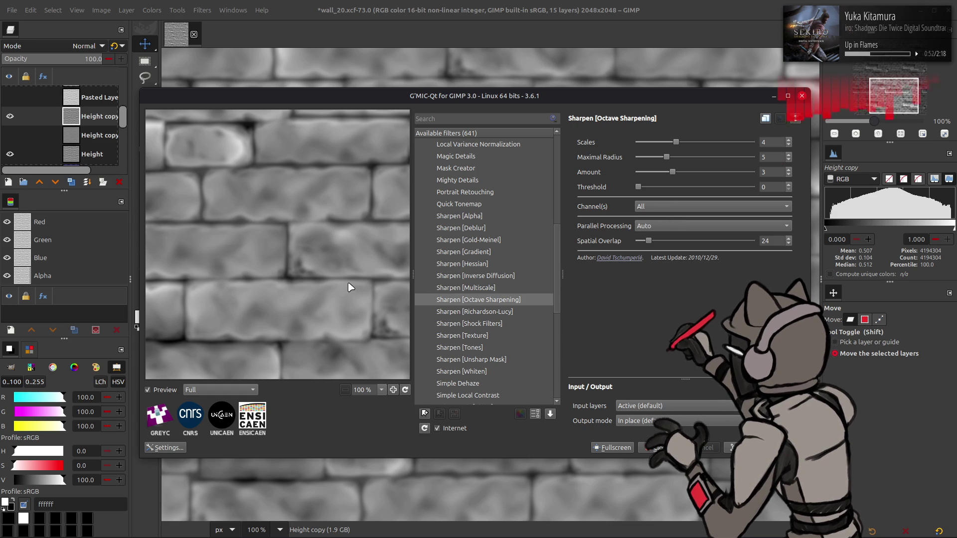
drag(350, 286, 349, 278)
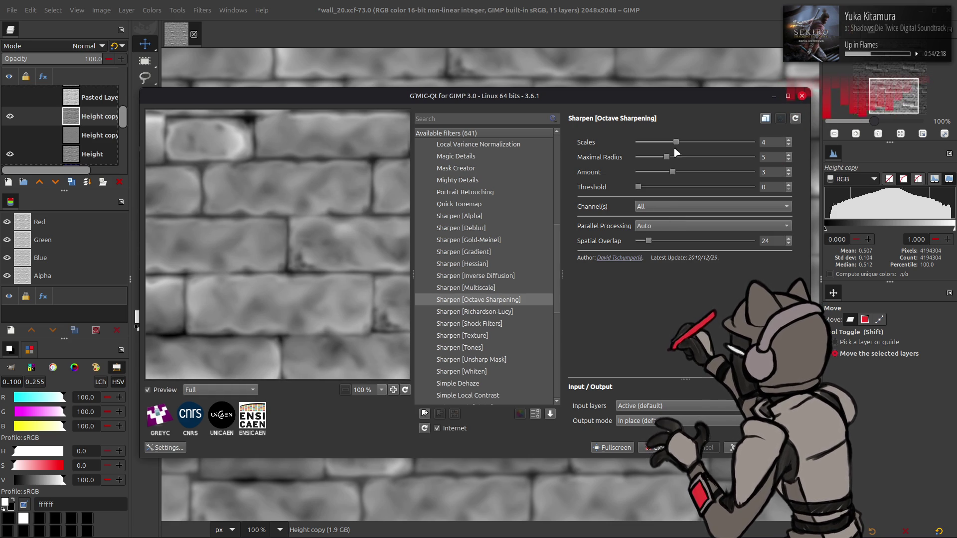
drag(677, 170, 815, 176)
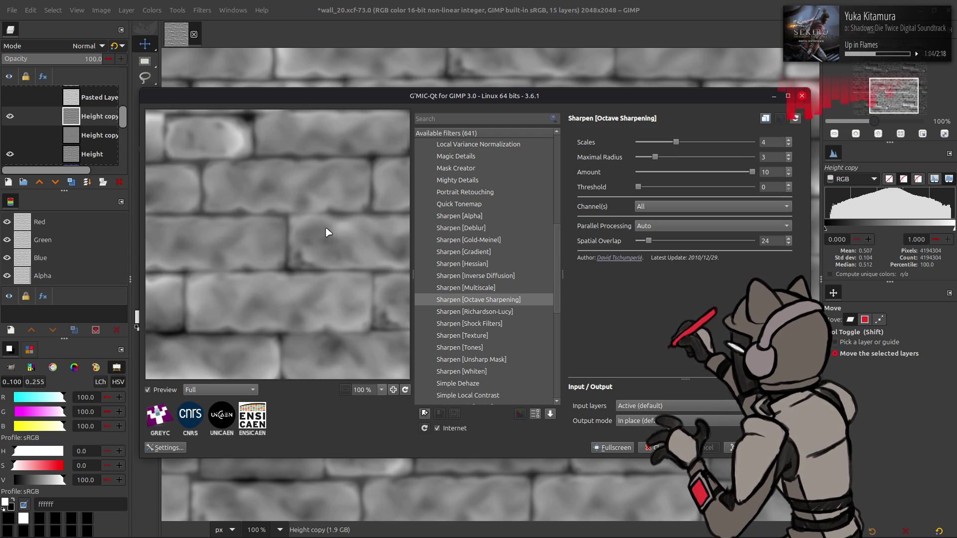
drag(331, 231, 433, 275)
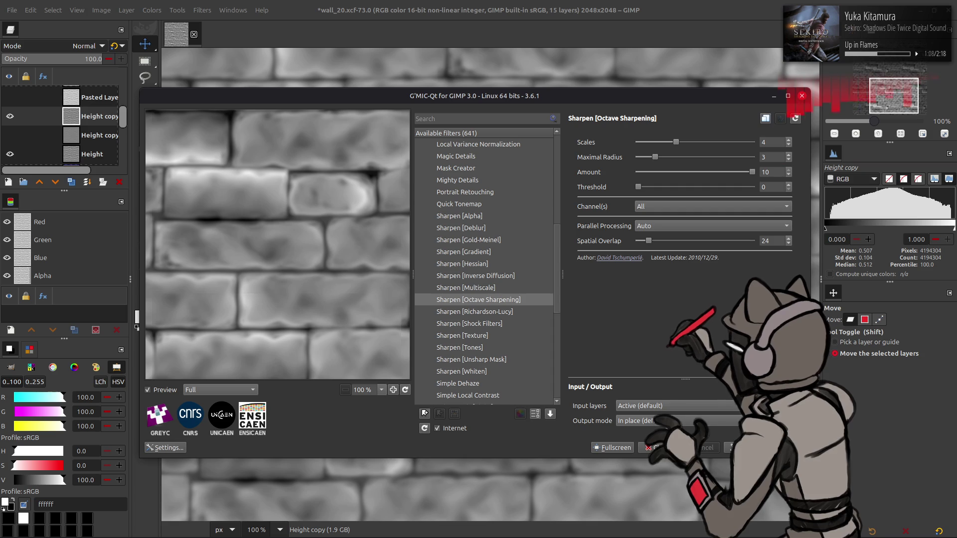
click(758, 447)
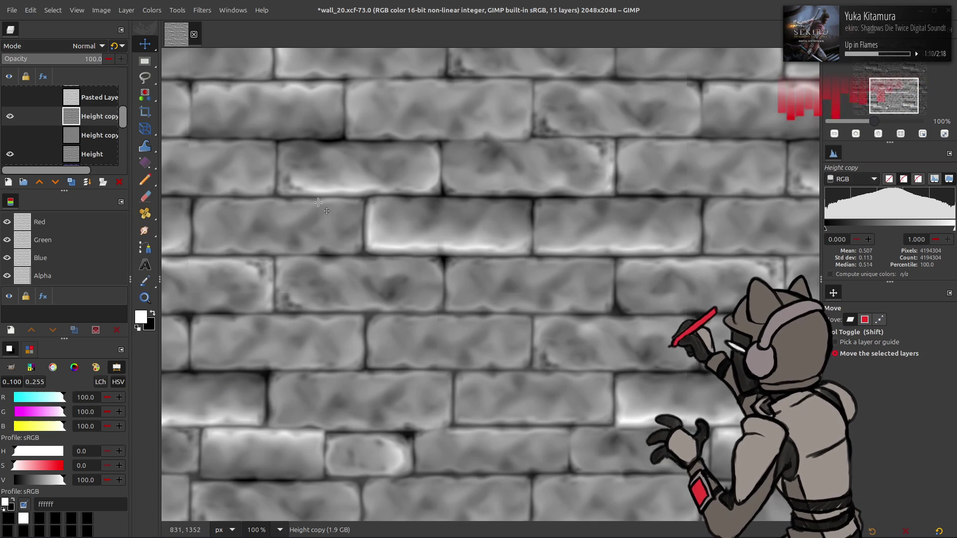
click(280, 530)
click(279, 474)
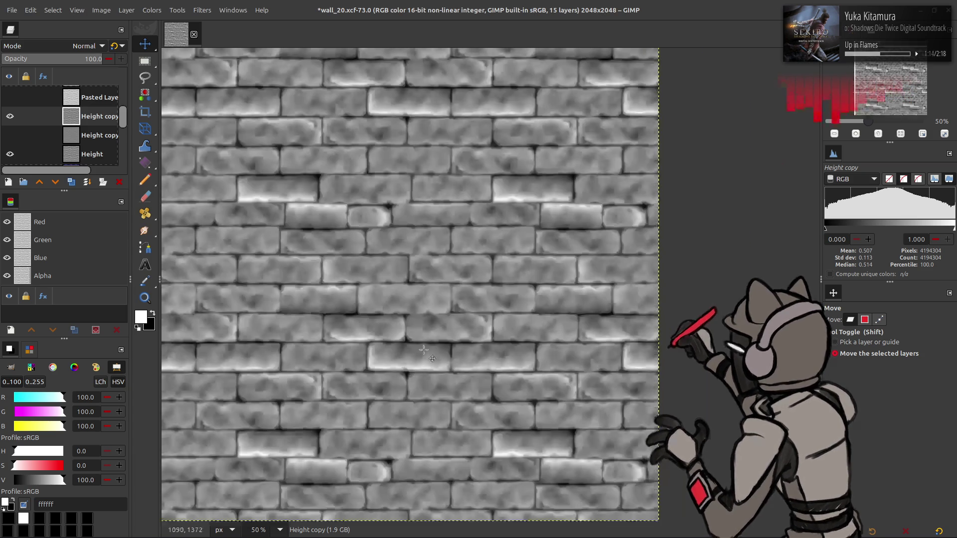
click(10, 116)
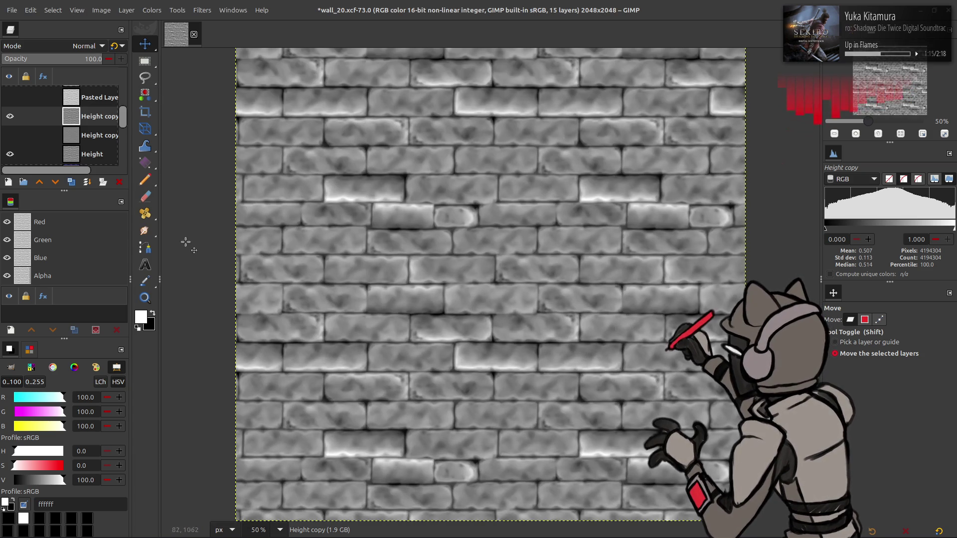
click(10, 116)
key(1)
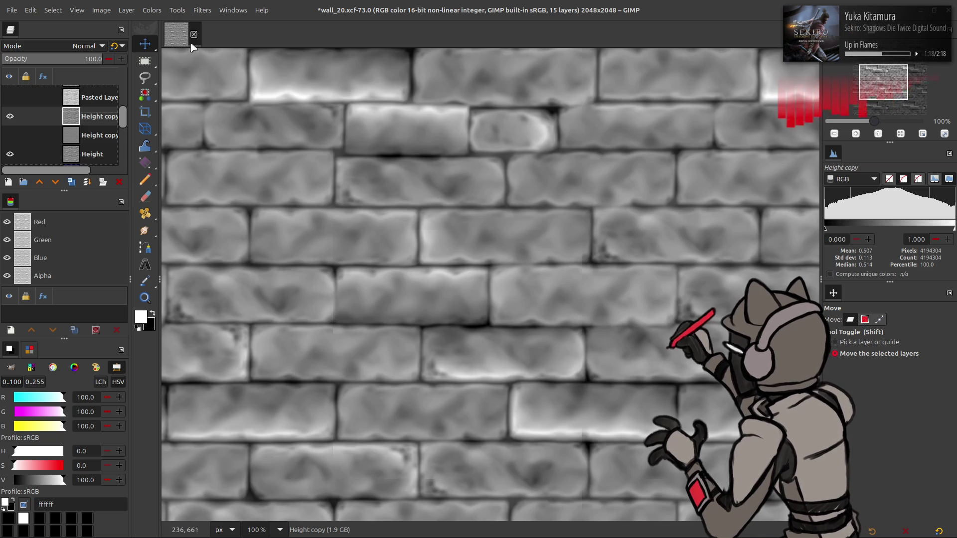
click(202, 10)
mouse_move(271, 148)
click(371, 187)
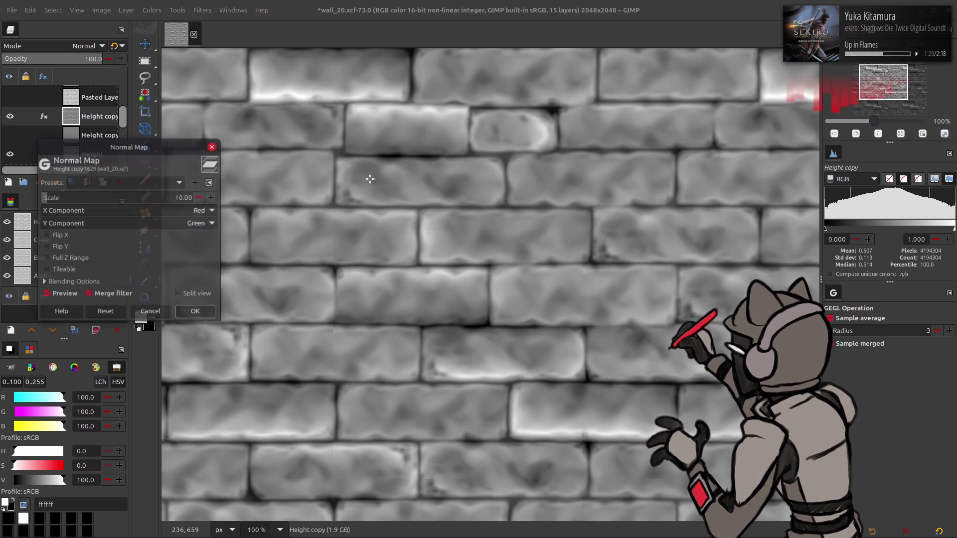
click(148, 183)
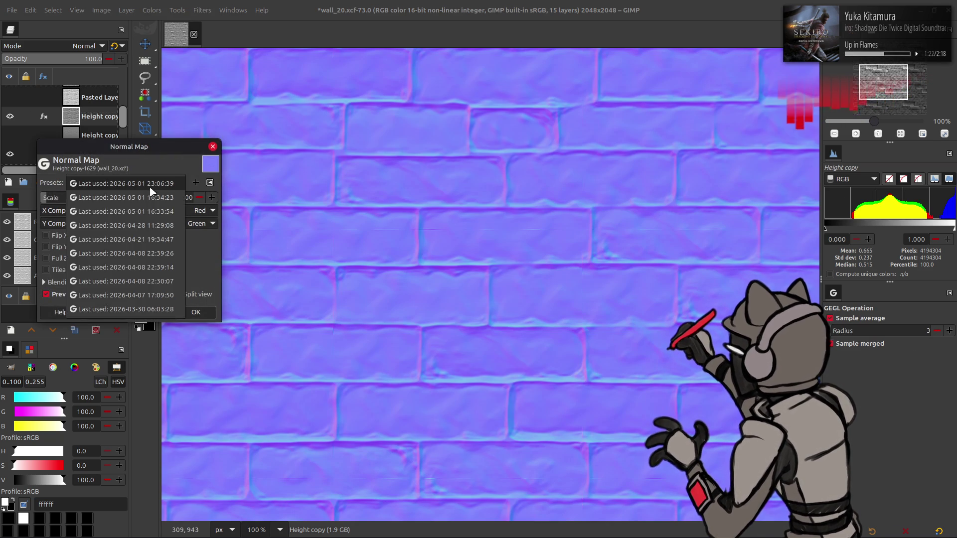
click(148, 187)
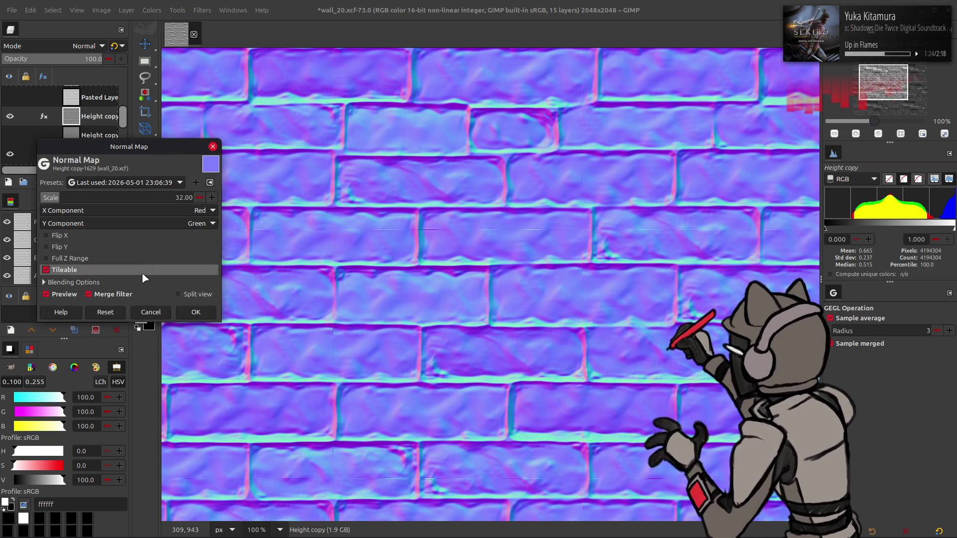
click(150, 312)
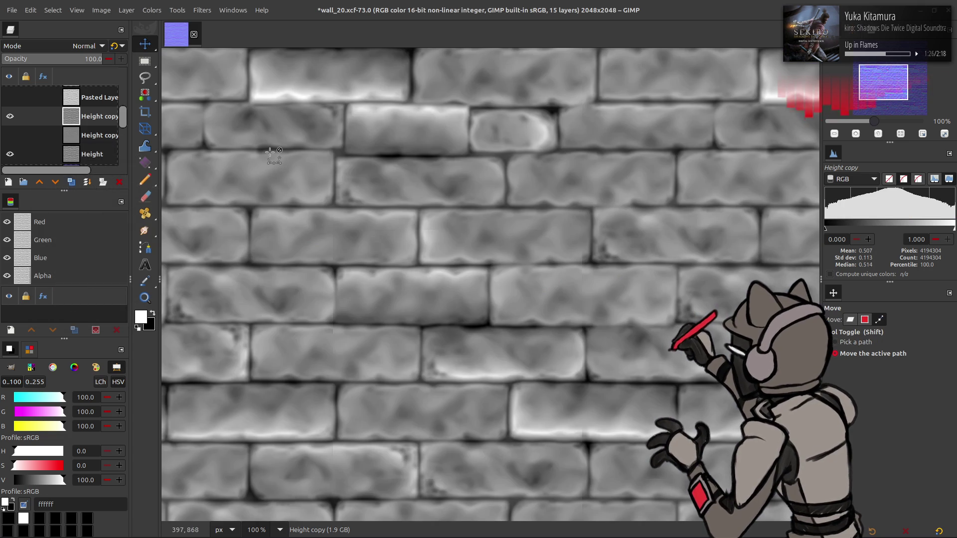
click(202, 10)
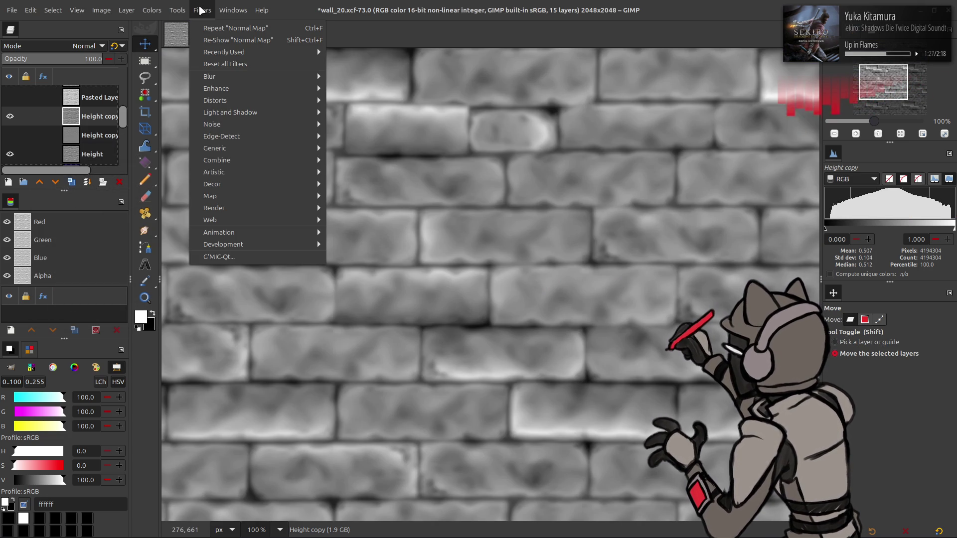
Relaunch G'MIC-Qt and set the favourite Gaussian blur's XY-Amplitude to 1
click(244, 256)
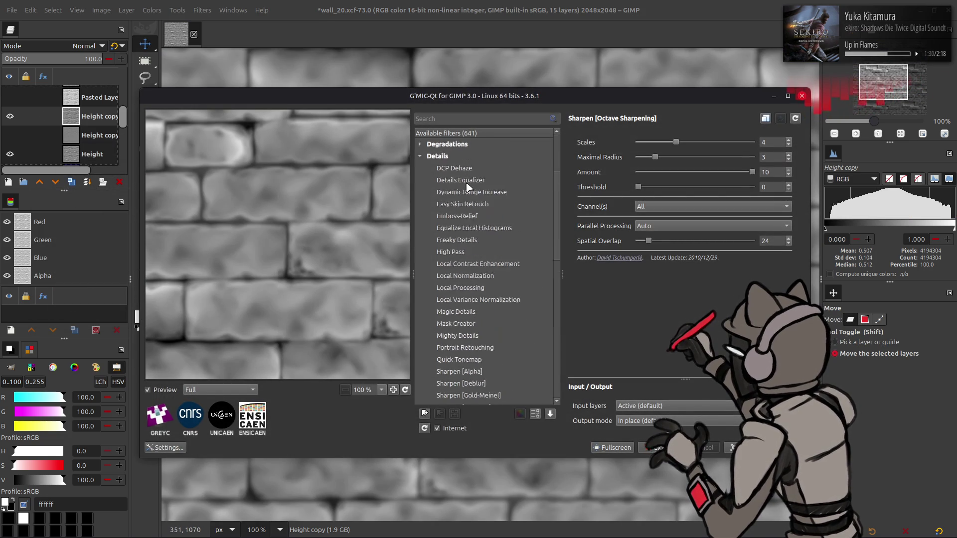
click(420, 156)
click(458, 168)
double_click(773, 142)
text(1)
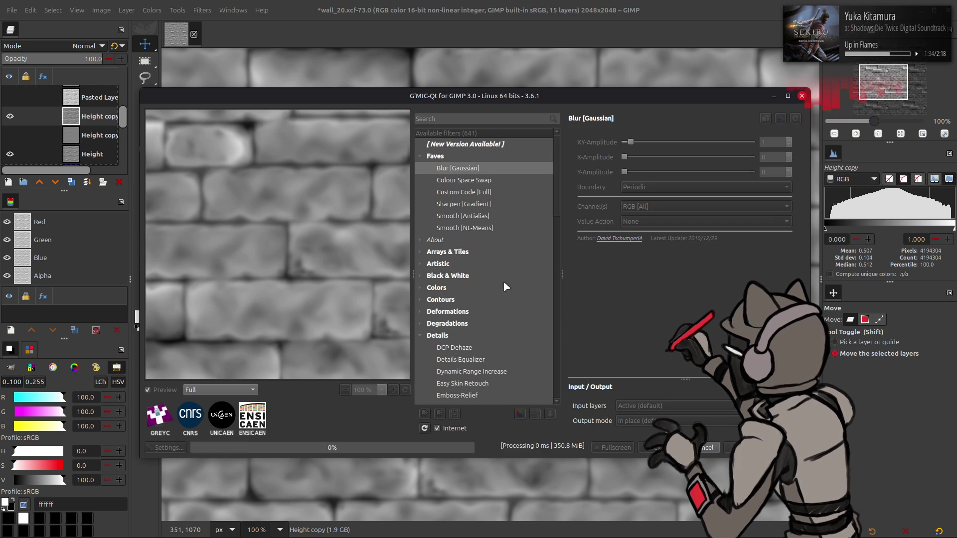
scroll(495, 251, down, 10)
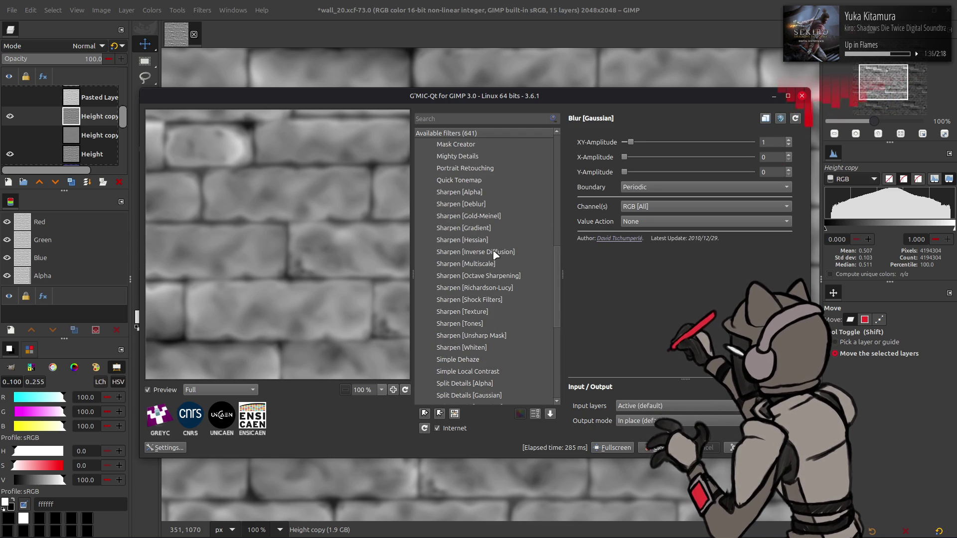
Compare Inverse Diffusion, Multiscale and Octave Sharpening previews, raising maximal radius to 4
click(495, 252)
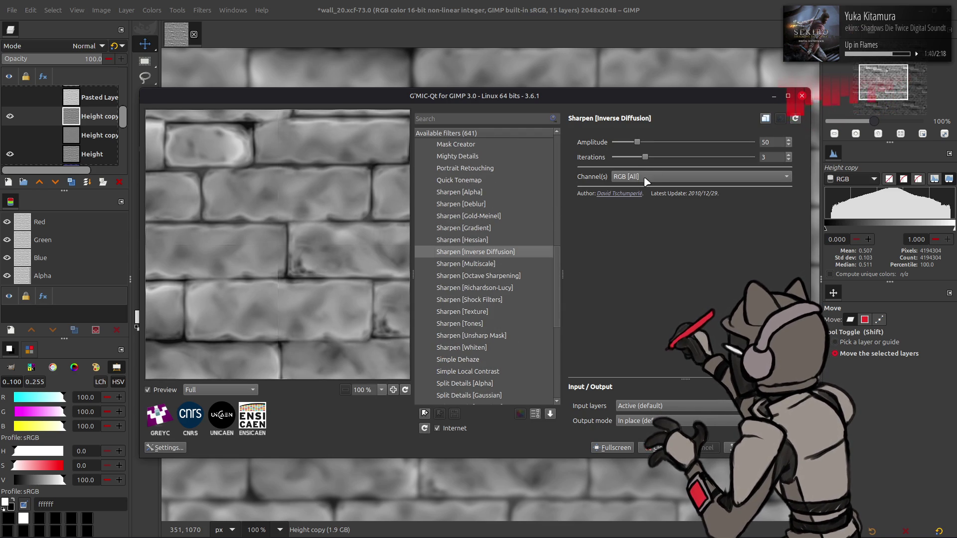
click(507, 268)
click(504, 276)
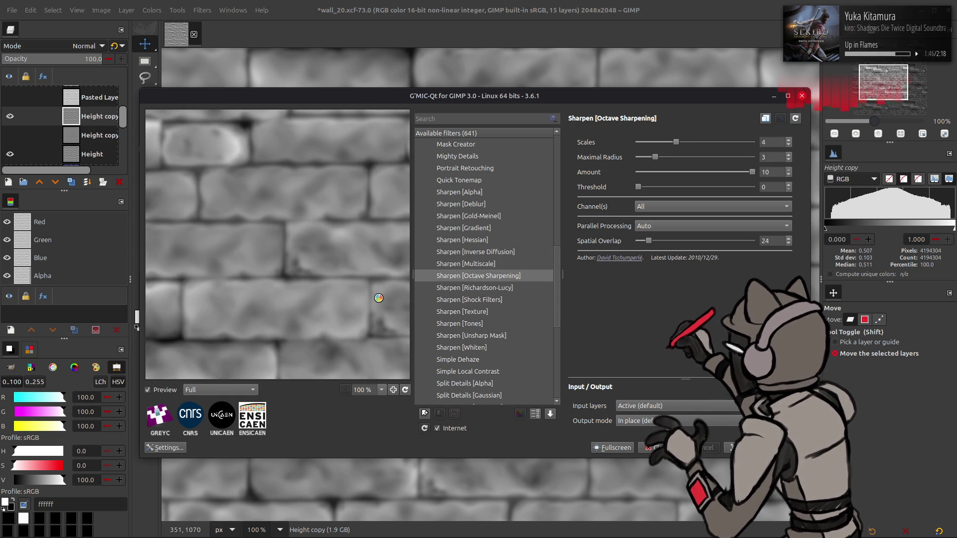
drag(380, 302, 366, 300)
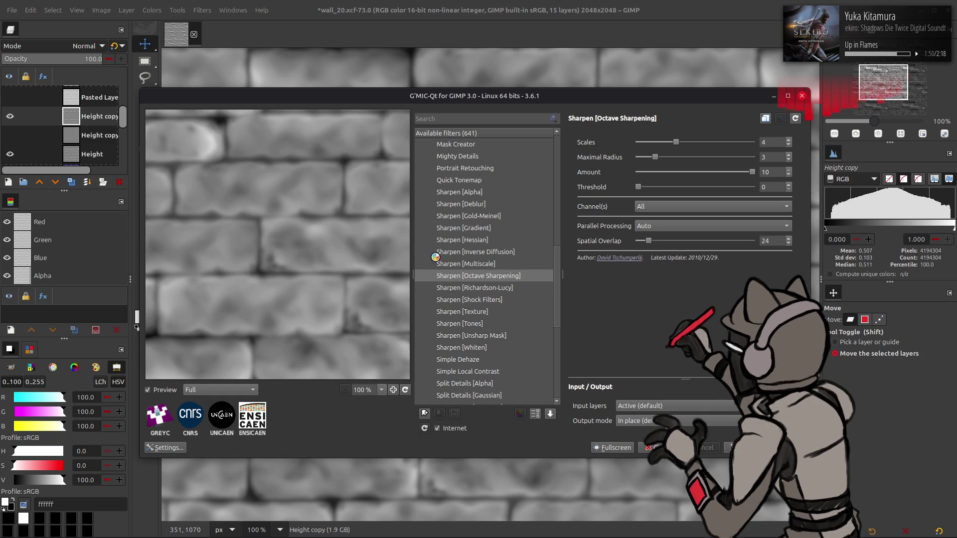
click(738, 157)
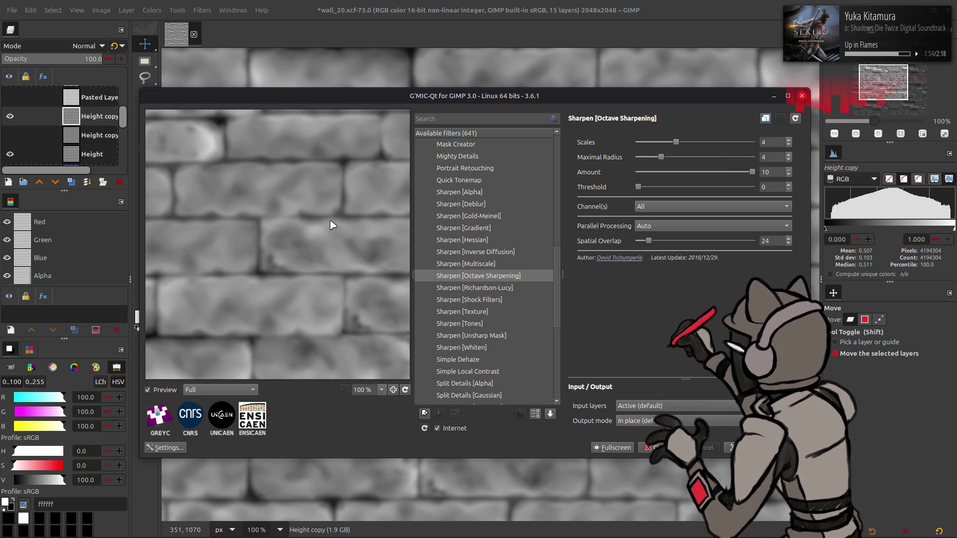
scroll(738, 156, down, 2)
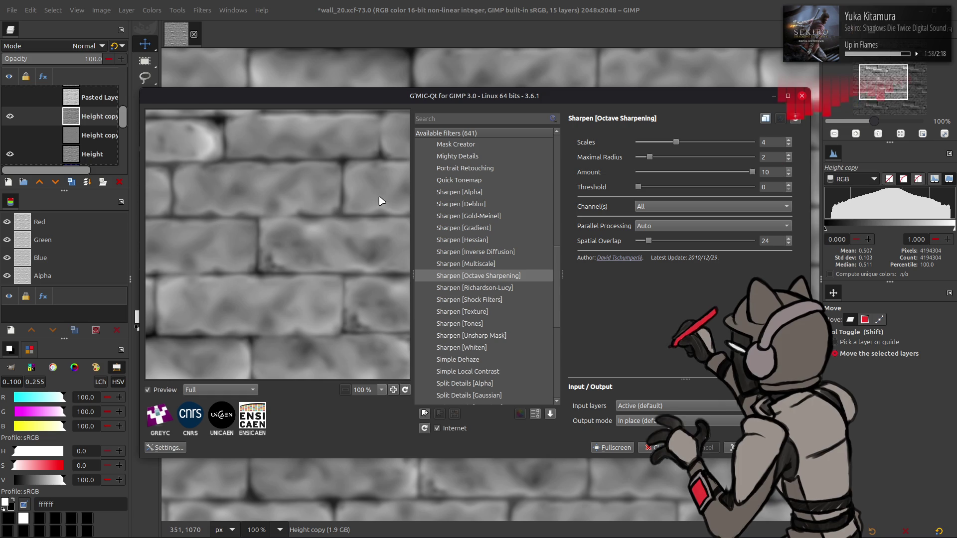
scroll(736, 155, up, 1)
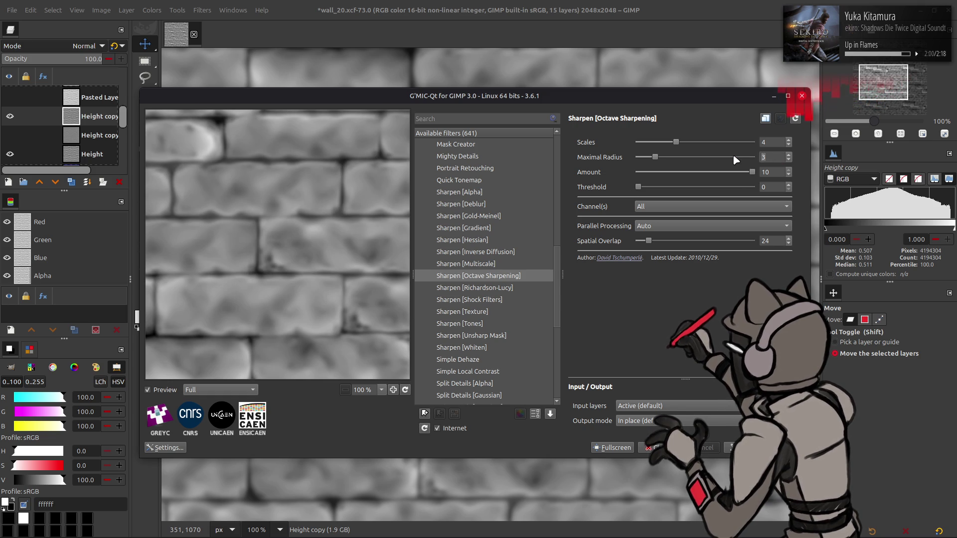
Tune Shock Filters: Gradient Smoothness about 0.42, Tensor Smoothness 0, Edge Threshold reset to 0.1
click(496, 299)
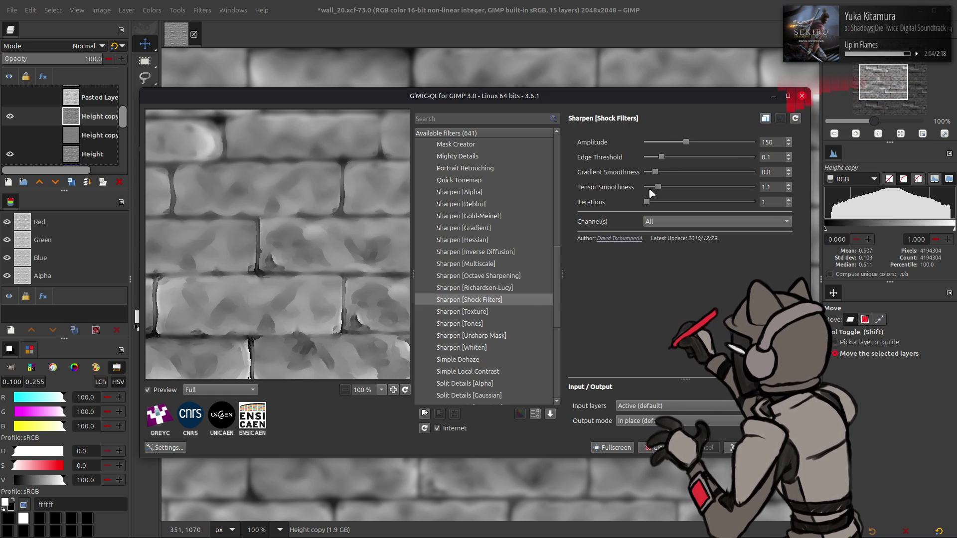
drag(655, 172, 753, 172)
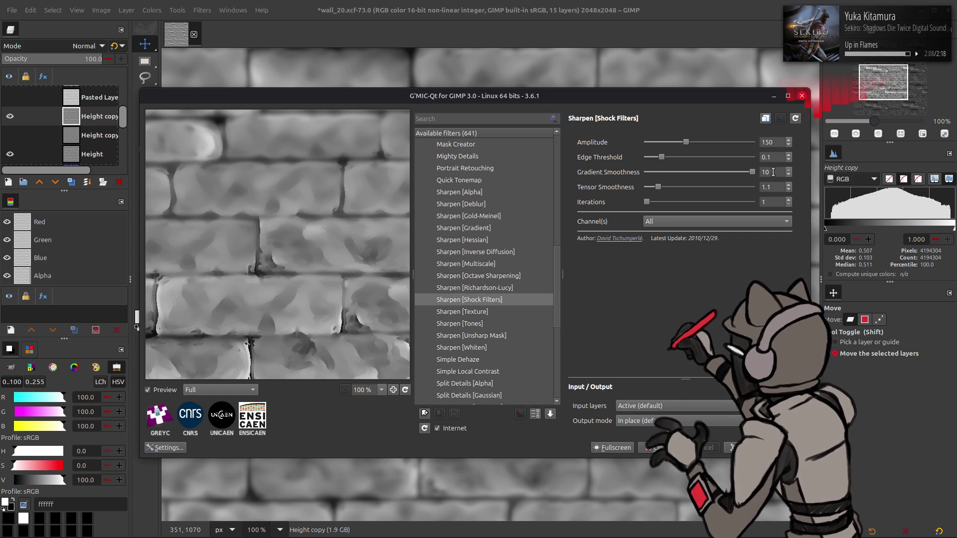
mouse_move(753, 172)
mouse_down()
mouse_move(642, 176)
mouse_move(664, 176)
mouse_up()
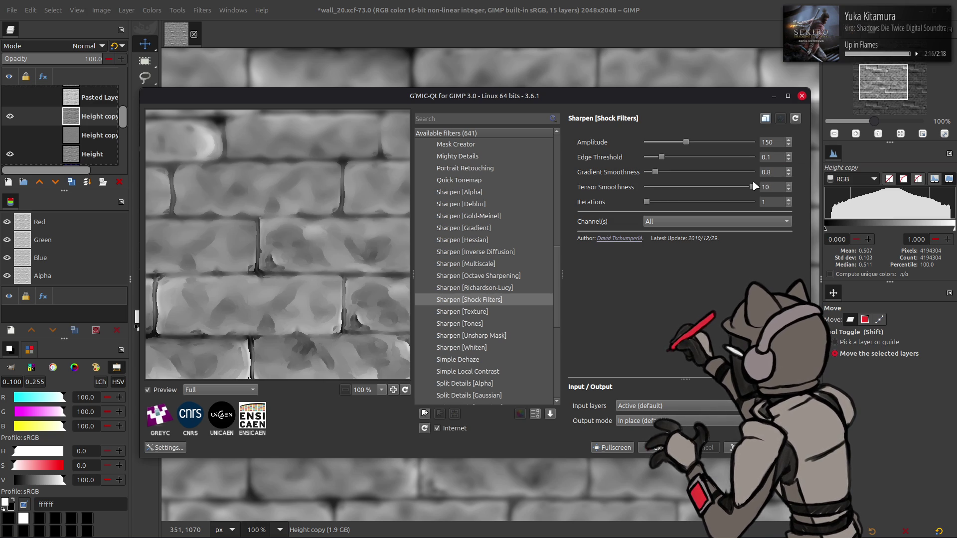
mouse_move(755, 187)
mouse_down()
mouse_move(591, 188)
mouse_move(658, 187)
mouse_move(695, 159)
mouse_move(651, 159)
mouse_up()
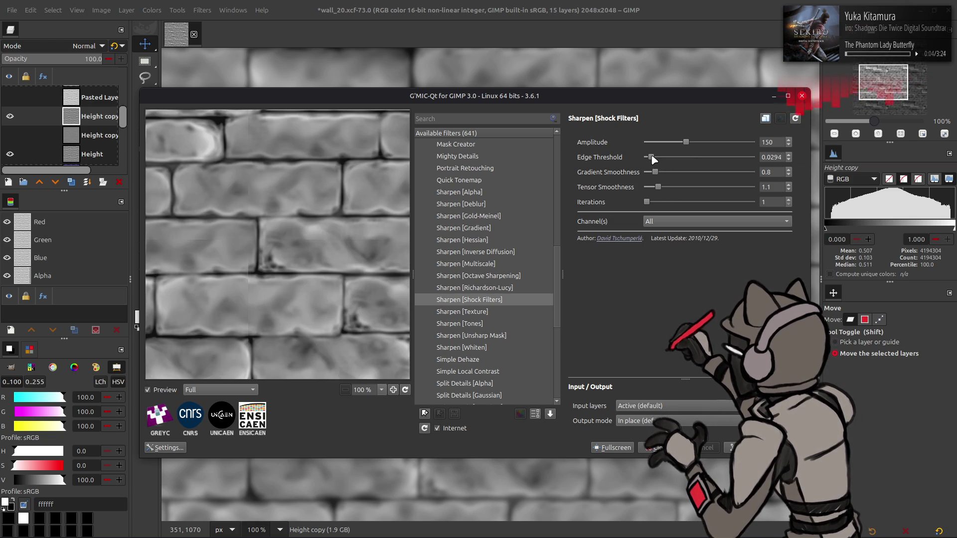
drag(653, 159, 739, 157)
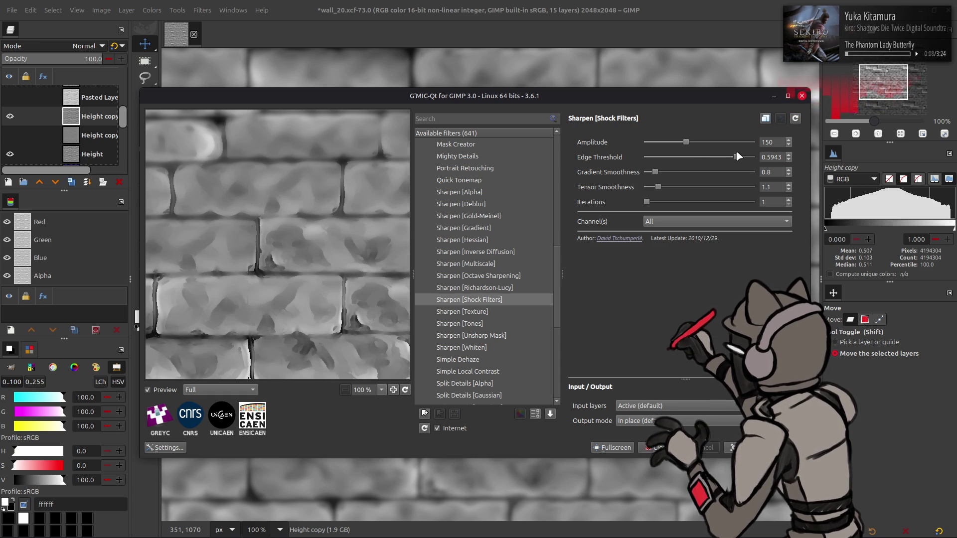
click(795, 118)
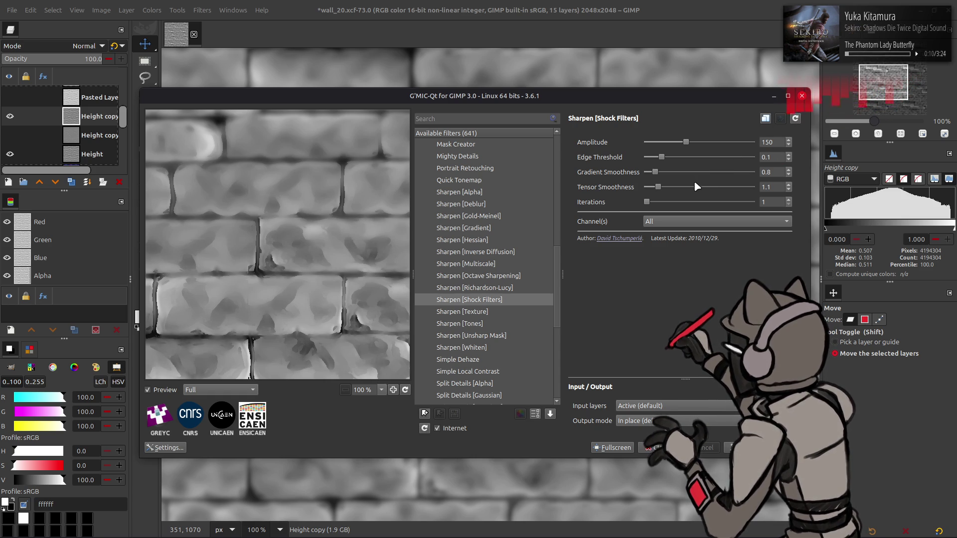
click(527, 313)
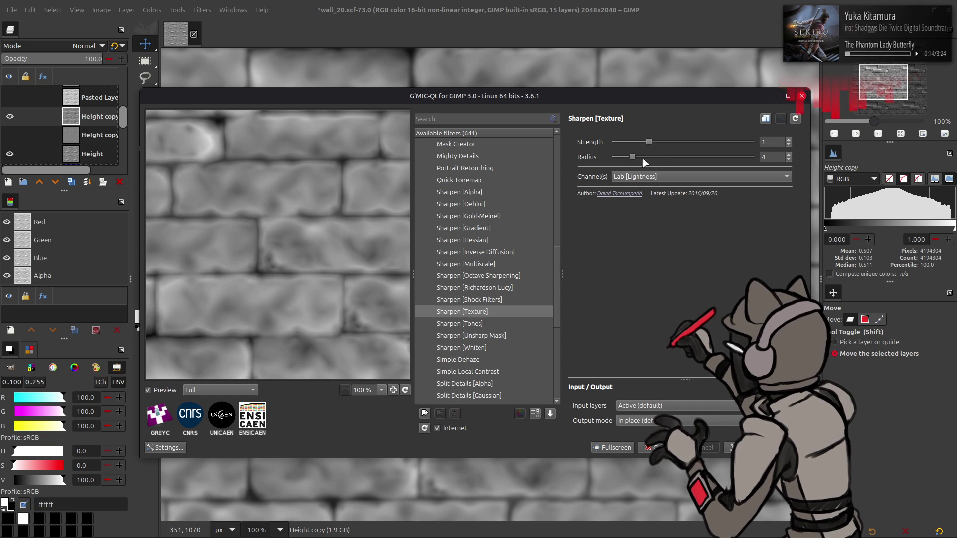
Preview Texture sharpening on RGB [All] channels with a wider radius and Strength 1, then Sharpen [Tones]
drag(648, 144, 752, 144)
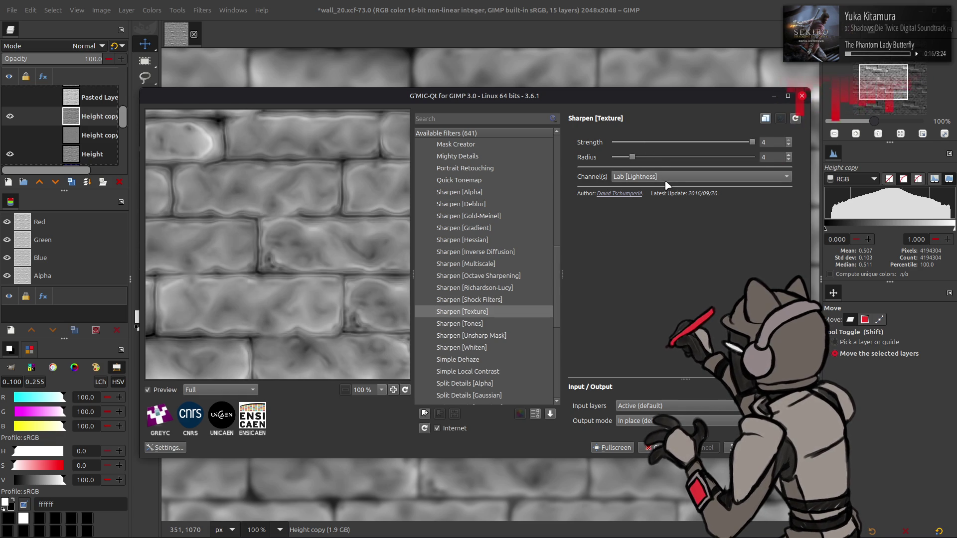
click(668, 186)
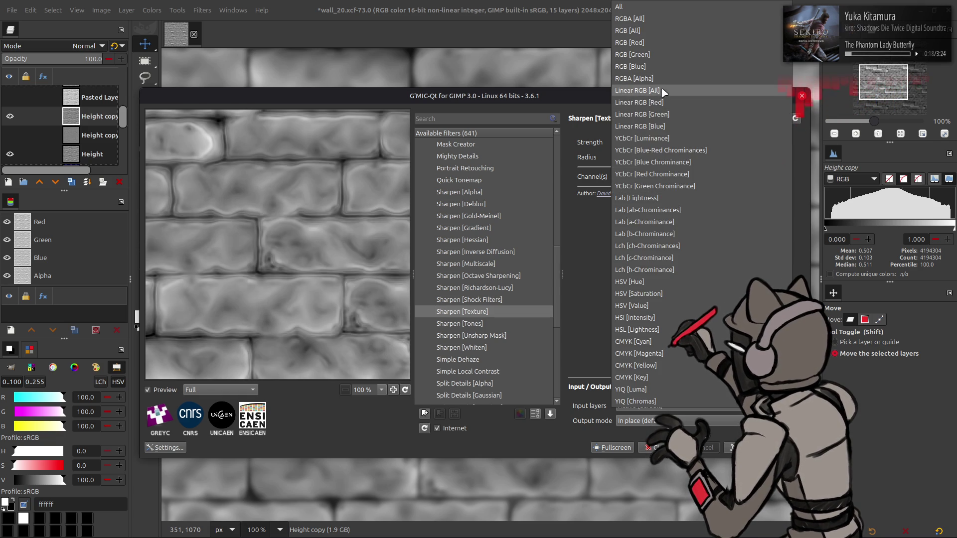
click(663, 31)
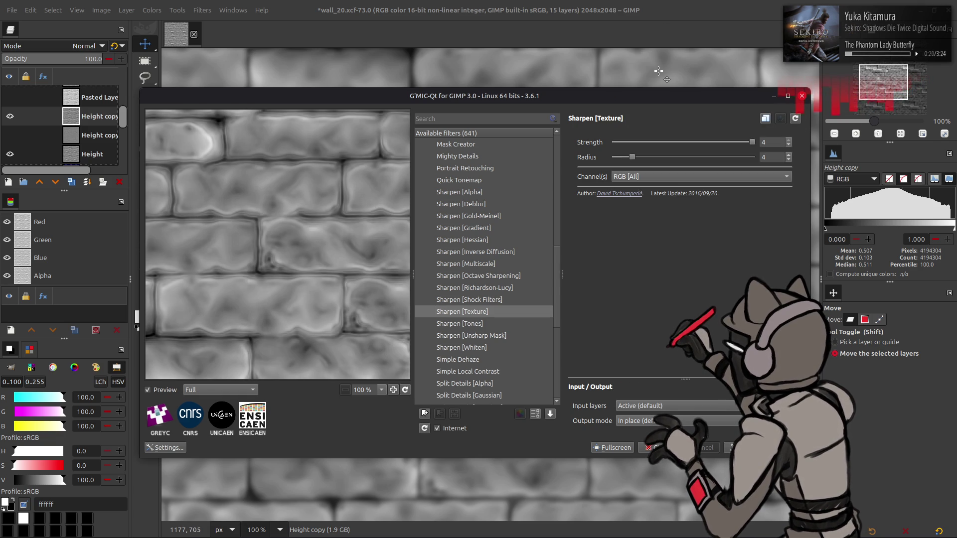
mouse_move(632, 157)
mouse_down()
mouse_move(648, 160)
mouse_move(613, 158)
mouse_up()
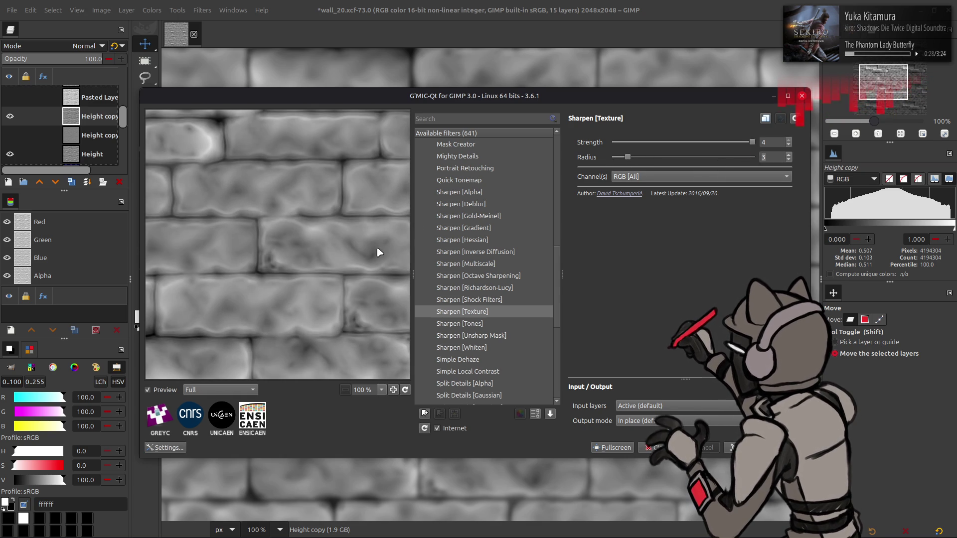
double_click(773, 144)
text(1)
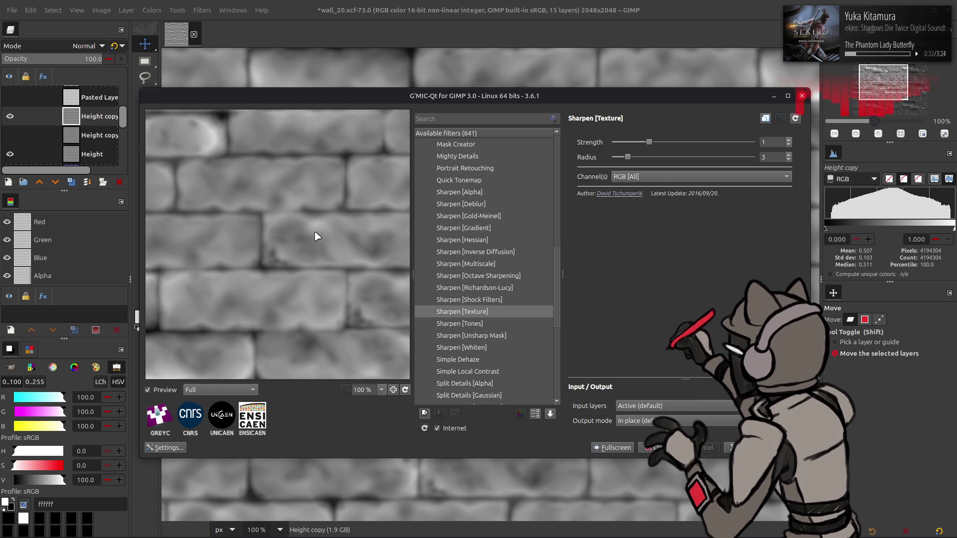
click(490, 327)
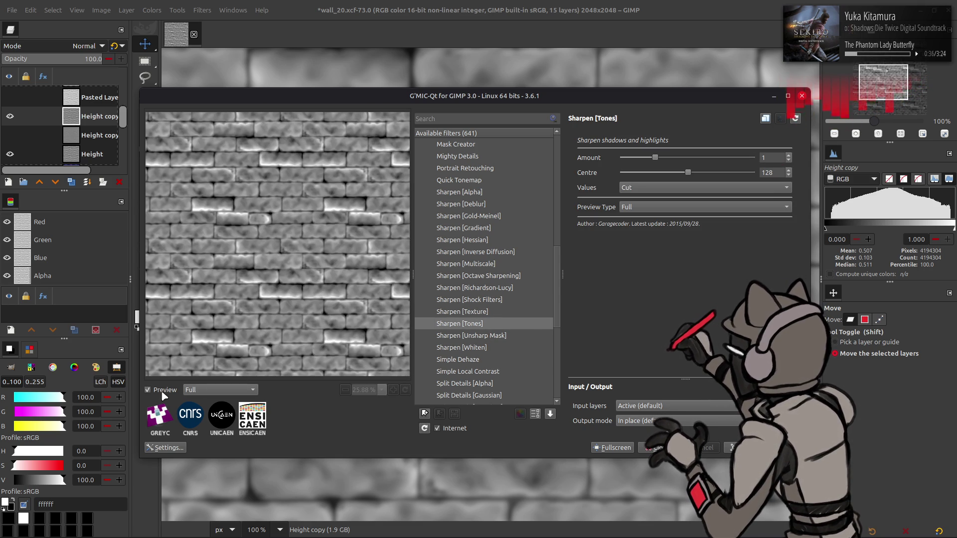
Preview Whiten, Simple Dehaze and Simple Local Contrast, turning off parallel processing for local contrast
key(Down)
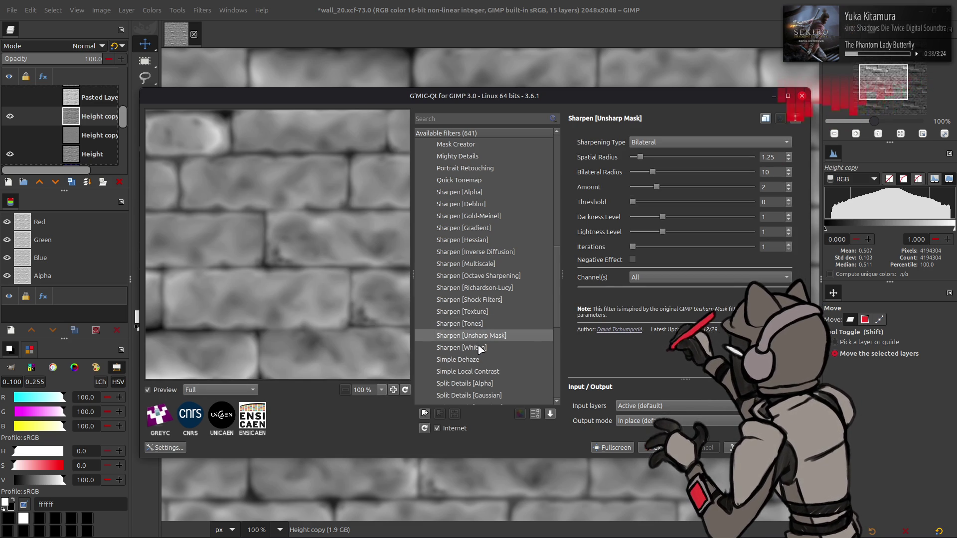
click(480, 349)
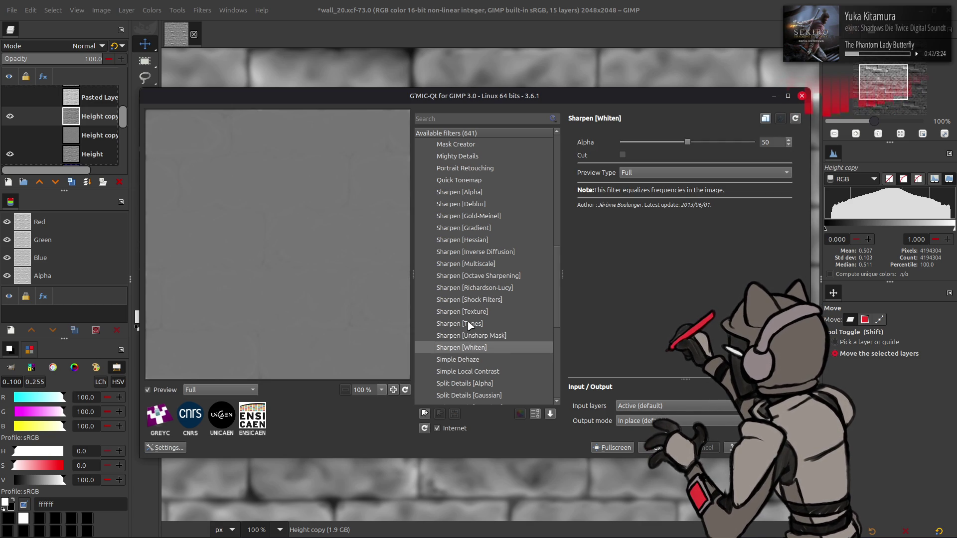
click(469, 360)
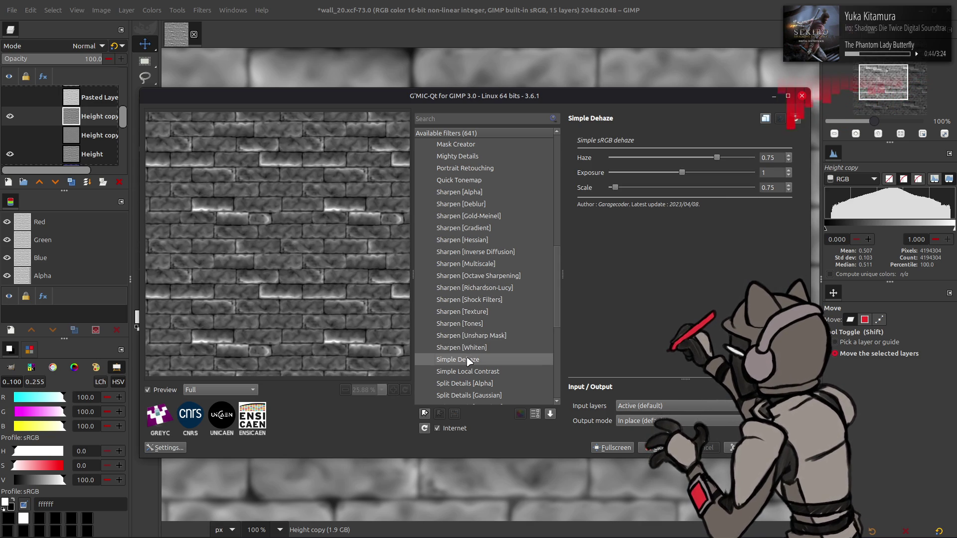
click(482, 372)
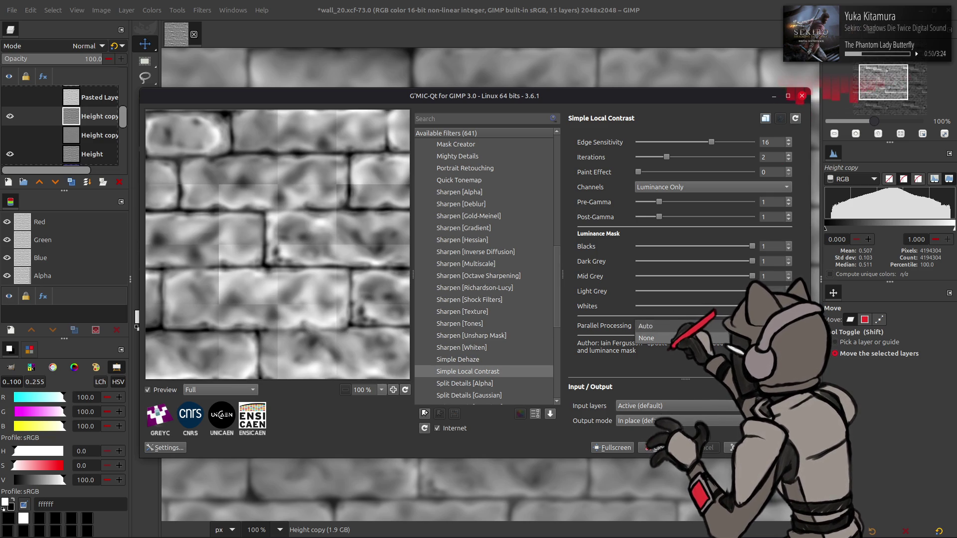
click(648, 338)
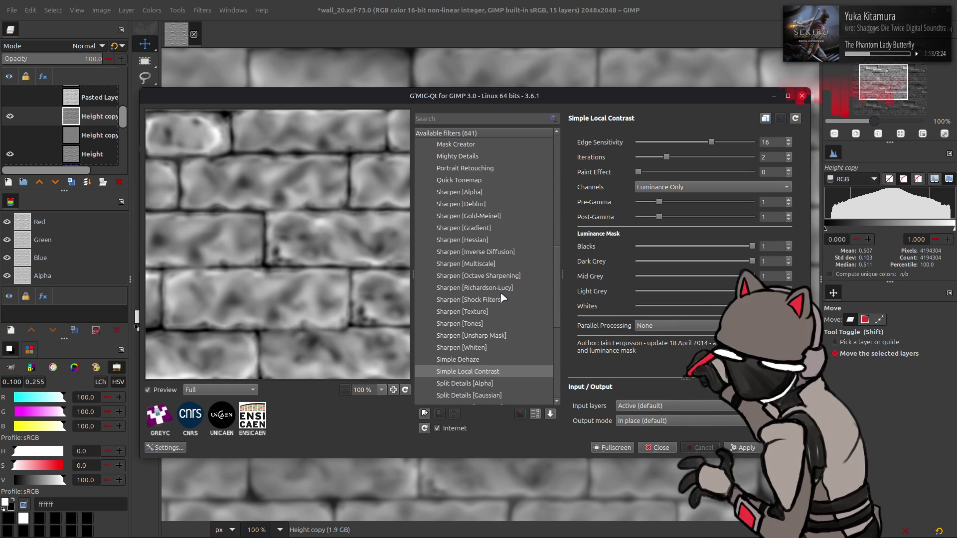
Apply Sharpen [Octave Sharpening] to the brick height map
click(499, 280)
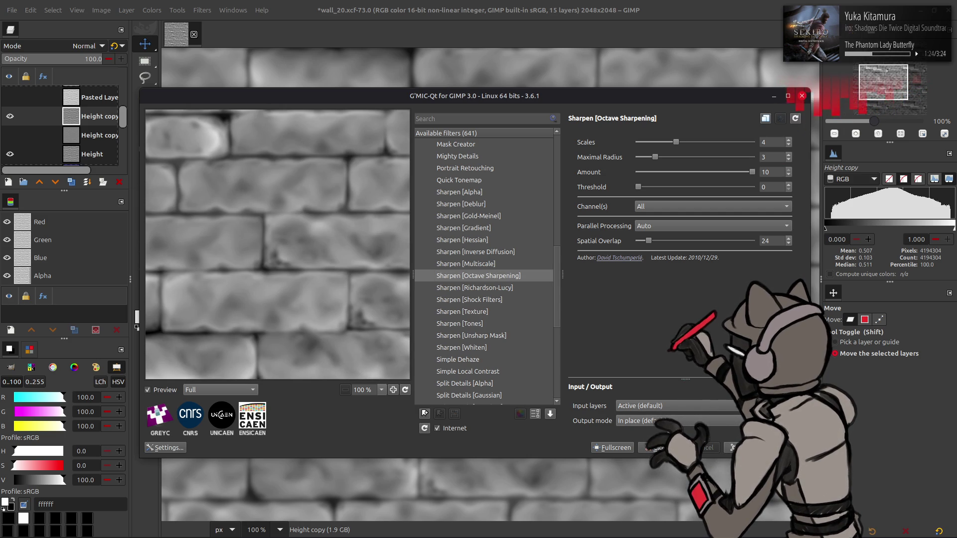
key(Return)
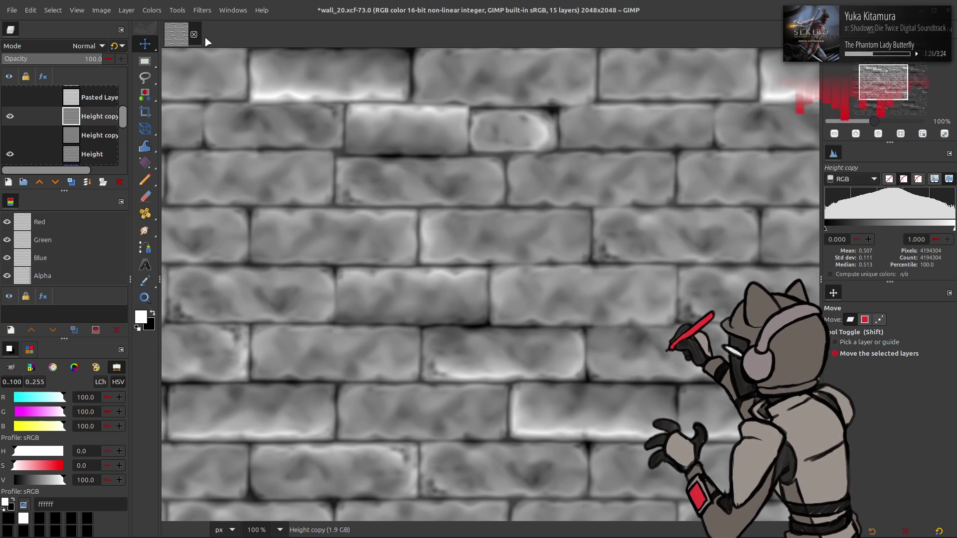
click(202, 10)
mouse_move(254, 186)
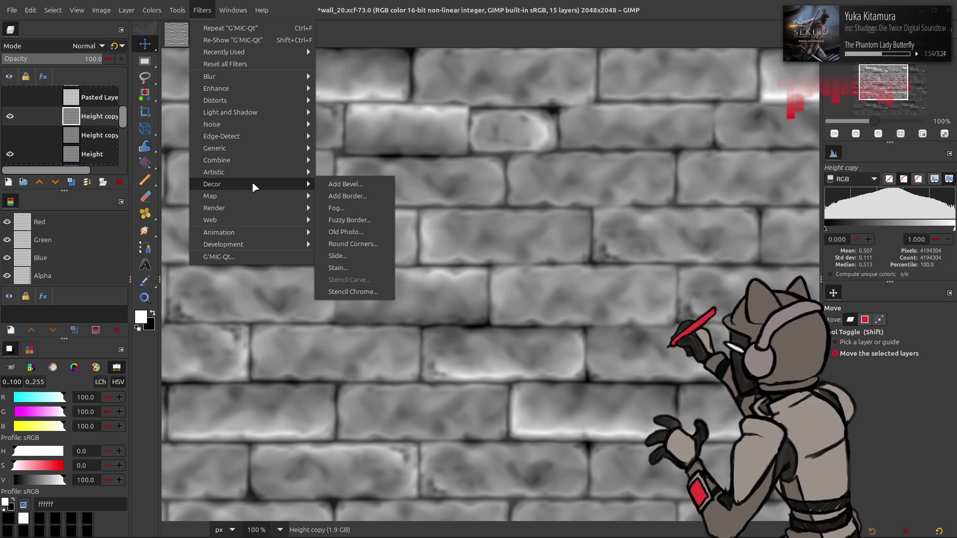
Check the Normal Map filter's last-used preset and cancel without applying
mouse_move(268, 146)
click(364, 176)
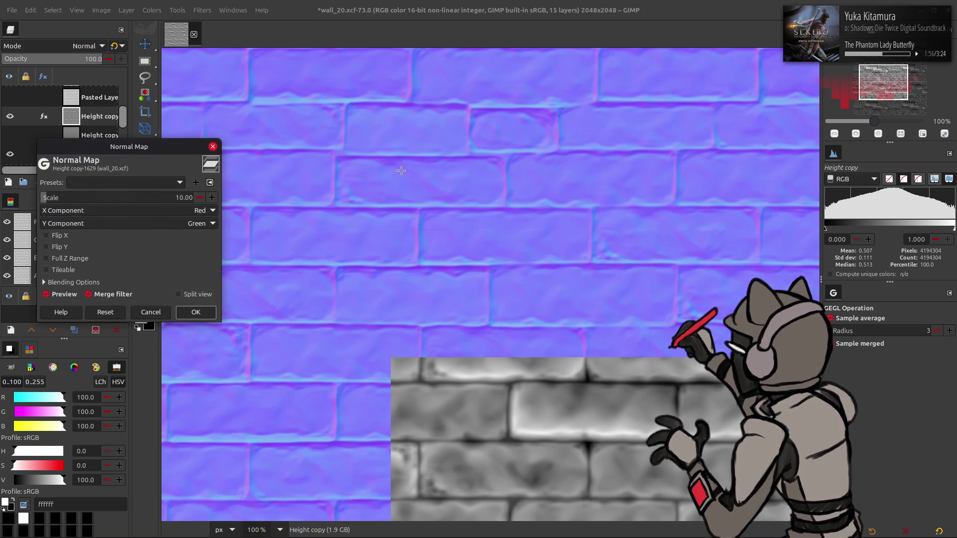
click(141, 184)
click(141, 185)
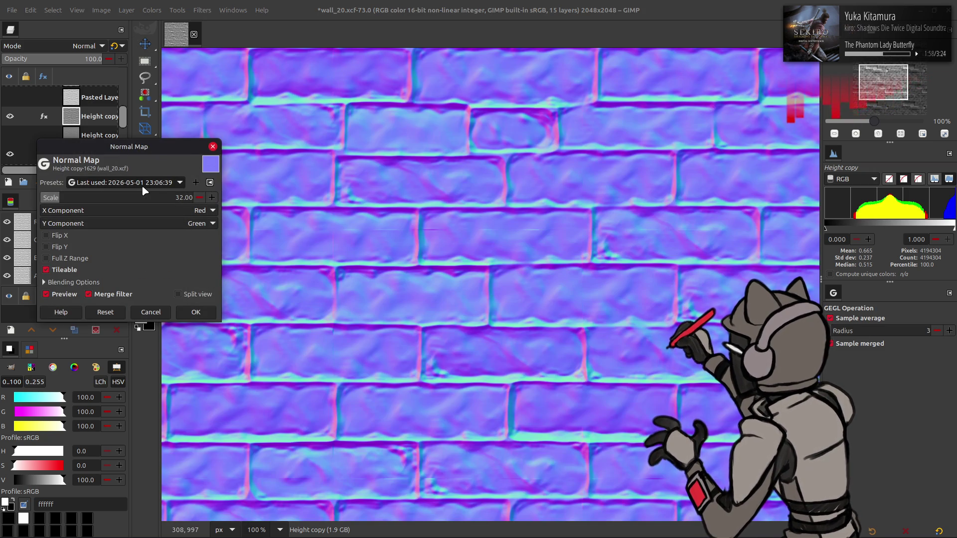
click(153, 314)
Apply the favourite G'MIC Gaussian blur to the Height copy layer
click(210, 11)
click(221, 257)
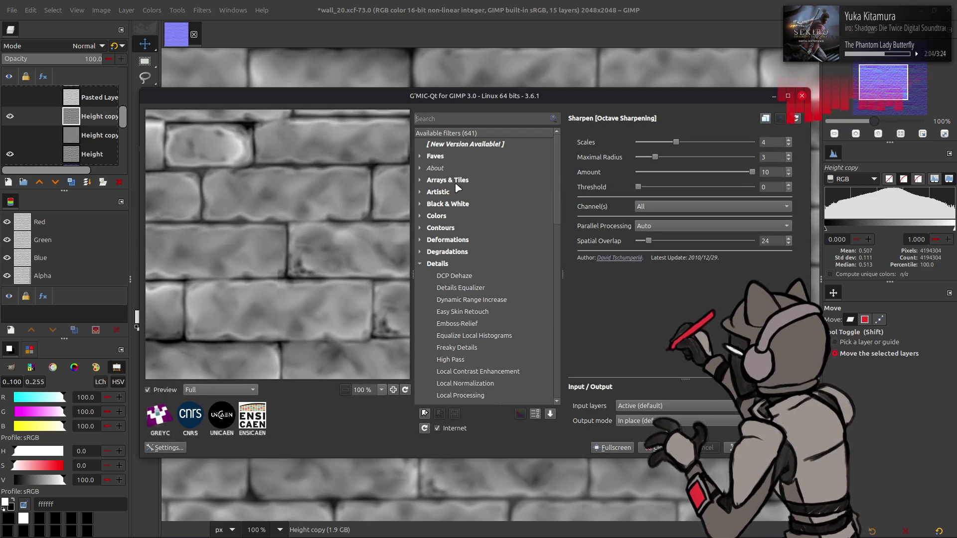
click(419, 156)
click(467, 170)
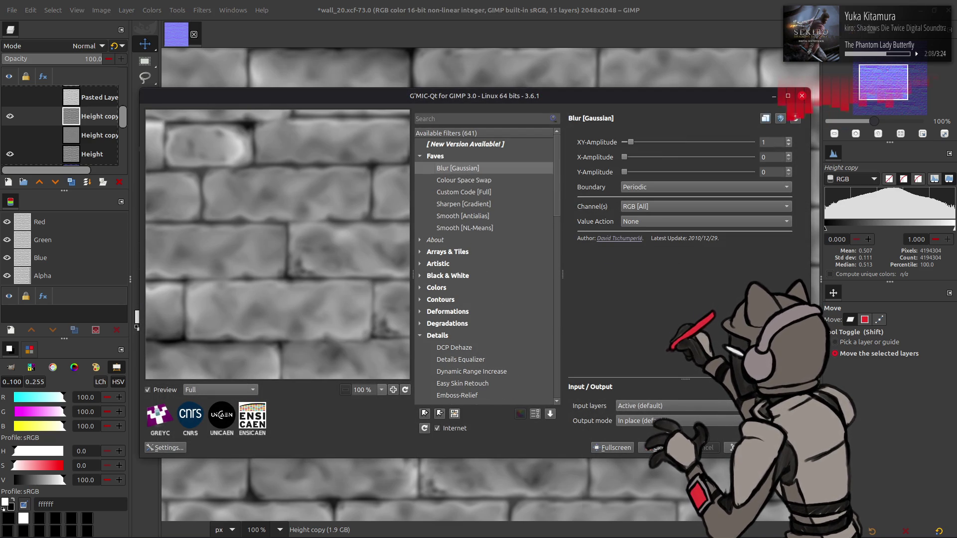
key(Return)
Load the last-used tileable Normal Map preset, then cancel the filter again
click(202, 10)
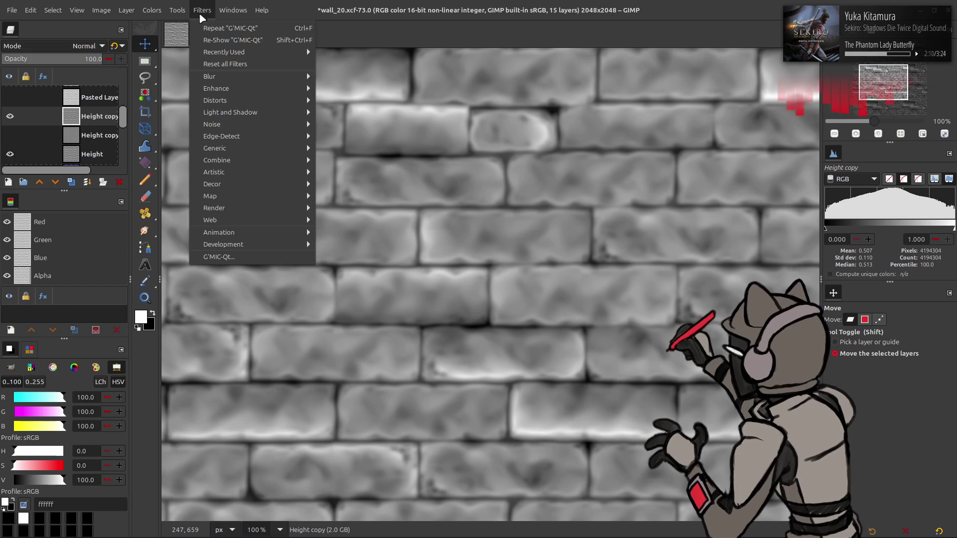
mouse_move(269, 149)
click(354, 172)
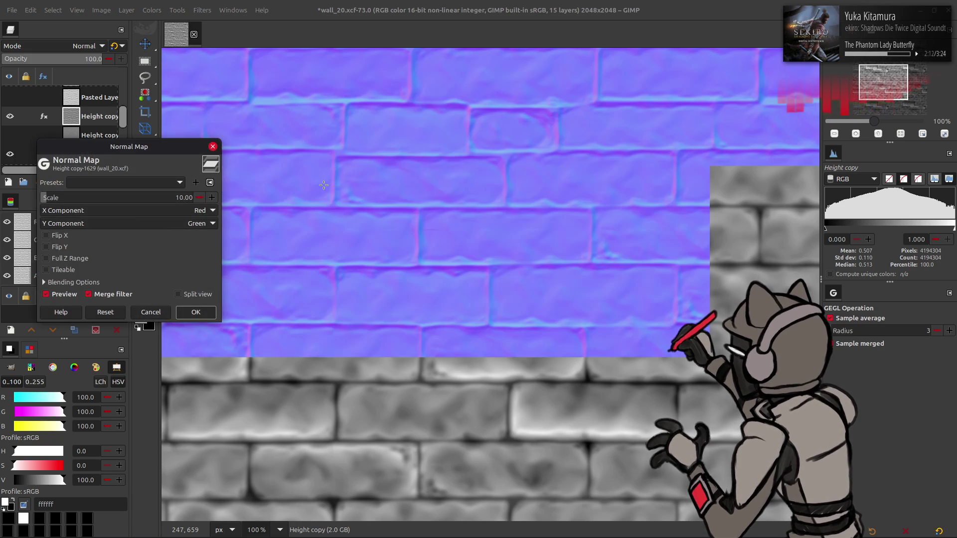
click(170, 182)
click(125, 184)
click(140, 183)
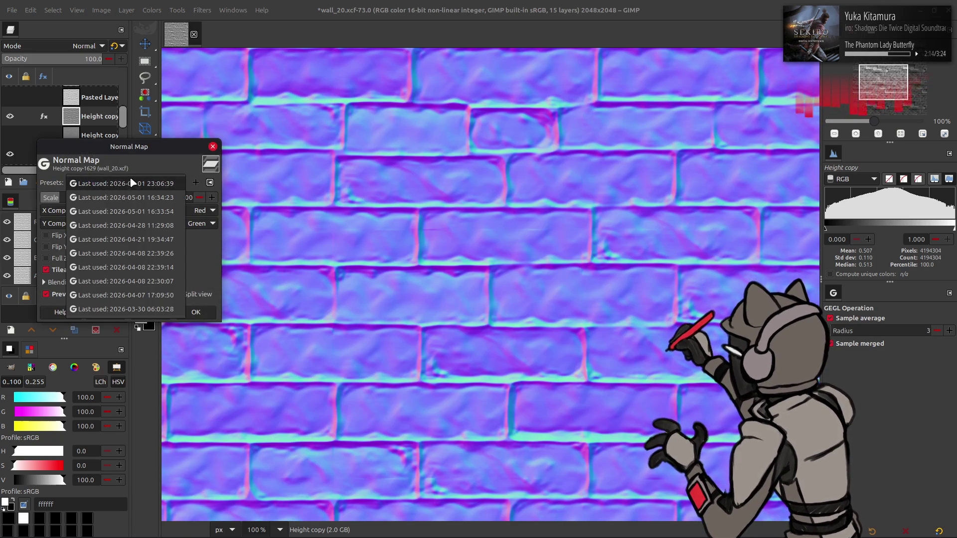
click(171, 319)
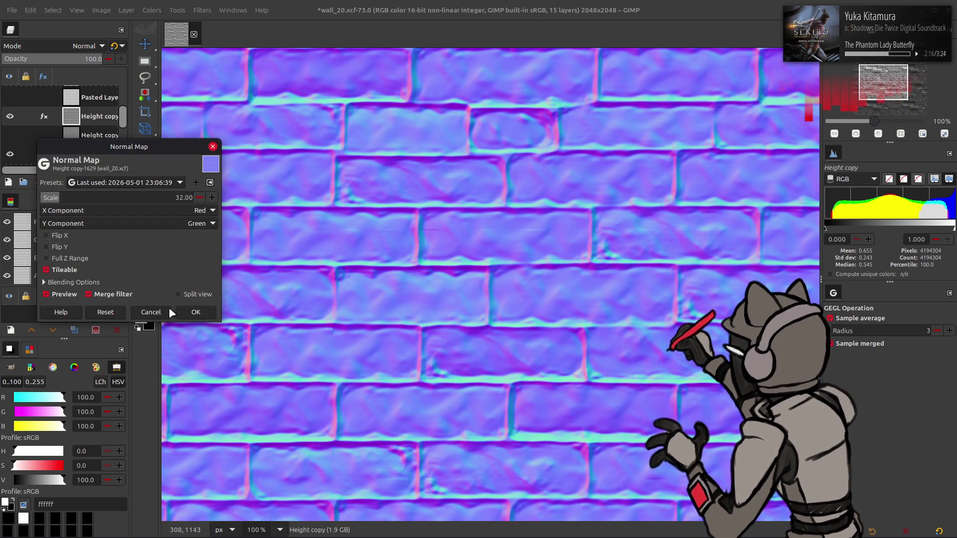
click(170, 312)
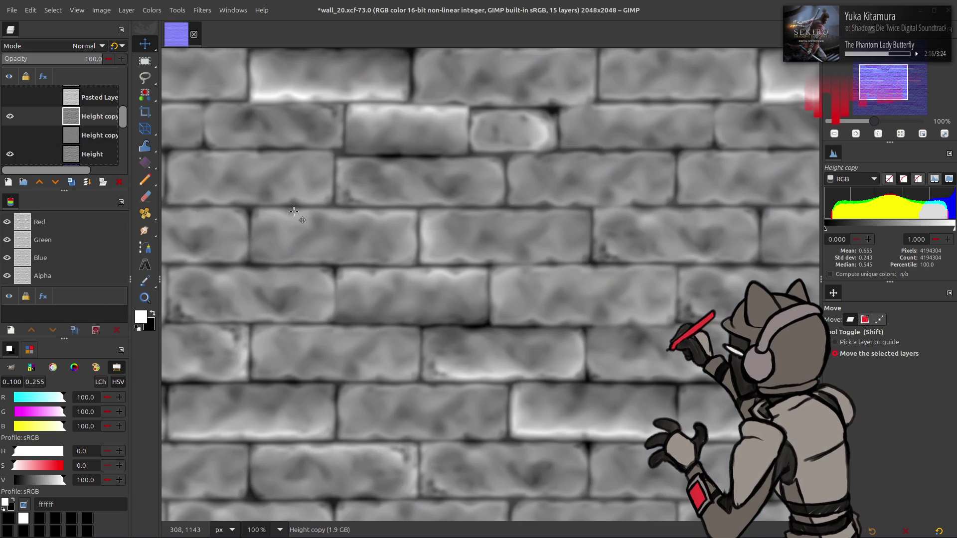
click(33, 10)
click(33, 9)
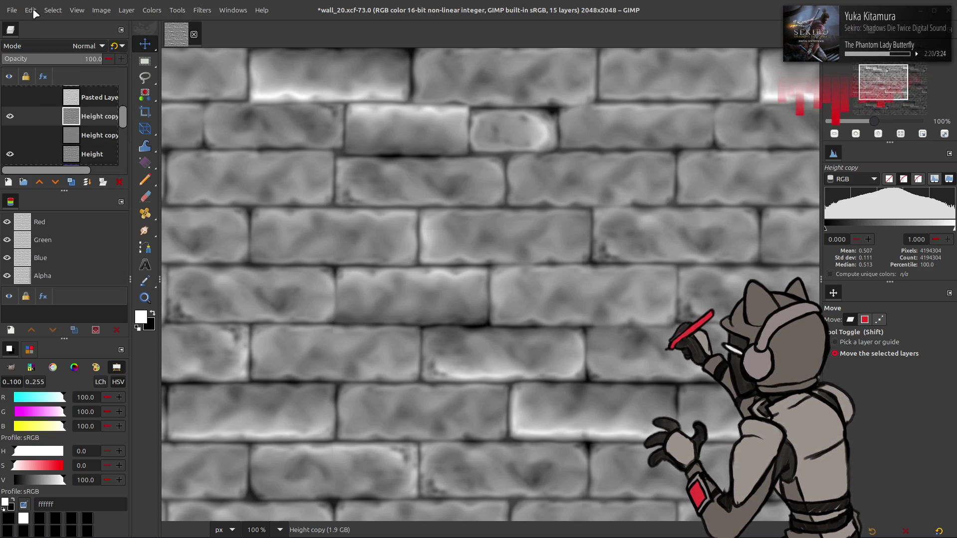
Reapply the G'MIC Gaussian blur with XY-Amplitude 1.5
click(201, 10)
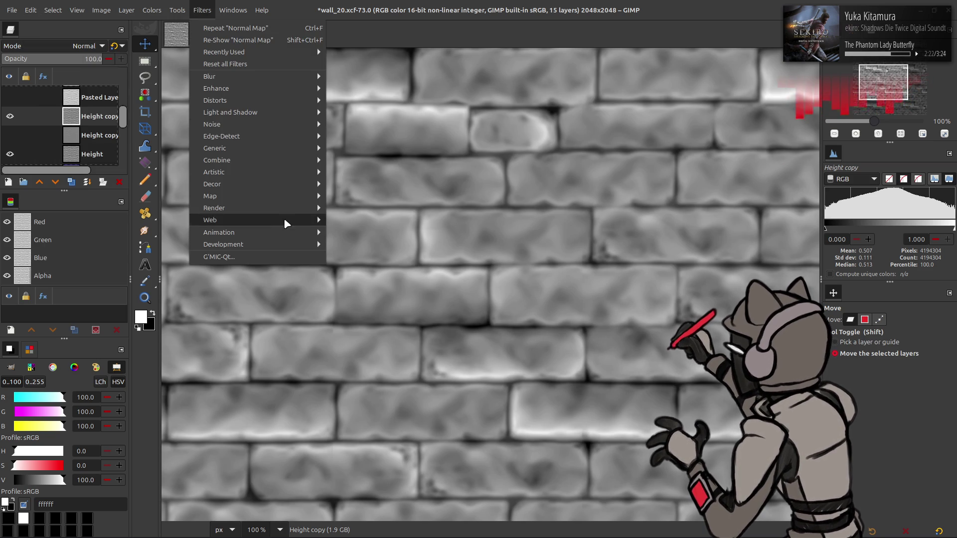
click(266, 255)
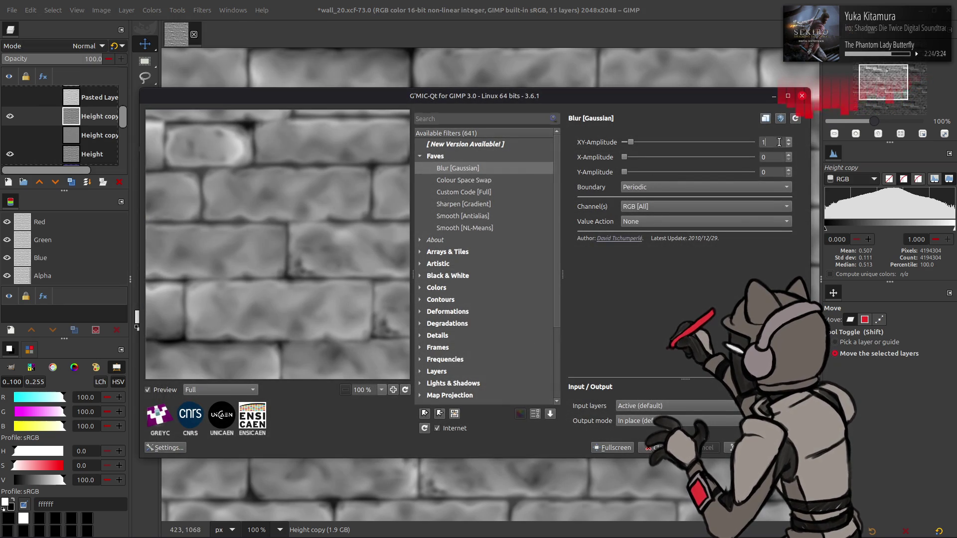
text(.5)
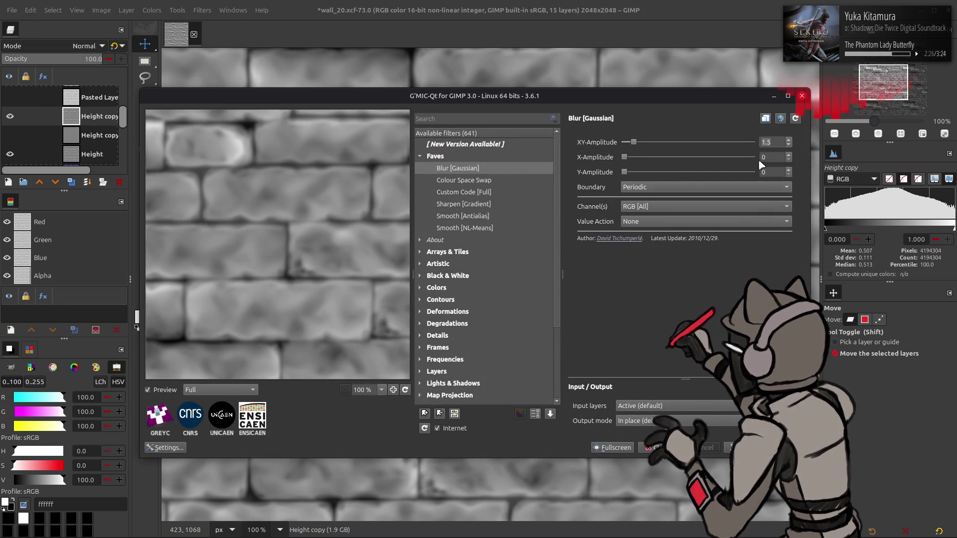
key(Return)
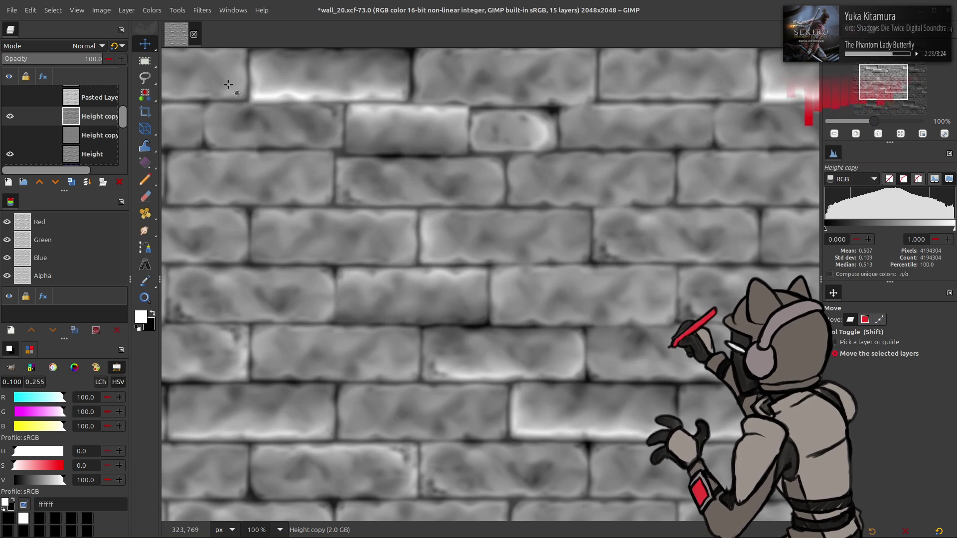
click(202, 10)
Open Normal Map with the last-used preset and preview it at Scale 64
mouse_move(248, 149)
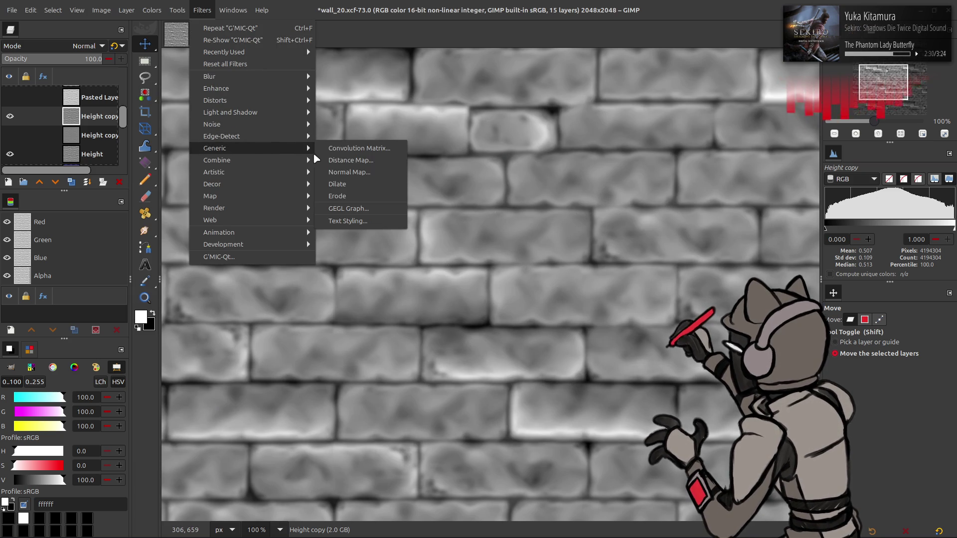
click(344, 174)
click(147, 183)
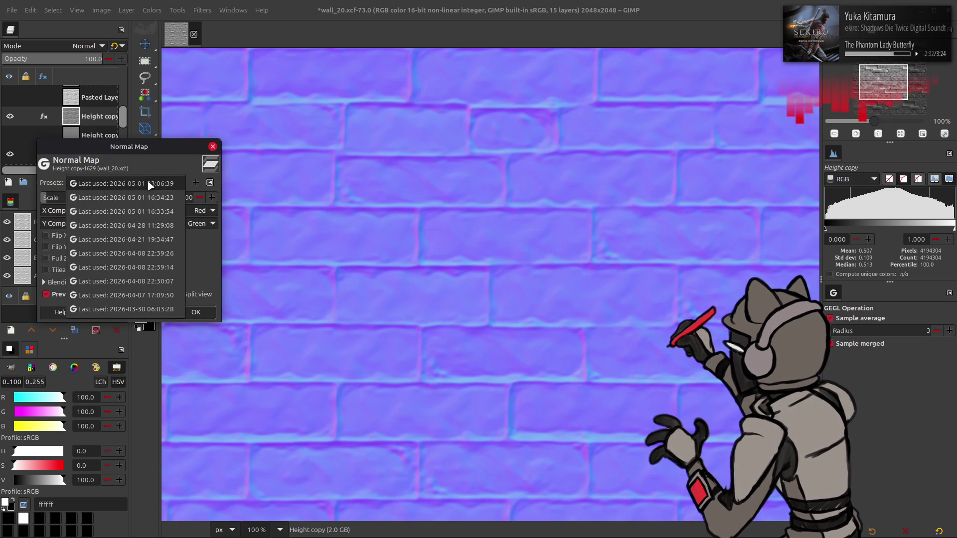
click(148, 183)
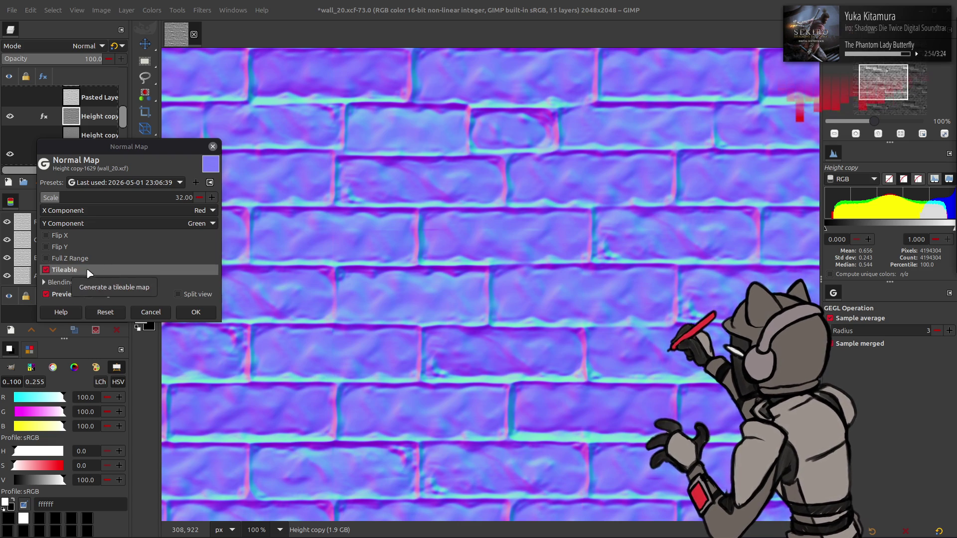
drag(156, 201, 49, 197)
text(16)
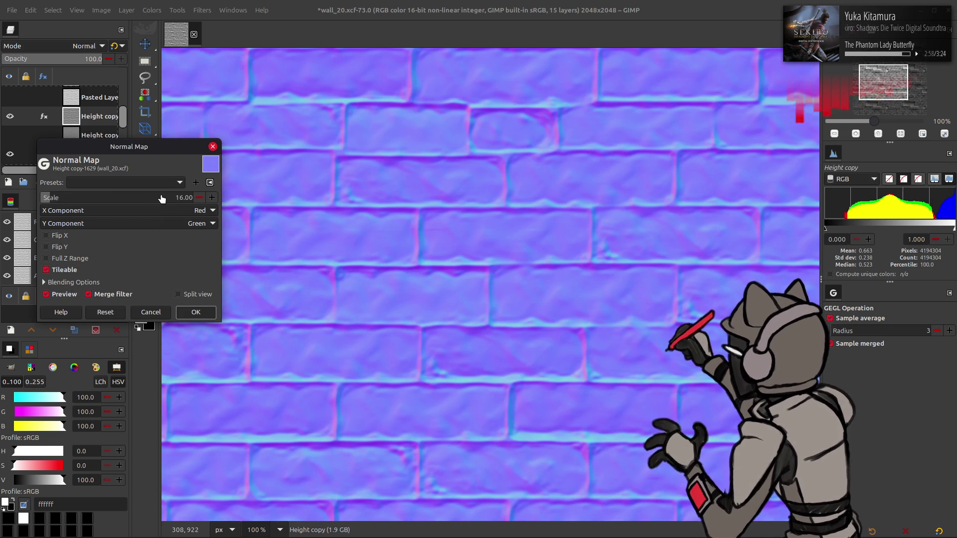
click(156, 199)
text(64)
key(Return)
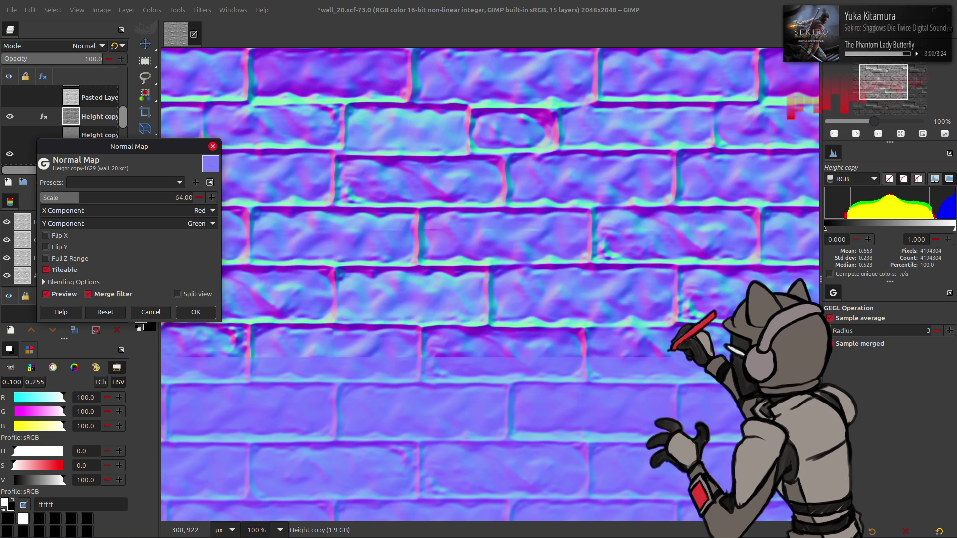
Set the normal map Scale to 16, compare Flip Y, and apply it
click(156, 198)
text(15)
key(BackSpace)
text(6)
key(Return)
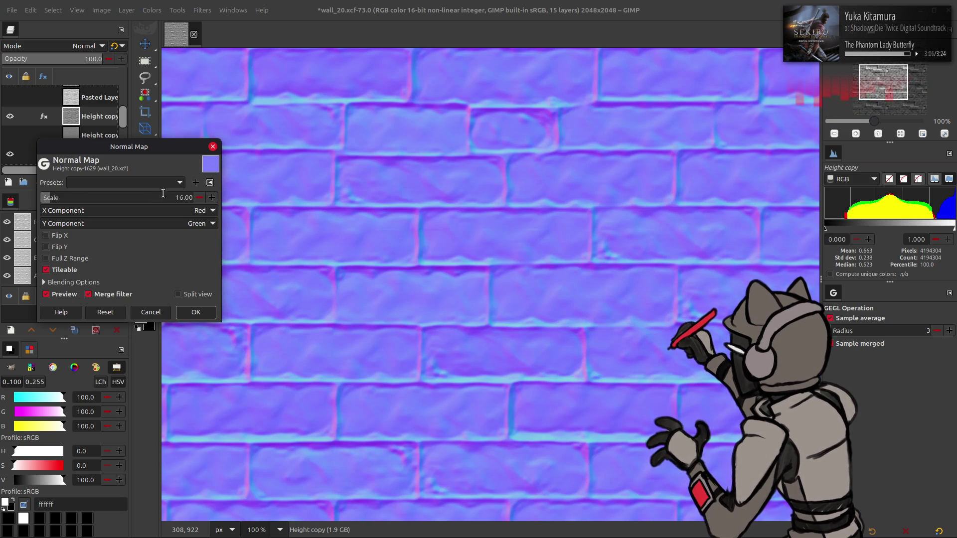
click(64, 251)
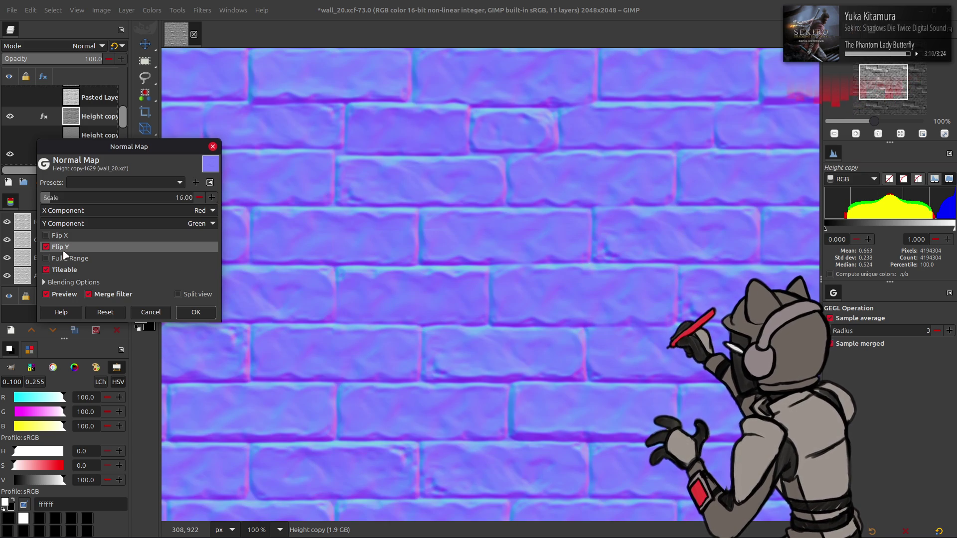
click(62, 248)
click(197, 312)
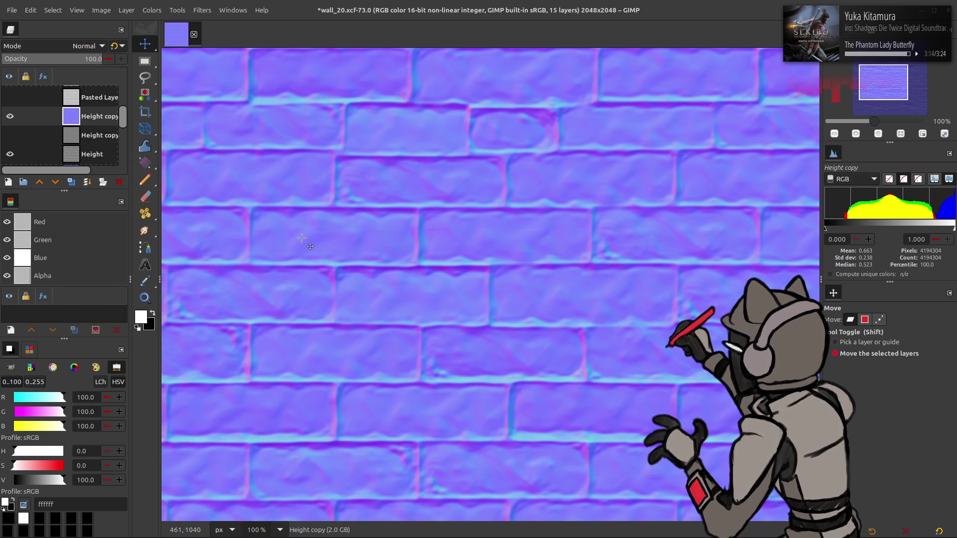
Undo the normal map, duplicate the height layer, and reapply the normal map to it
key(ctrl+z)
click(71, 182)
key(ctrl+f)
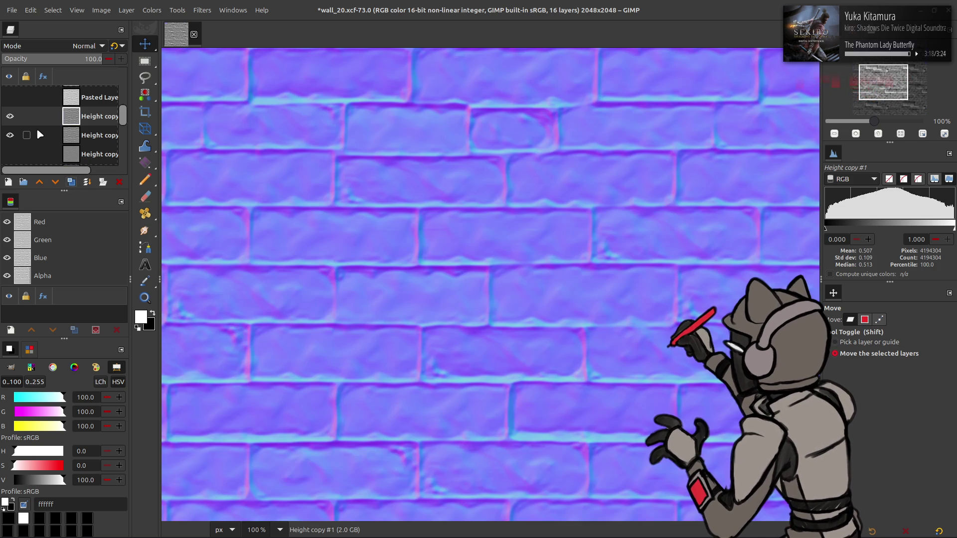
scroll(8, 133, down, 2)
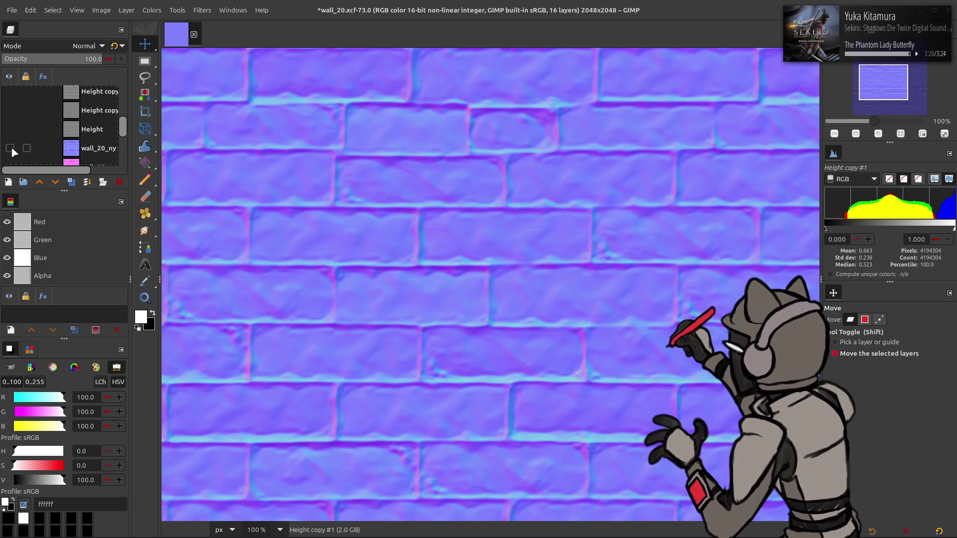
scroll(10, 135, up, 2)
click(10, 117)
click(10, 117)
click(10, 117)
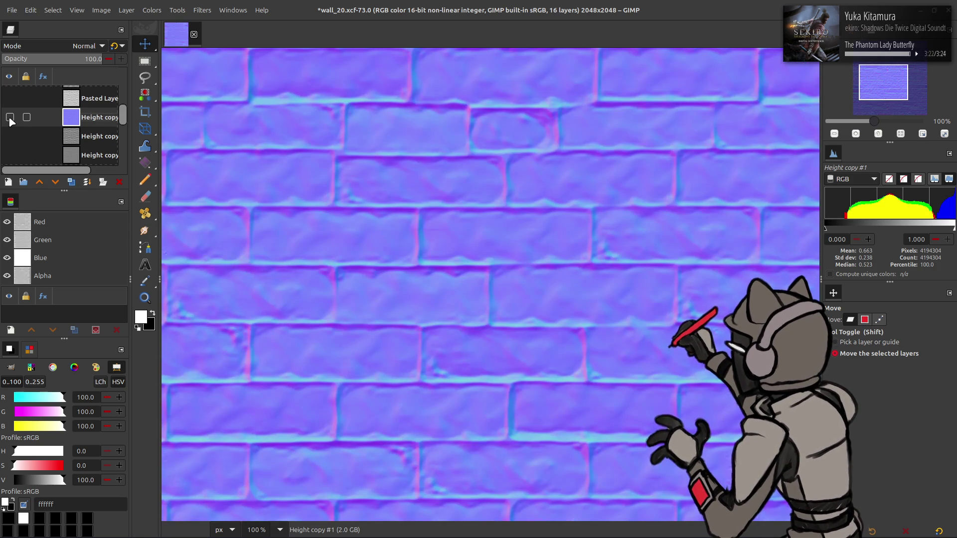
Raise the blue channel's output low level to 100 with Levels
click(152, 10)
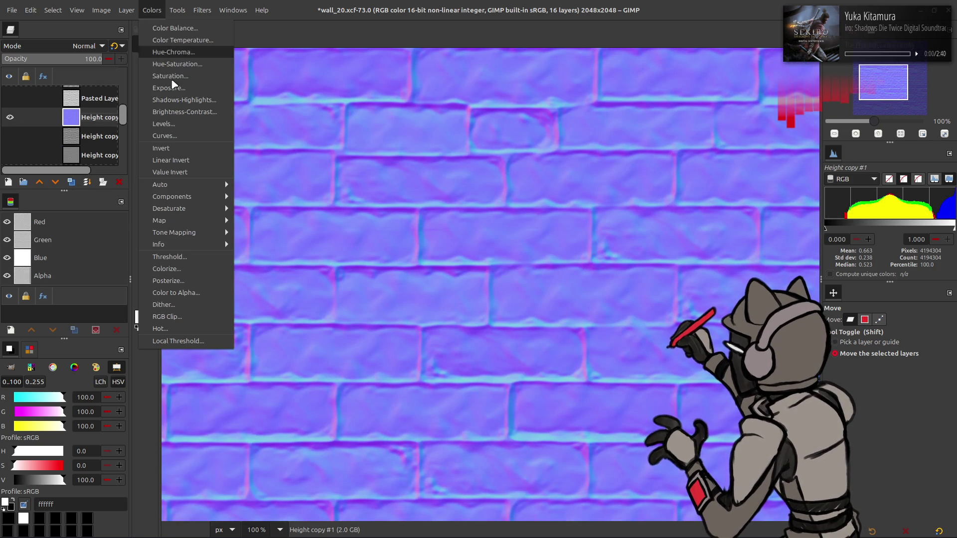
click(181, 128)
scroll(79, 127, down, 3)
drag(38, 255, 290, 254)
click(270, 351)
scroll(98, 149, down, 1)
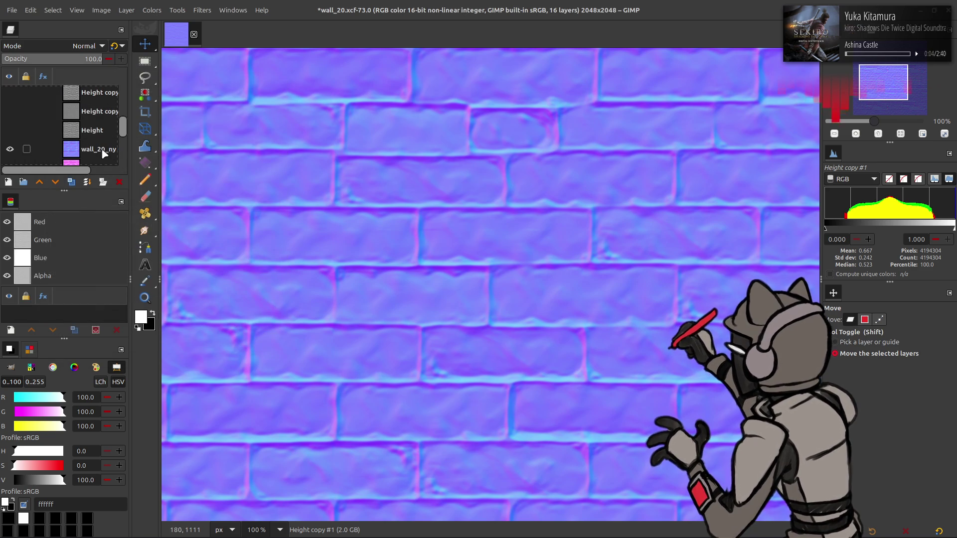
click(105, 149)
scroll(105, 152, up, 2)
Duplicate Height copy #1 and try Grain merge mode on the copy, then undo
click(10, 119)
click(10, 118)
click(10, 119)
click(95, 119)
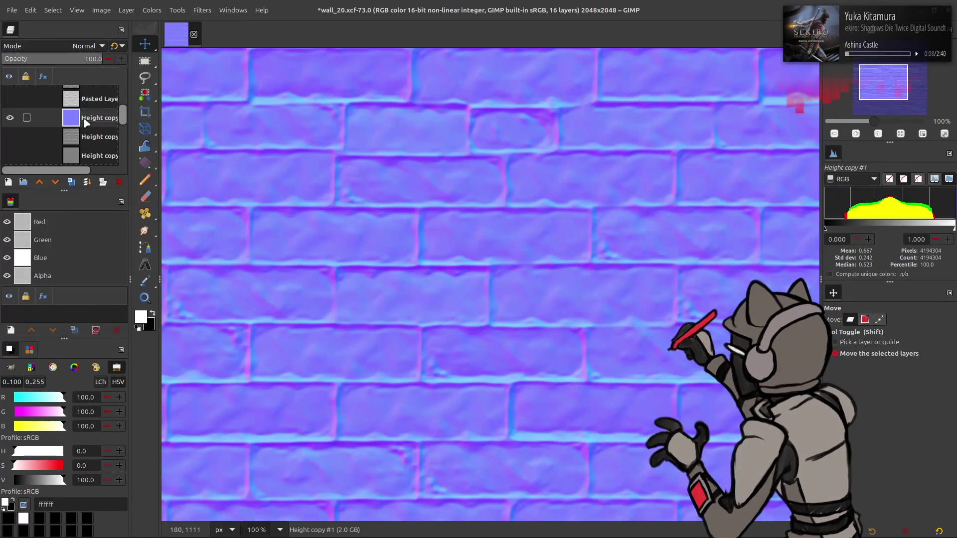
click(73, 183)
click(82, 46)
click(30, 425)
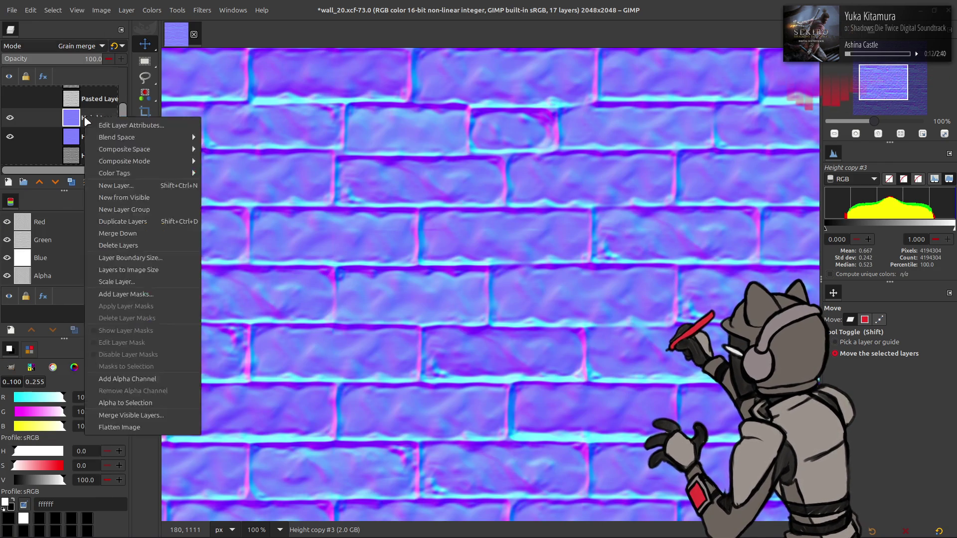
key(ctrl+z)
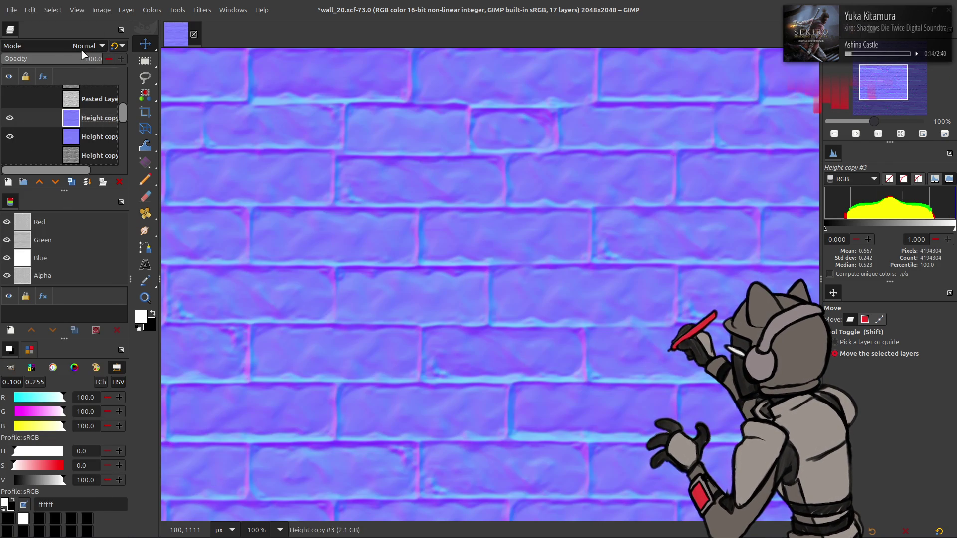
Try Overlay on the duplicate, then settle on Grain merge blend mode
click(83, 50)
scroll(82, 49, up, 3)
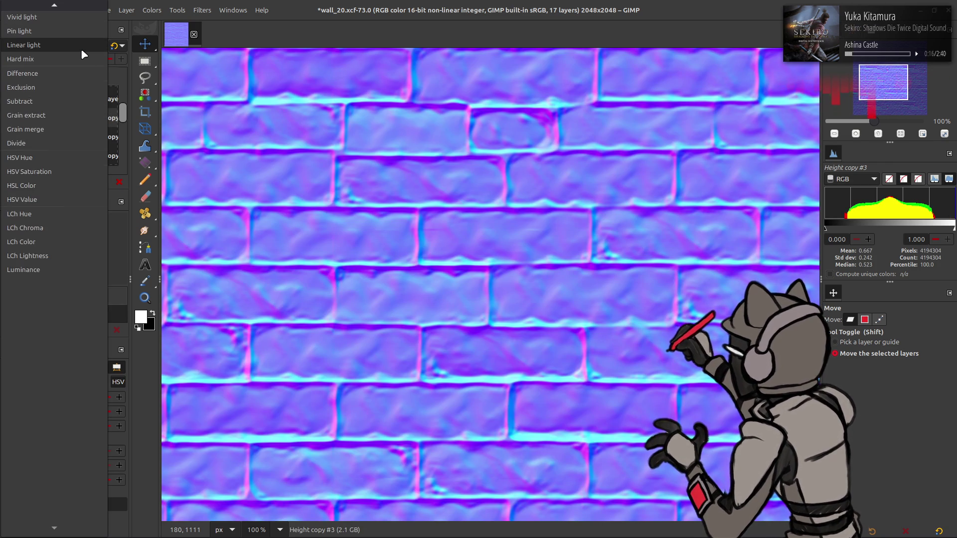
click(65, 21)
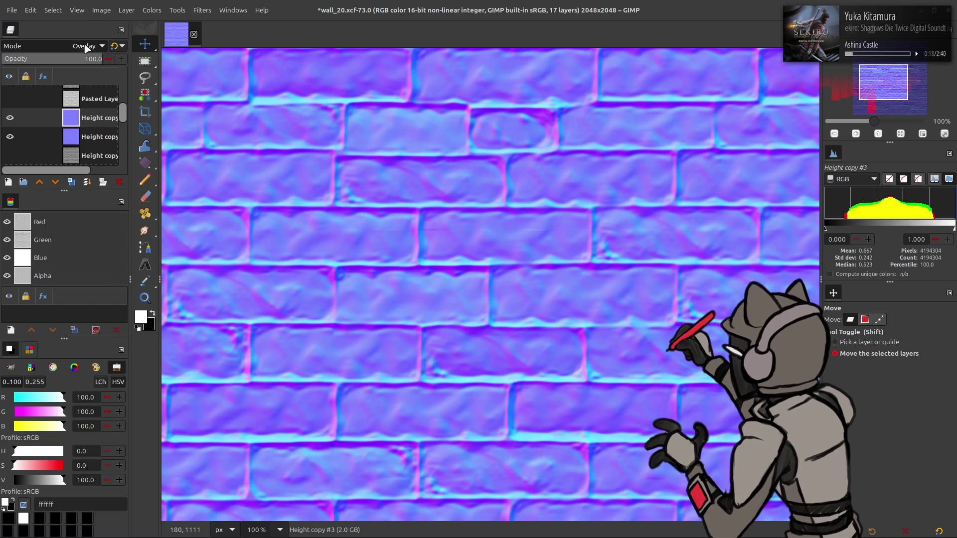
right_click(82, 117)
click(104, 239)
key(ctrl+z)
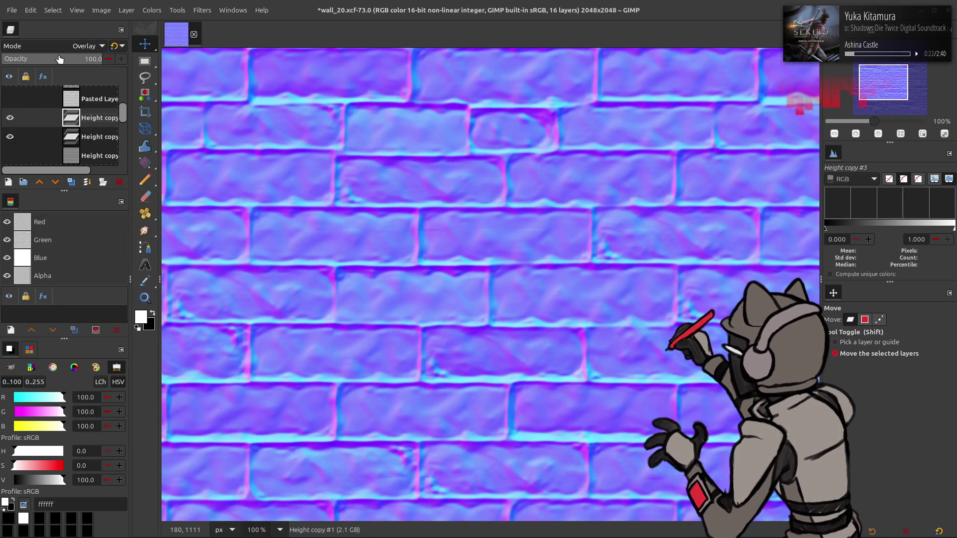
click(75, 46)
click(53, 201)
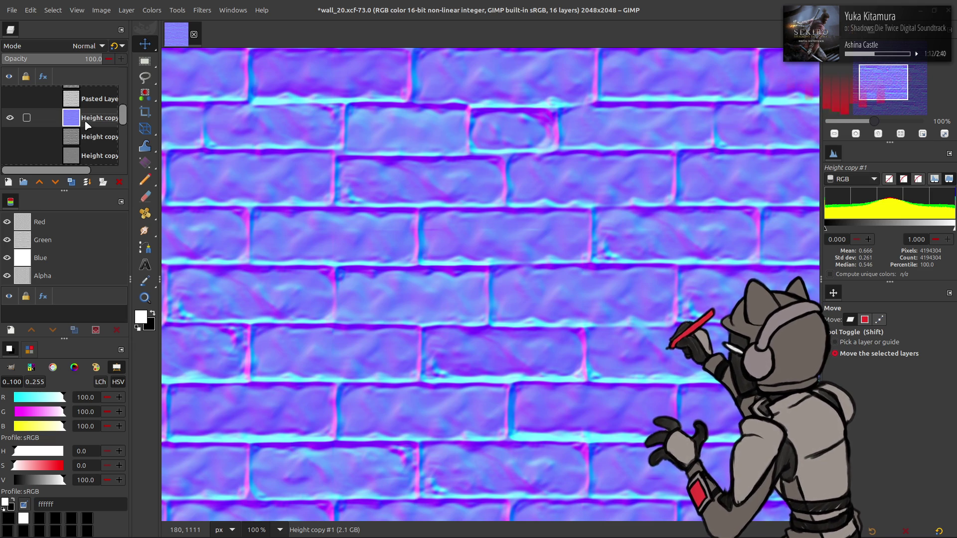
Compare layers at 50% zoom, then duplicate the normal map as Height copy #3
scroll(78, 124, down, 1)
click(10, 105)
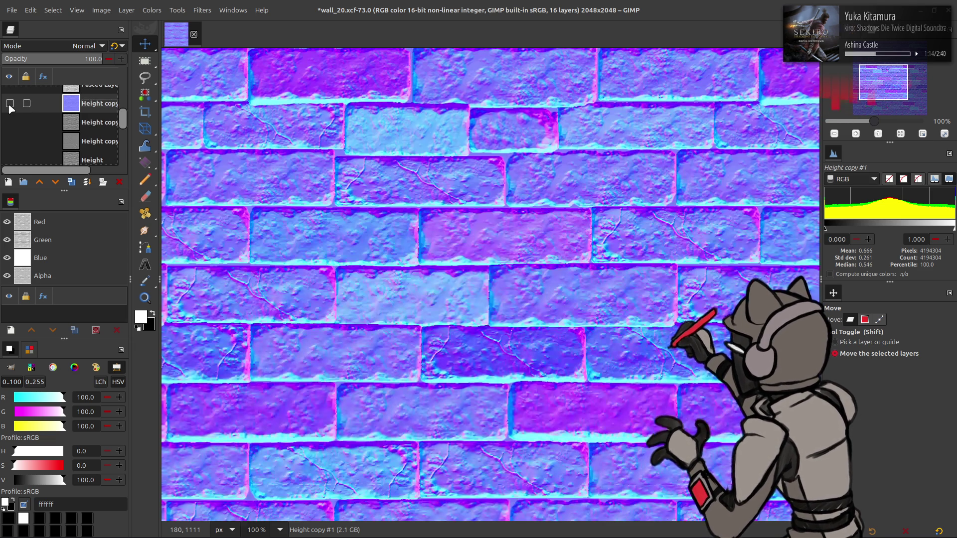
click(10, 105)
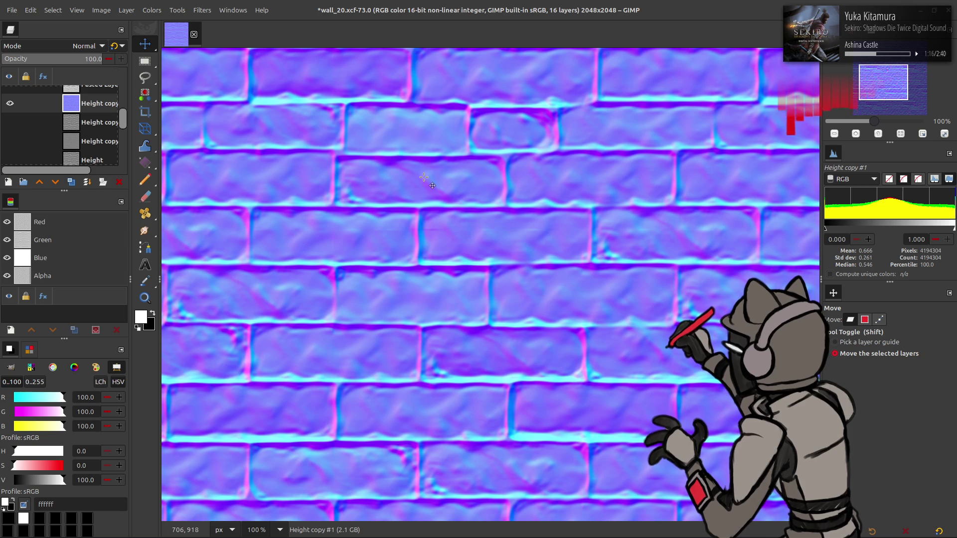
click(280, 530)
click(264, 478)
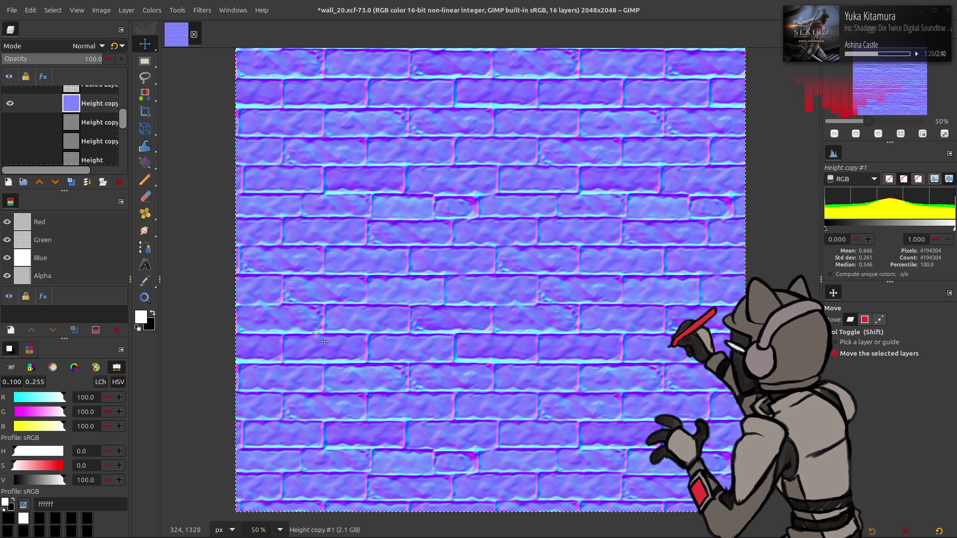
click(10, 103)
click(10, 104)
click(10, 103)
click(10, 103)
click(71, 182)
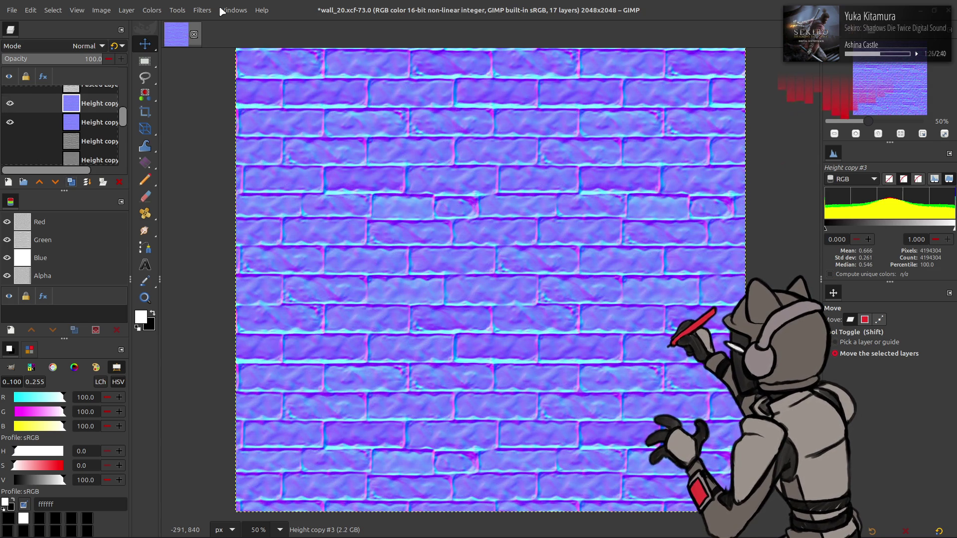
click(203, 10)
Apply a G'MIC Gaussian blur with XY-Amplitude 8 to Height copy #3
click(251, 257)
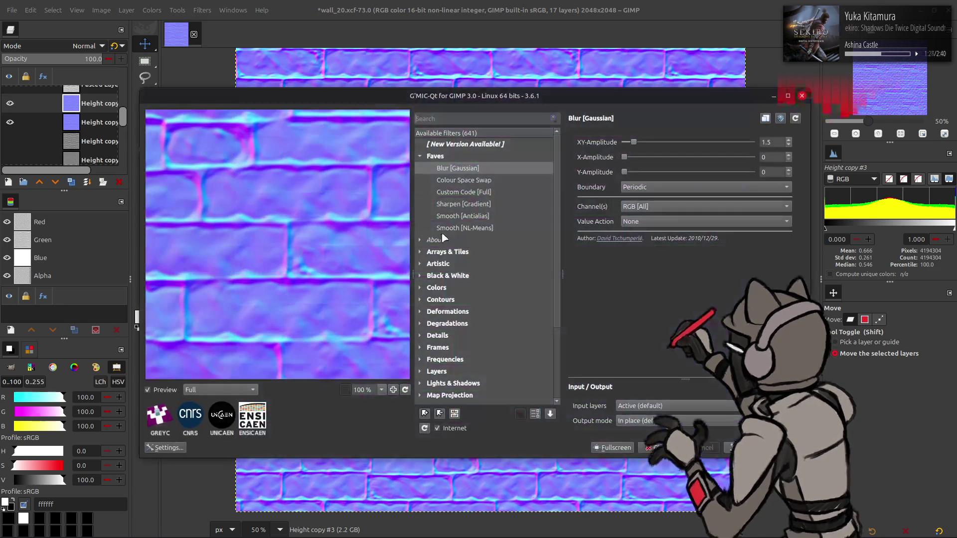
scroll(743, 146, up, 3)
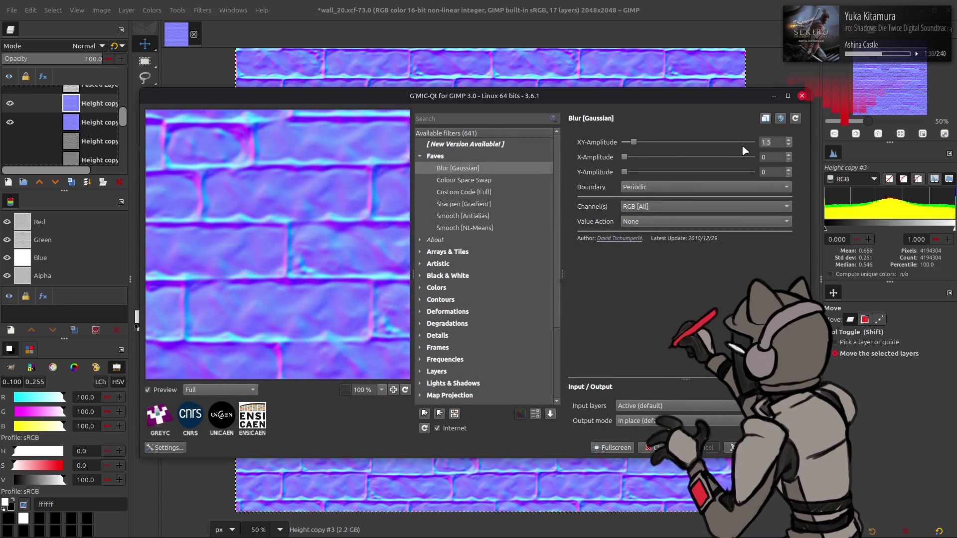
scroll(766, 144, up, 4)
text(8)
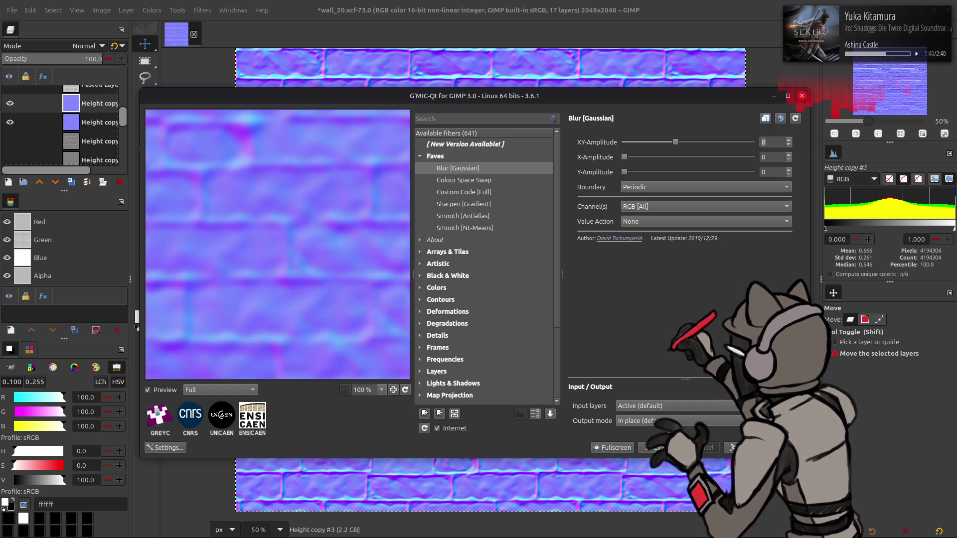
key(Return)
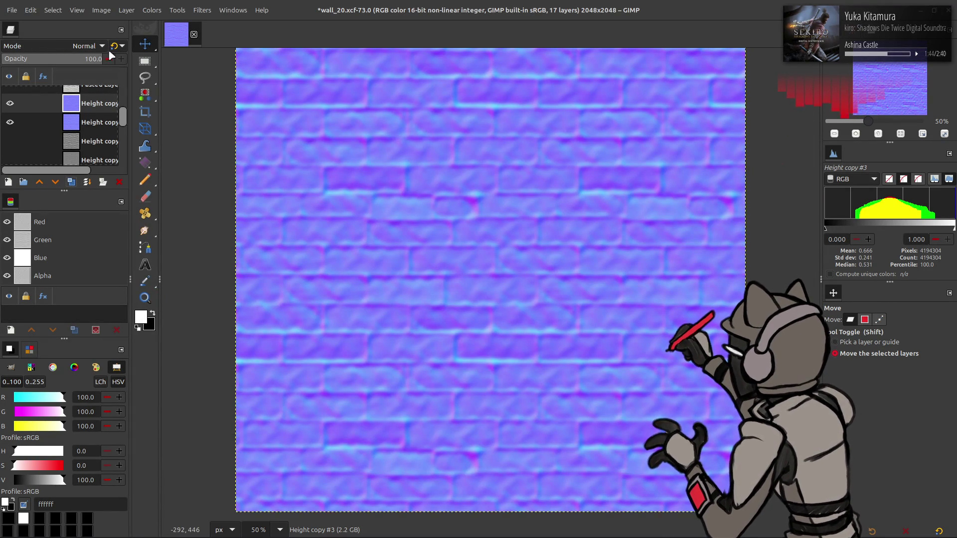
Test the blurred overlay at 50% and then 25% opacity with the legacy blend mode
click(149, 10)
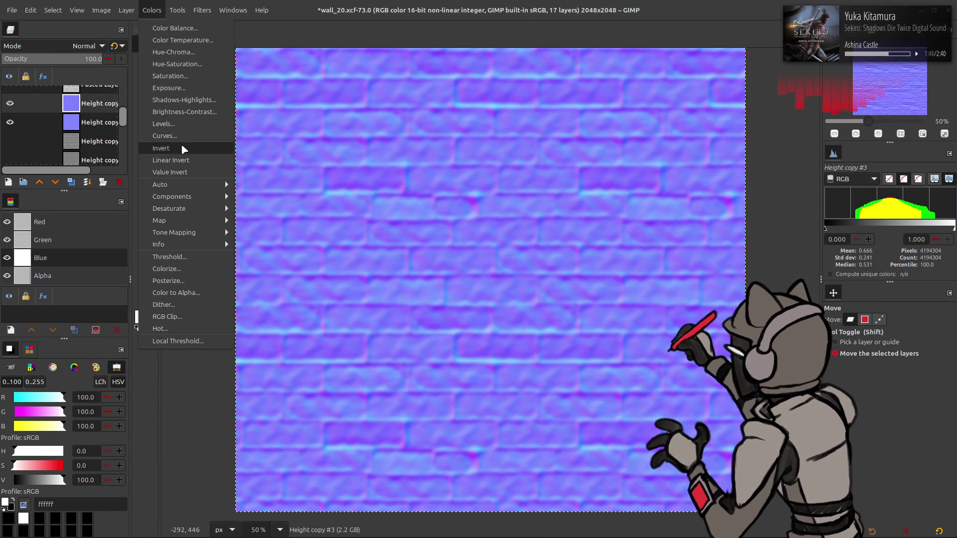
key(ctrl+z)
triple_click(92, 56)
text(50)
key(Return)
click(116, 46)
text(25)
key(Return)
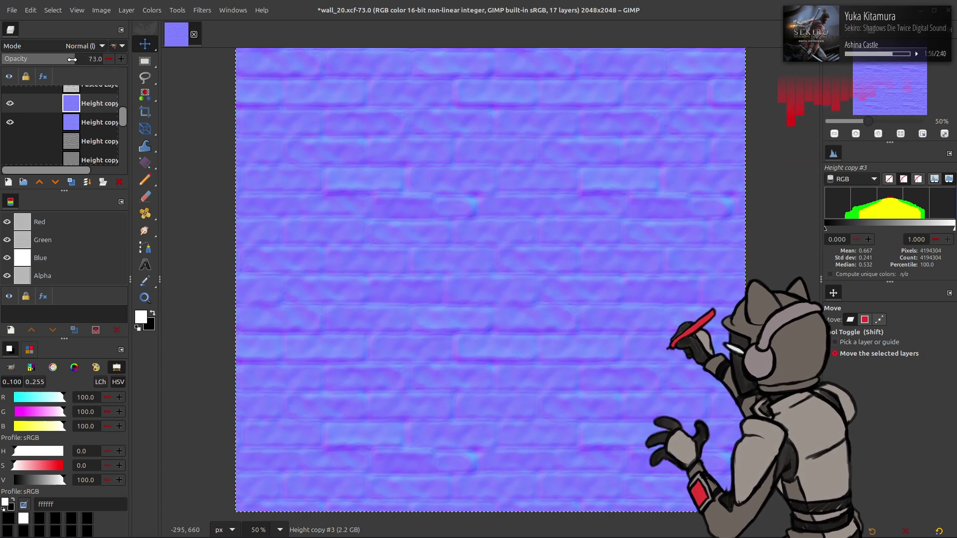
Retry the overlay opacity, undoing the change and settling back on 25%
drag(73, 59, 114, 58)
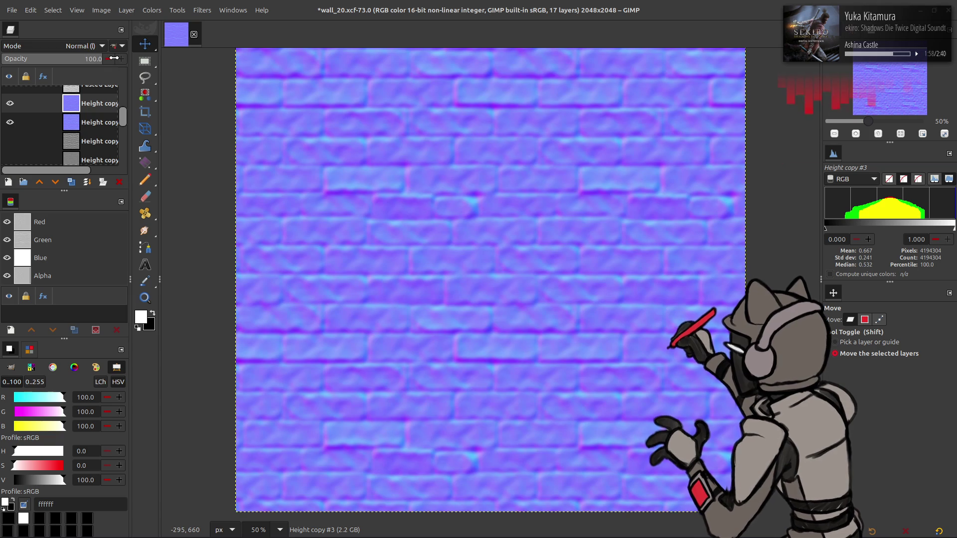
text(25)
key(Return)
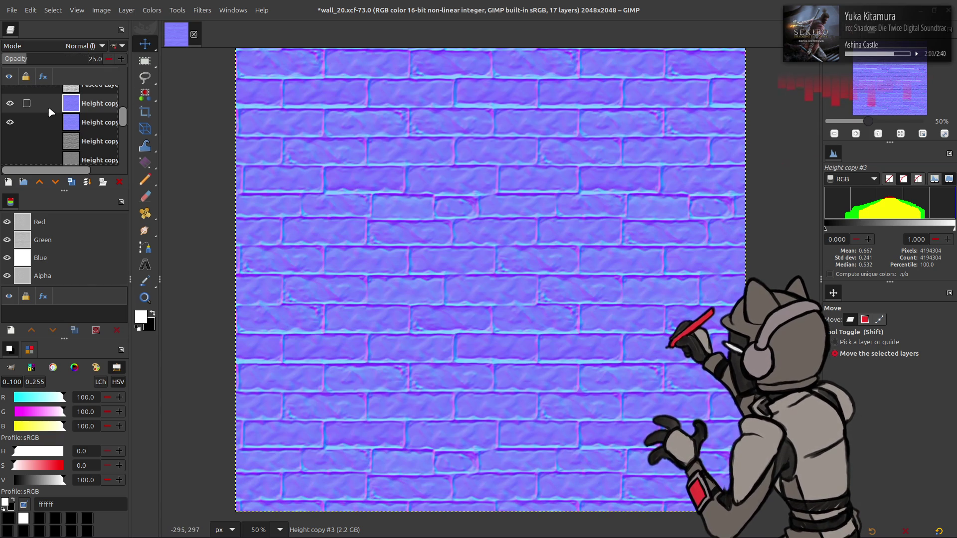
key(ctrl+z)
key(ctrl+z)
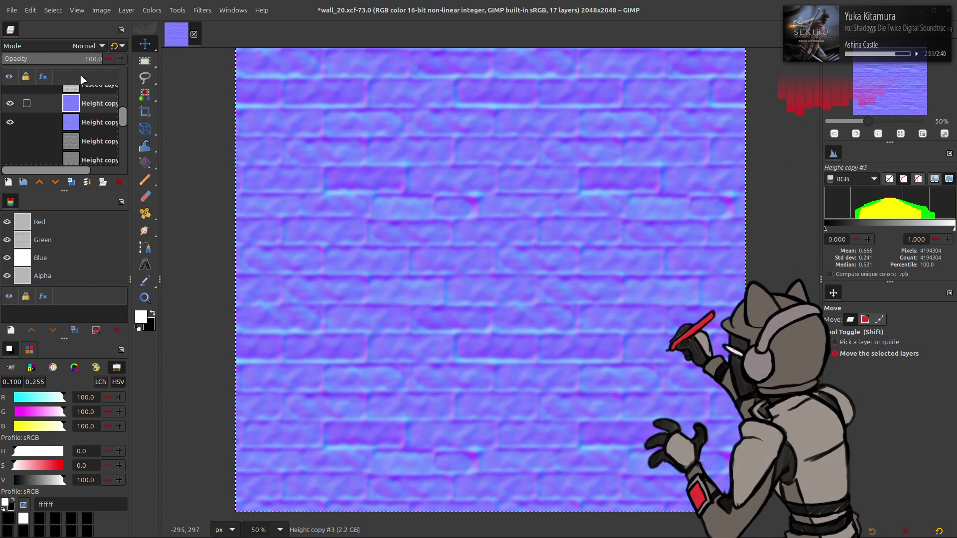
triple_click(69, 58)
text(25)
key(Return)
Switch the overlay to its linear mode variant at 50% opacity
click(116, 46)
triple_click(76, 60)
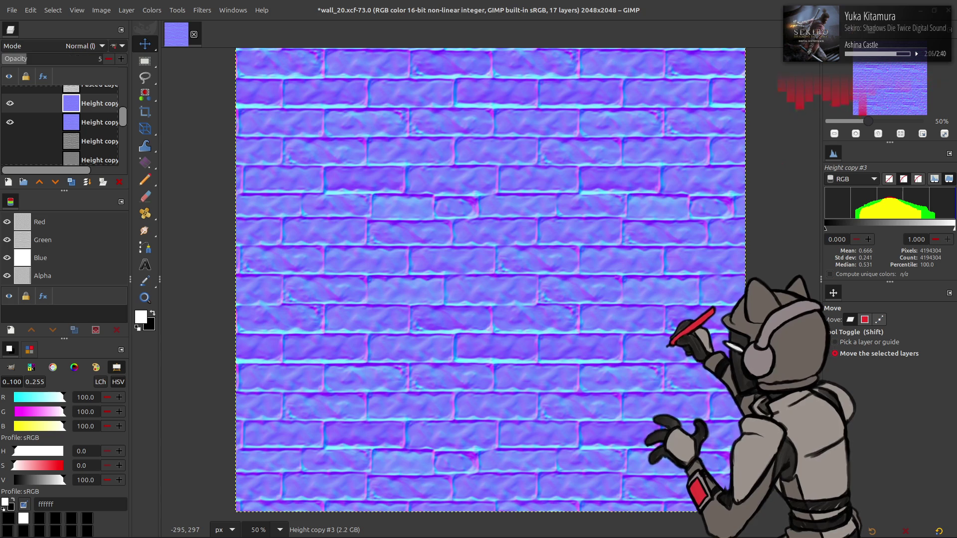
text(50)
key(Return)
Compare the blurred overlay hidden and shown, then raise its opacity to 100%
click(10, 103)
click(10, 103)
click(10, 103)
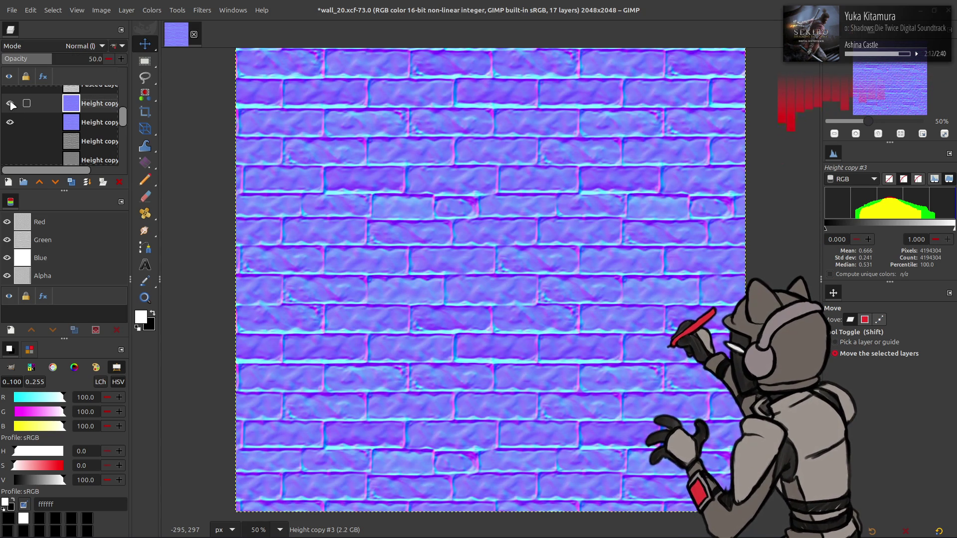
click(10, 103)
drag(64, 59, 125, 59)
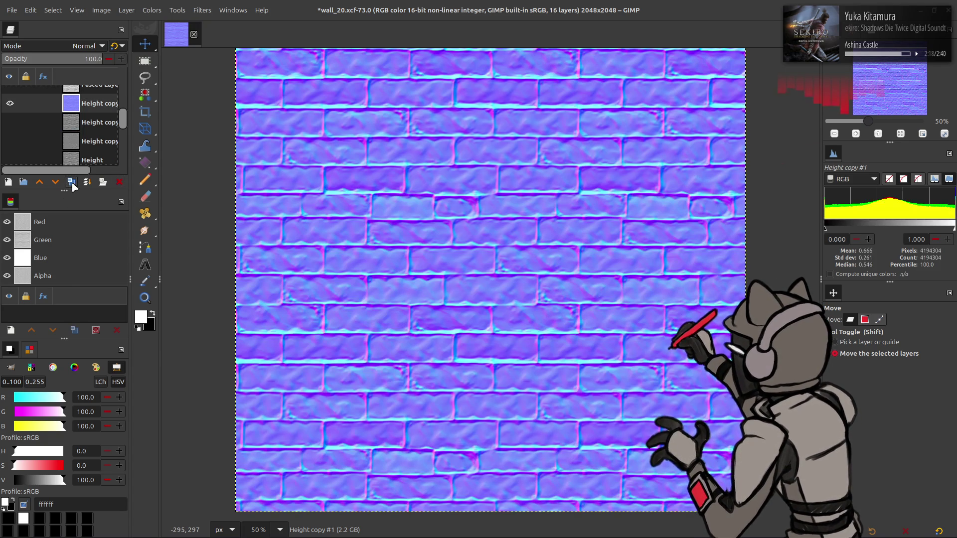
Duplicate the brick layer and apply a G'MIC-Qt Gaussian blur with amplitude 12
click(199, 10)
click(268, 256)
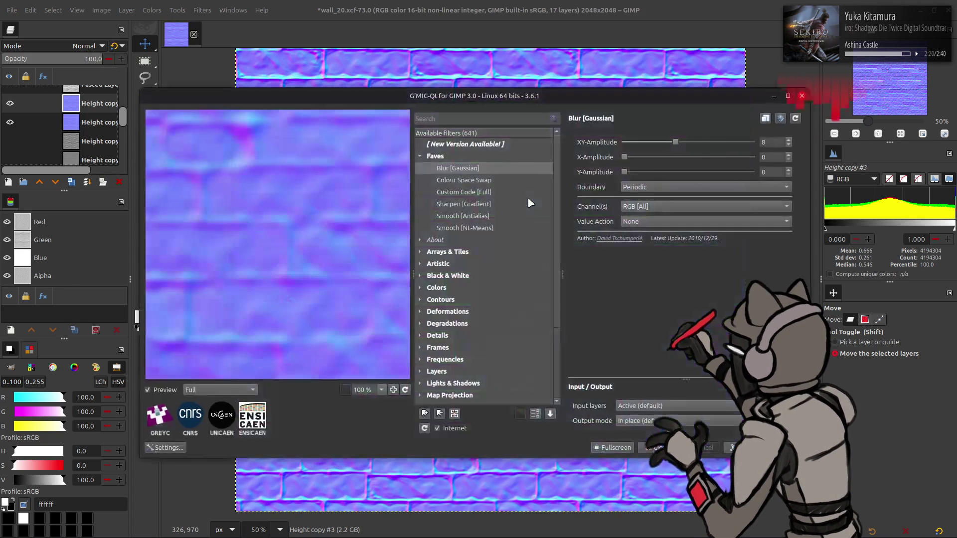
double_click(770, 142)
text(16)
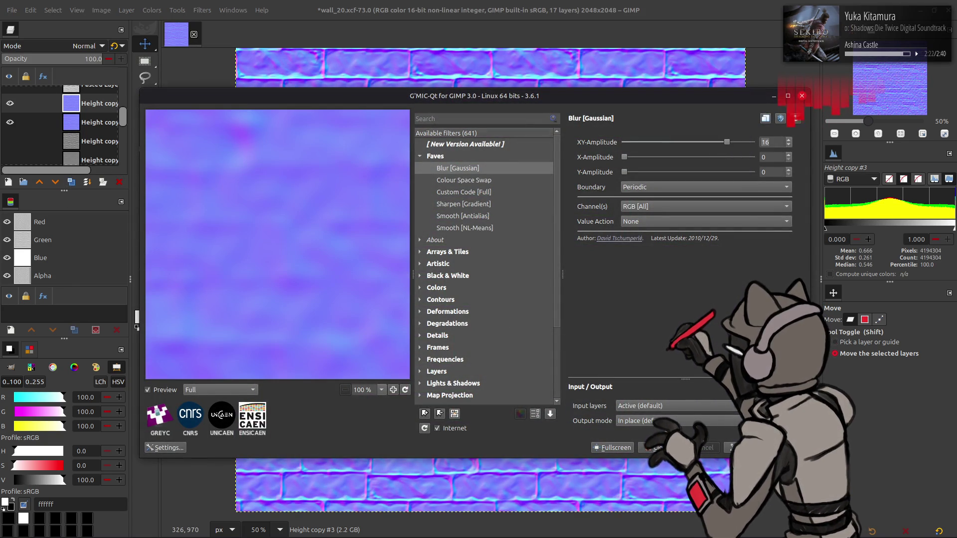
key(BackSpace)
text(2)
key(Return)
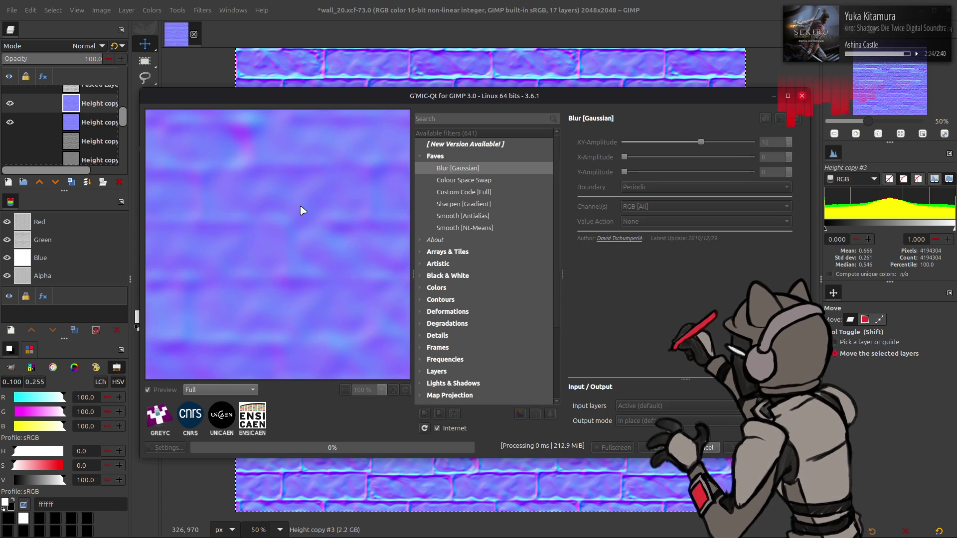
Compare the blurred copy against the sharp bricks, then undo the blur
click(10, 103)
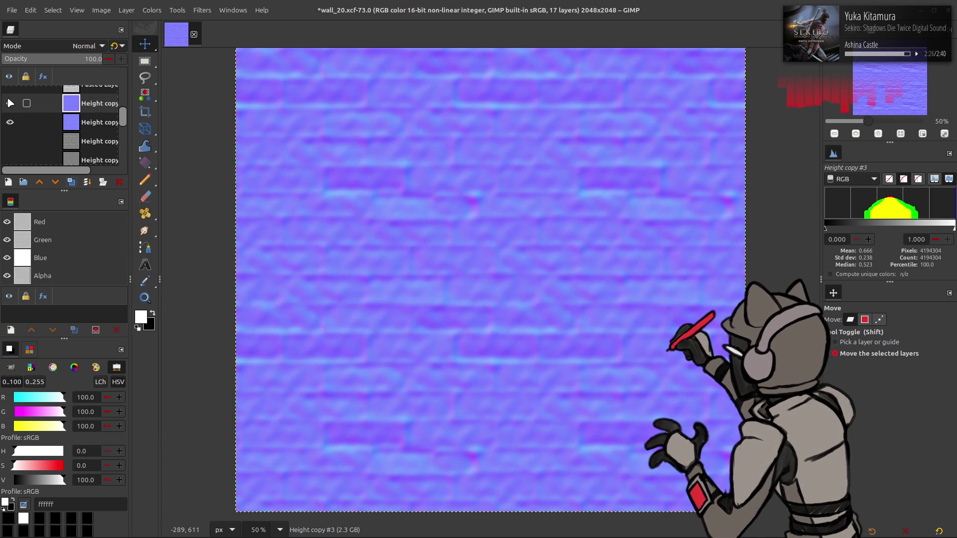
click(10, 104)
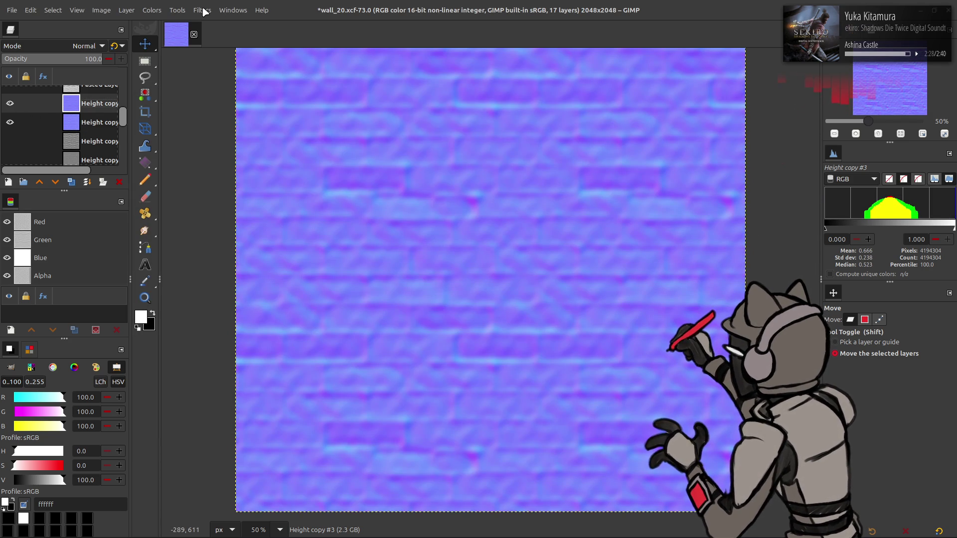
key(ctrl+z)
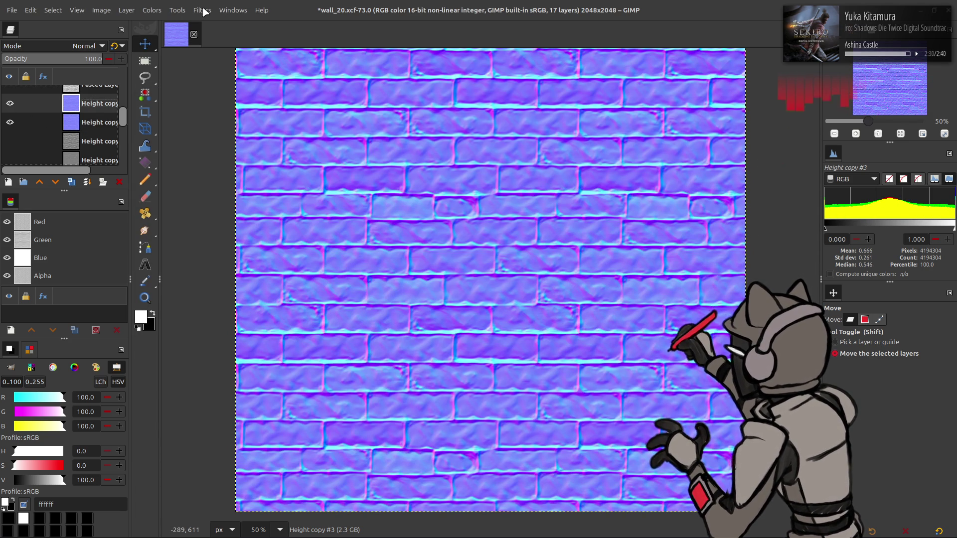
click(204, 11)
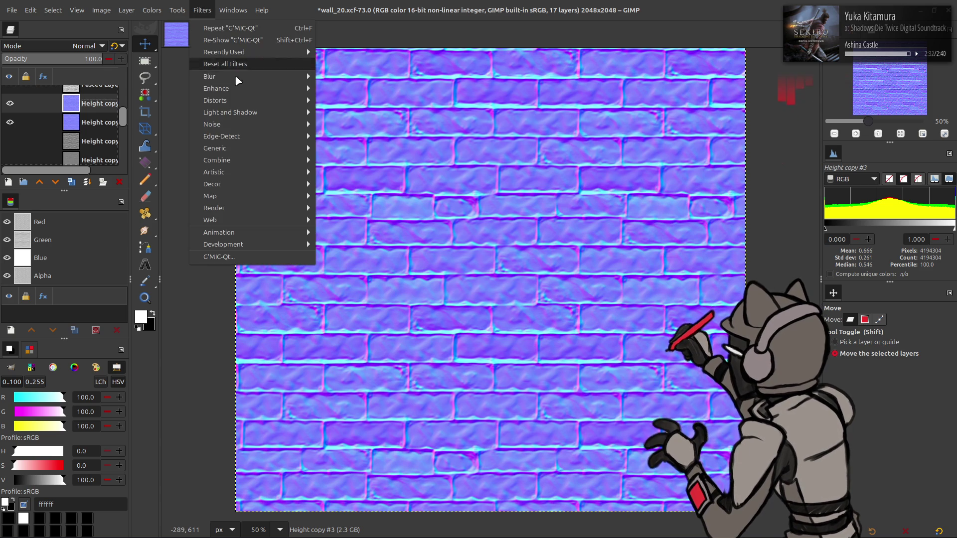
Open Median Blur with High precision and try radii of 32 and 16
mouse_move(230, 70)
click(343, 137)
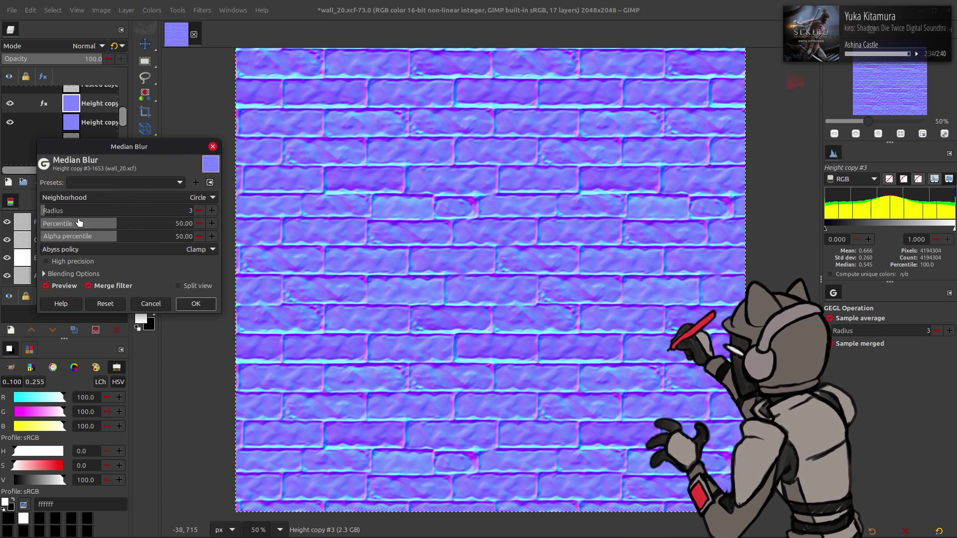
click(46, 262)
click(144, 210)
text(32)
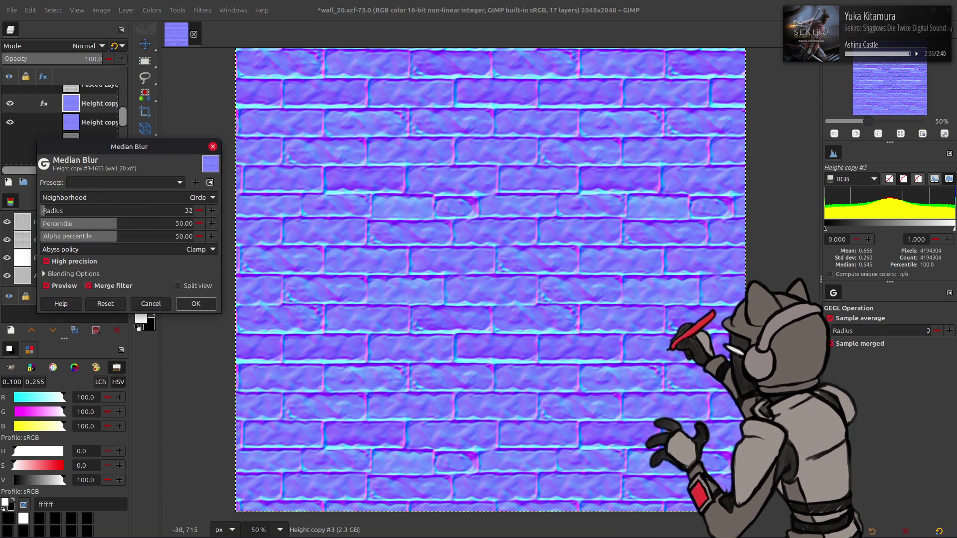
key(Return)
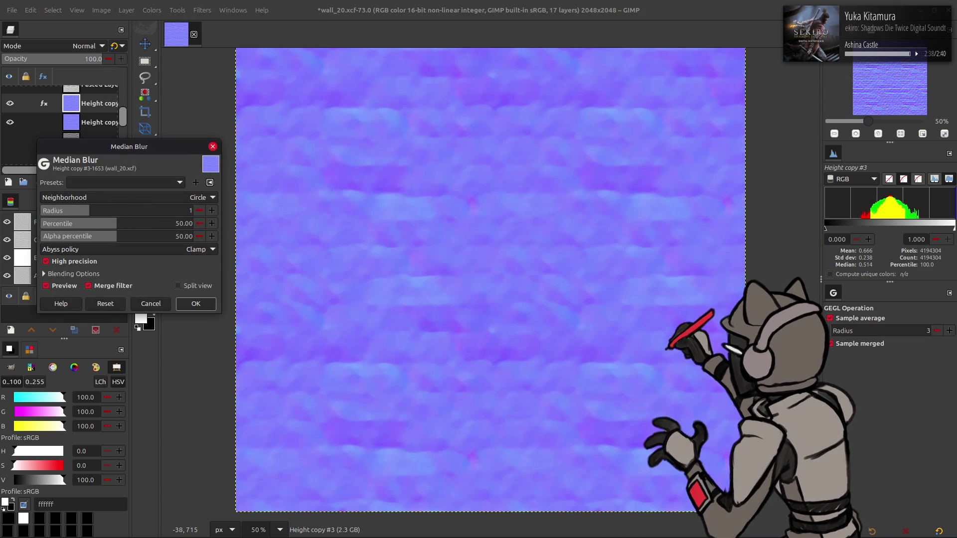
text(6)
key(Return)
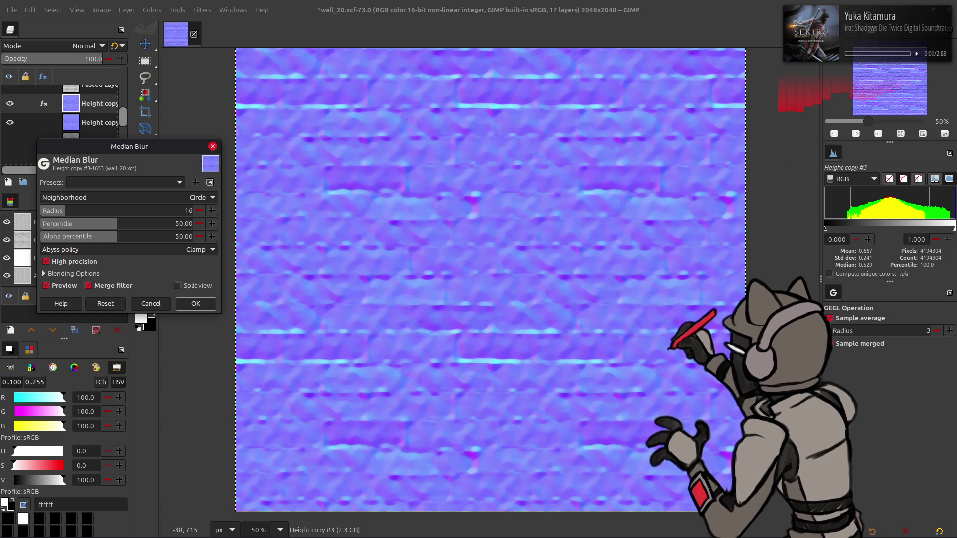
Compare previews, lower the radius through 12 to 8, apply it, then undo
click(68, 289)
click(68, 289)
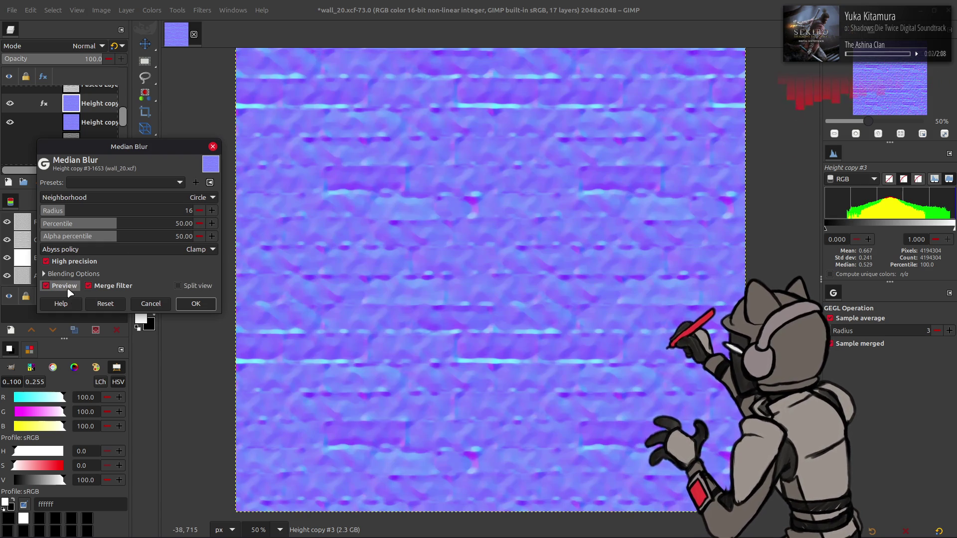
click(69, 290)
click(68, 291)
drag(157, 218, 156, 212)
text(8)
key(Return)
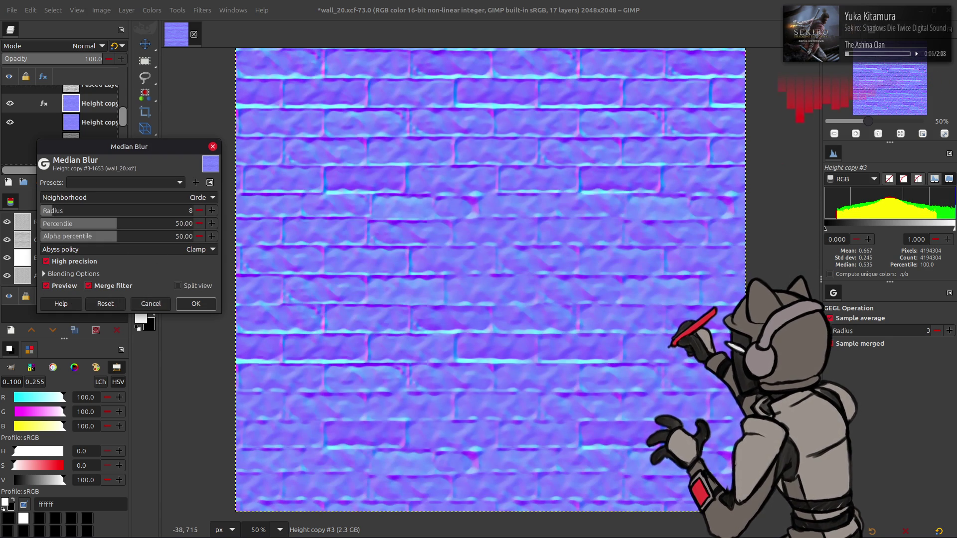
click(58, 287)
click(57, 288)
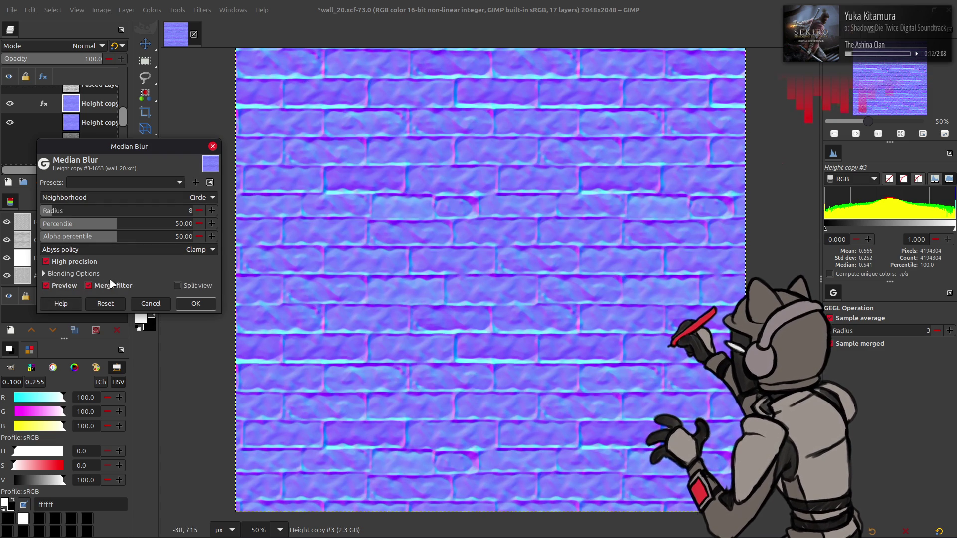
click(195, 303)
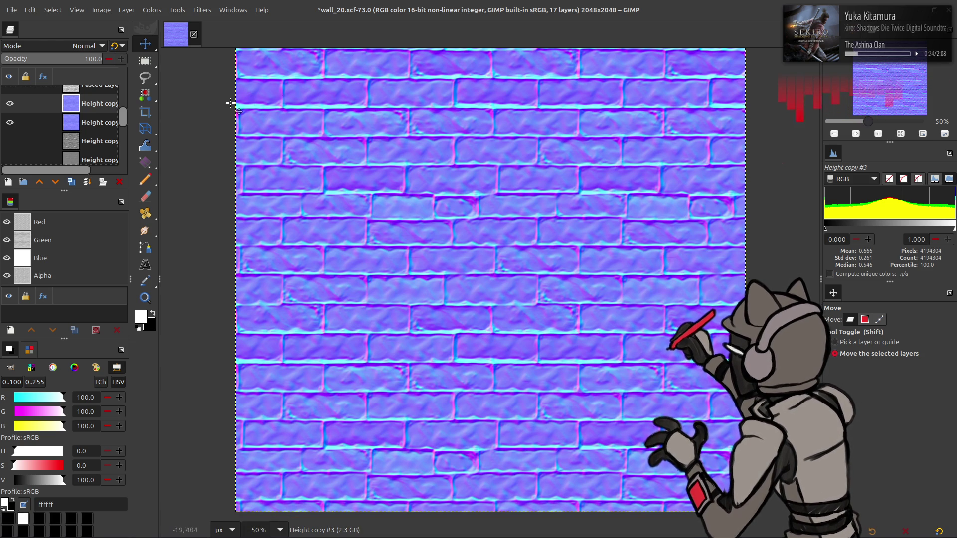
key(ctrl+z)
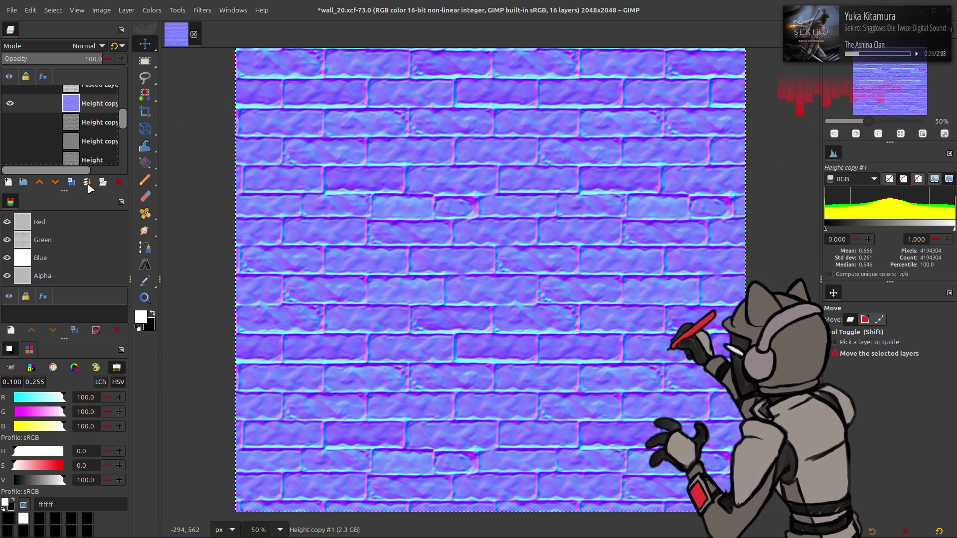
Duplicate the brick layer, rerun the G'MIC-Qt Gaussian blur, and compare
click(72, 182)
click(202, 10)
click(272, 246)
text(16)
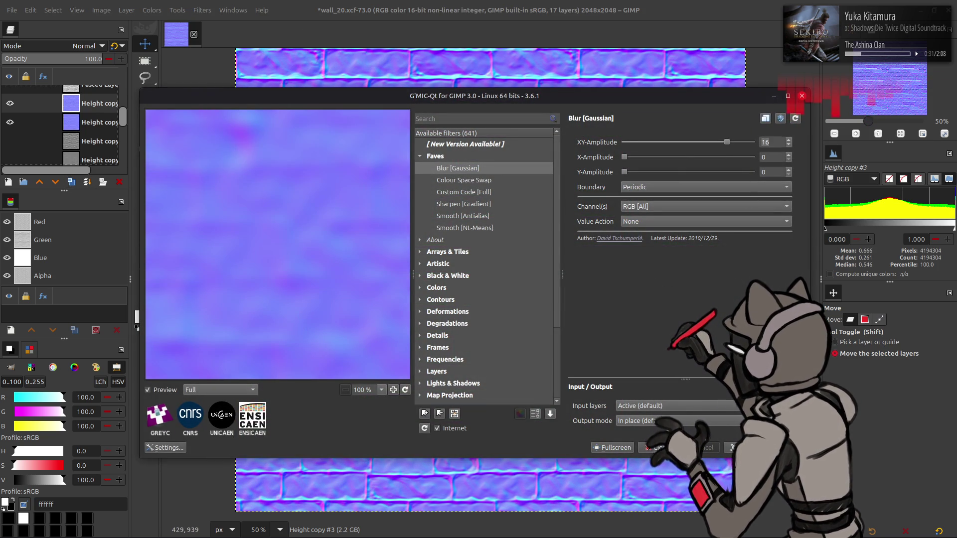
key(Return)
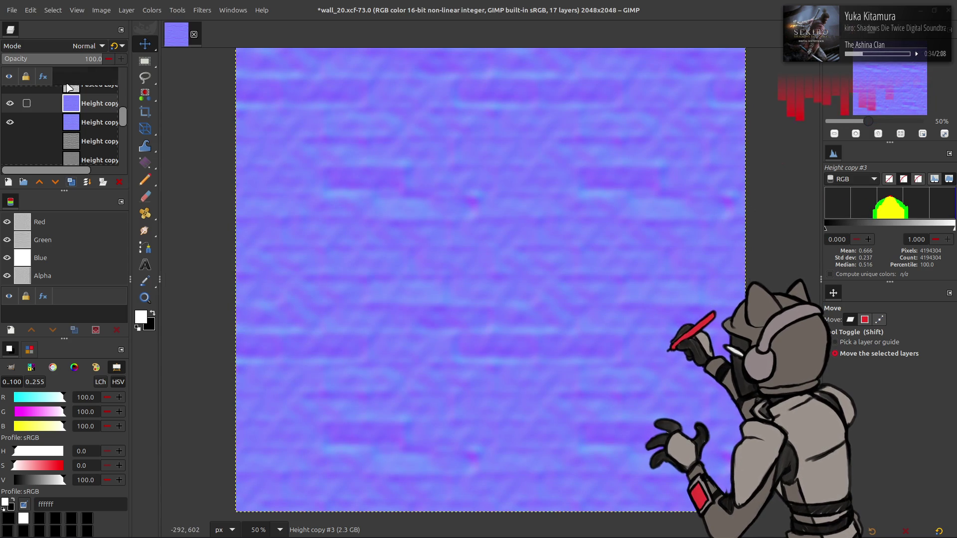
click(10, 103)
click(10, 103)
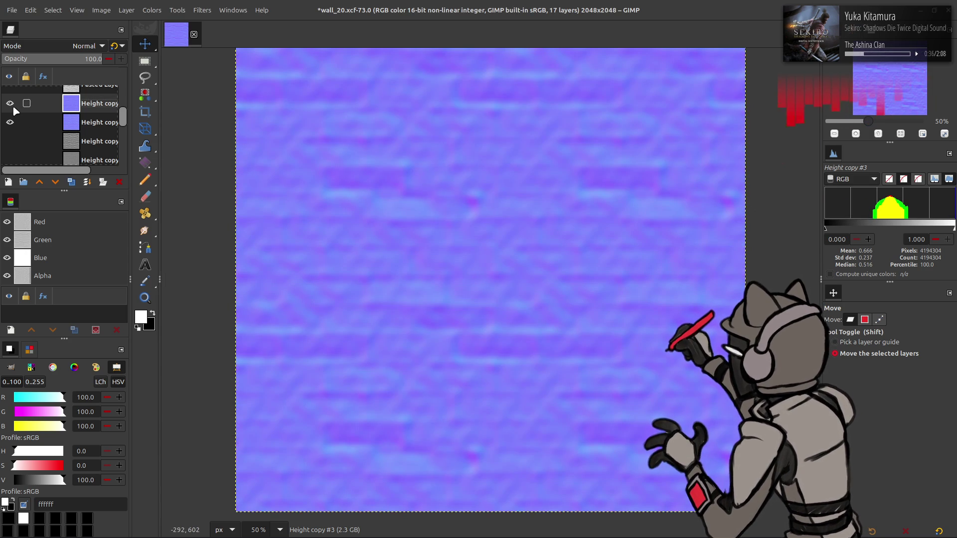
Set the blurred copy to 50% opacity and invert its Blue channel
click(81, 59)
text(50)
key(Return)
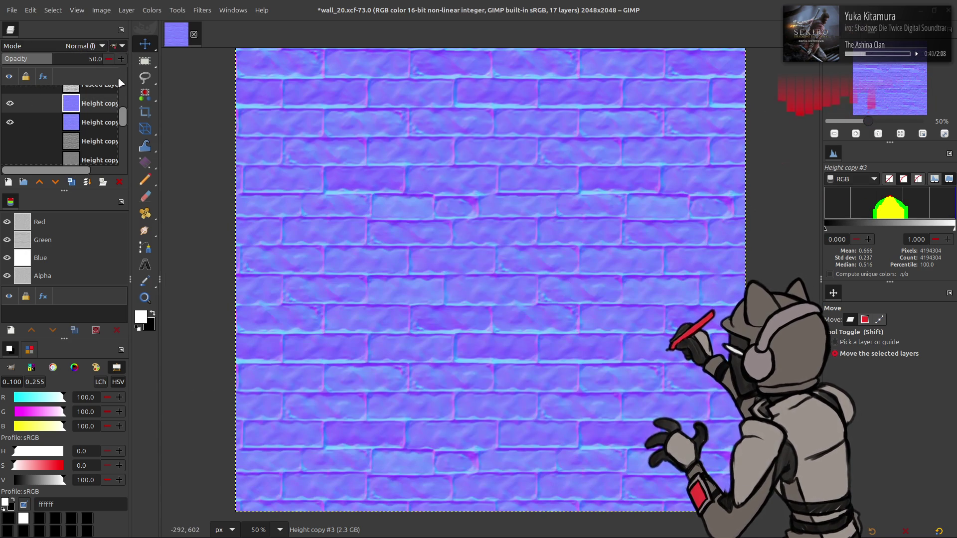
click(78, 258)
click(151, 10)
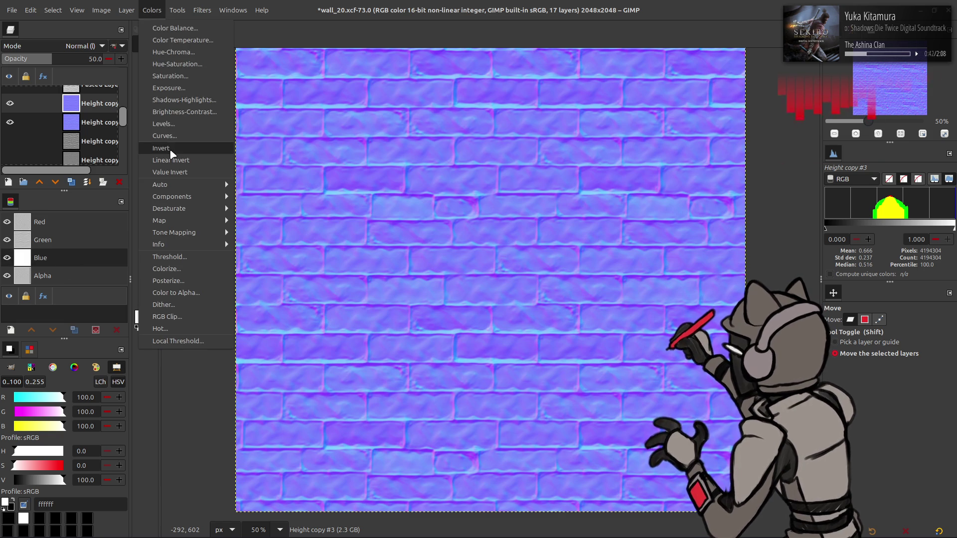
click(170, 146)
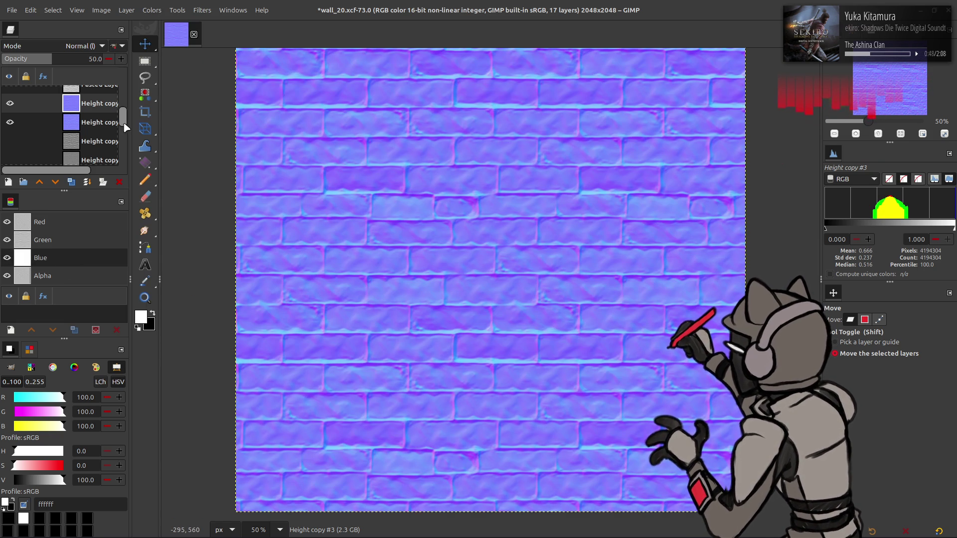
click(9, 106)
click(10, 104)
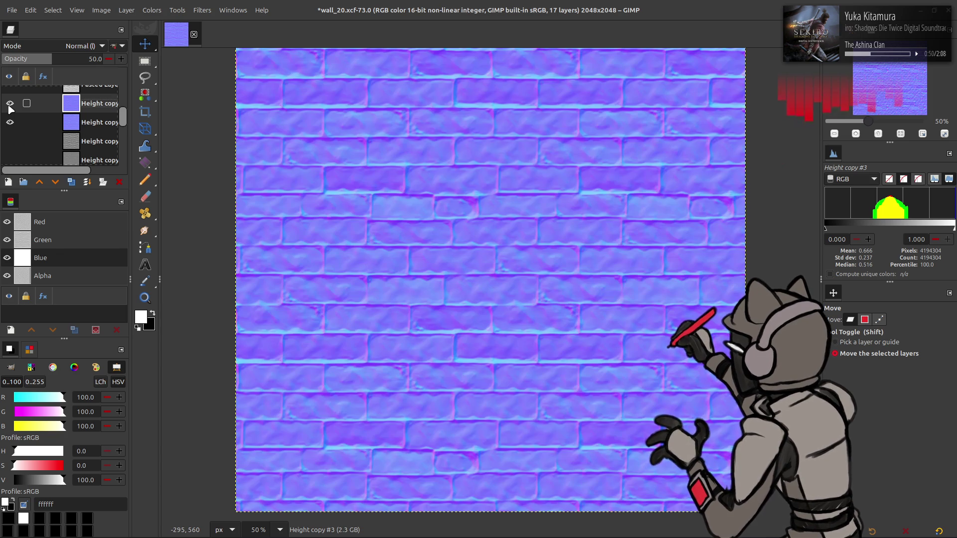
Apply another Colors adjustment to flatten the shading and compare the result
click(150, 9)
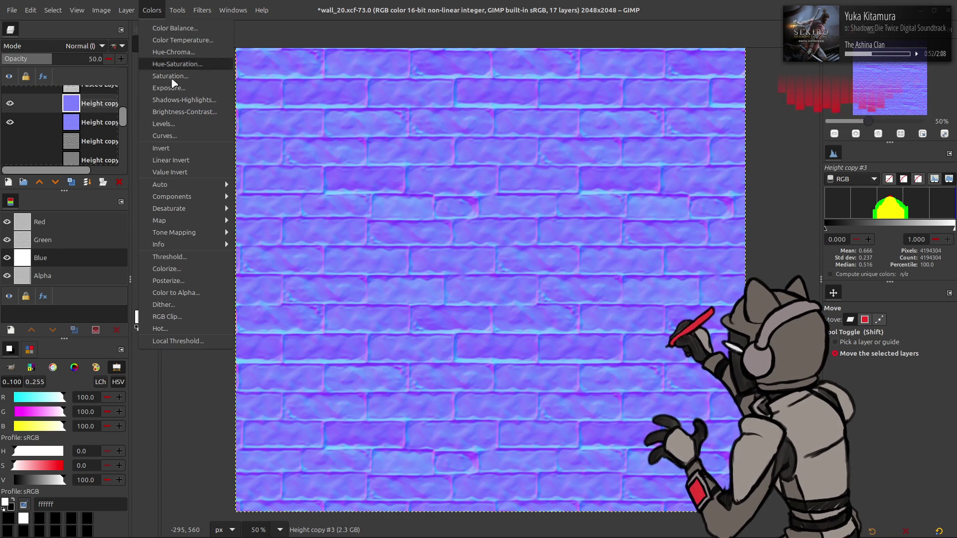
click(172, 149)
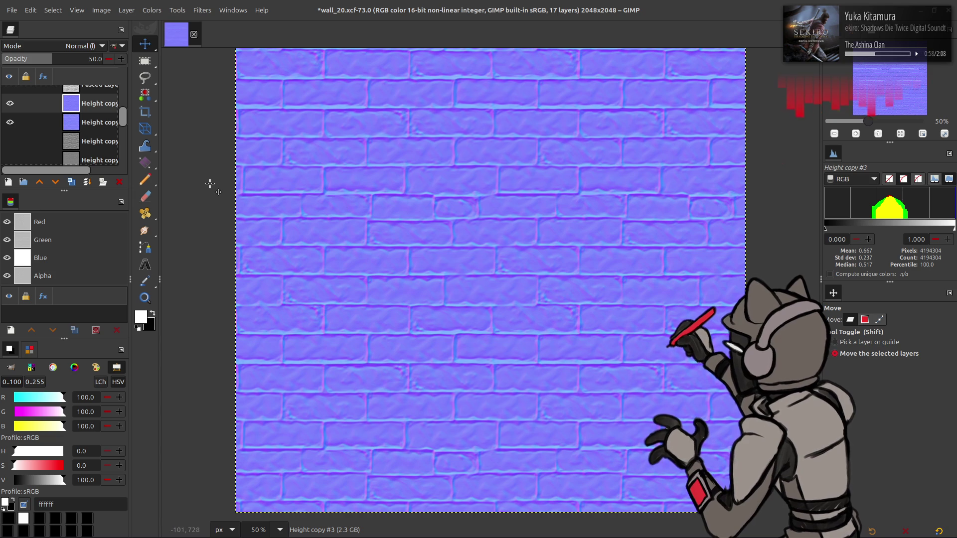
click(10, 104)
click(10, 103)
Delete the outdated normal-map layers and duplicate the height layer
click(10, 103)
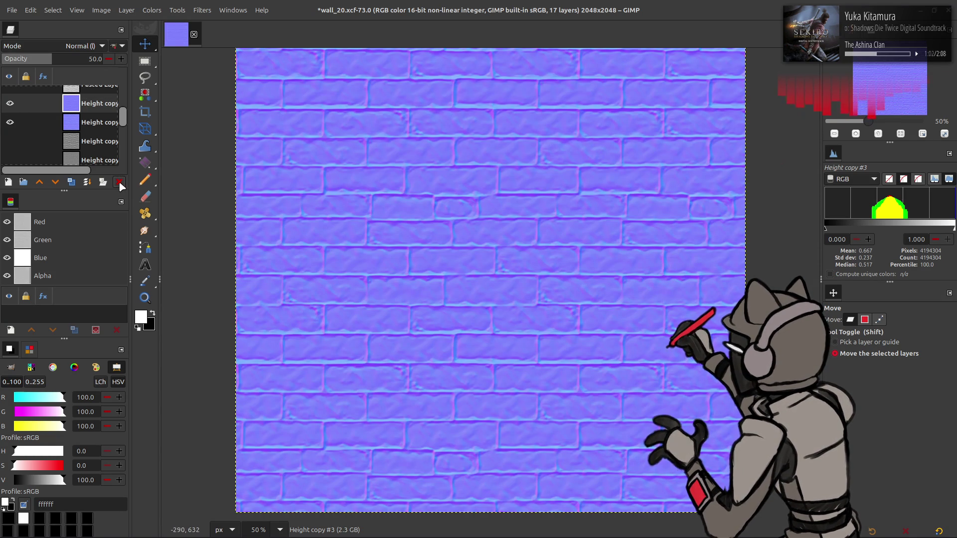
click(118, 182)
click(118, 182)
click(10, 104)
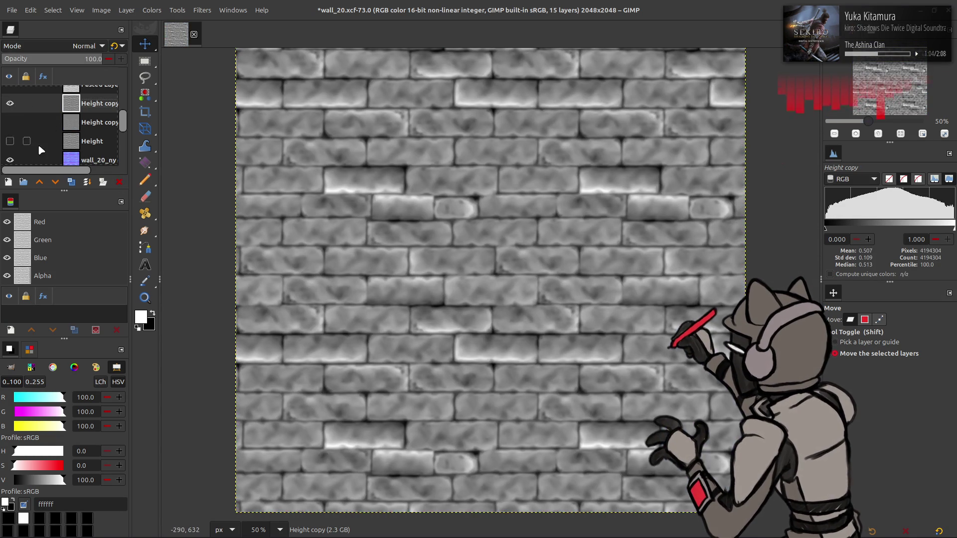
click(72, 181)
Check the two height copy layers by hiding and showing each
click(202, 10)
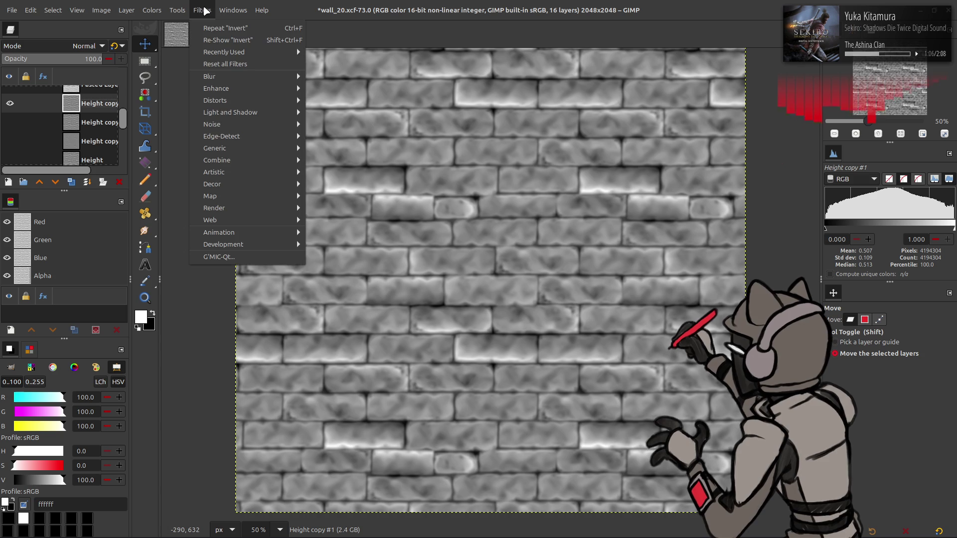
mouse_move(244, 145)
click(10, 104)
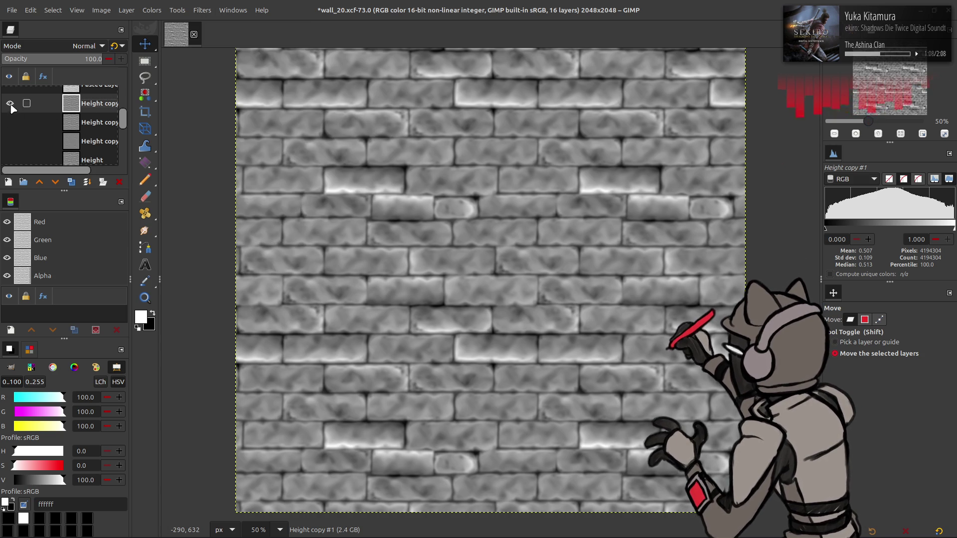
click(10, 103)
click(10, 122)
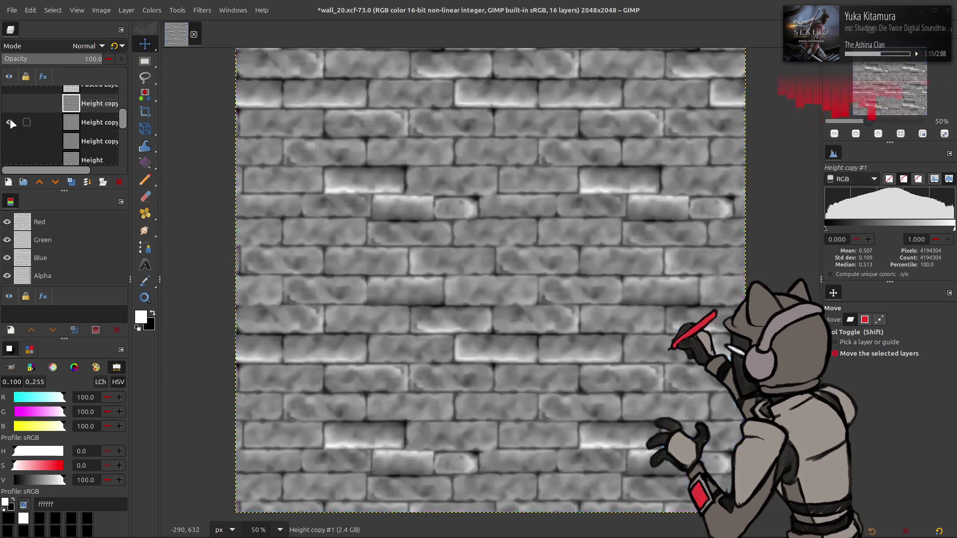
click(10, 122)
click(10, 103)
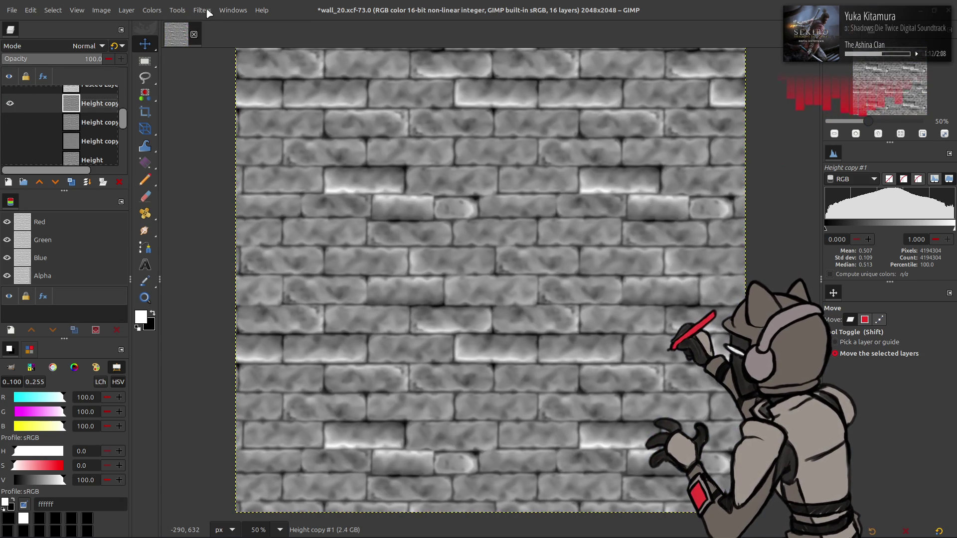
Generate a Normal Map using the Last used preset (Scale 16, Tileable)
click(202, 10)
mouse_move(254, 144)
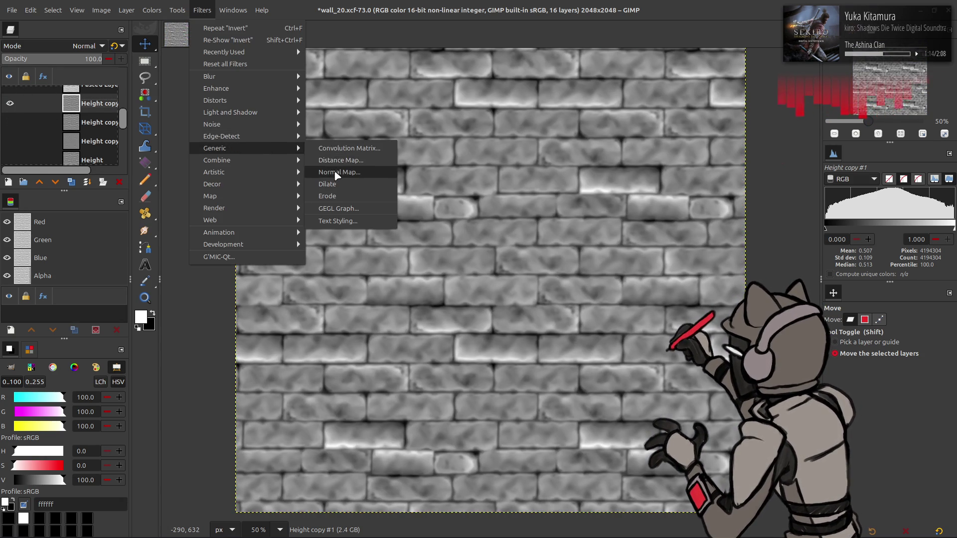
click(334, 170)
click(139, 182)
click(140, 187)
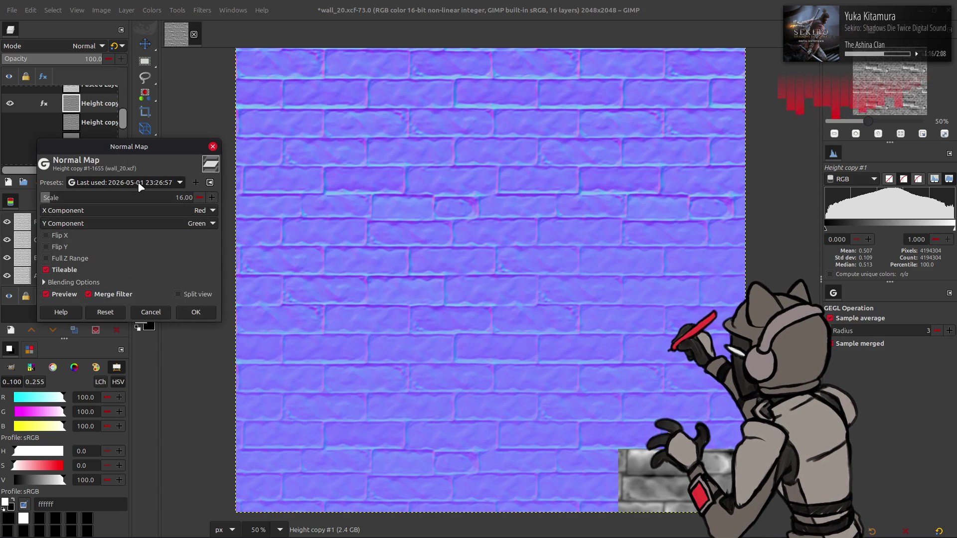
click(196, 312)
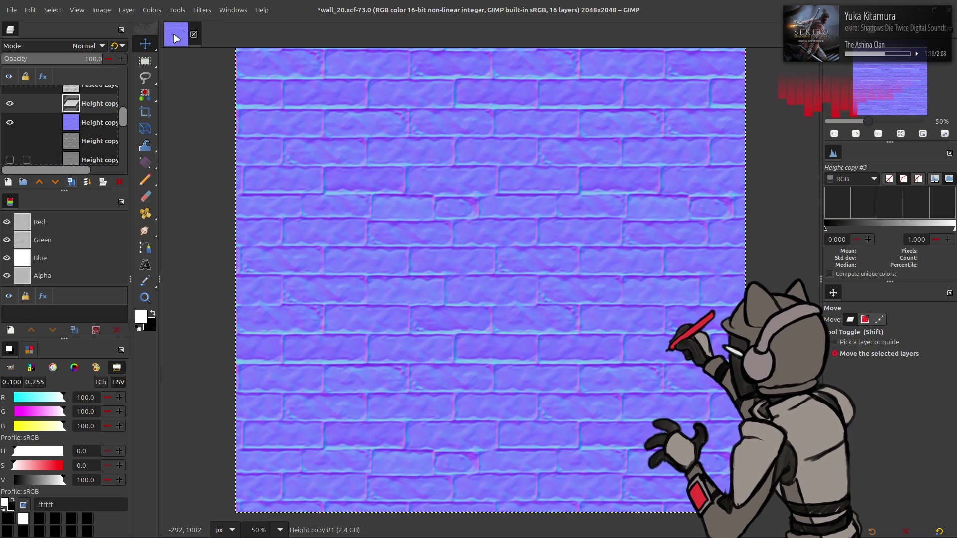
Apply the G'MIC-Qt Gaussian blur to the copy and colour-adjust it
click(203, 11)
click(268, 263)
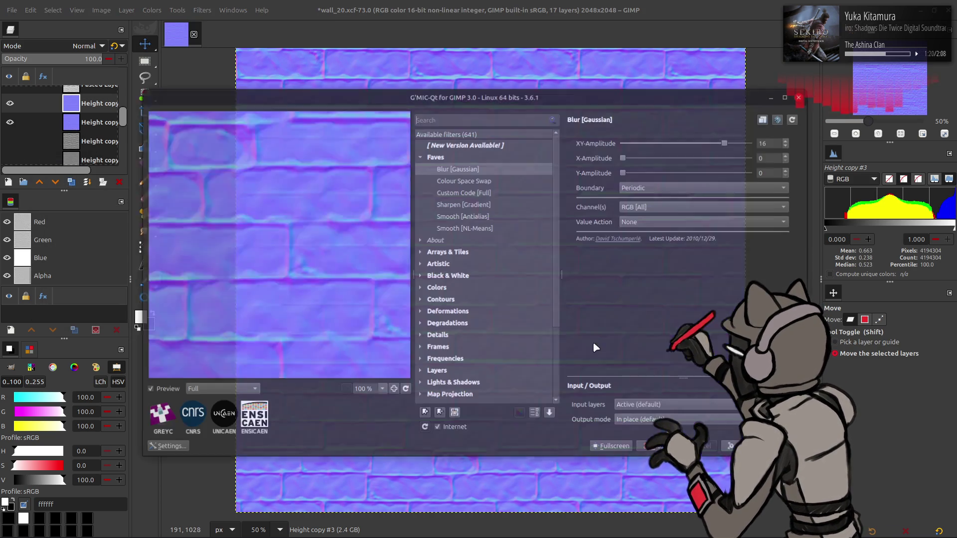
key(Return)
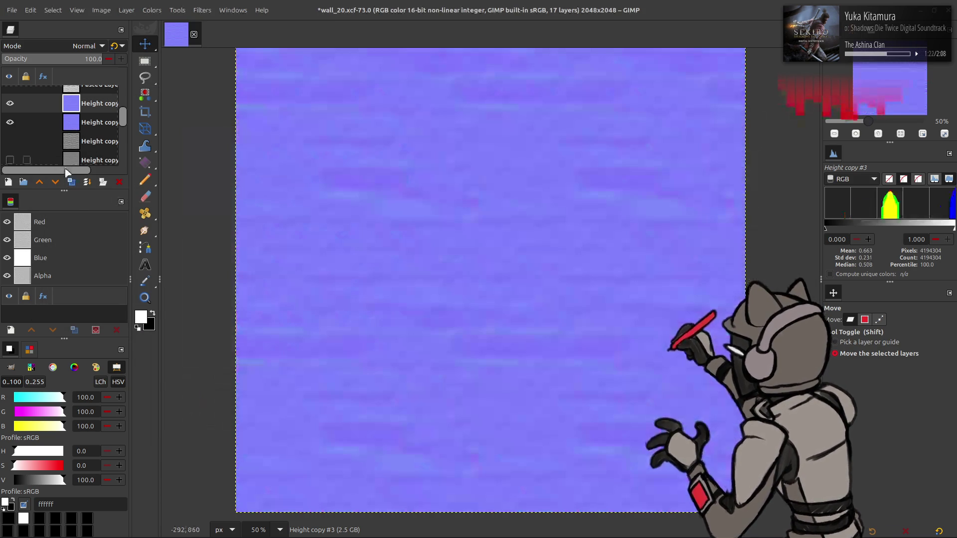
click(147, 11)
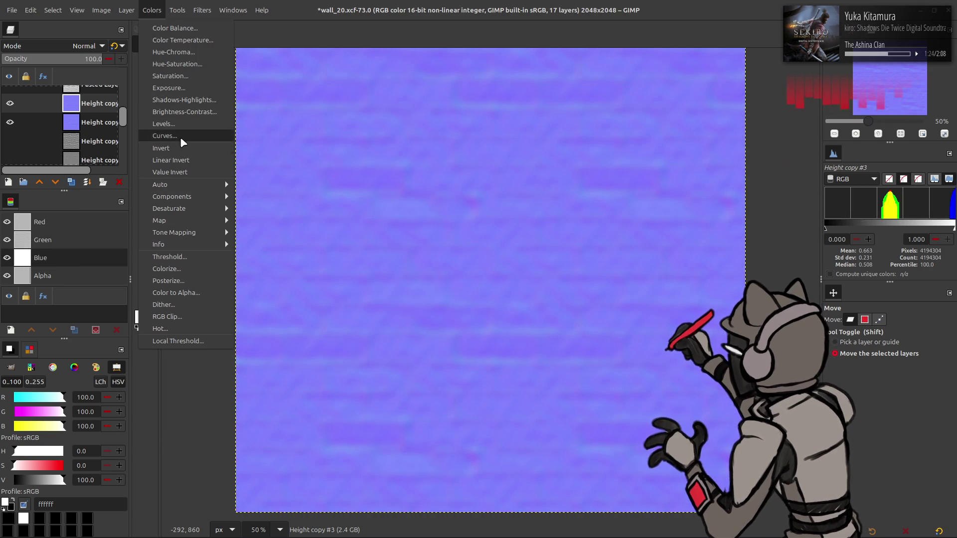
click(180, 152)
Set the blurred layer to 50% opacity and merge it down into the normal map
click(87, 61)
text(50)
key(Return)
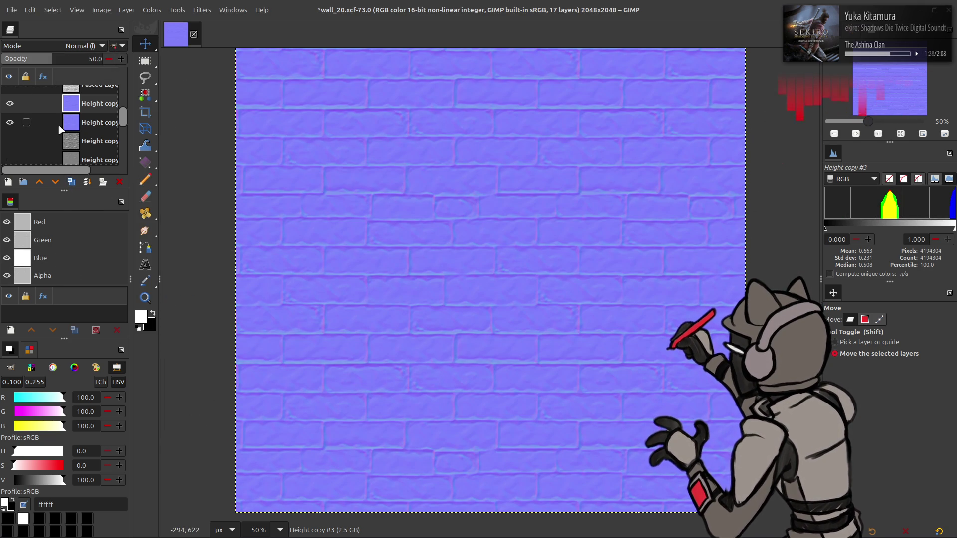
click(11, 104)
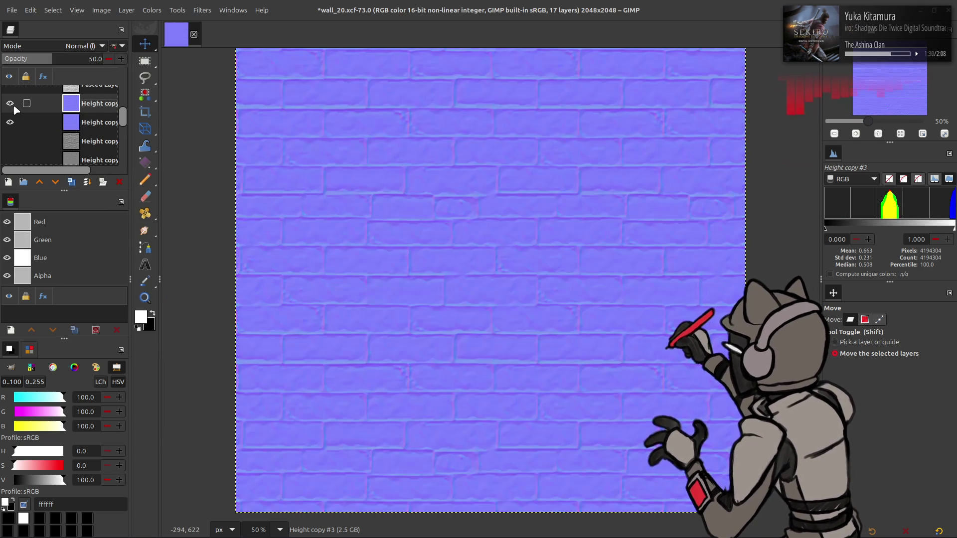
click(78, 59)
drag(79, 59, 2, 68)
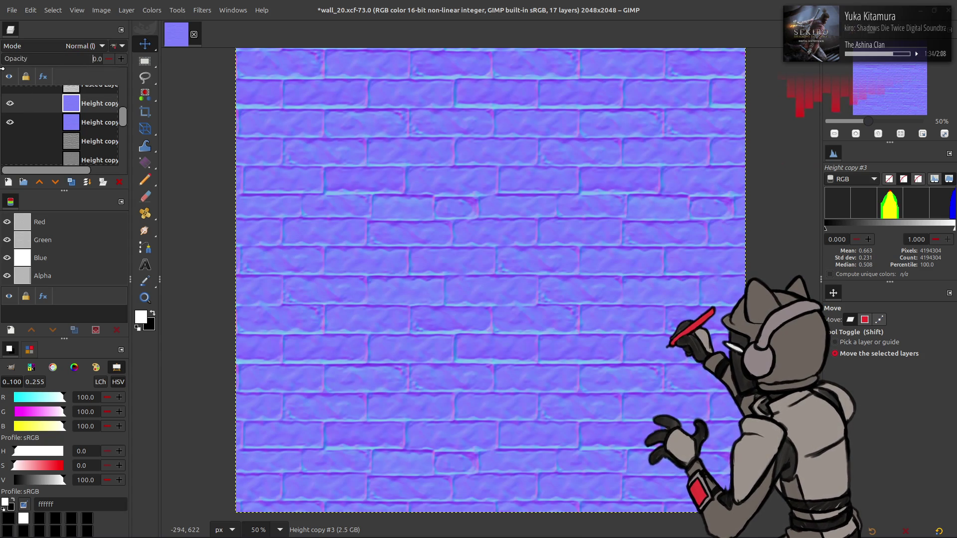
click(67, 67)
text(50)
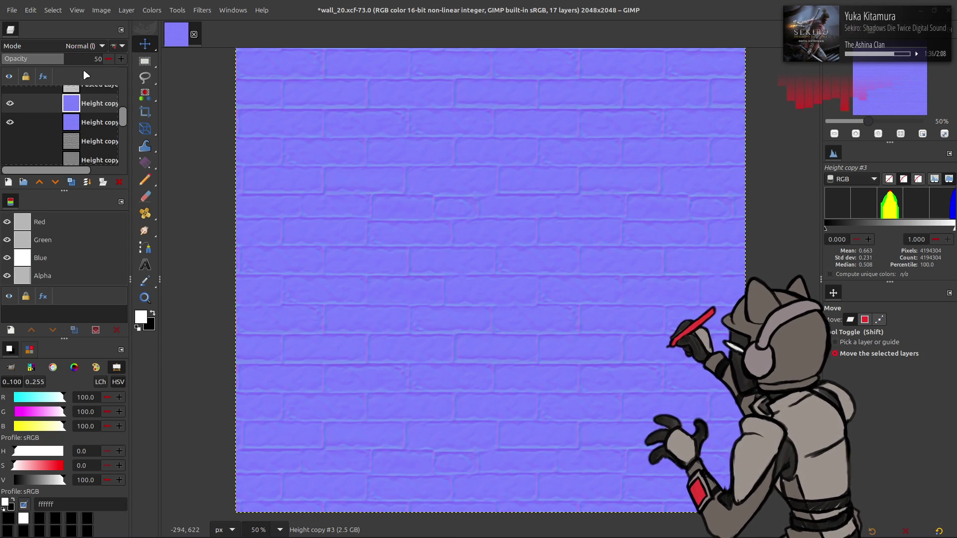
key(ctrl+m)
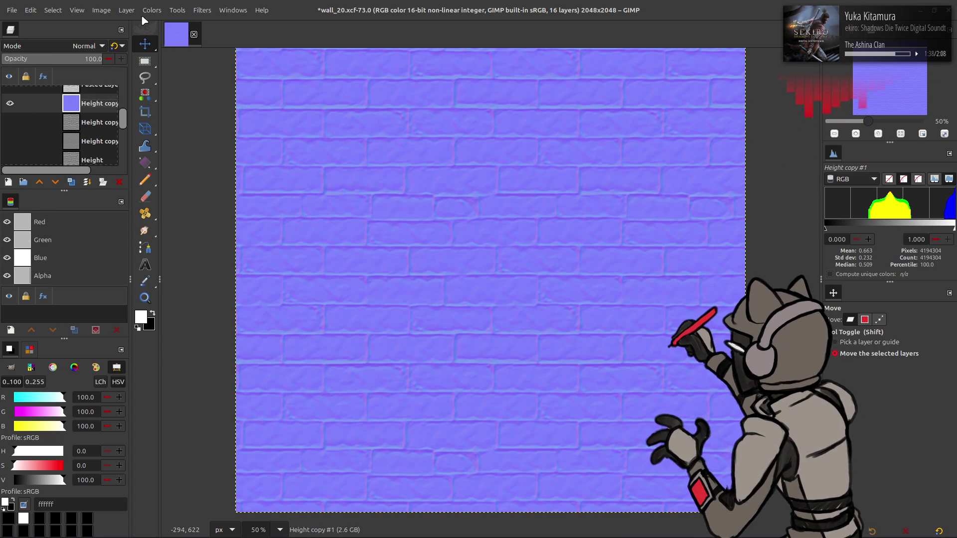
Open Levels to set the blue channel's output minimum to 100
click(152, 10)
click(176, 139)
scroll(75, 131, down, 3)
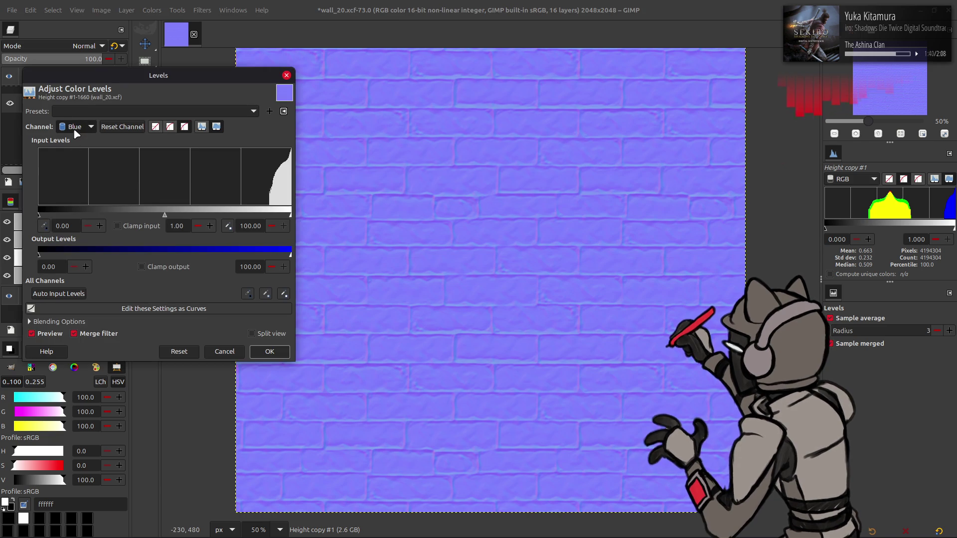
Apply the blue-channel Levels and merge a Grain merge copy into the normal map
click(269, 351)
click(71, 182)
click(101, 47)
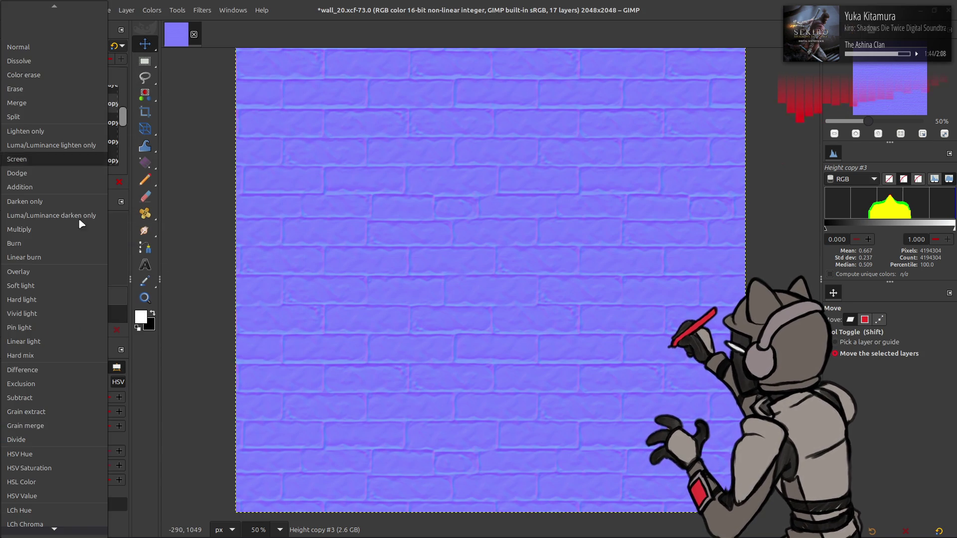
click(58, 424)
key(ctrl+z)
key(ctrl+z)
click(10, 103)
click(9, 104)
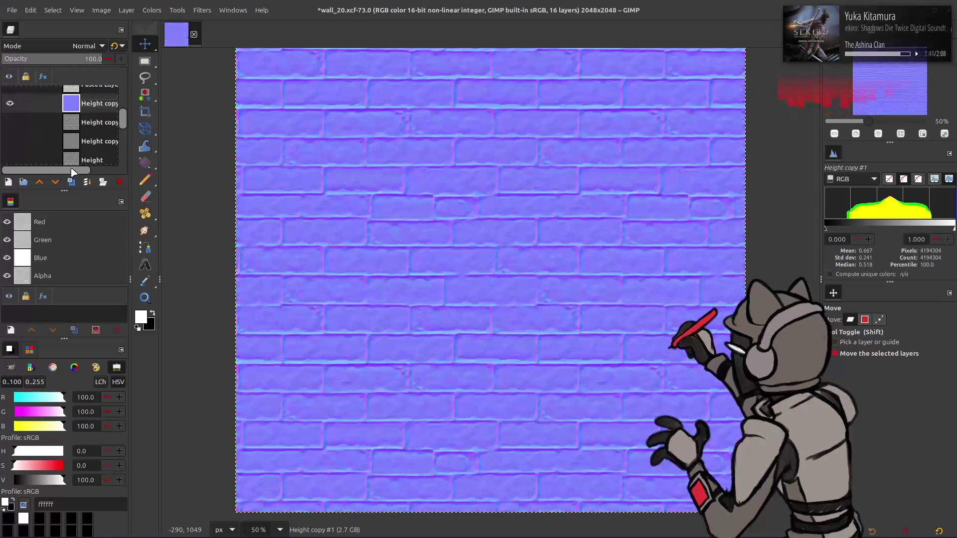
Merge a second Grain merge copy down into Height copy #1
click(72, 183)
click(102, 46)
click(56, 415)
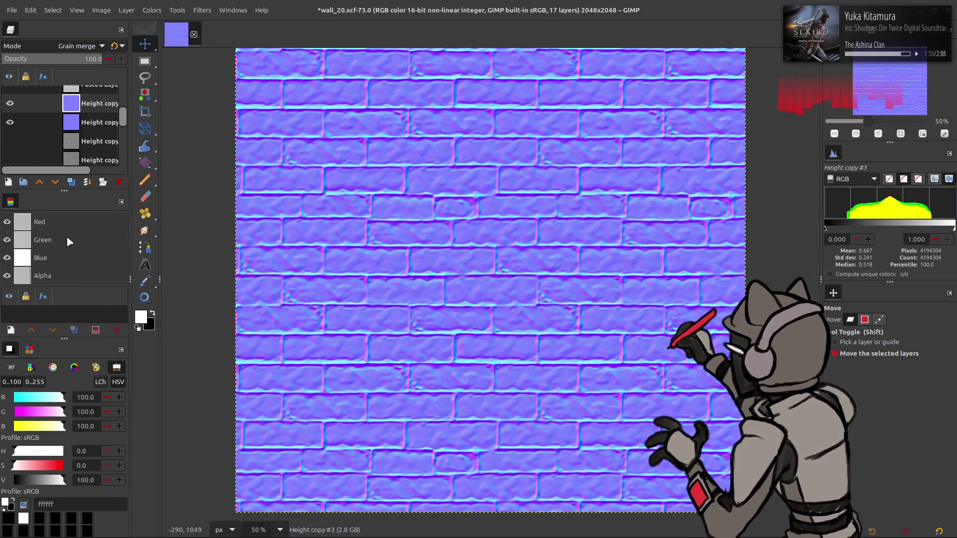
key(ctrl+z)
key(ctrl+z)
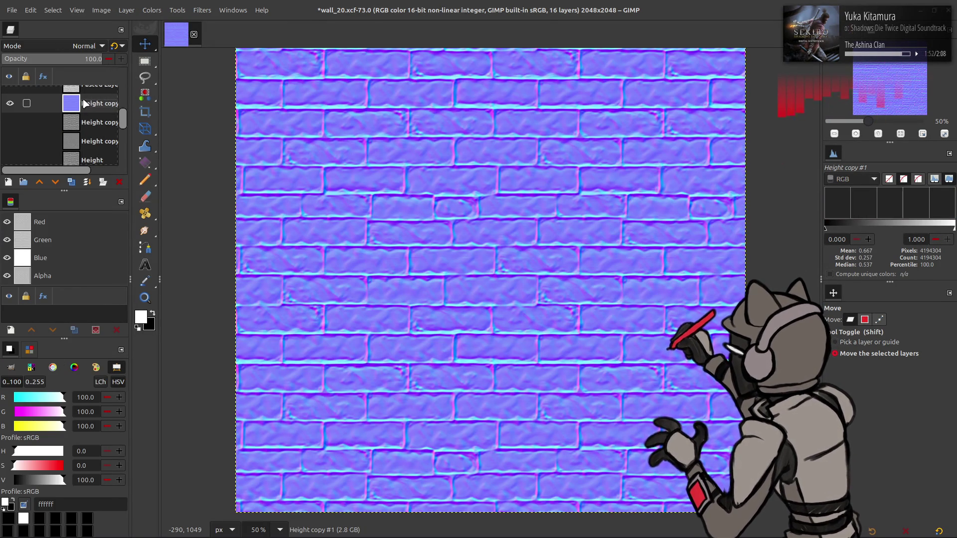
Toggle Height copy #1 repeatedly to compare the strengthened brick relief
click(10, 104)
click(9, 104)
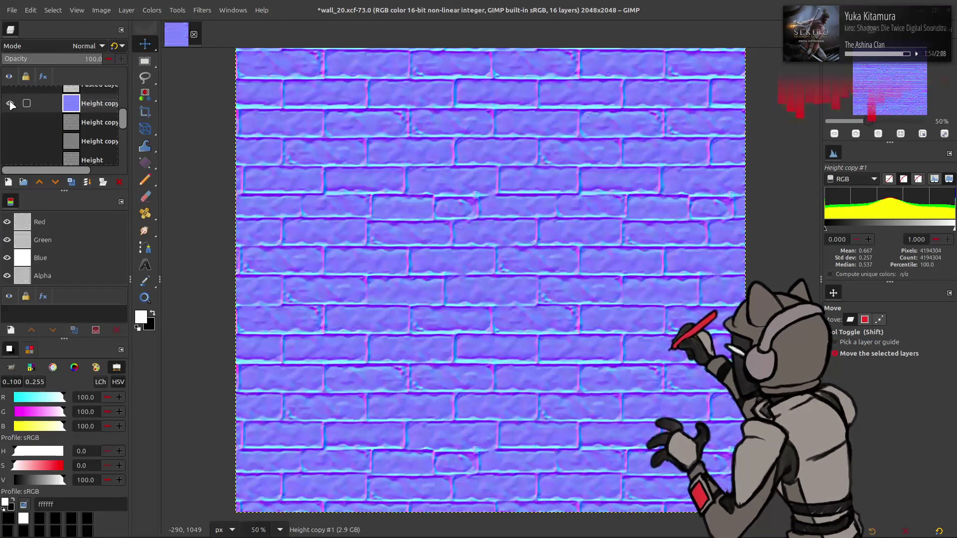
click(9, 104)
click(9, 104)
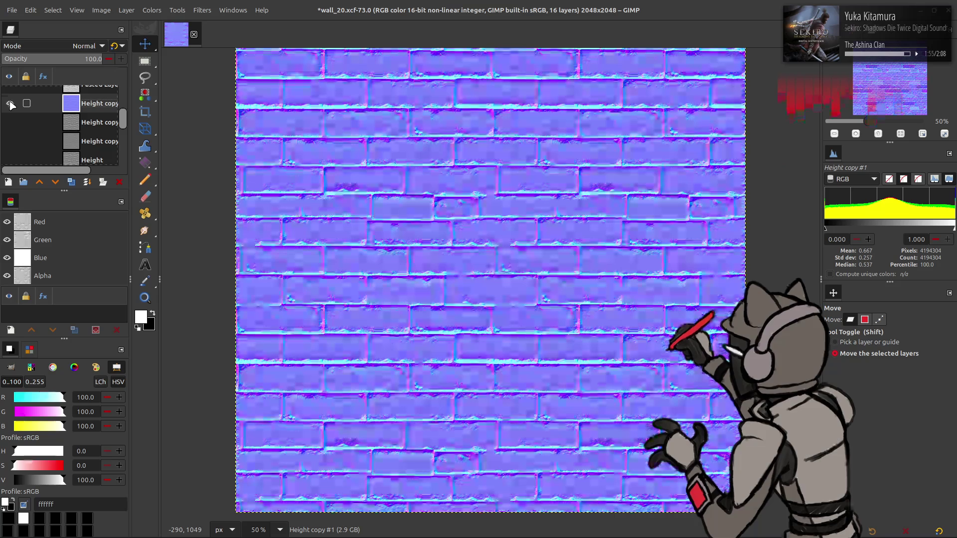
click(10, 104)
click(9, 104)
click(10, 104)
click(10, 103)
click(10, 104)
click(9, 104)
click(10, 104)
click(9, 104)
click(10, 103)
click(10, 104)
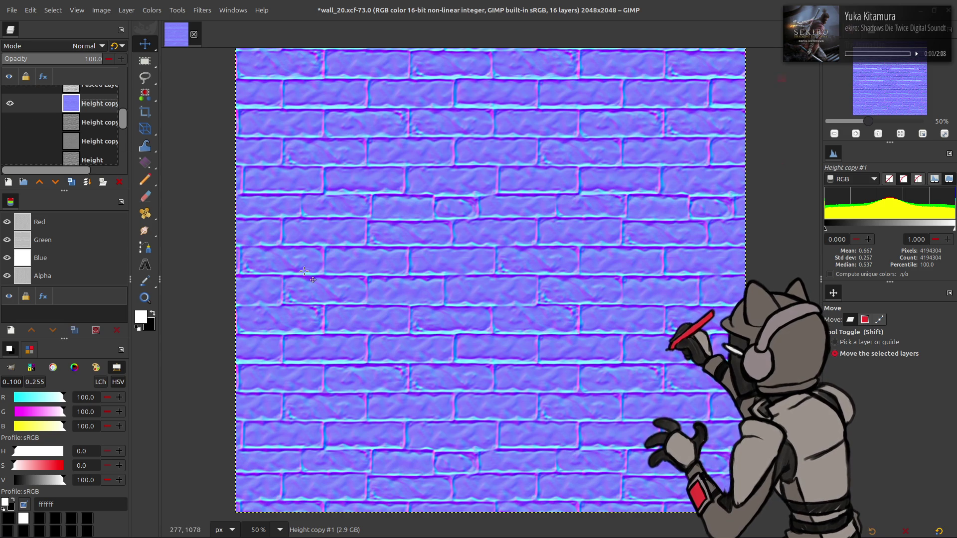
ctrl+scroll(446, 356, up, 4)
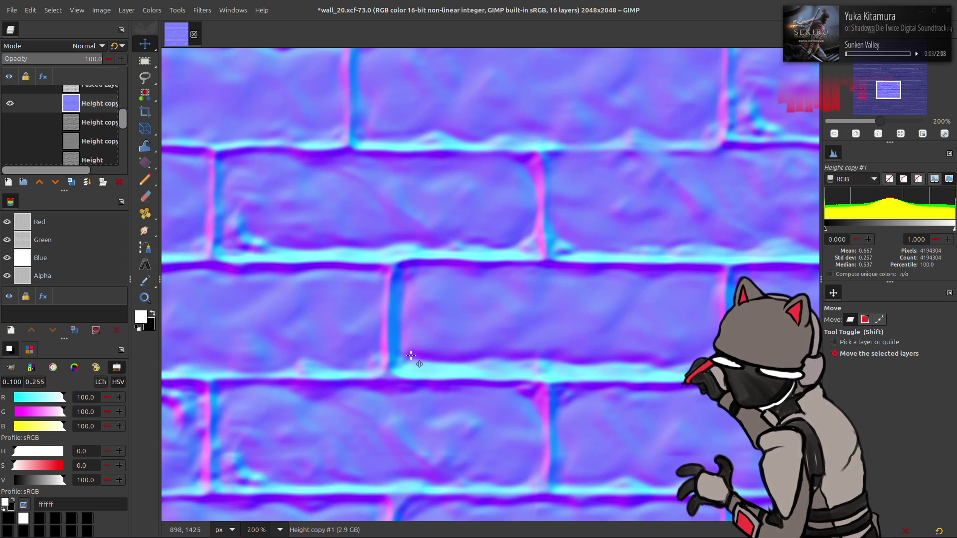
key(r)
mouse_move(404, 352)
mouse_down()
mouse_move(472, 368)
mouse_move(730, 378)
mouse_up()
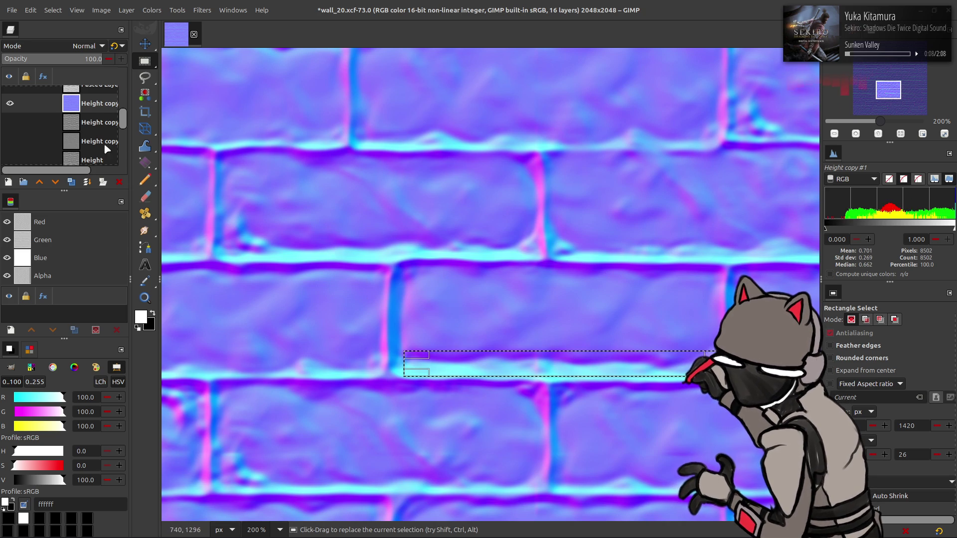
click(53, 10)
click(65, 39)
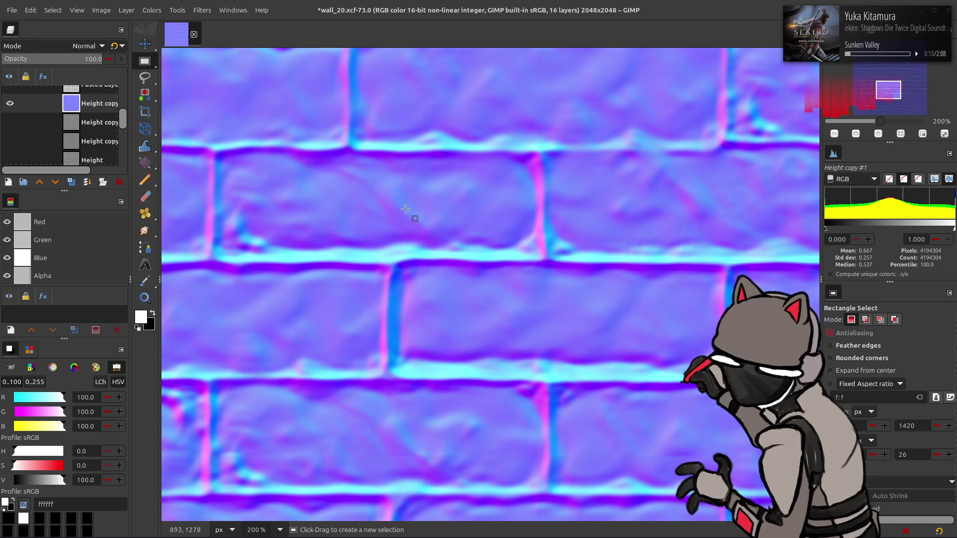
key(1)
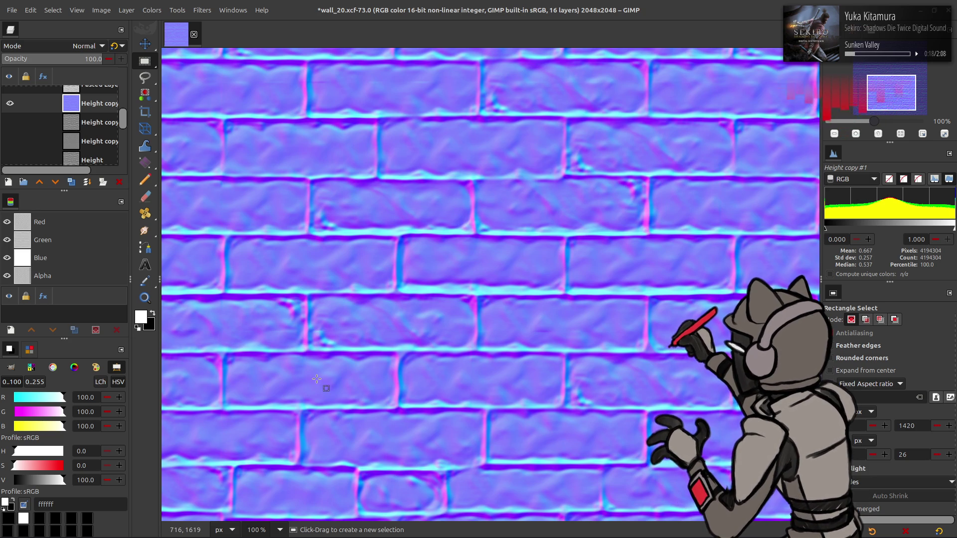
click(280, 530)
click(275, 471)
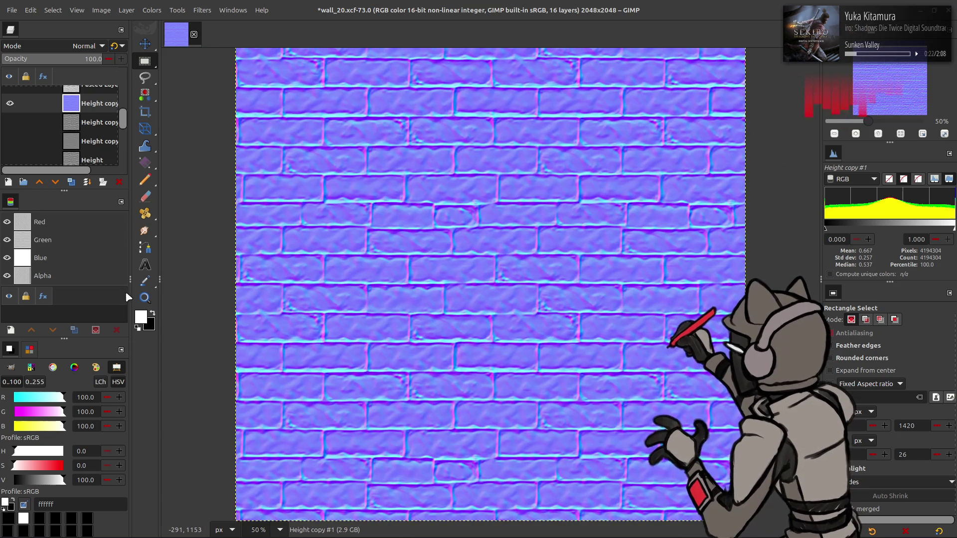
Hide Height copy #1 and duplicate the Clean copy layer, giving the copy a G'MIC Gaussian blur at XY-Amplitude 16
click(10, 103)
scroll(52, 104, down, 3)
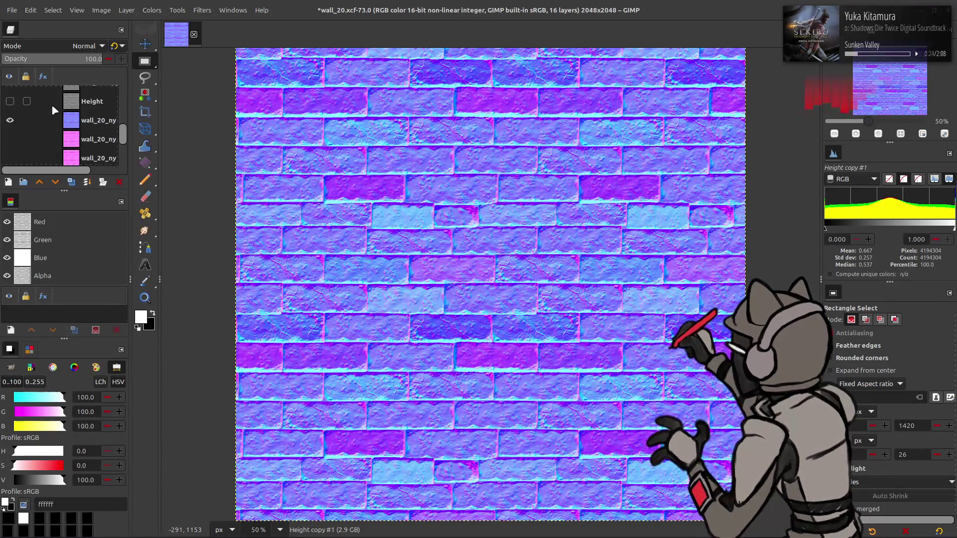
click(80, 122)
click(71, 182)
click(200, 11)
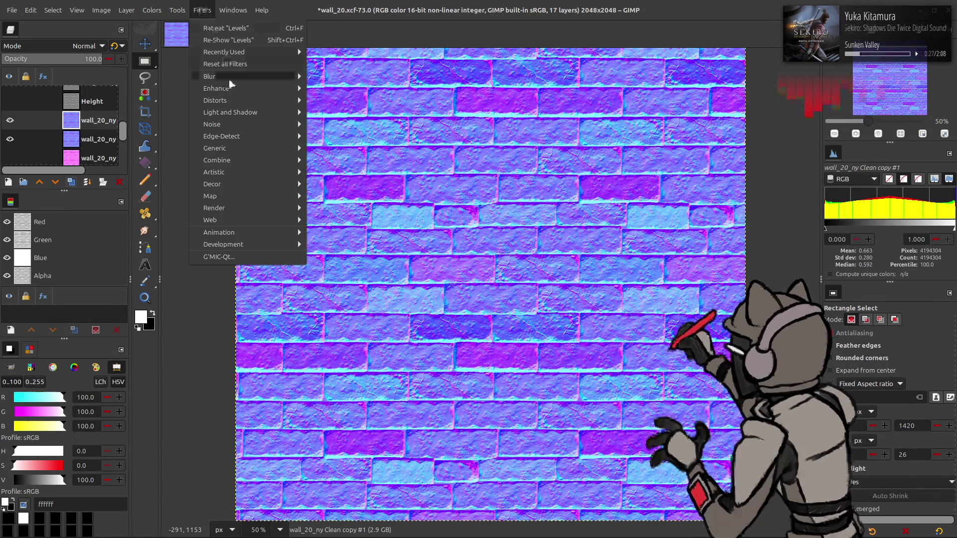
click(262, 263)
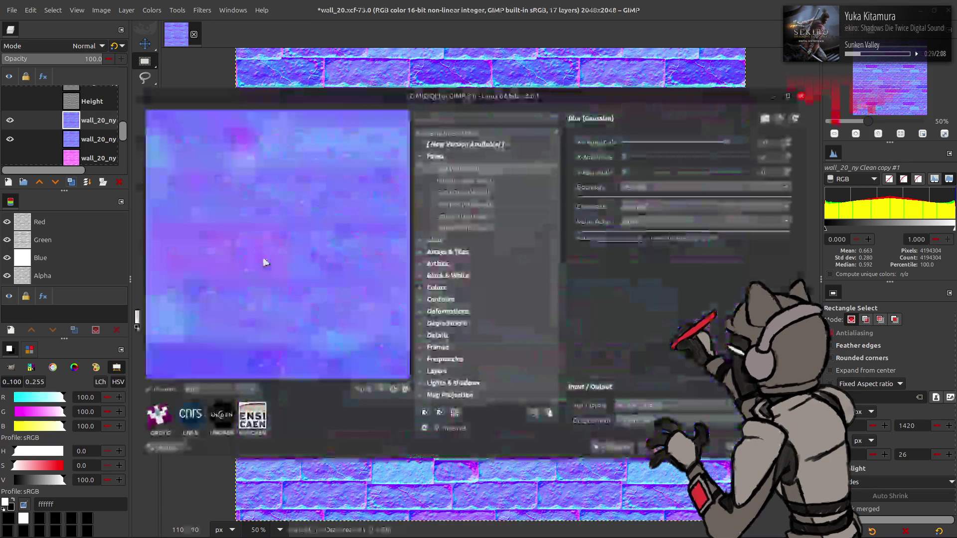
click(780, 141)
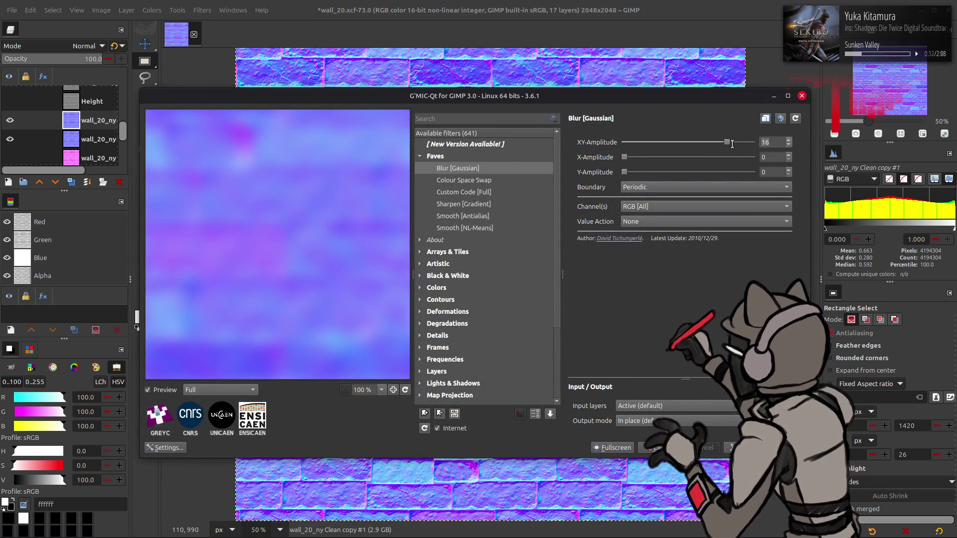
key(Return)
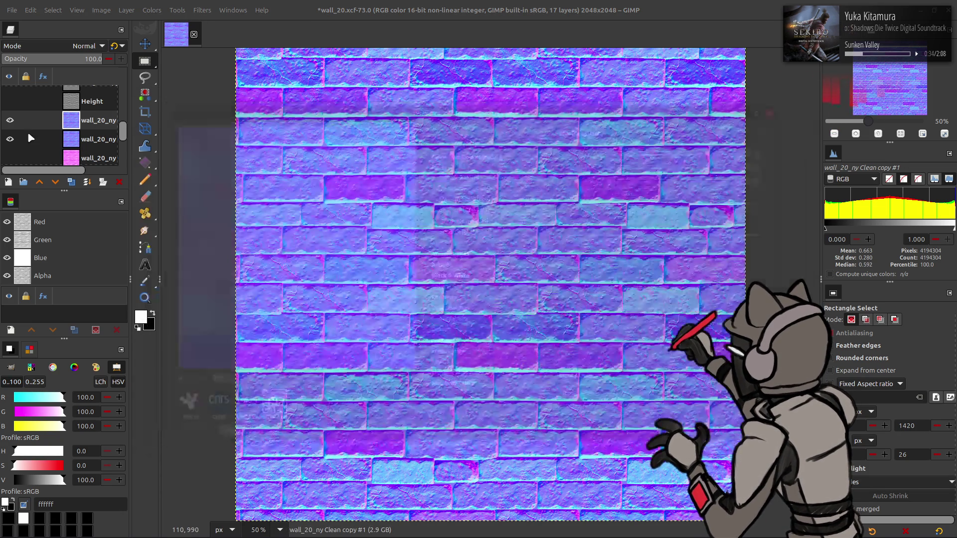
Move the strongly blurred copy down the stack and make two more layer copies
click(71, 183)
click(37, 182)
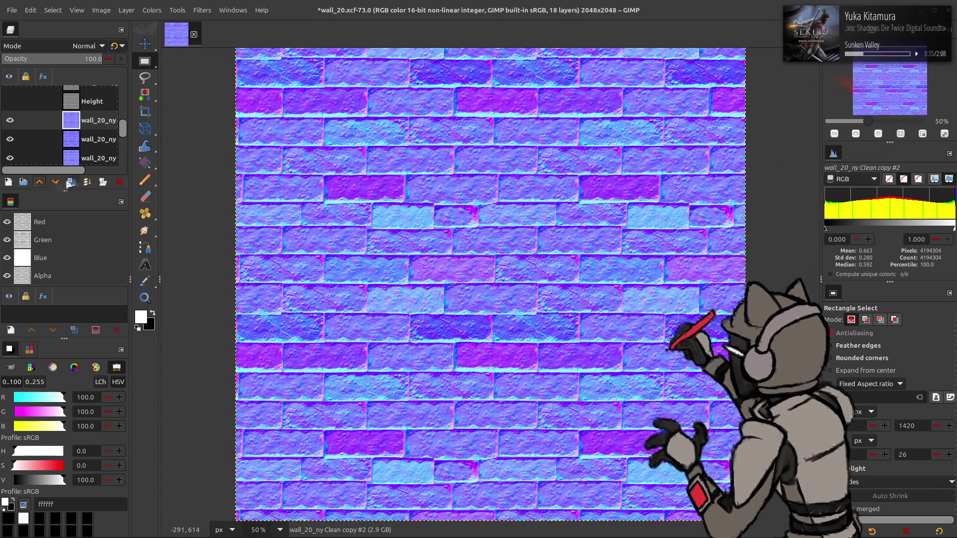
double_click(72, 182)
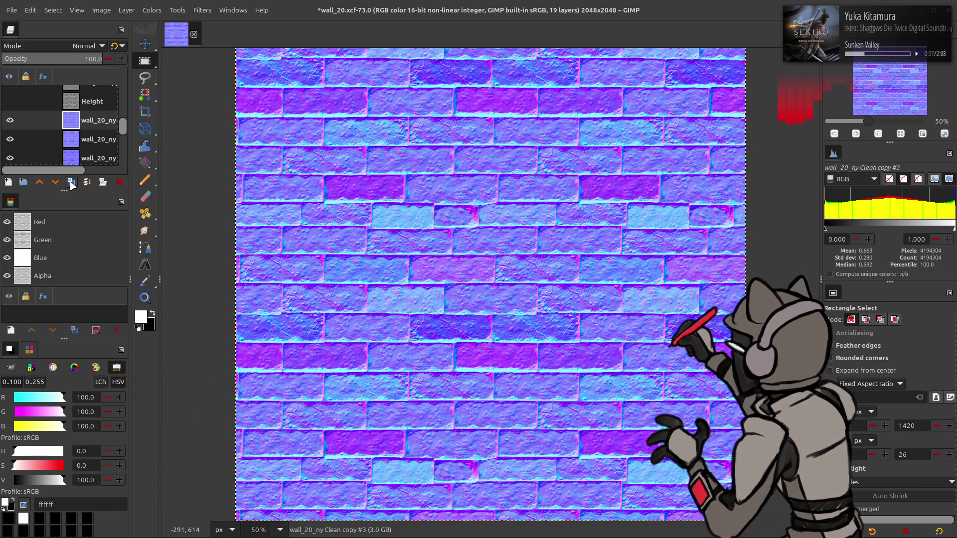
click(87, 149)
Apply a light Gaussian blur (amplitude 2) to Clean copy #4, keeping Normal mode and lowering its opacity
key(ctrl+shift+f)
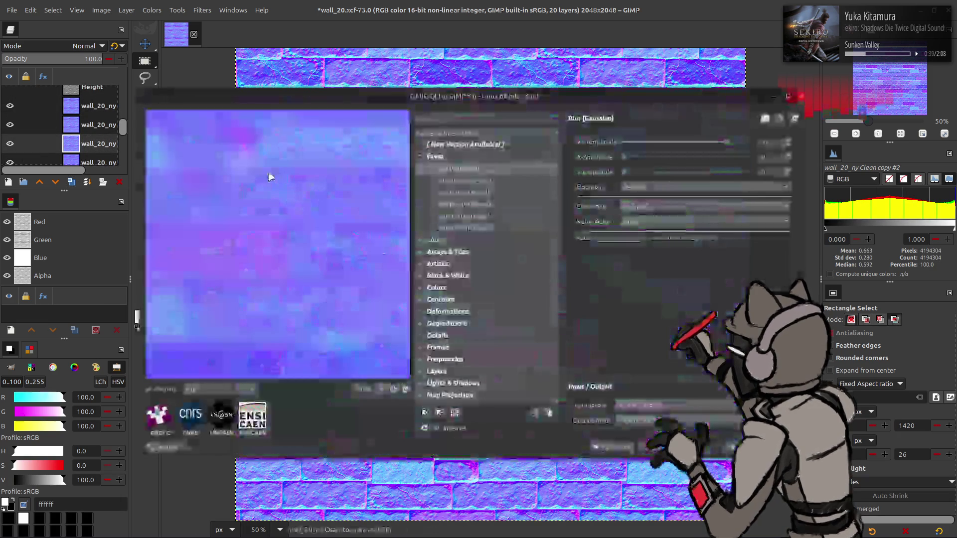
key(Escape)
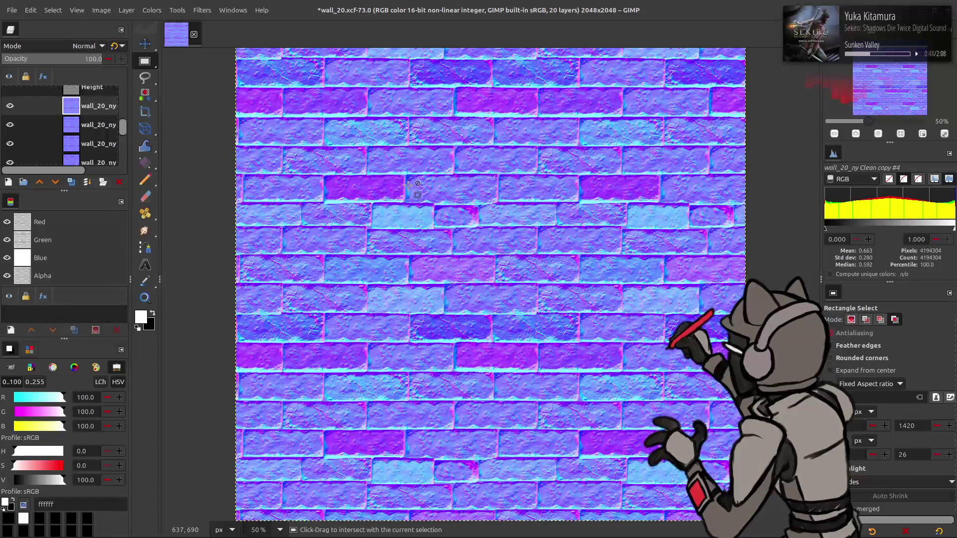
key(ctrl+shift+f)
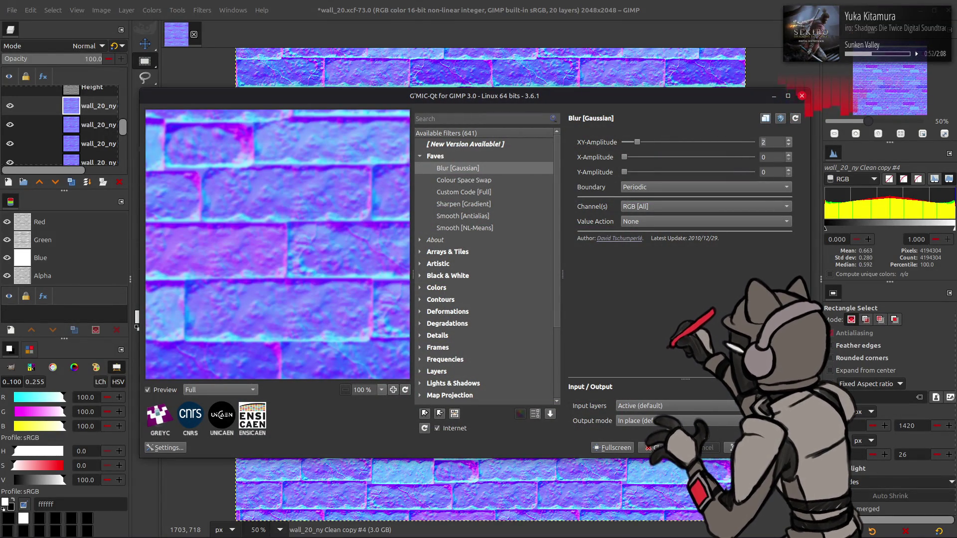
key(Return)
click(84, 46)
click(77, 47)
click(74, 57)
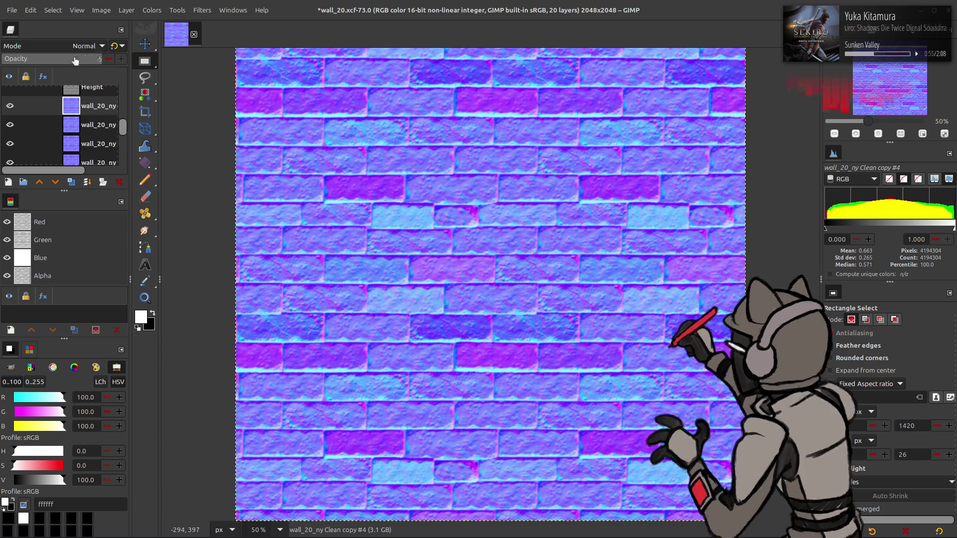
Set the blurred copy's opacity to 50 and merge it down
click(100, 58)
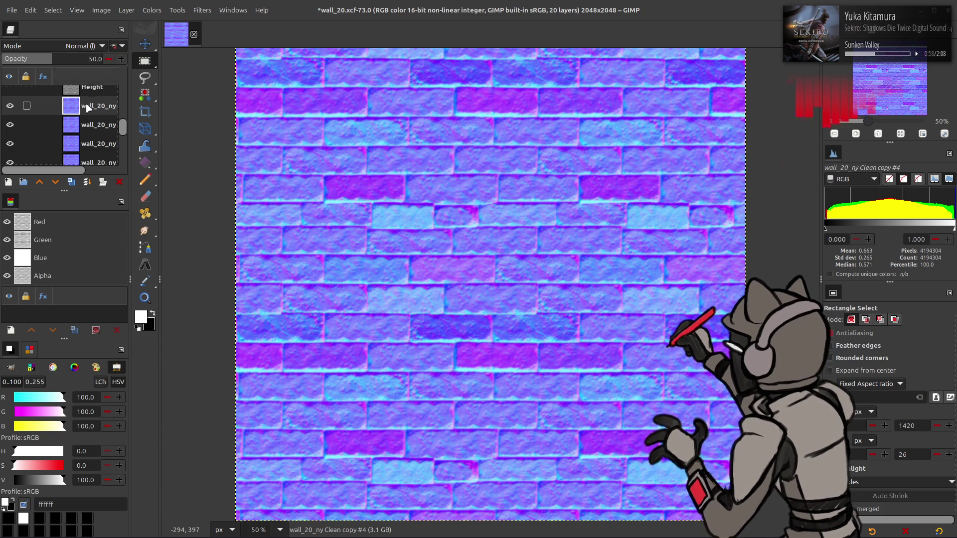
key(ctrl+z)
click(82, 58)
text(5)
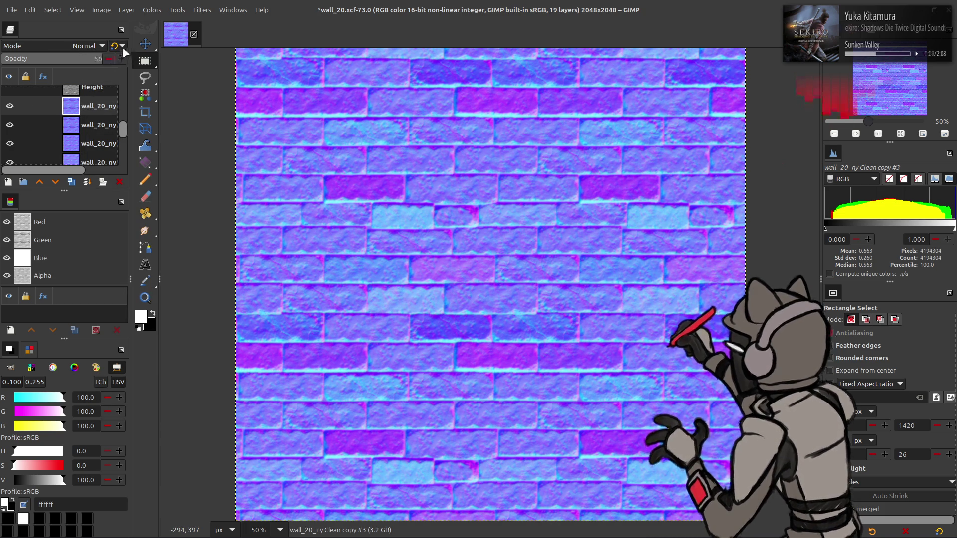
key(ctrl+z)
click(80, 60)
text(5)
key(Return)
right_click(78, 108)
click(125, 198)
Compare with the top brick layer hidden, then try a Grain merge duplicate and undo it
click(10, 106)
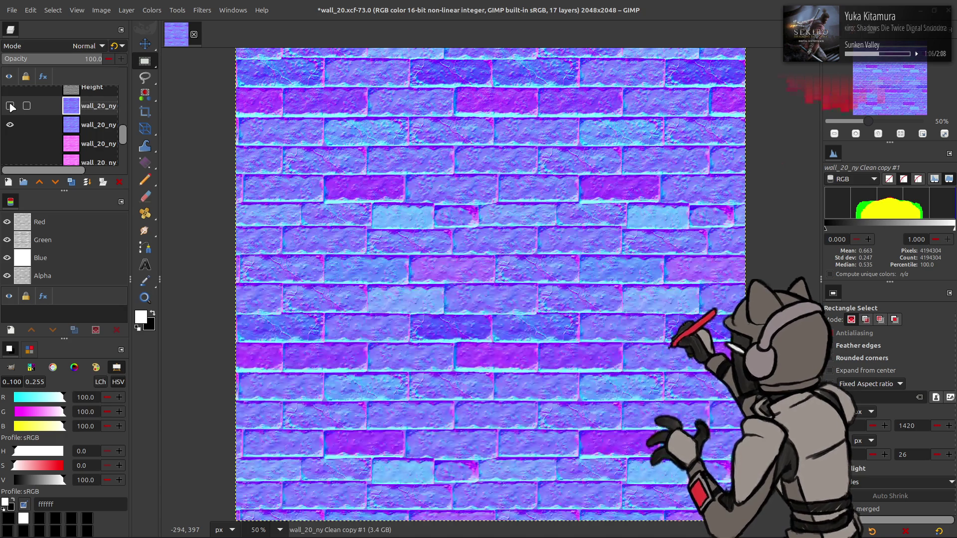
click(10, 106)
click(11, 106)
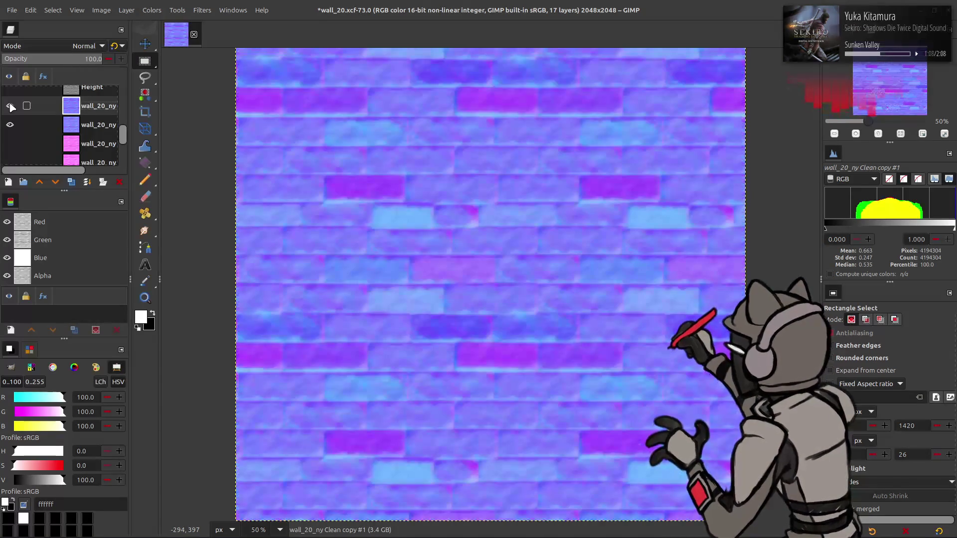
click(11, 107)
click(71, 182)
click(84, 46)
click(52, 421)
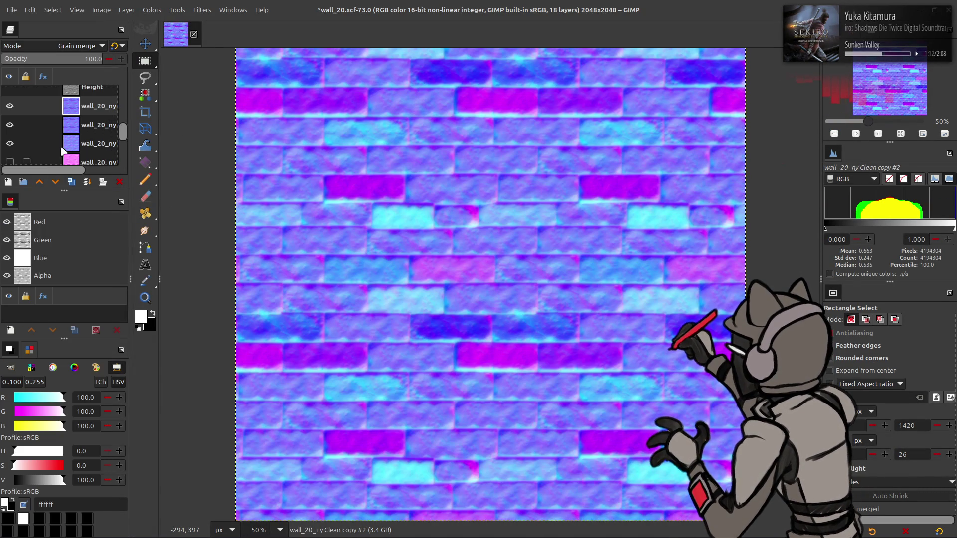
key(ctrl+z)
key(ctrl+z)
Hide the top layer, duplicate the active brick layer and invert the copy's colours
click(10, 107)
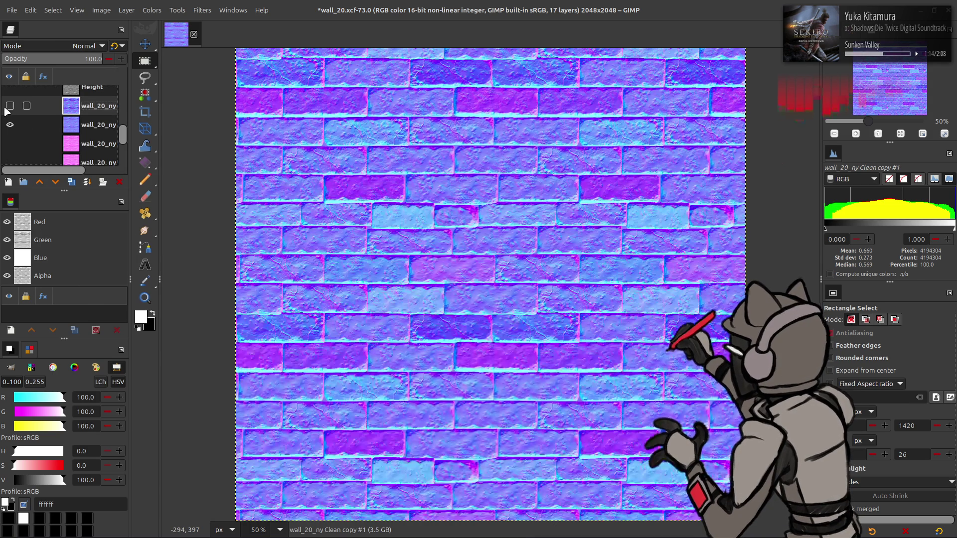
click(6, 108)
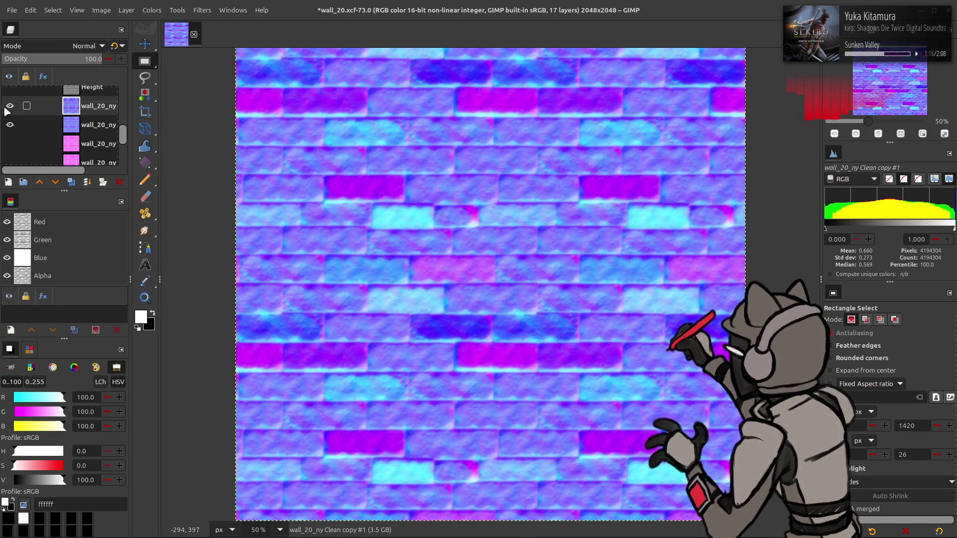
click(6, 109)
click(6, 109)
click(6, 109)
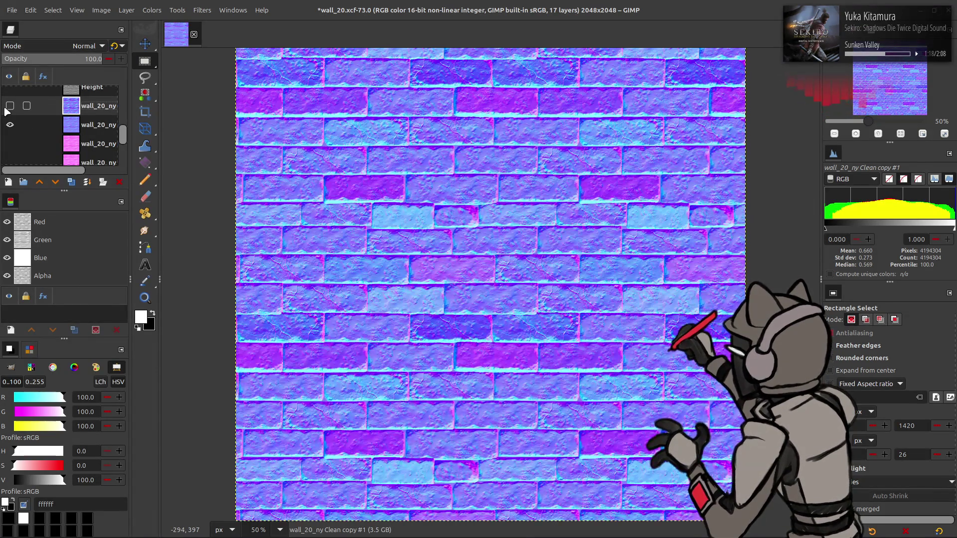
click(6, 109)
key(shift+ctrl+d)
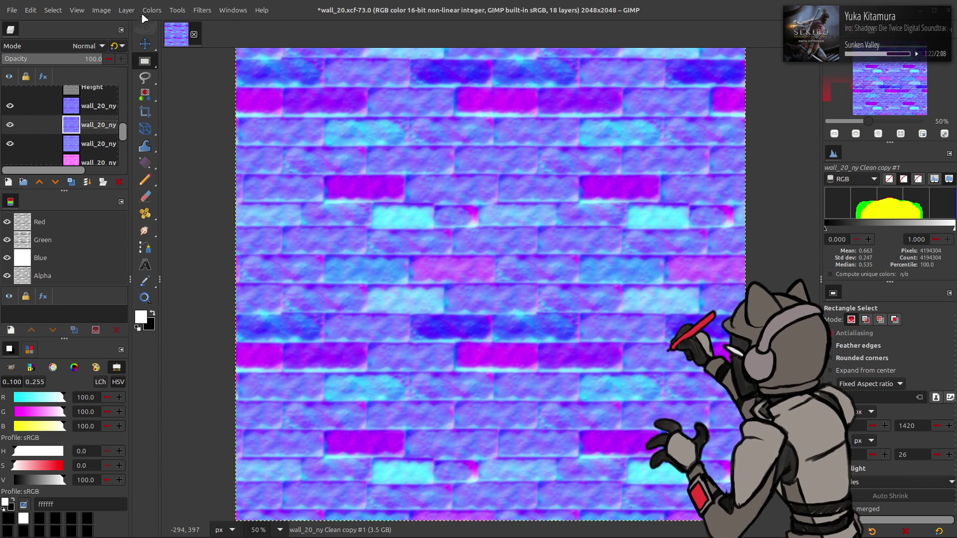
click(152, 10)
click(79, 258)
click(152, 10)
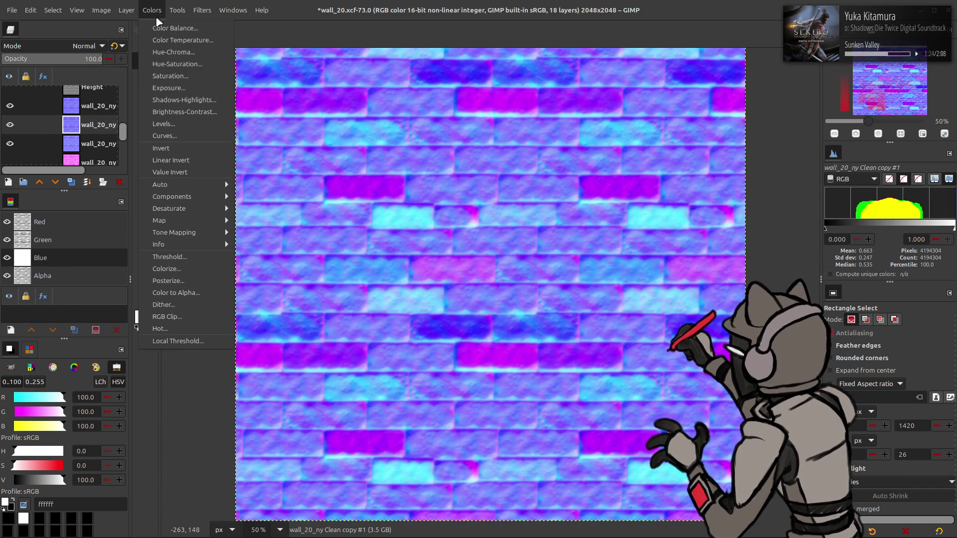
click(171, 148)
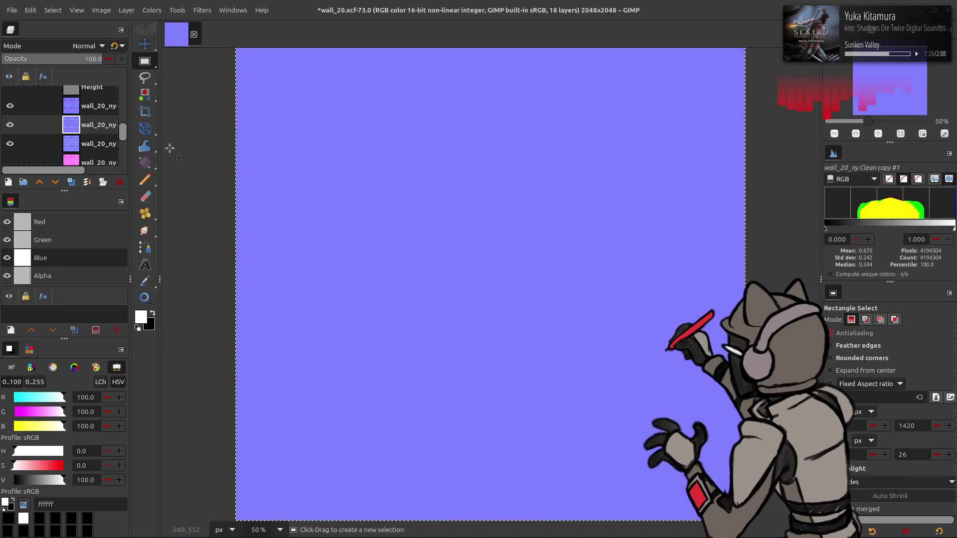
Remove the top Grain merge test layer and invert a fresh duplicate of the brick layer
click(94, 107)
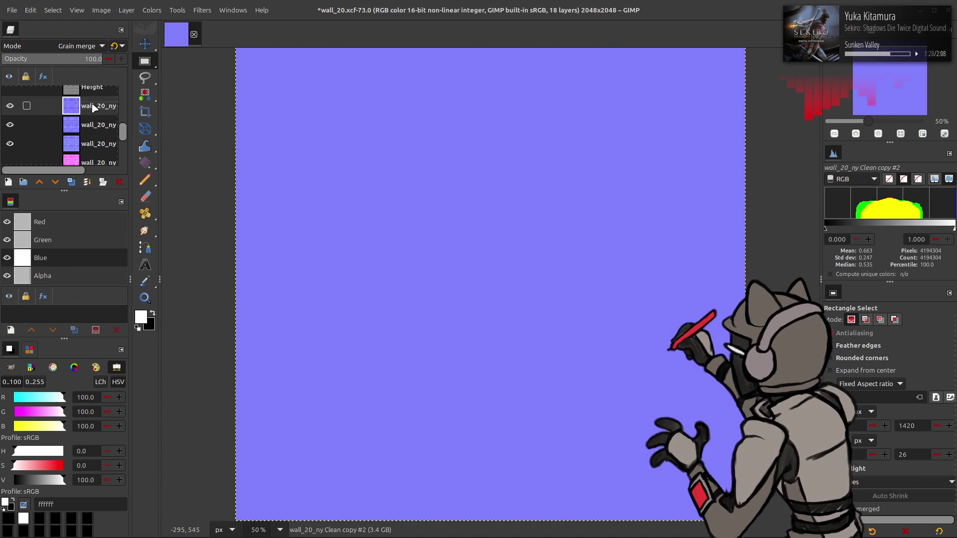
key(ctrl+z)
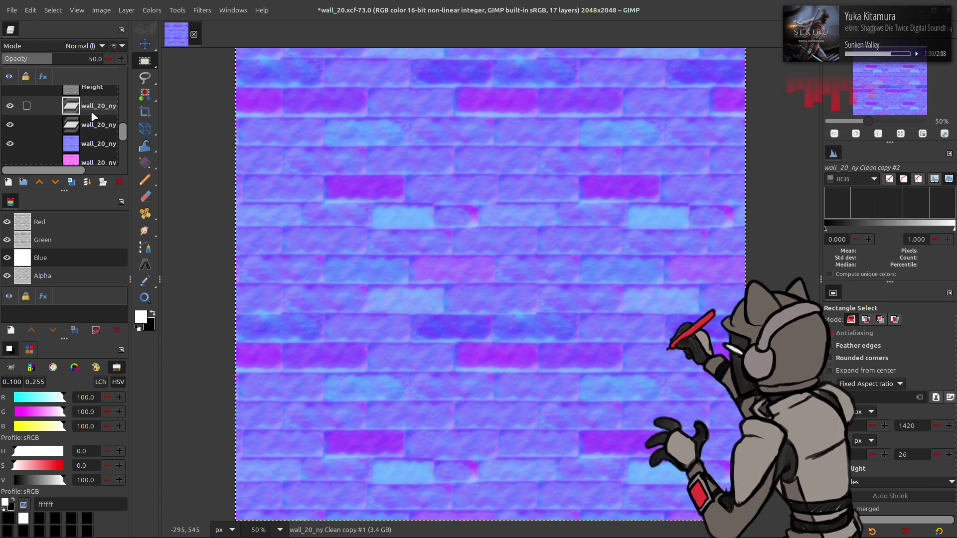
key(ctrl+y)
click(152, 10)
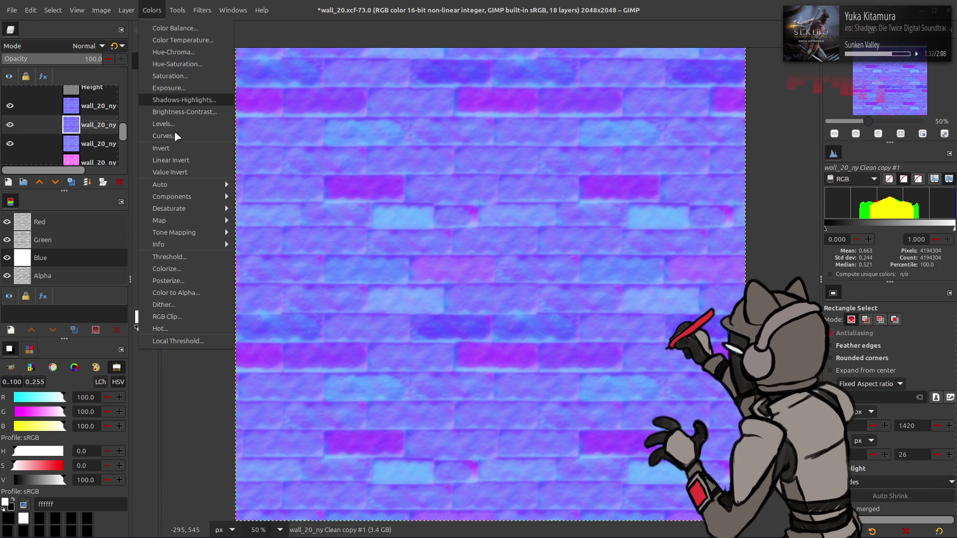
click(174, 146)
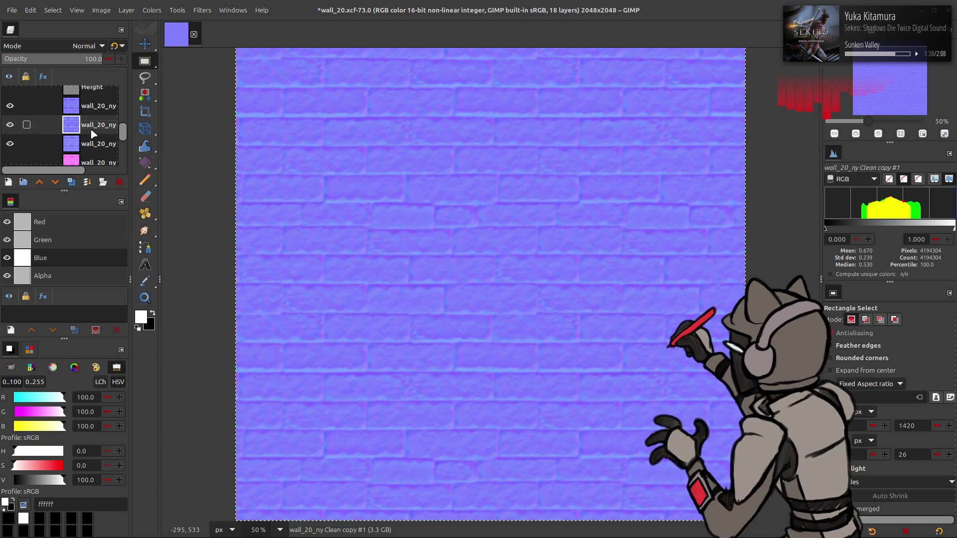
Create a hidden New from Visible layer, then invert the second wall_20_ny layer and delete it
right_click(82, 106)
click(100, 187)
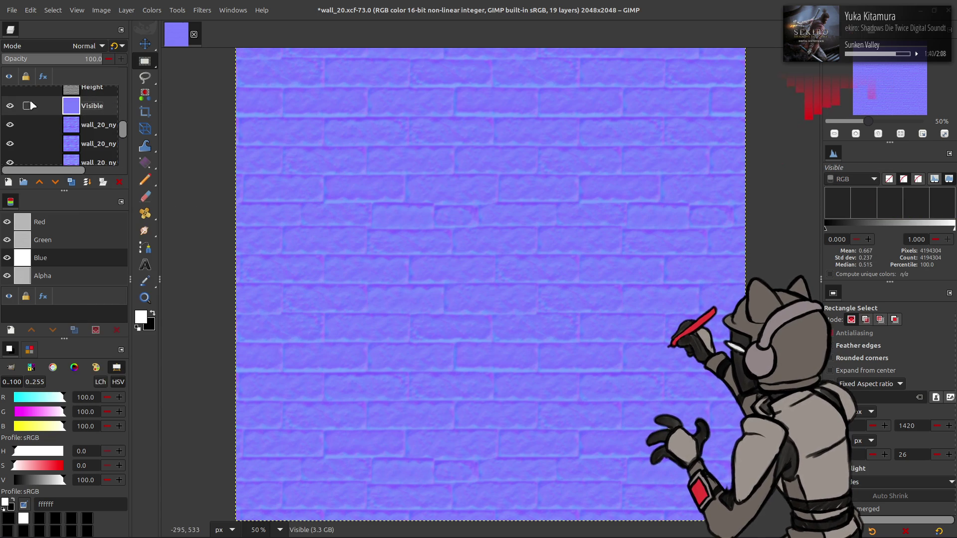
click(10, 106)
click(95, 144)
click(152, 10)
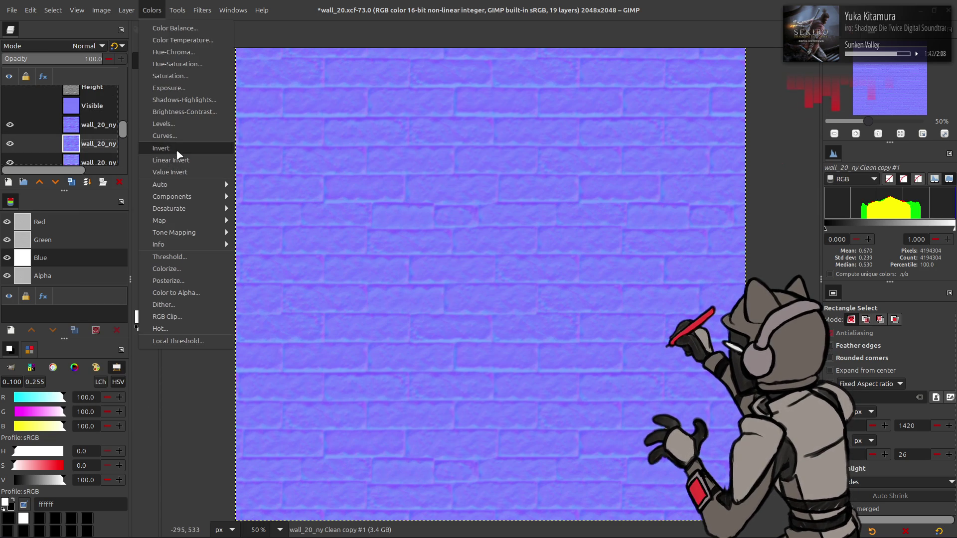
click(177, 151)
right_click(87, 125)
click(129, 257)
Try the Visible layer in Grain extract mode, then discard it and show the top wall_20_ny layer
click(66, 106)
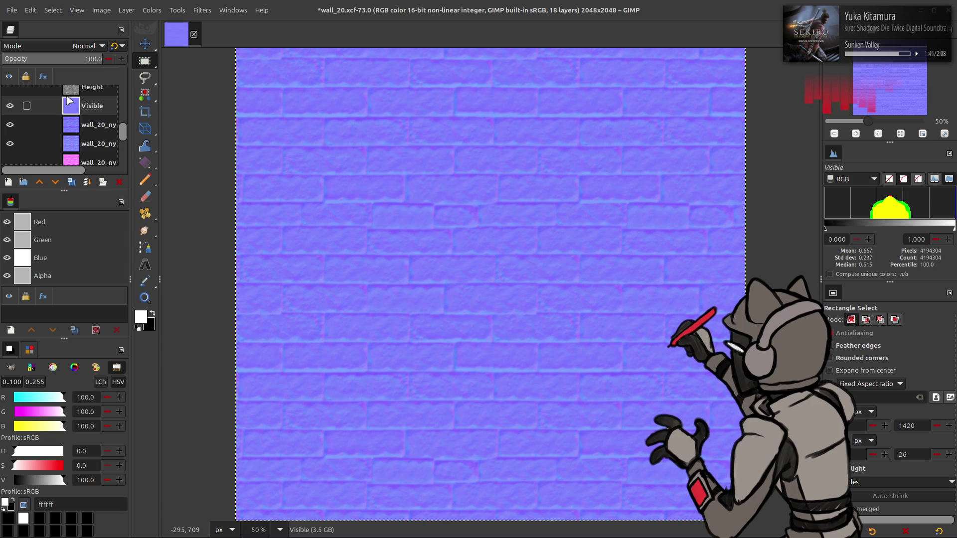
click(84, 46)
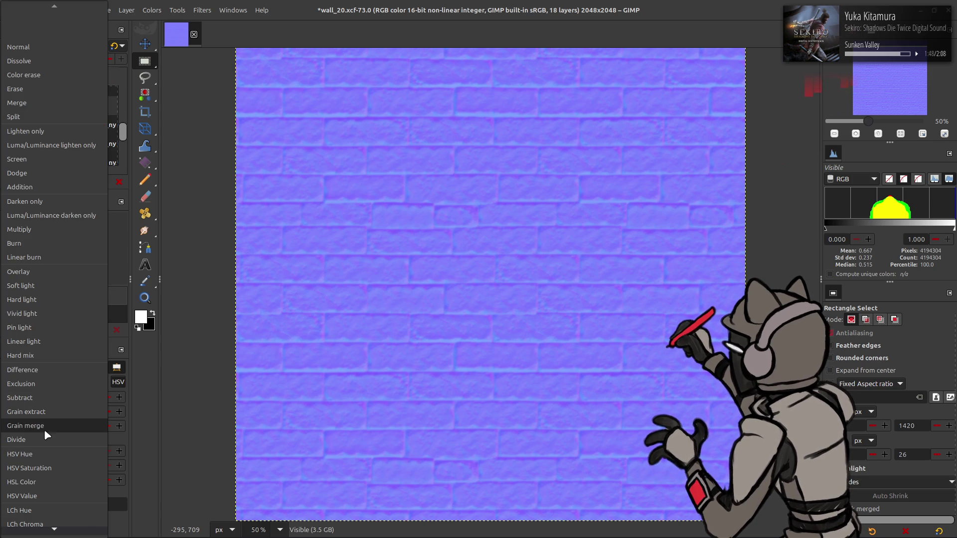
click(46, 412)
scroll(54, 50, down, 1)
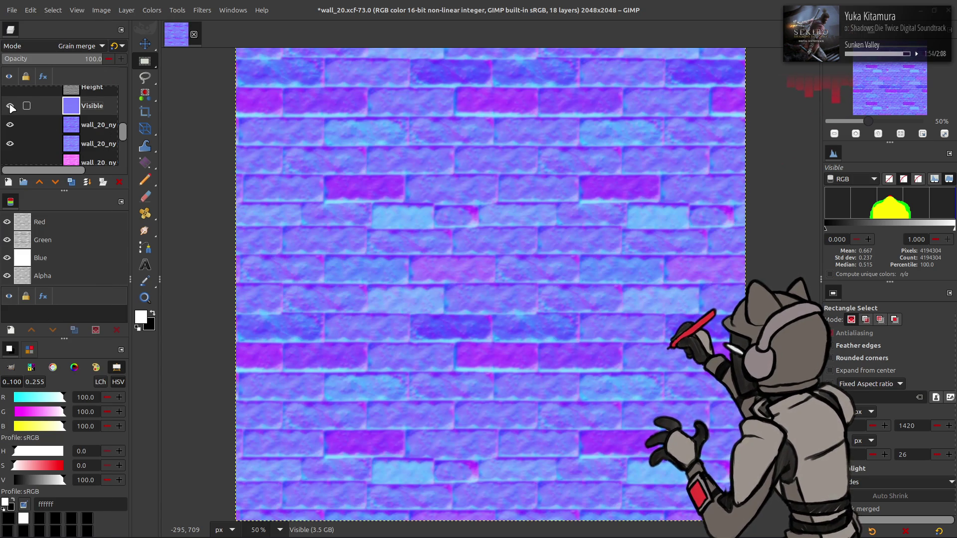
click(10, 106)
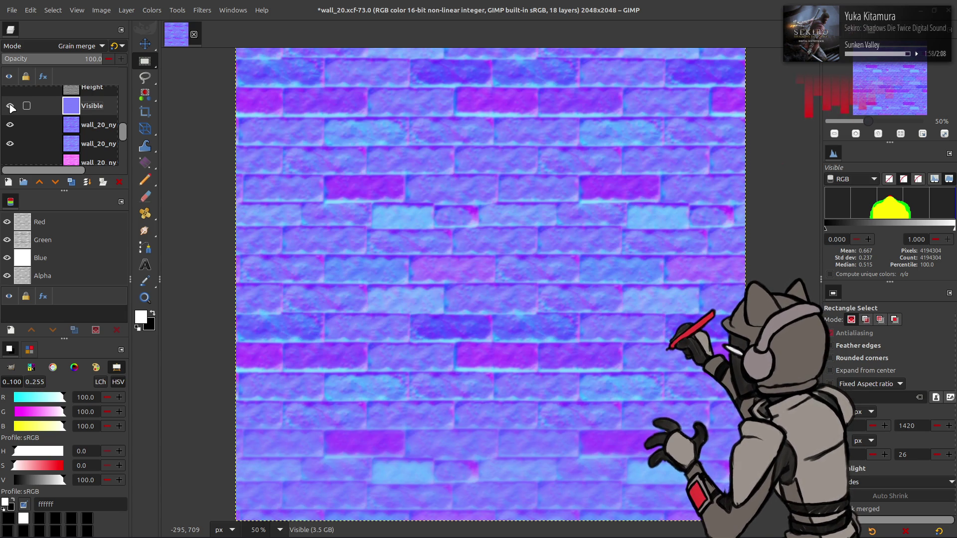
key(ctrl+z)
key(ctrl+z)
click(10, 106)
Extract the RGB Green component of the layer copy as a greyscale image
key(2)
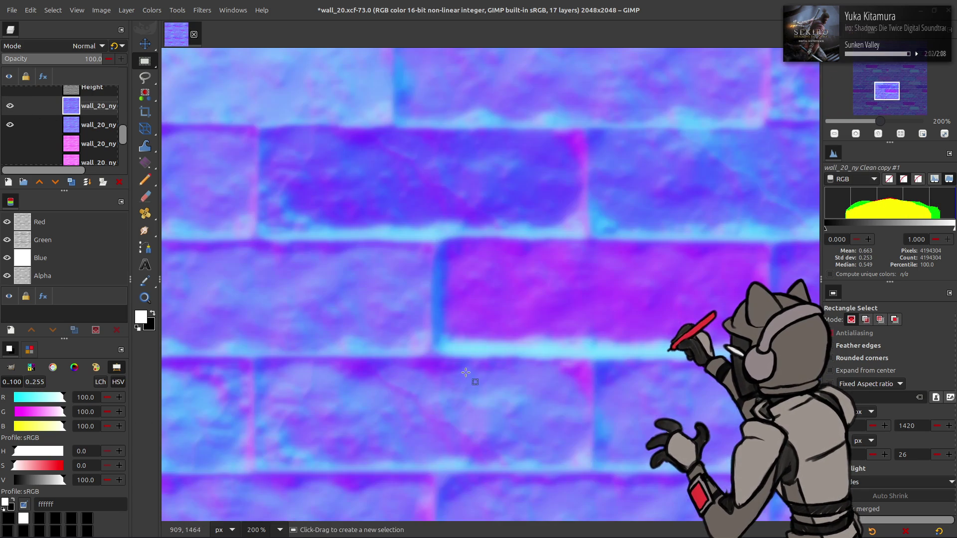
key(1)
click(10, 106)
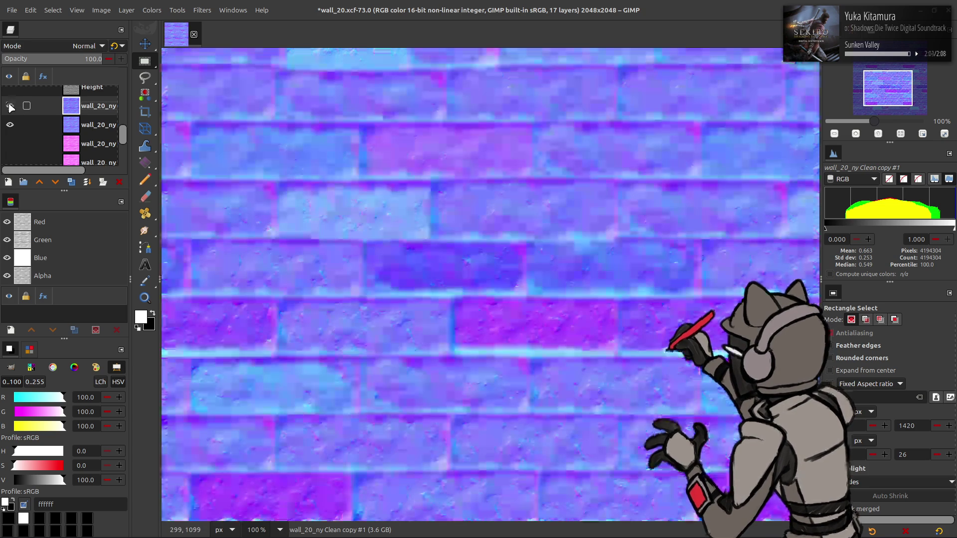
click(152, 10)
mouse_move(223, 206)
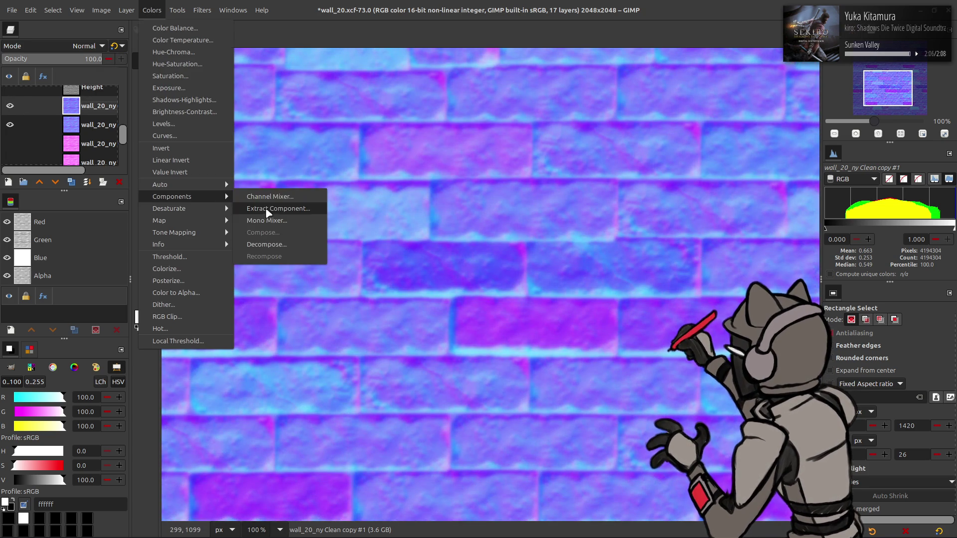
click(264, 208)
scroll(178, 197, down, 1)
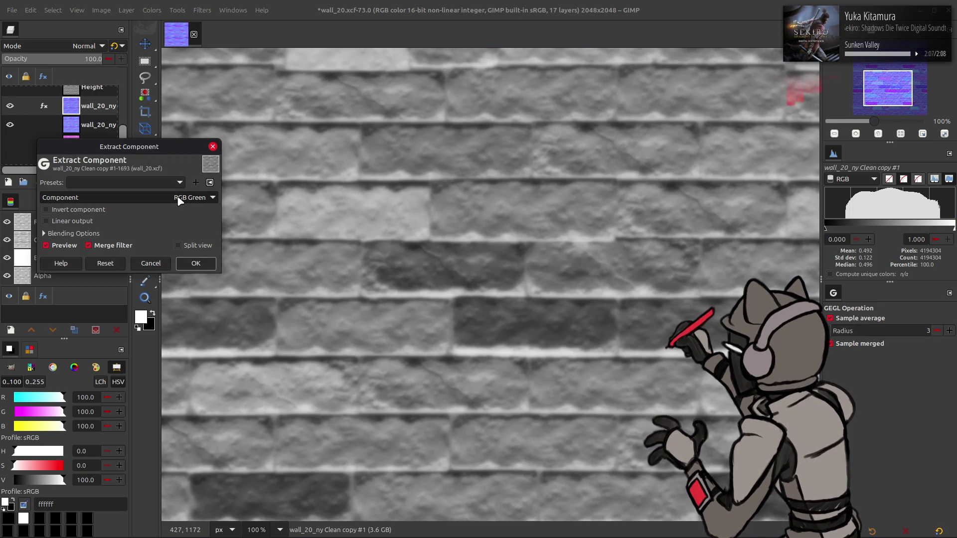
click(196, 263)
click(34, 120)
Toggle the top layer to compare the green-channel result, then hide the Visible layer
click(10, 106)
click(10, 106)
click(10, 107)
click(10, 107)
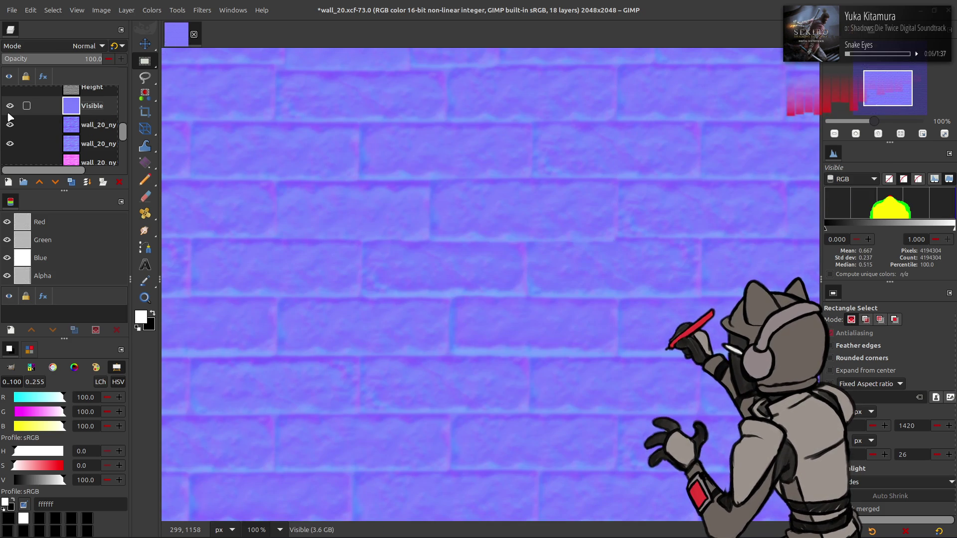
click(9, 114)
Compare the blurry and sharp wall_20_ny layers, then show and duplicate the Visible layer
click(74, 149)
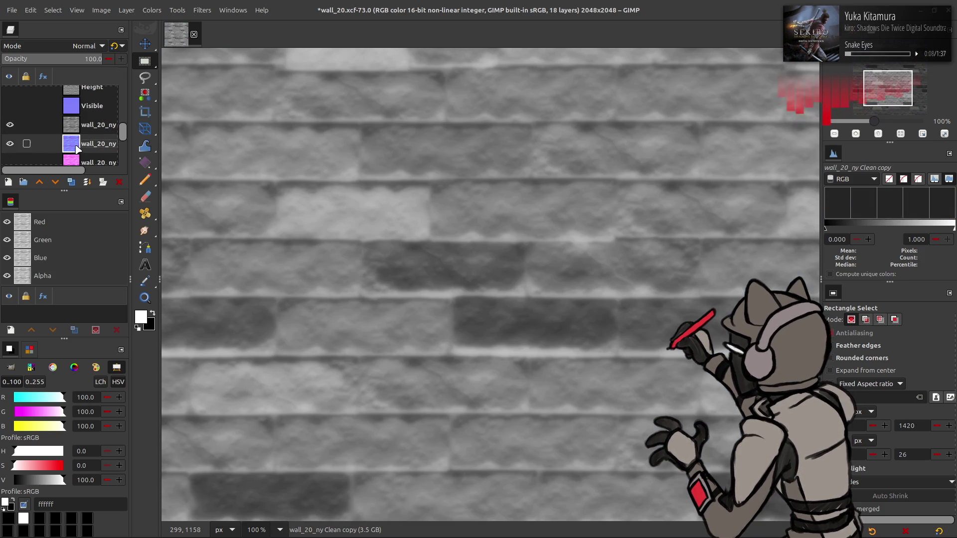
click(10, 125)
click(10, 125)
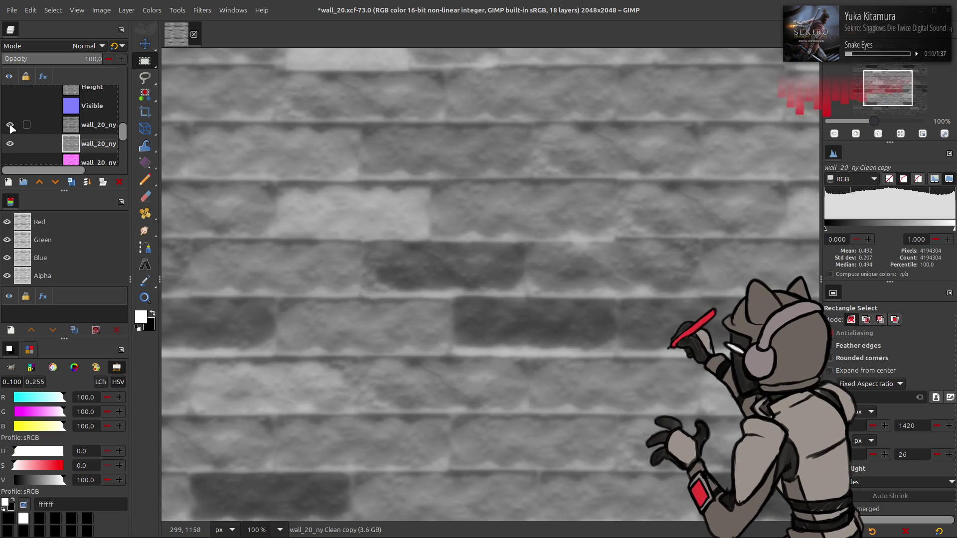
click(10, 125)
click(10, 125)
click(10, 125)
click(10, 125)
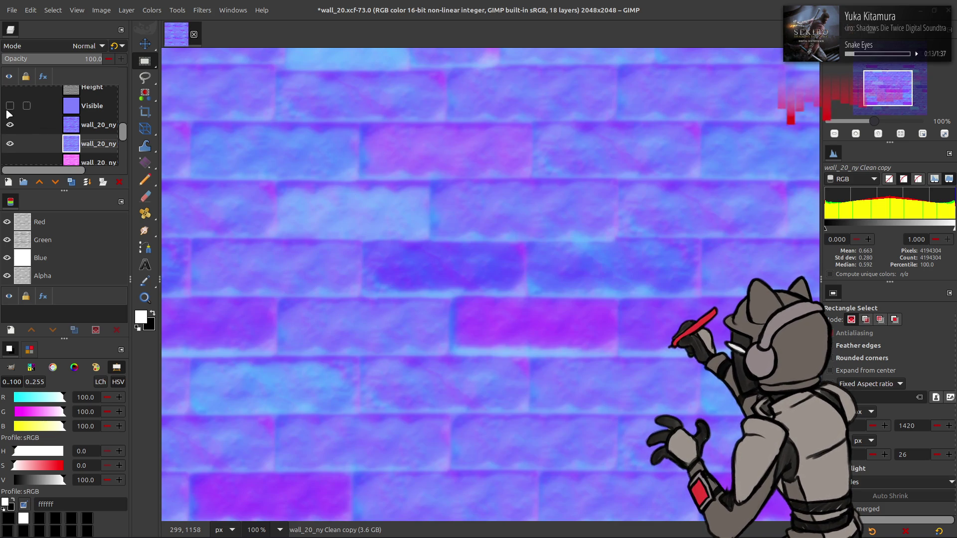
click(8, 112)
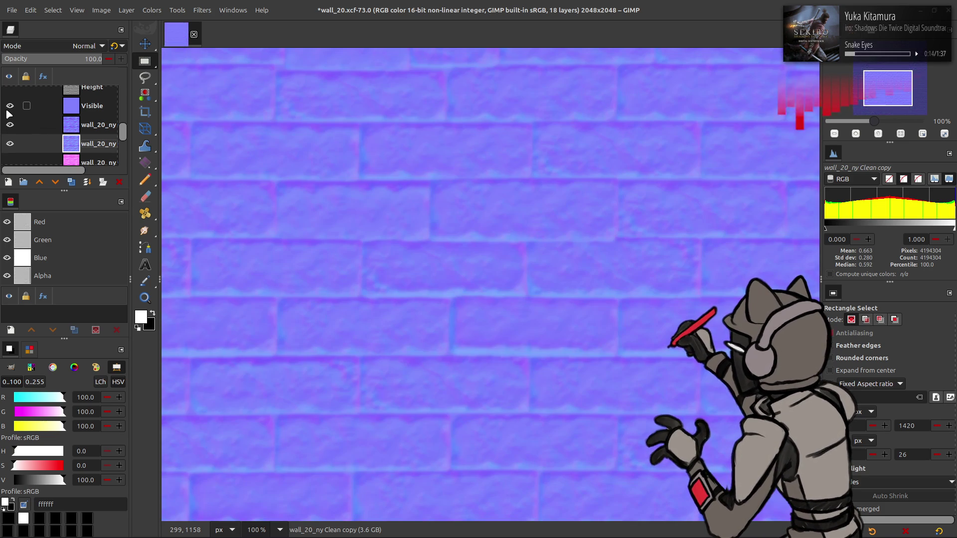
click(77, 108)
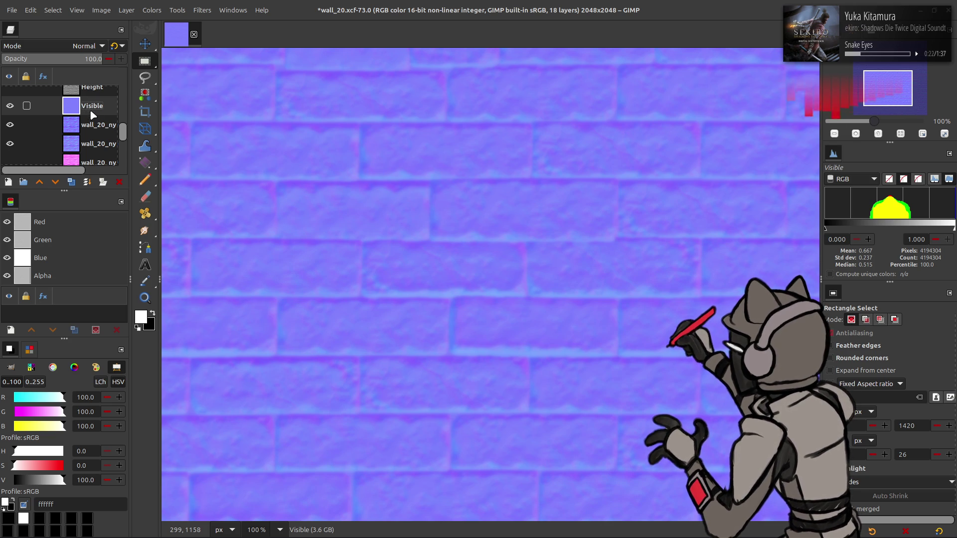
click(75, 181)
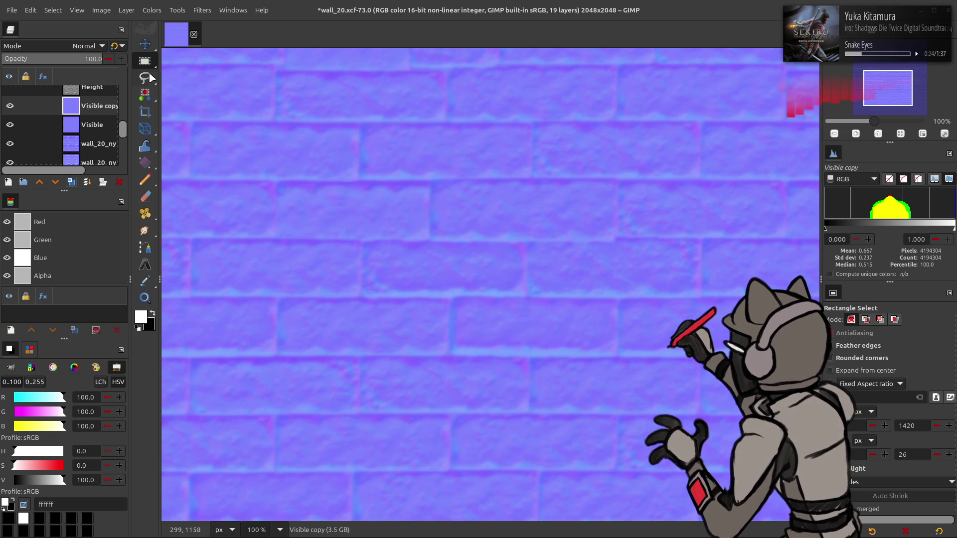
Gaussian-blur the copy, set it to Grain extract, merge it down, and set Visible to Grain merge
click(205, 9)
key(Escape)
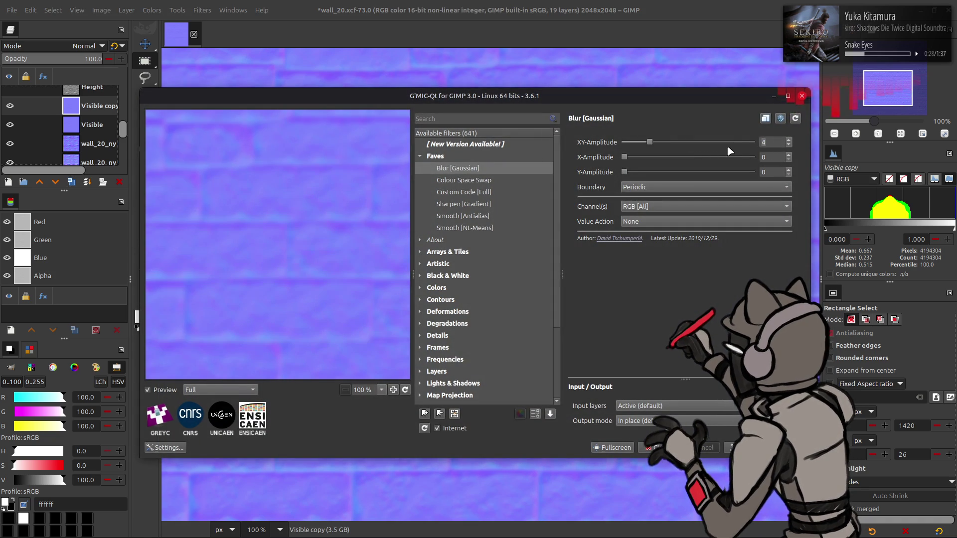
key(Return)
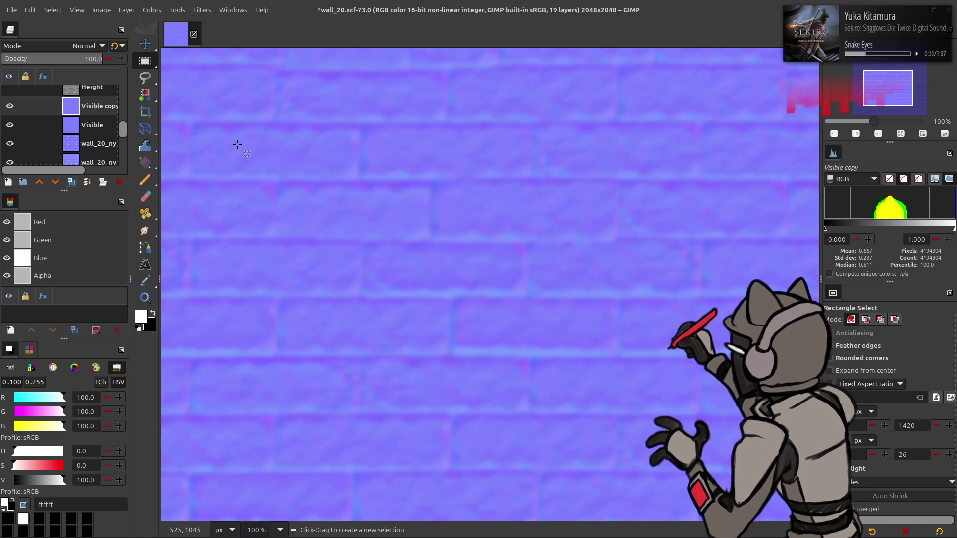
click(85, 45)
click(63, 413)
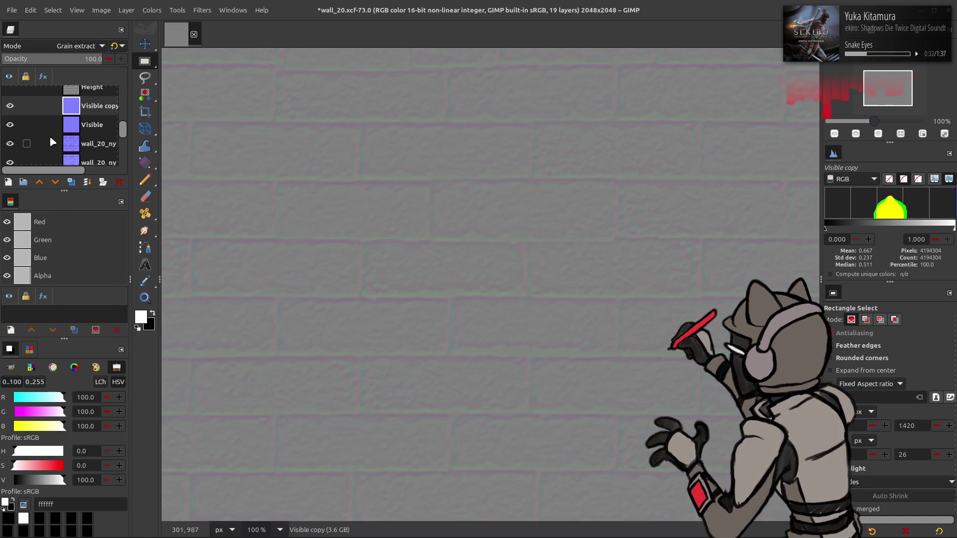
click(92, 106)
click(85, 46)
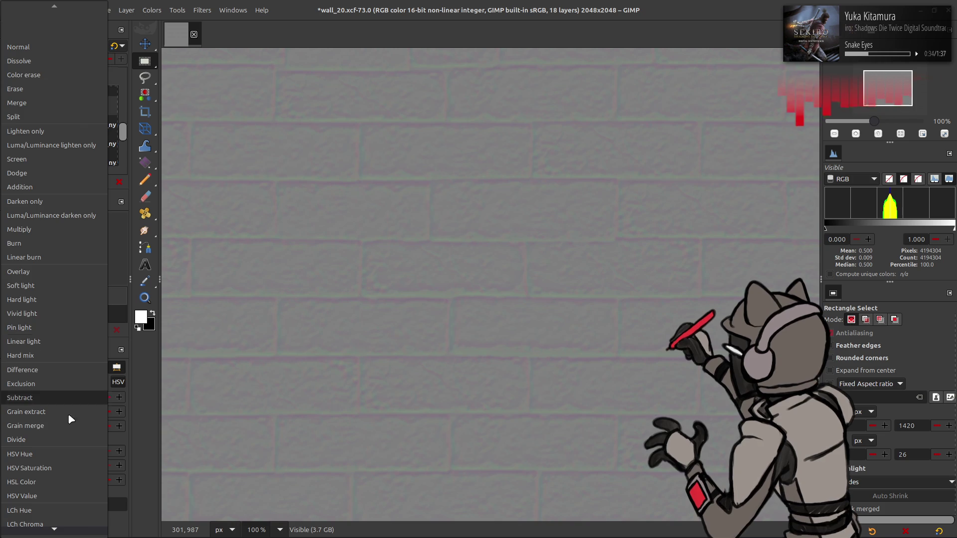
click(66, 424)
click(9, 105)
click(9, 104)
click(10, 105)
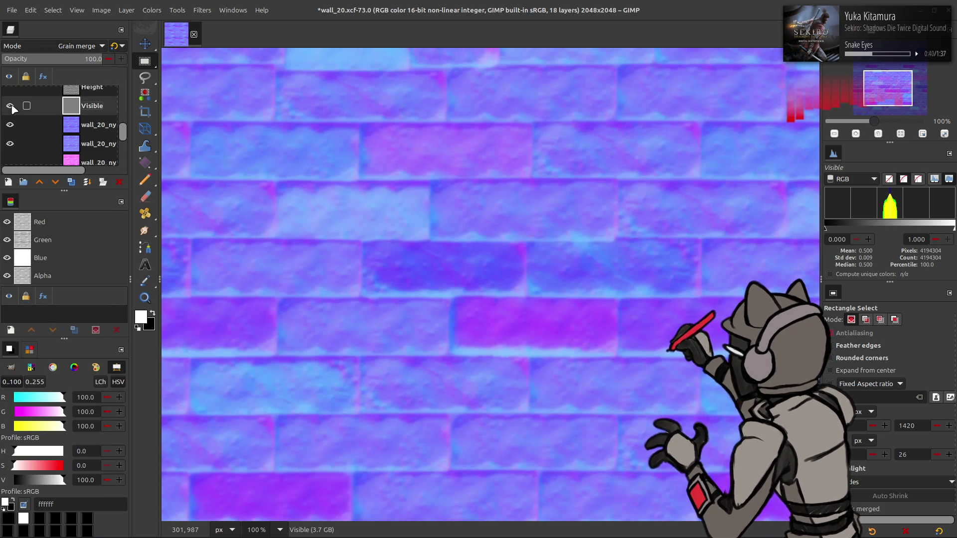
click(10, 105)
Repeat with a 1.5 XY-Amplitude blur in Grain extract, Grain merge the result, and merge into wall_20_ny
key(shift+ctrl+d)
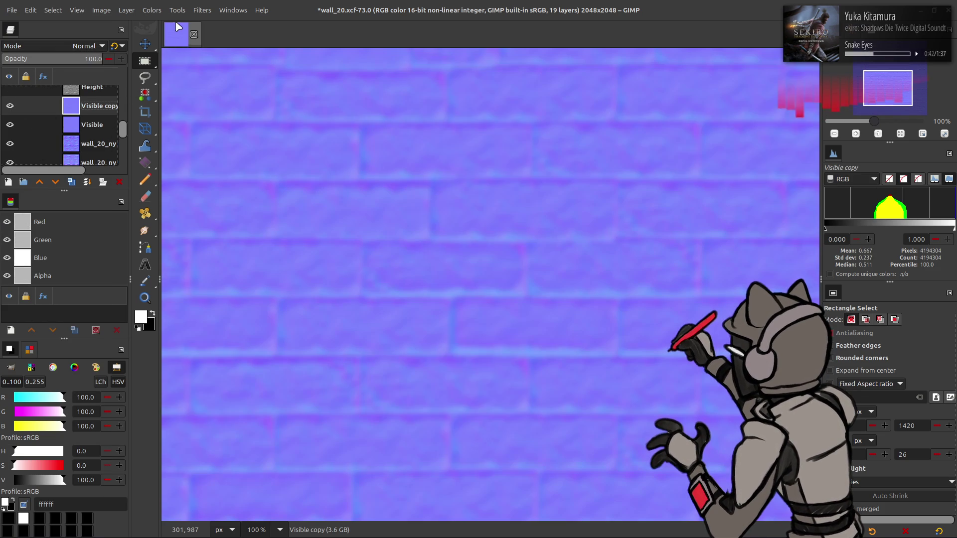
click(204, 10)
click(260, 258)
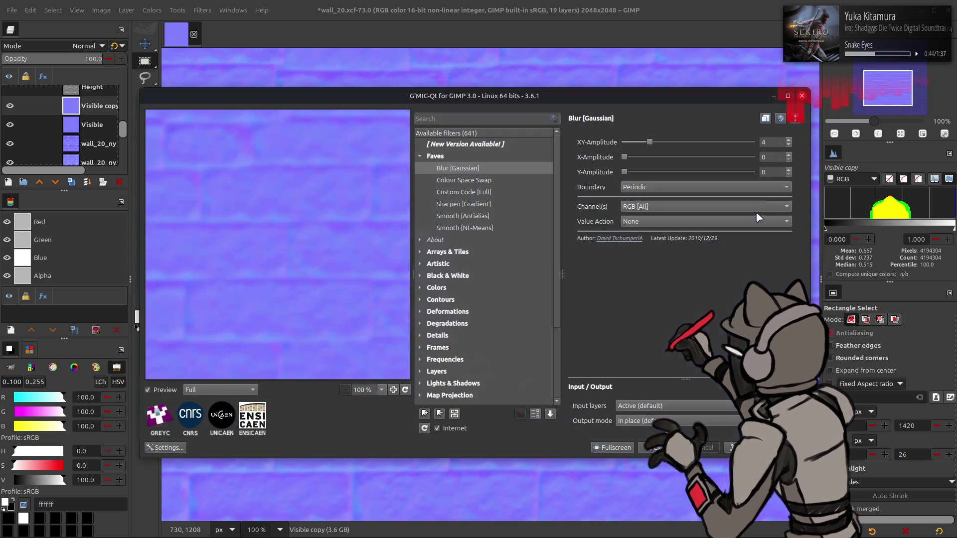
scroll(747, 144, down, 5)
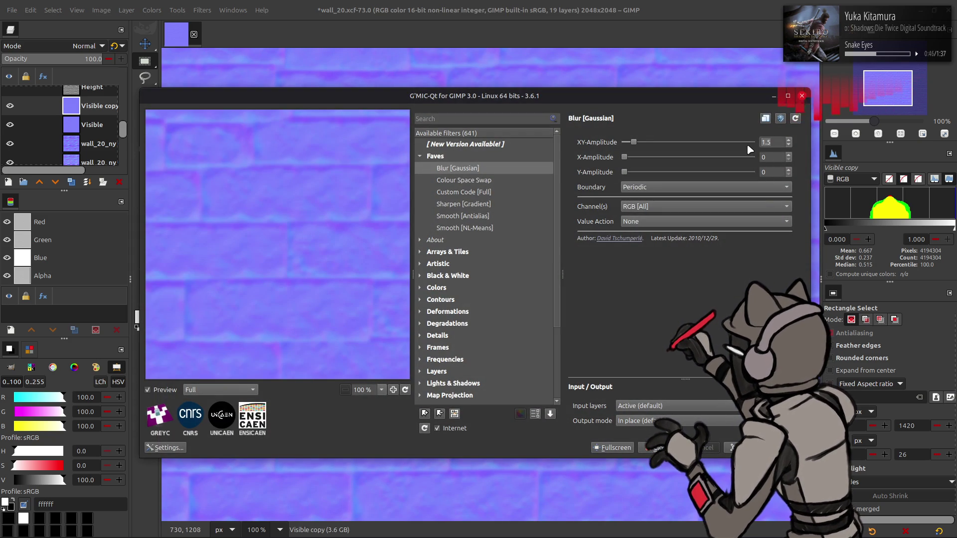
click(655, 448)
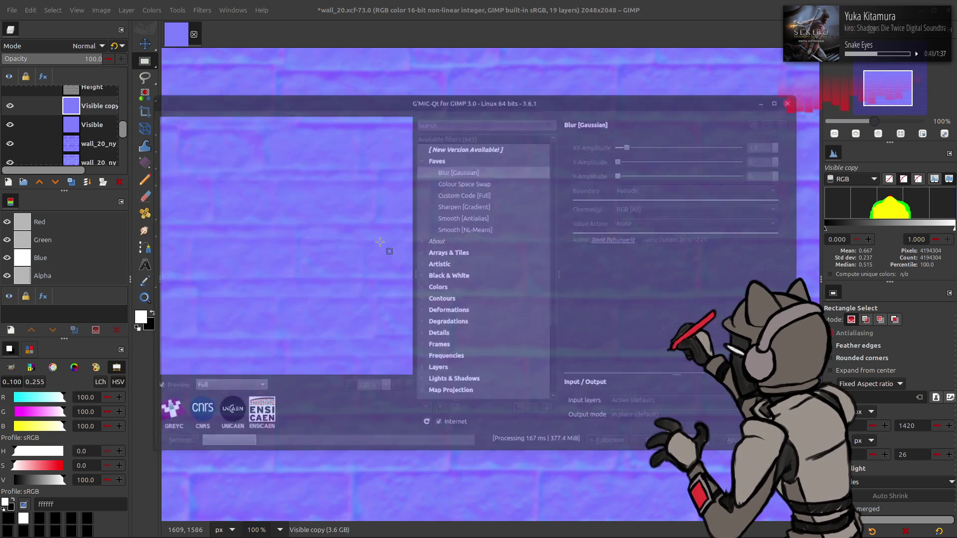
click(66, 47)
click(69, 411)
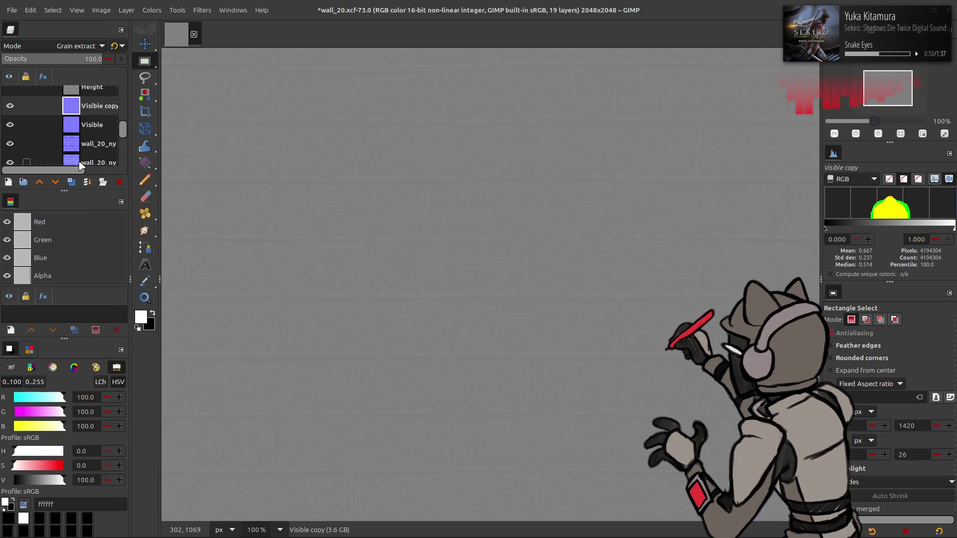
right_click(85, 122)
click(105, 215)
click(87, 46)
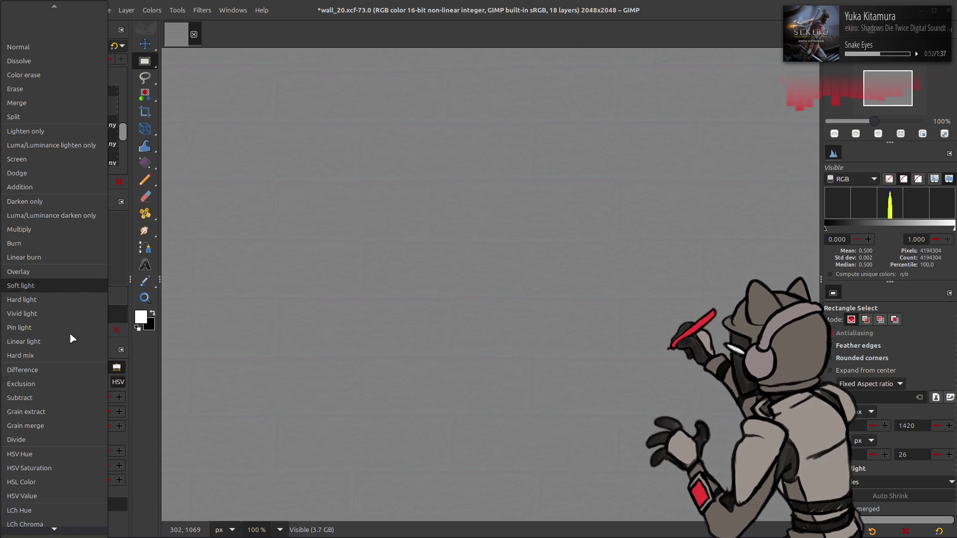
click(63, 415)
click(73, 181)
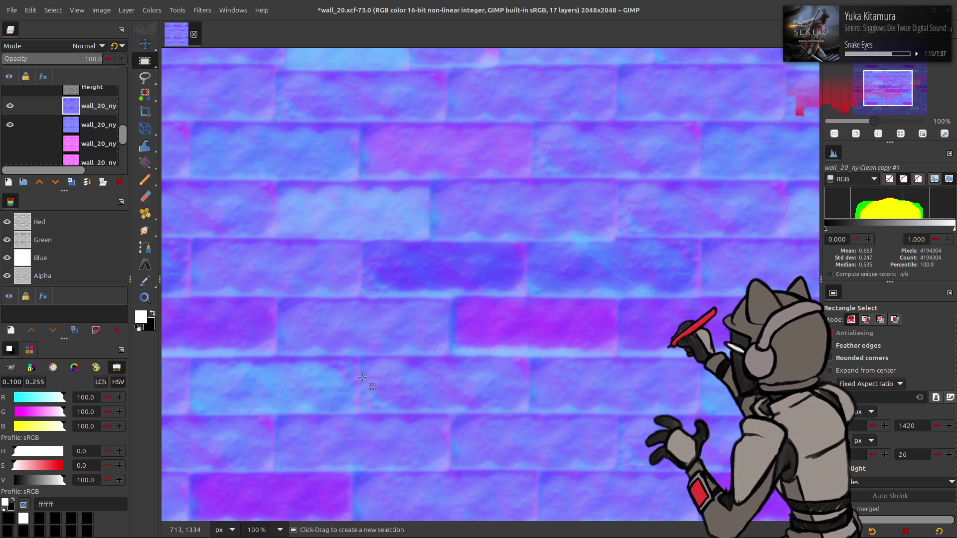
Set the view zoom to 50% and toggle the top wall layer to compare
click(280, 530)
click(283, 485)
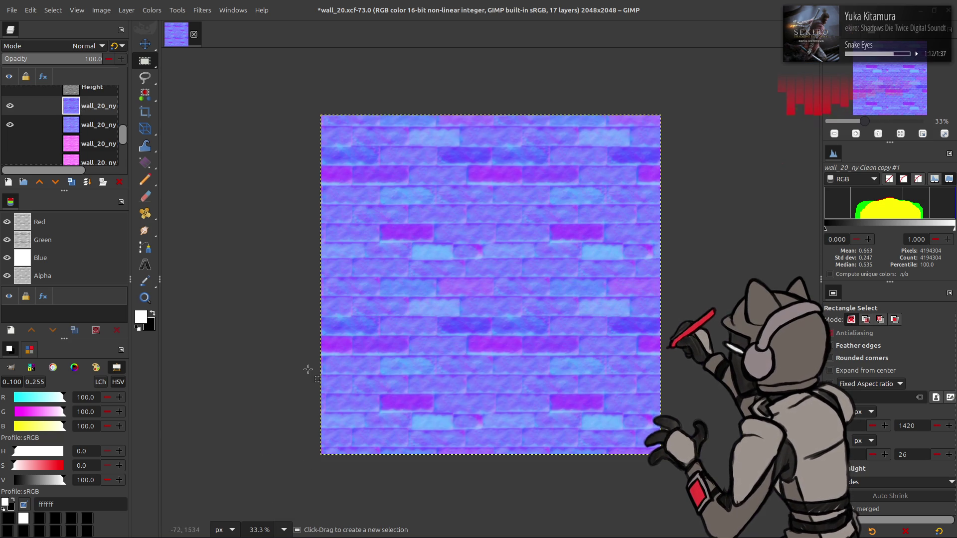
click(284, 530)
click(283, 471)
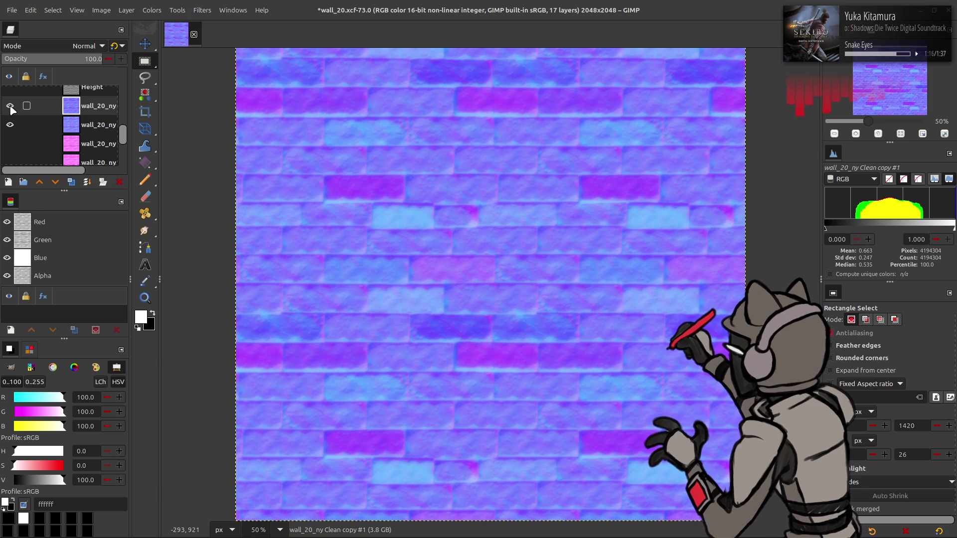
click(10, 106)
click(10, 106)
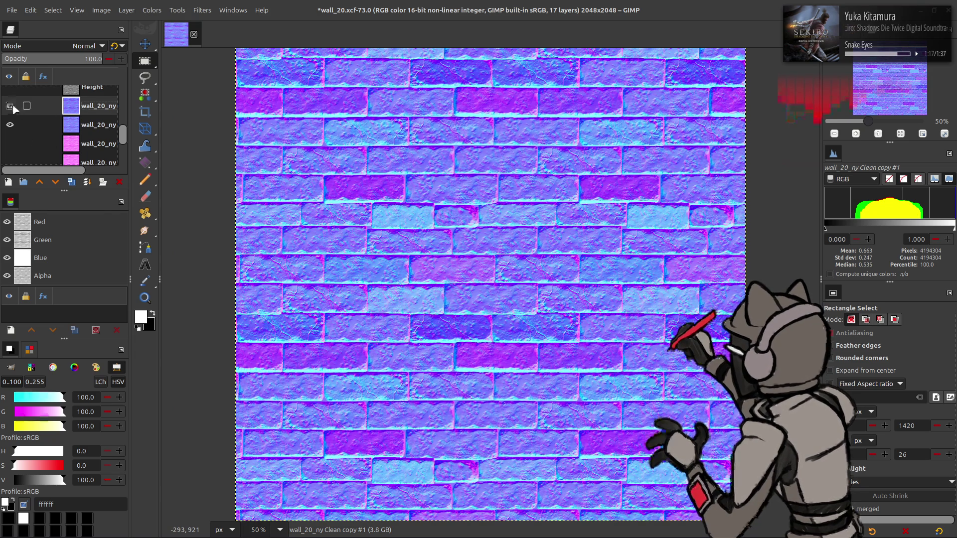
Try a duplicate of the top wall layer in Grain merge and Overlay modes, then delete it
click(71, 182)
click(87, 46)
click(49, 426)
right_click(73, 100)
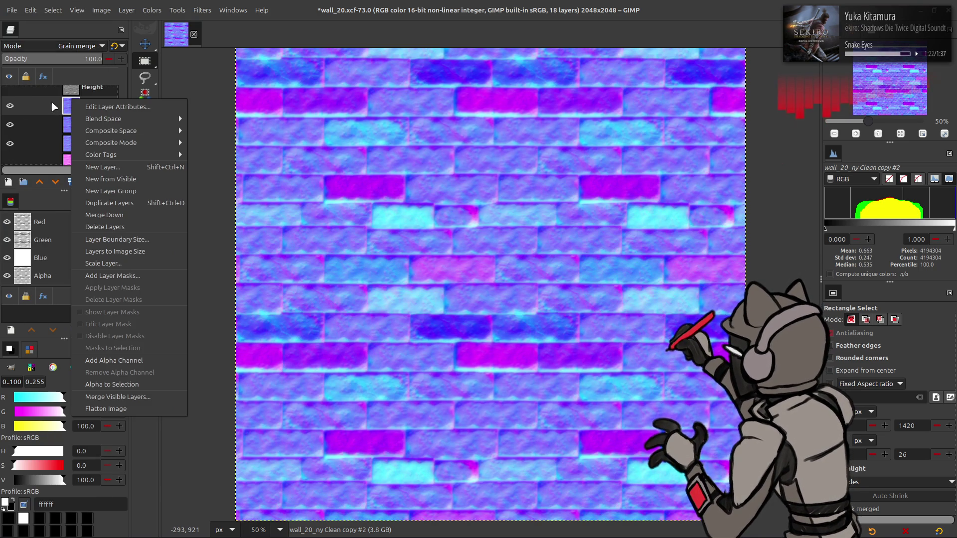
click(53, 43)
scroll(53, 43, up, 4)
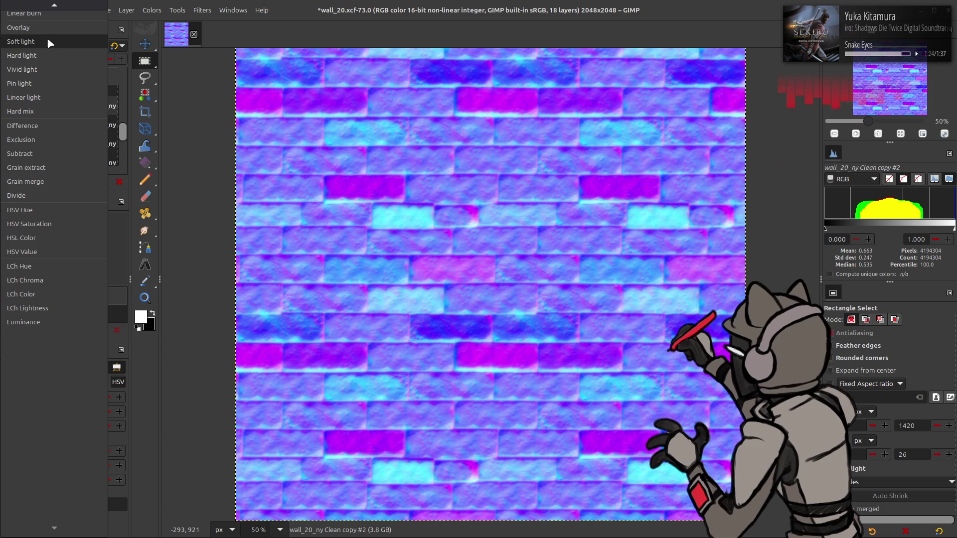
click(49, 40)
key(ctrl+z)
key(ctrl+z)
key(ctrl+z)
Toggle the top wall layer to compare, then create a New from Visible layer
click(13, 107)
click(13, 107)
click(14, 107)
click(14, 108)
click(13, 107)
click(14, 108)
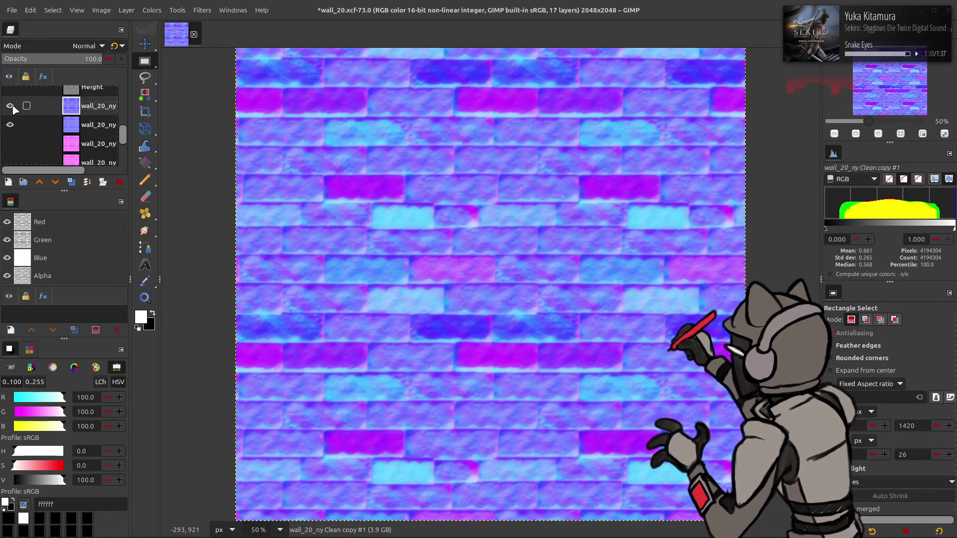
right_click(80, 108)
click(108, 202)
click(101, 10)
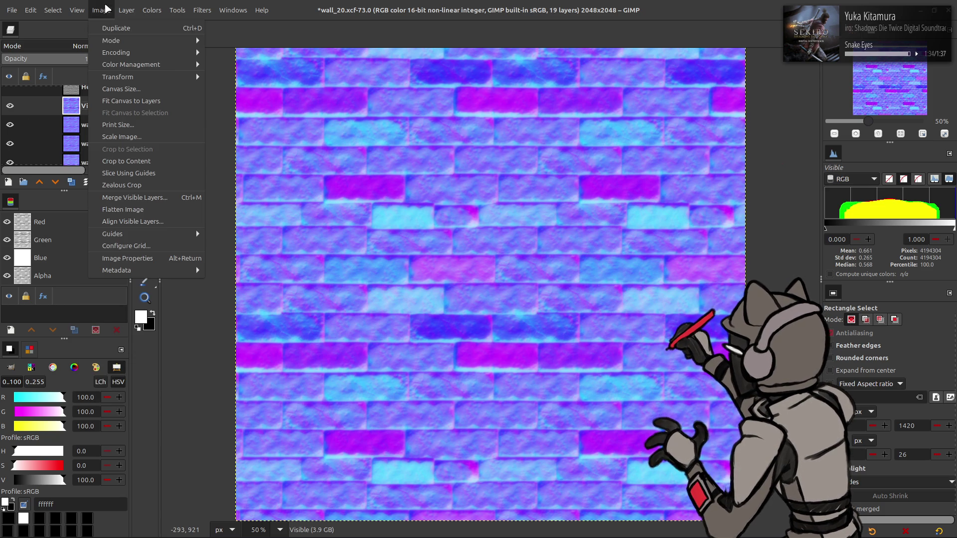
Shrink the canvas to 50% (1024×1024), centred with −512 offsets, and save the file
click(132, 90)
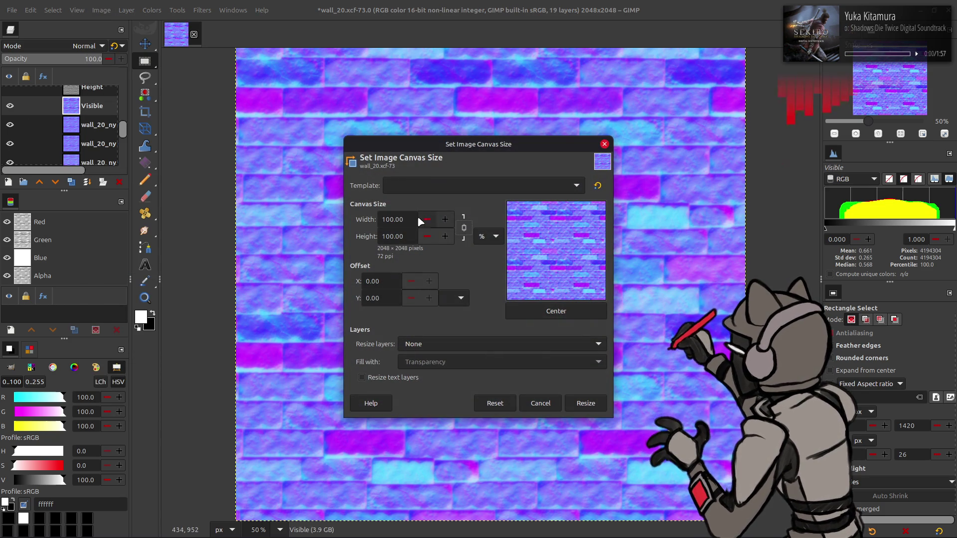
text(50)
click(557, 311)
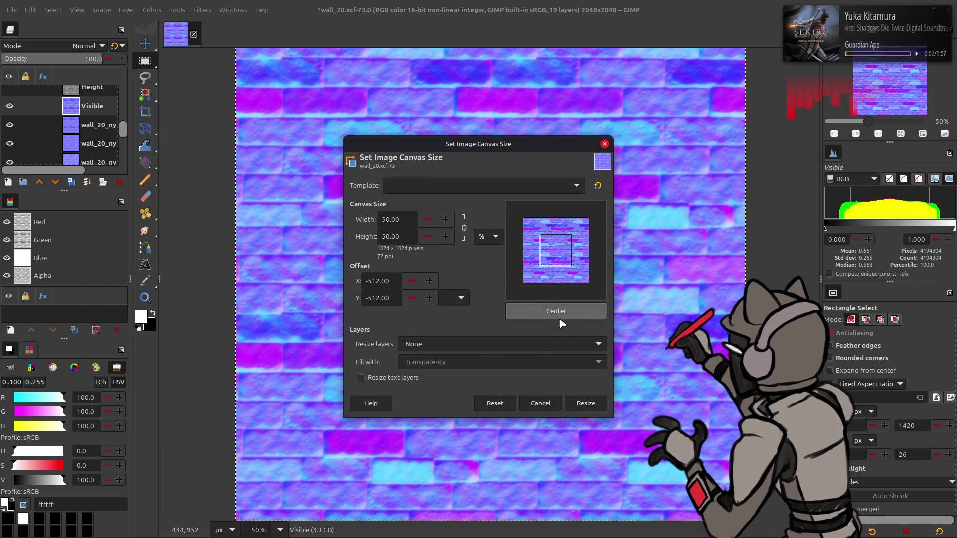
click(585, 403)
key(ctrl+s)
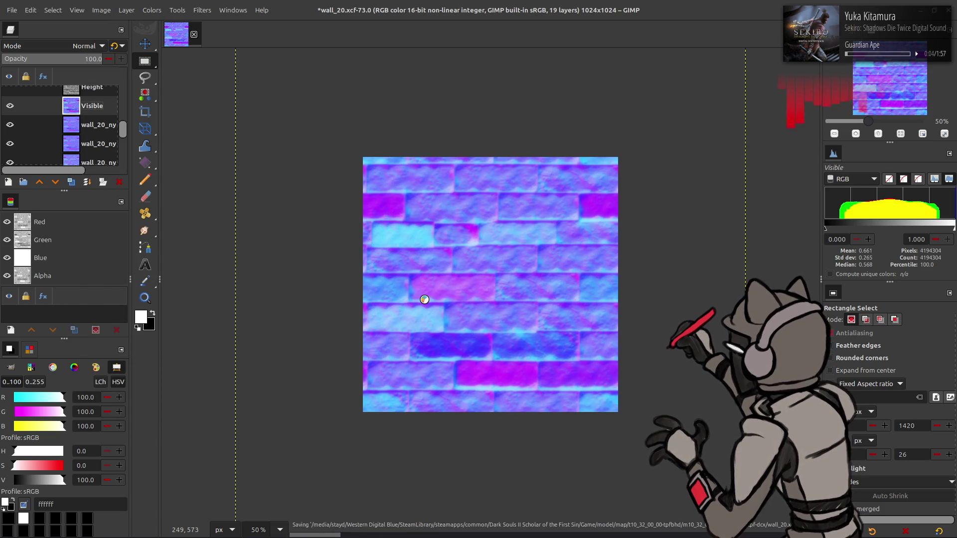
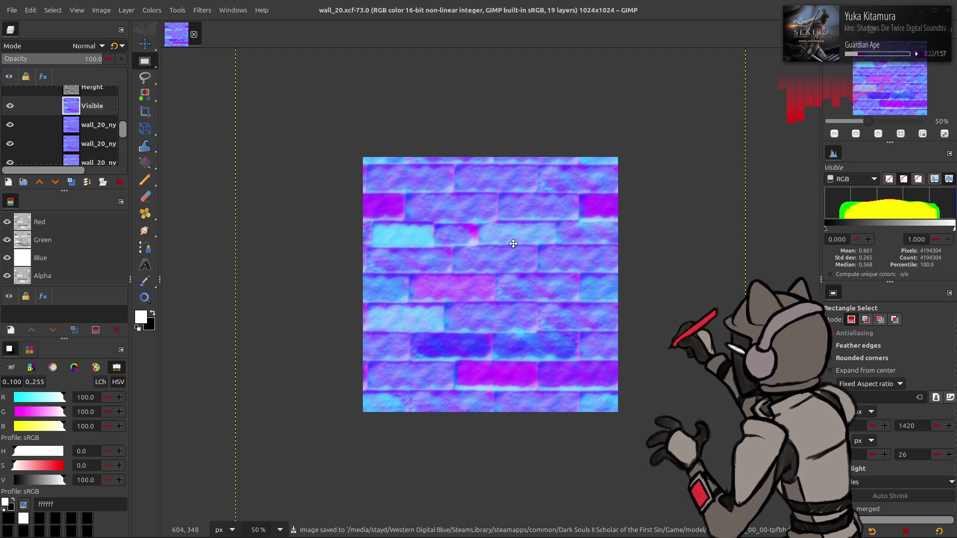
At 100% zoom, make two New-from-Visible copies and Gaussian-blur the top one with G'MIC
key(1)
right_click(83, 109)
click(128, 248)
click(71, 182)
click(202, 10)
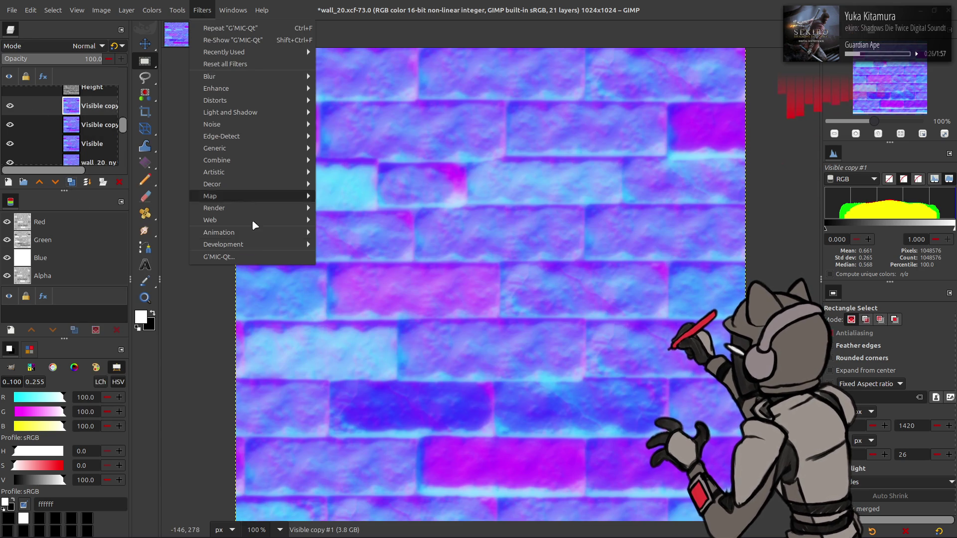
click(250, 259)
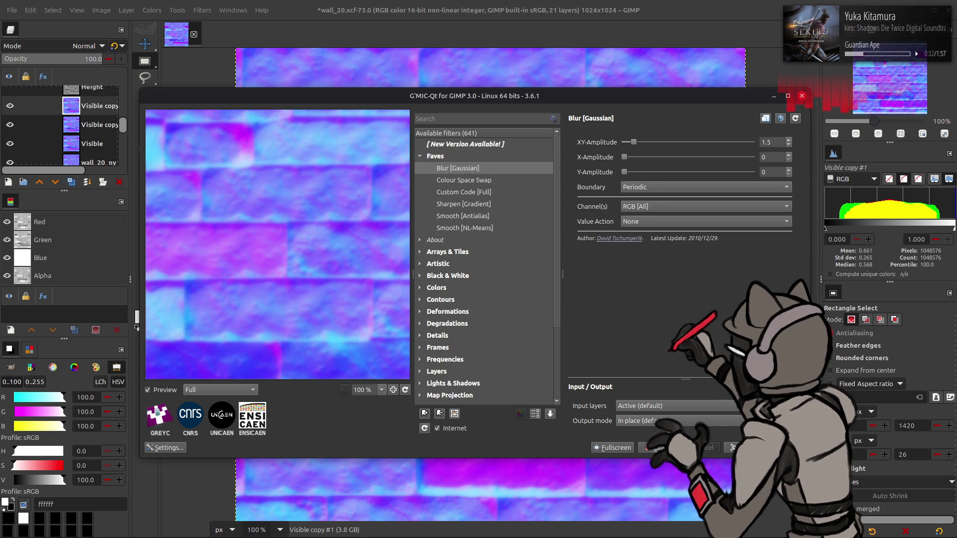
click(743, 447)
Set the blurred copy to Grain extract, merge it down, and set the result to Grain merge
click(83, 45)
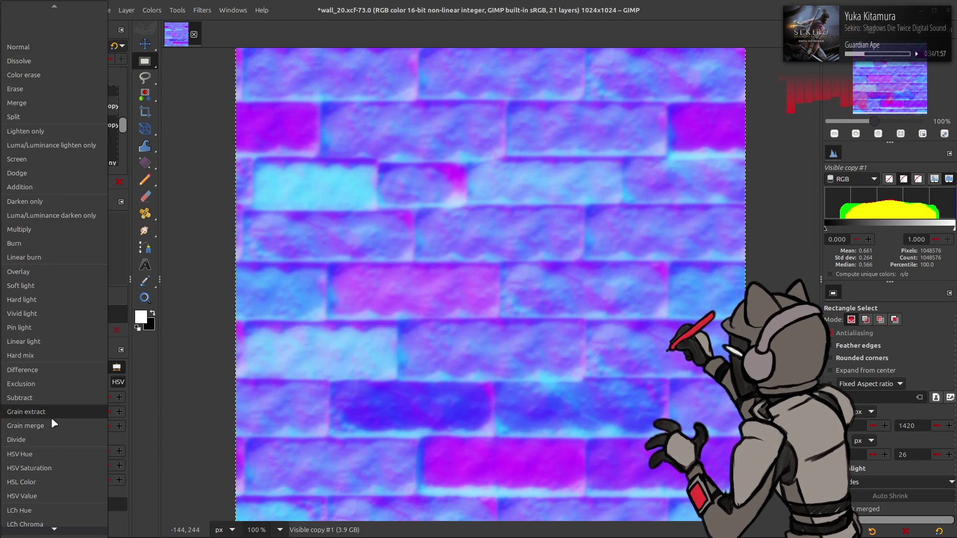
click(53, 421)
right_click(87, 105)
click(115, 224)
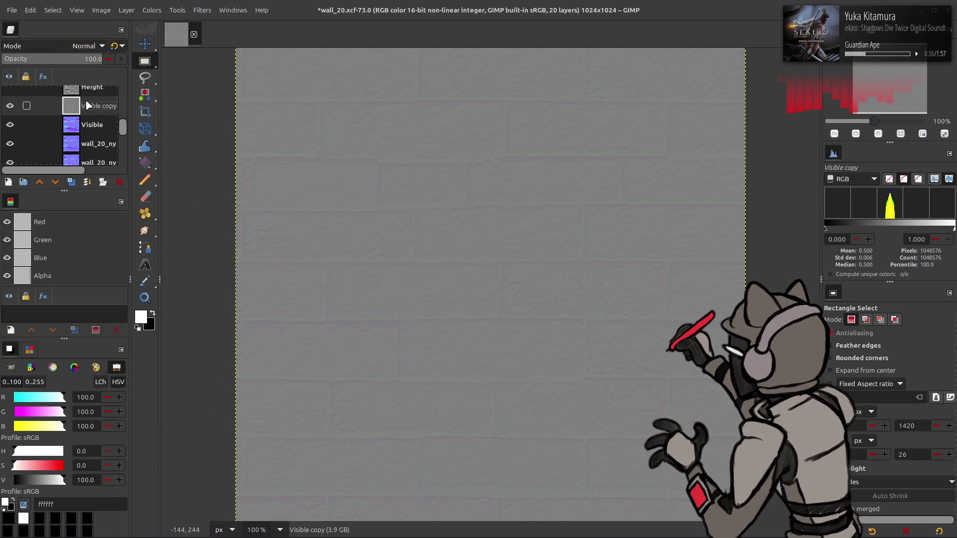
click(82, 46)
click(34, 426)
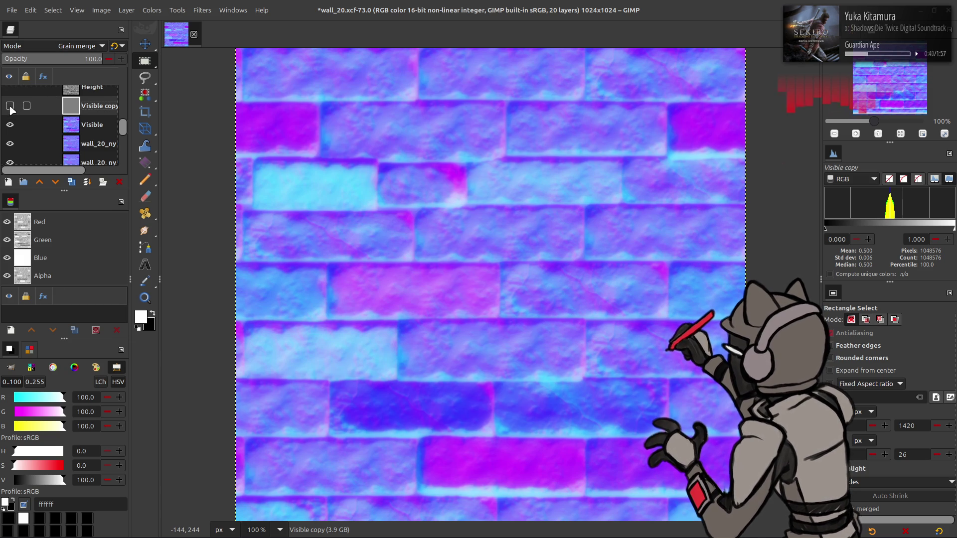
Make another visible copy and preview G'MIC Gaussian blur at XY-Amplitude 1.5, periodic boundary
key(ctrl+shift+d)
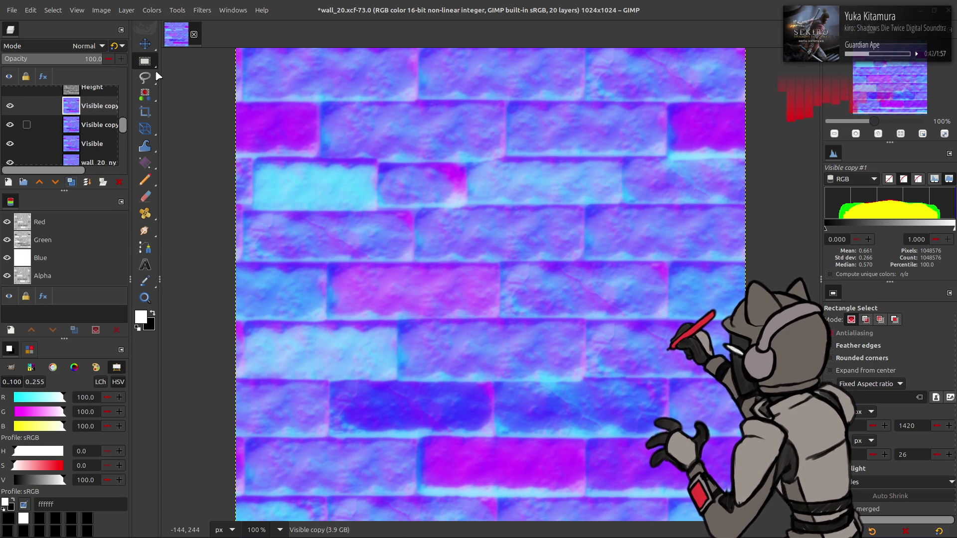
click(202, 10)
click(220, 257)
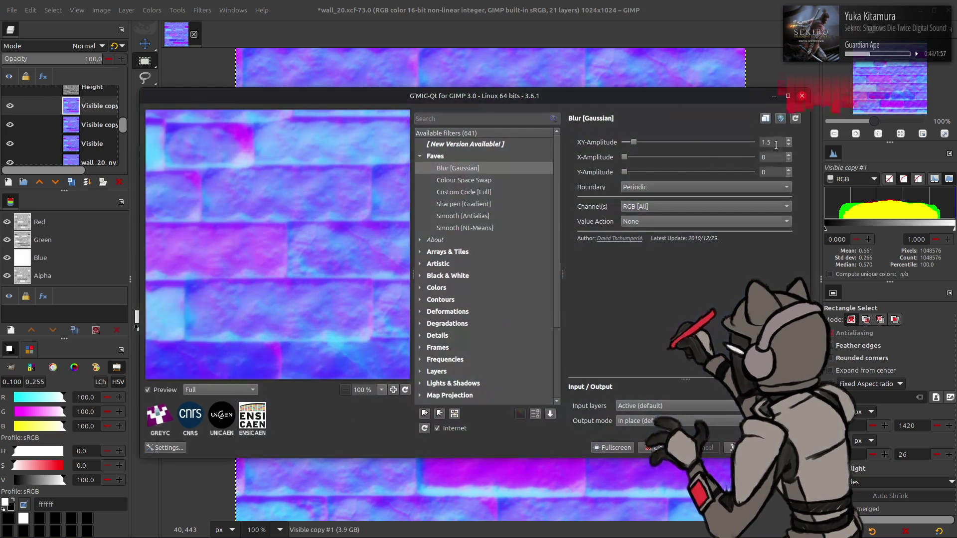
text(1)
Apply the blur, set Grain extract, merge down, set Grain merge, and compare the result
key(Return)
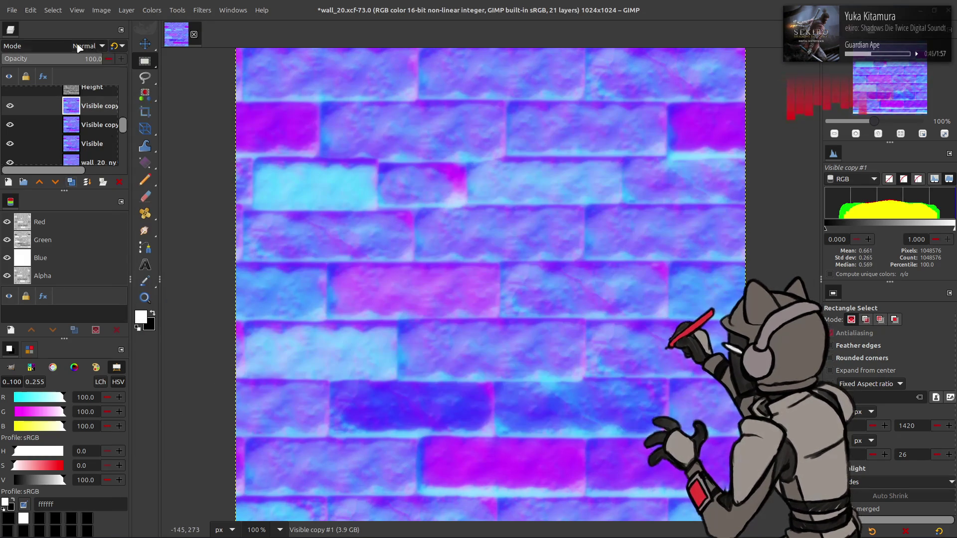
click(85, 46)
click(55, 383)
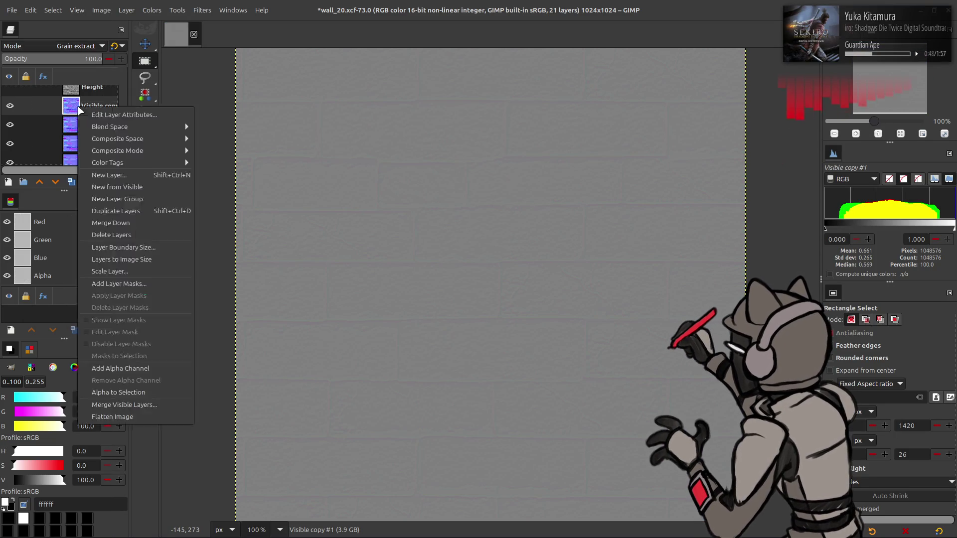
click(87, 182)
click(82, 46)
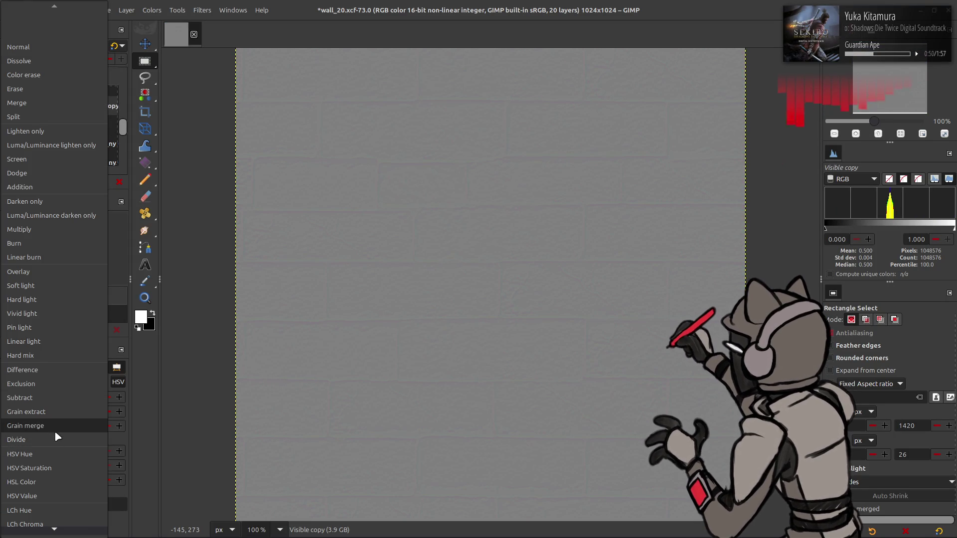
click(56, 426)
click(10, 106)
click(10, 106)
Repeat the grain-extract and grain-merge detail pass at 0.5 blur, then merge it into Visible
right_click(102, 108)
click(71, 182)
click(203, 10)
click(225, 247)
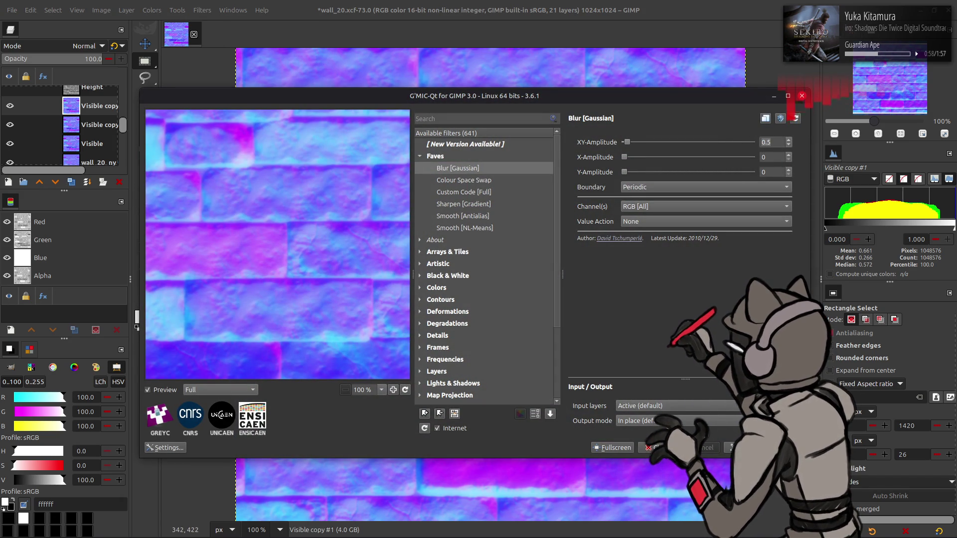
key(Return)
click(84, 46)
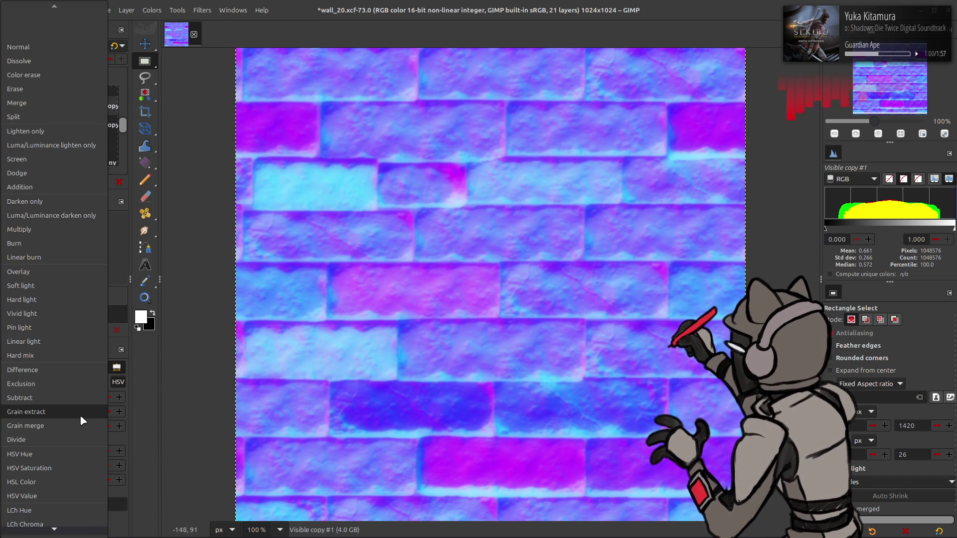
click(80, 411)
key(ctrl+m)
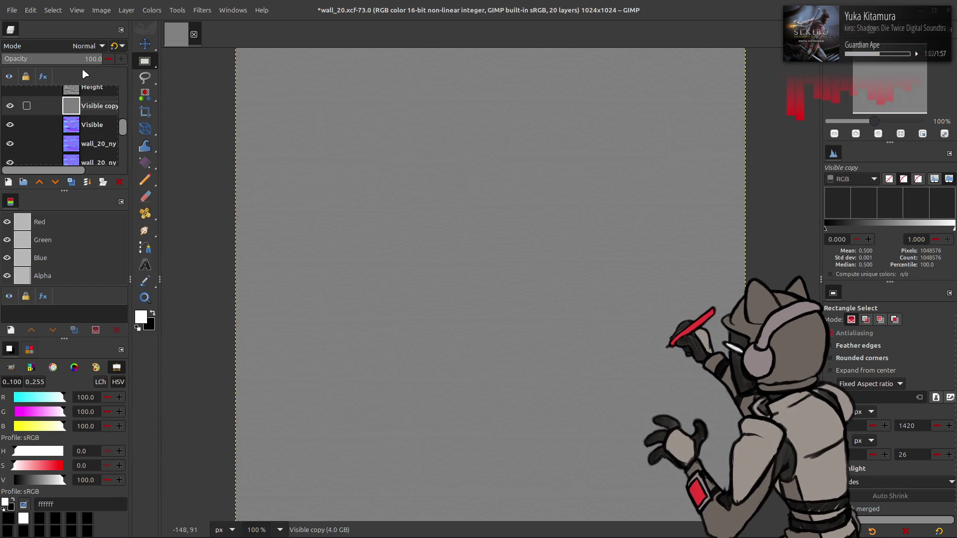
click(84, 46)
click(58, 425)
right_click(87, 110)
click(118, 222)
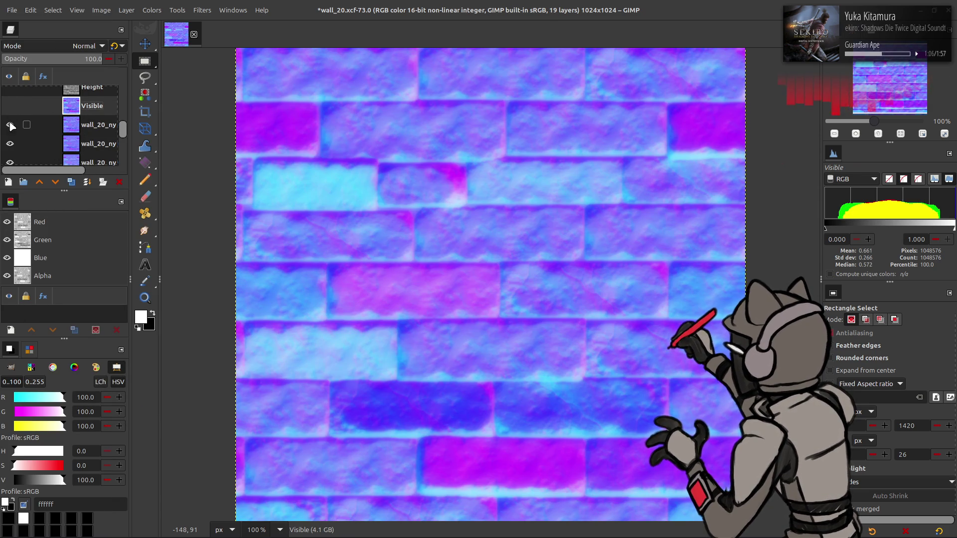
Toggle the wall_20_ny and Visible layers to compare them, leaving Visible active
click(10, 124)
click(10, 144)
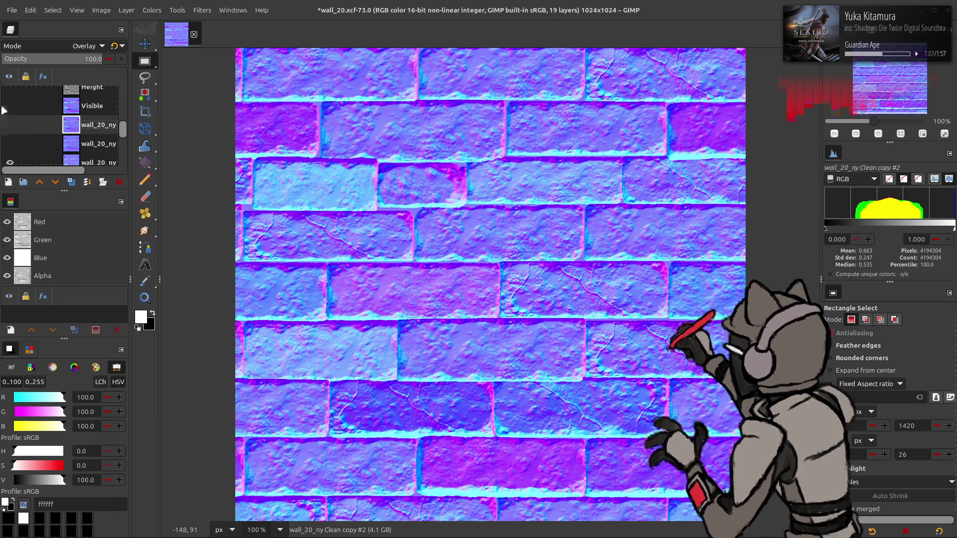
click(11, 106)
click(11, 106)
click(11, 106)
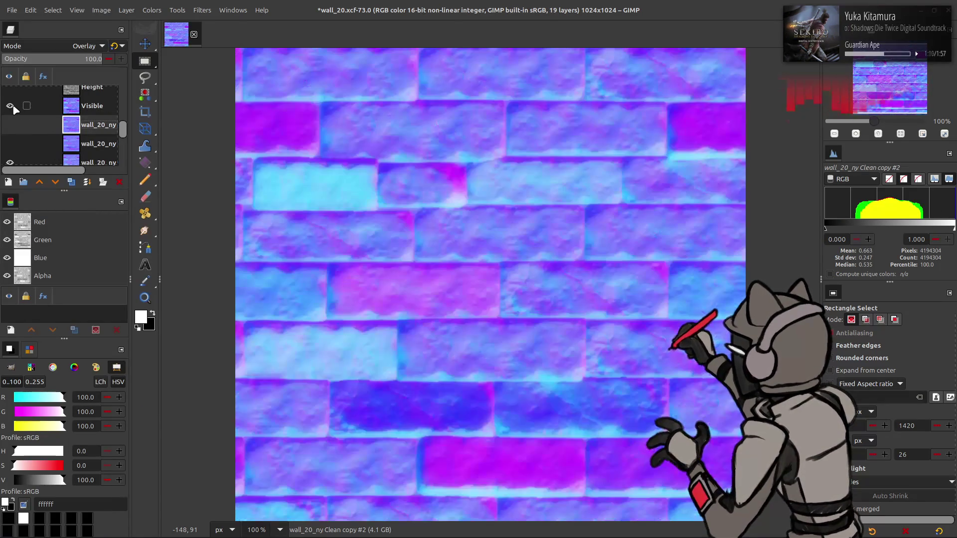
click(11, 105)
click(11, 106)
click(11, 105)
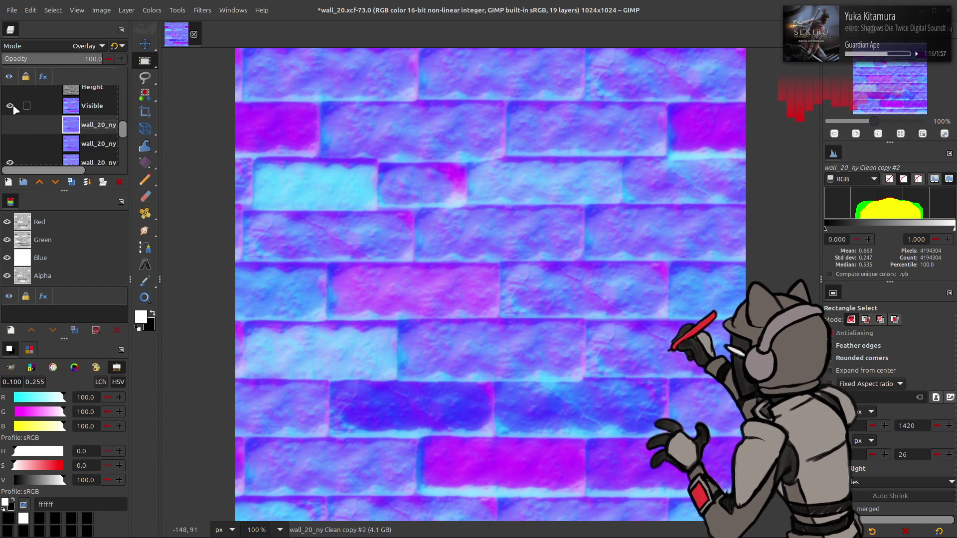
click(97, 113)
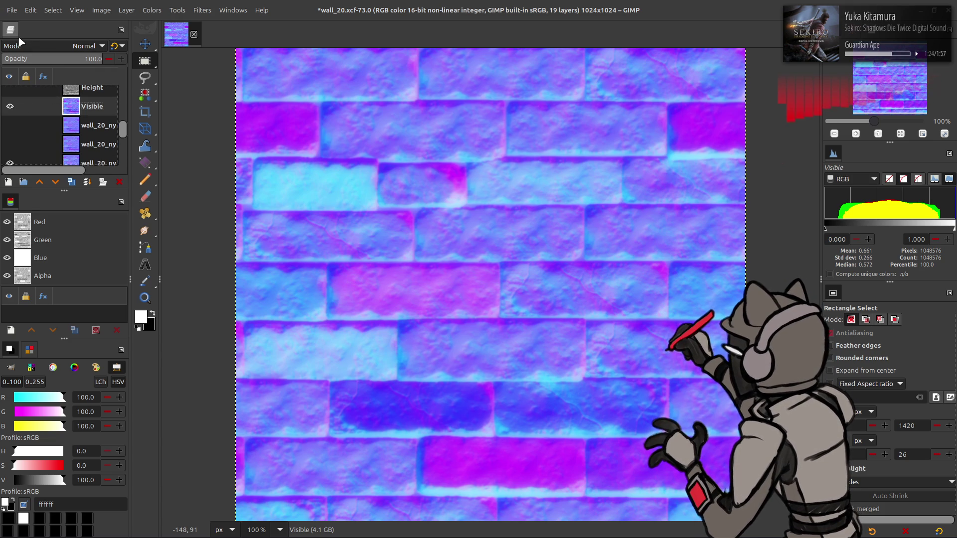
click(11, 10)
Browse the export dialog to map/t10_29_00_00-tpfbhd/m10_29_00_00/wall_20_n-tpf-dcx
click(43, 185)
click(441, 118)
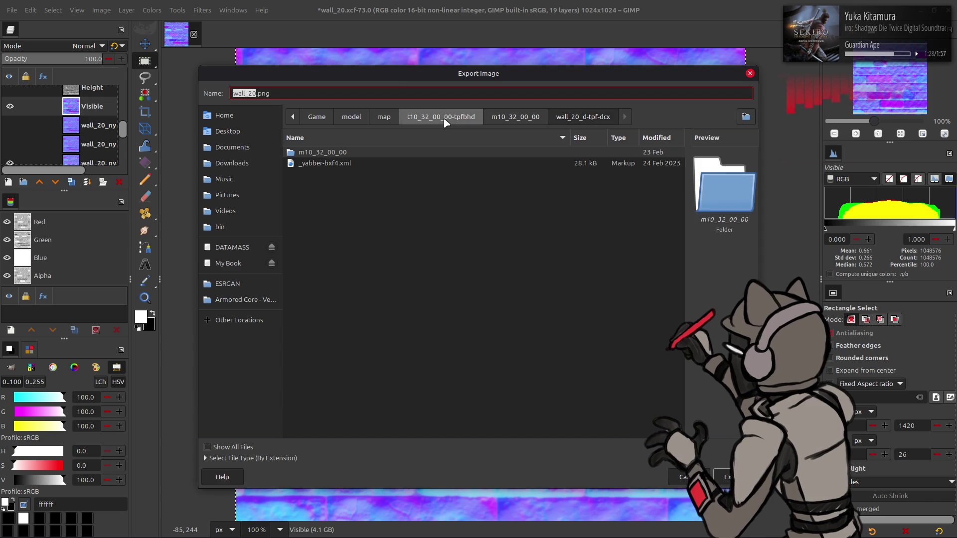
click(514, 119)
click(441, 118)
click(384, 116)
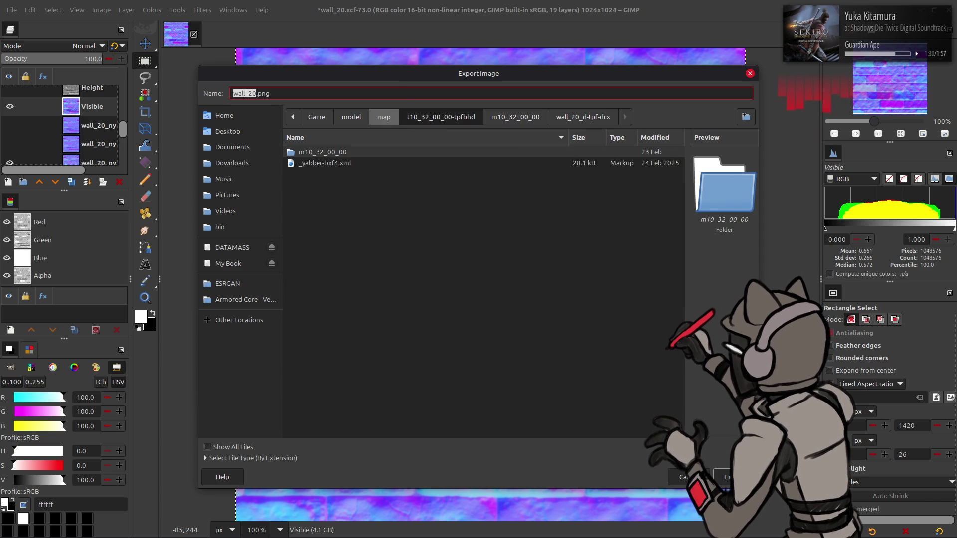
double_click(350, 239)
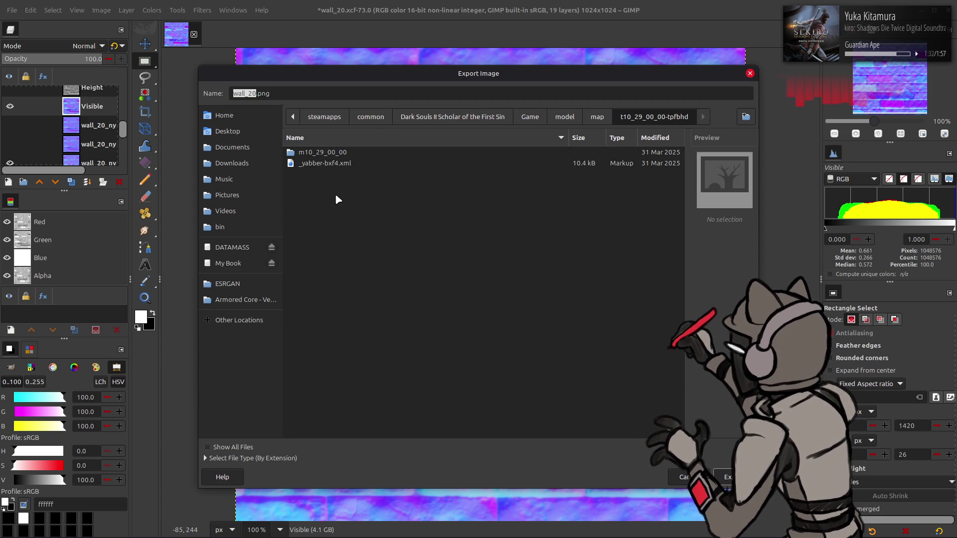
double_click(344, 151)
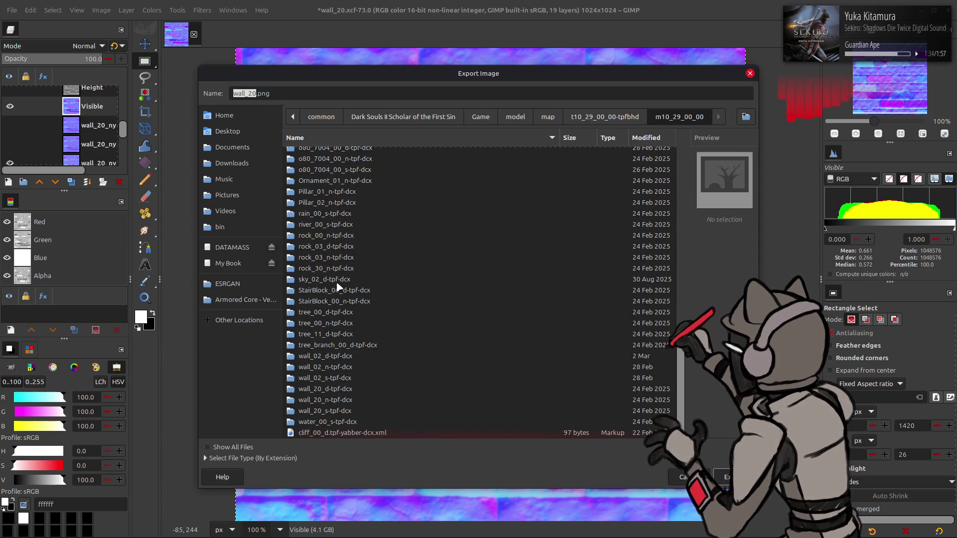
double_click(349, 400)
Export the image as wall_20_n.png in place of the wall_20_n.dds name
click(325, 154)
click(308, 92)
key(ctrl+shift+Left)
text(ng)
key(Return)
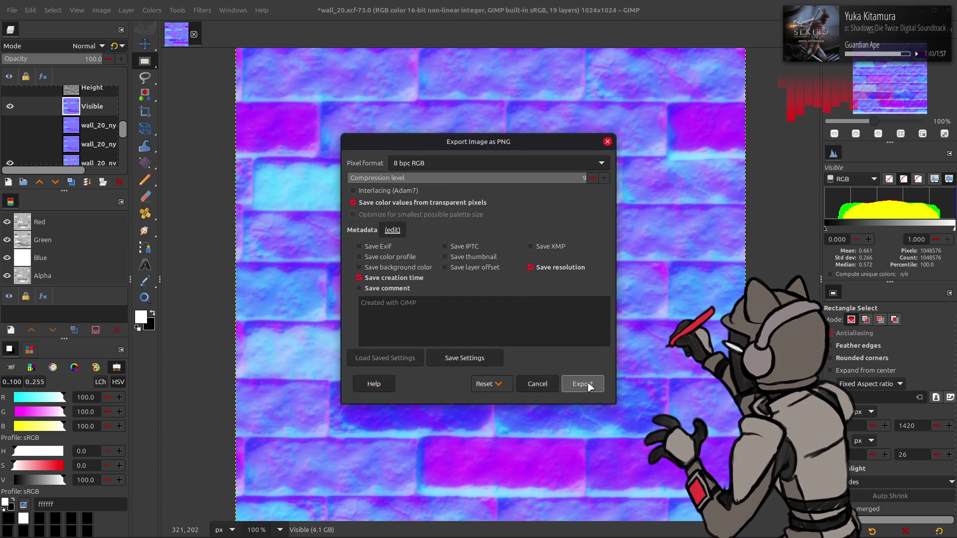
click(582, 384)
mouse_move(349, 535)
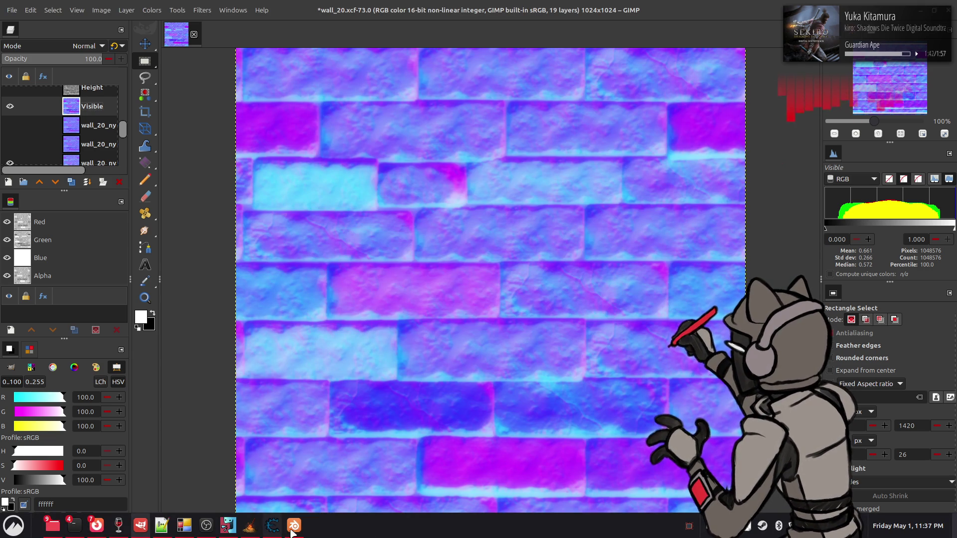
click(293, 527)
Frame the selected vertices and return to object mode
key(KP_Decimal)
scroll(472, 178, down, 5)
key(Tab)
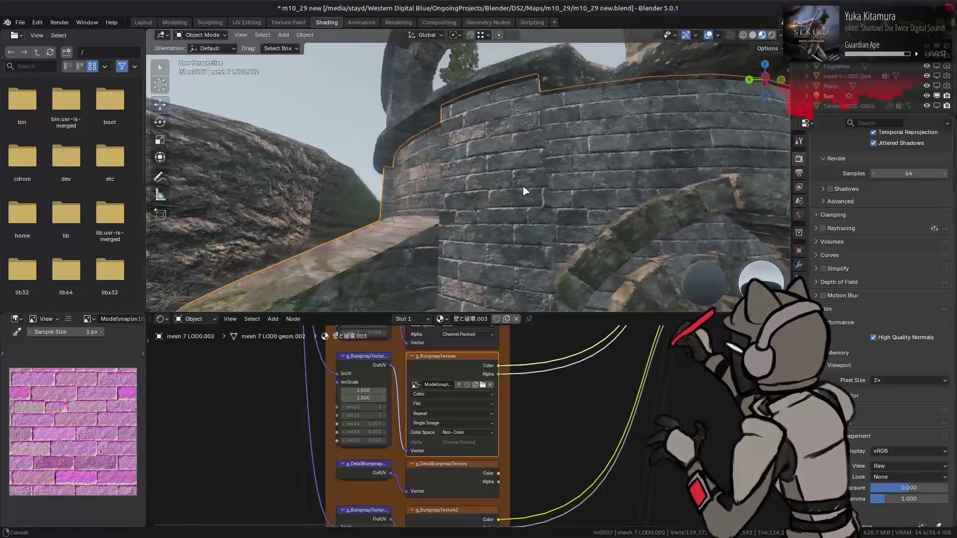
scroll(522, 192, up, 8)
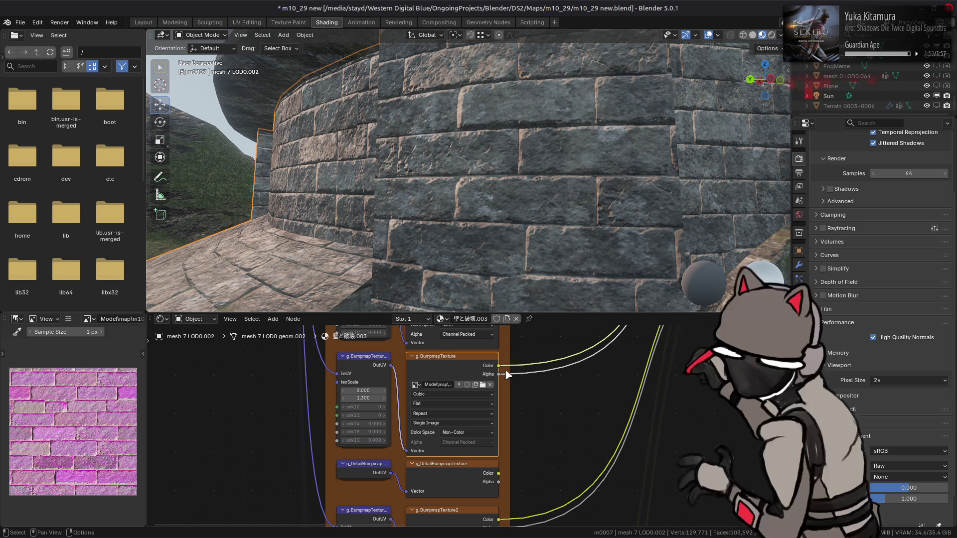
scroll(513, 371, up, 3)
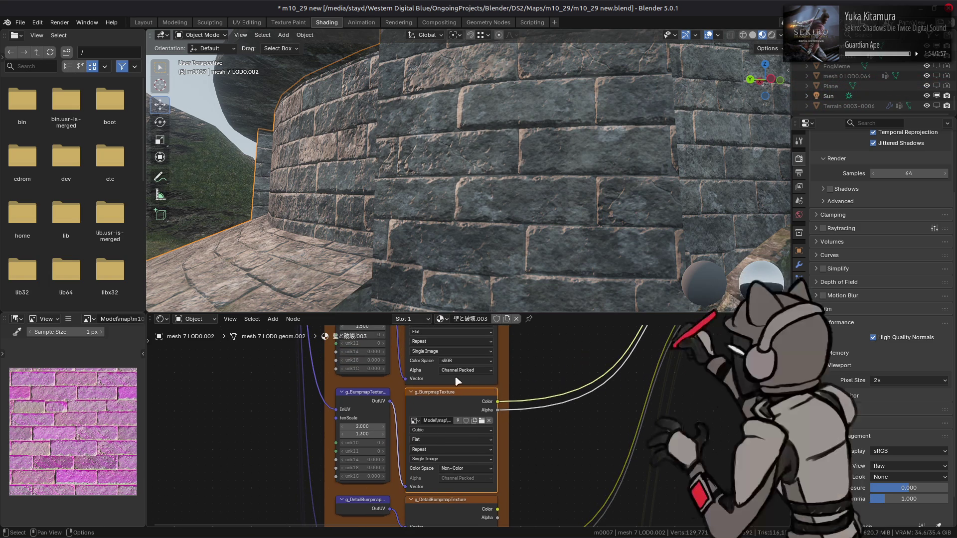
Load wall_20_n.png into the image editor as the wall's bump texture
click(69, 320)
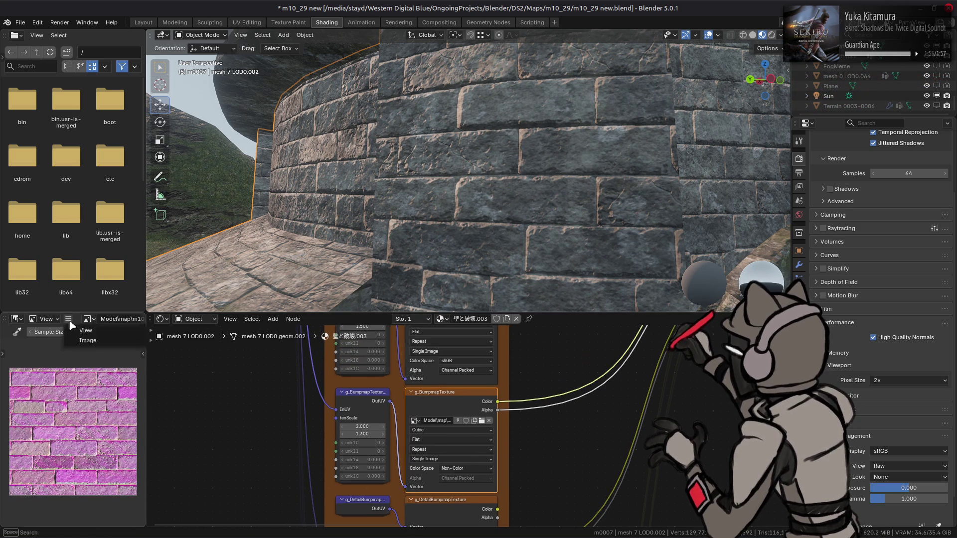
mouse_move(88, 340)
click(189, 174)
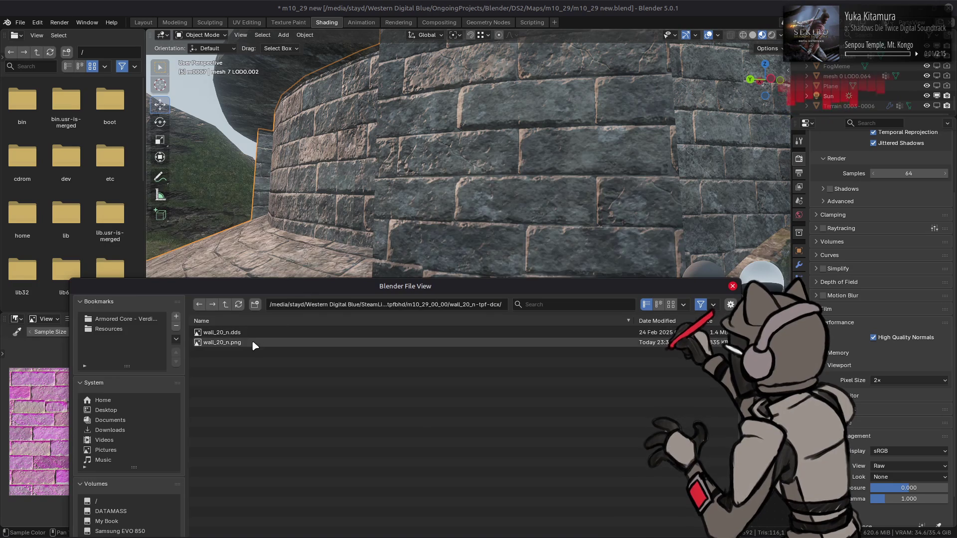
double_click(254, 344)
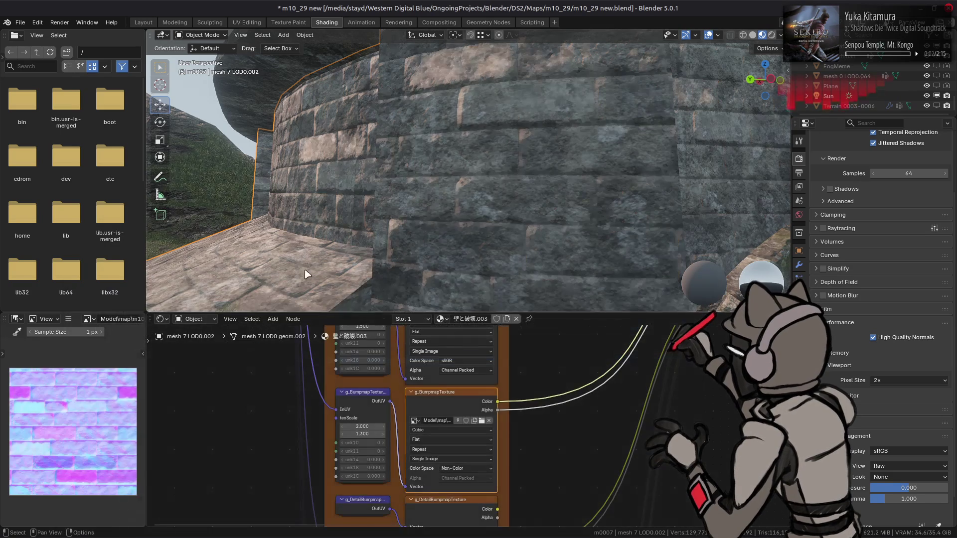
Orbit, zoom and pan the viewport to inspect the brick wall with the new normal map
scroll(368, 212, down, 5)
scroll(355, 211, down, 1)
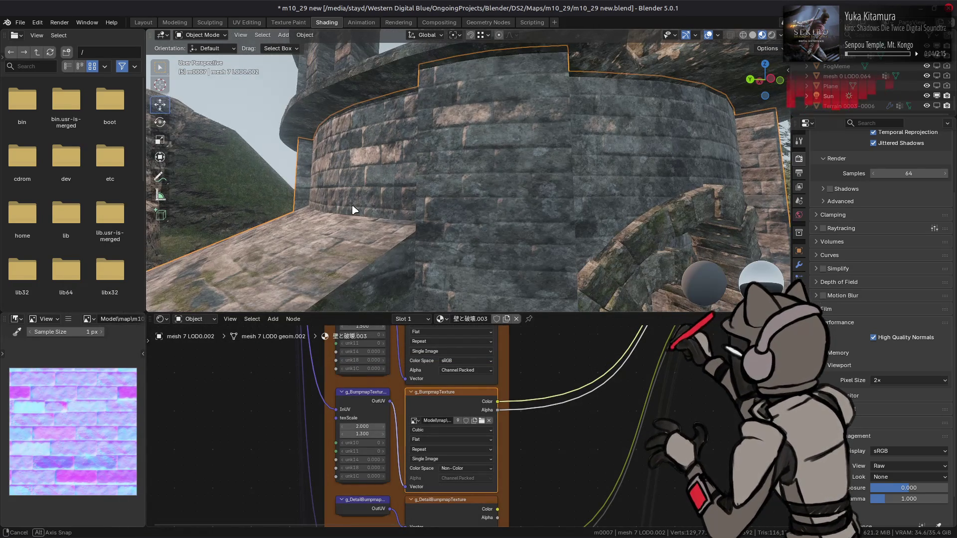
scroll(369, 209, up, 4)
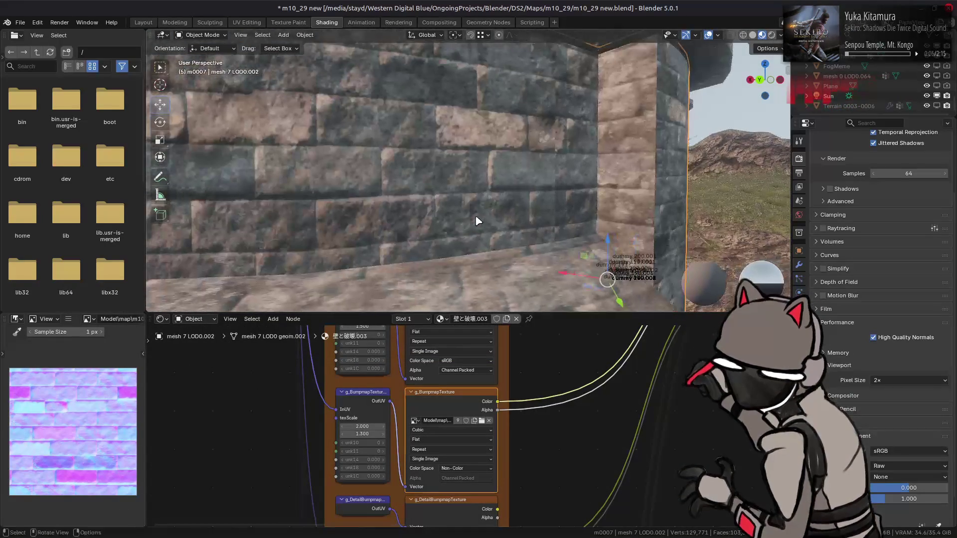
drag(573, 199, 374, 171)
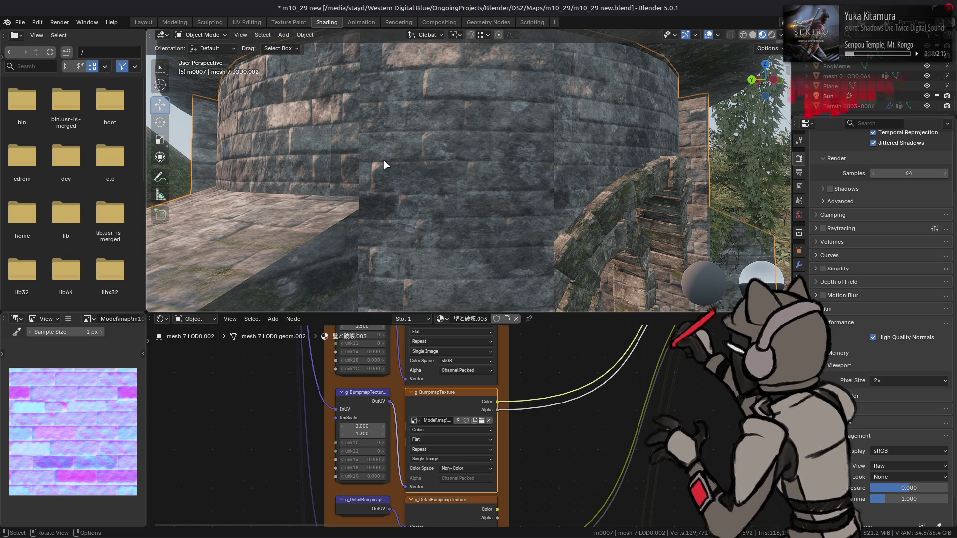
mouse_move(363, 92)
mouse_down()
mouse_move(630, 145)
mouse_move(567, 146)
mouse_move(578, 136)
mouse_move(546, 136)
mouse_up()
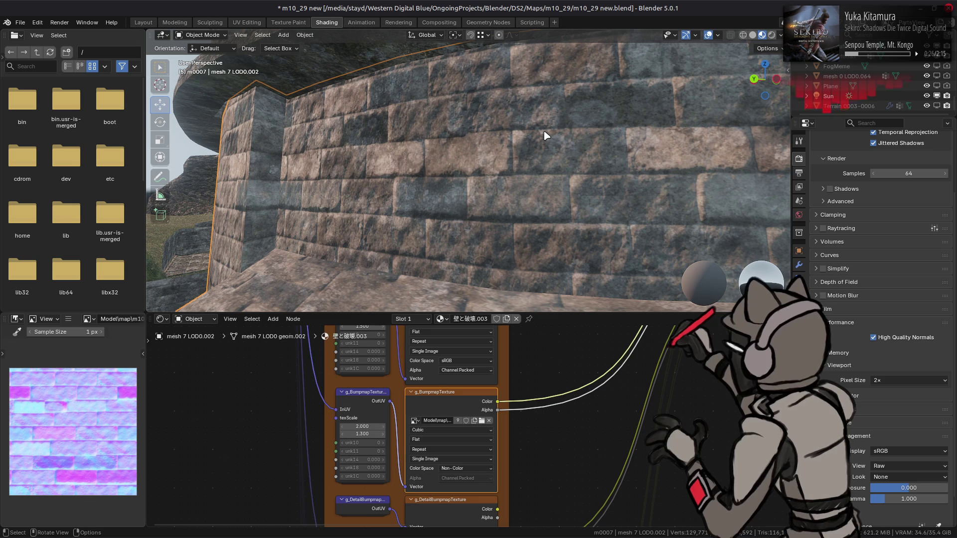
drag(531, 162, 484, 159)
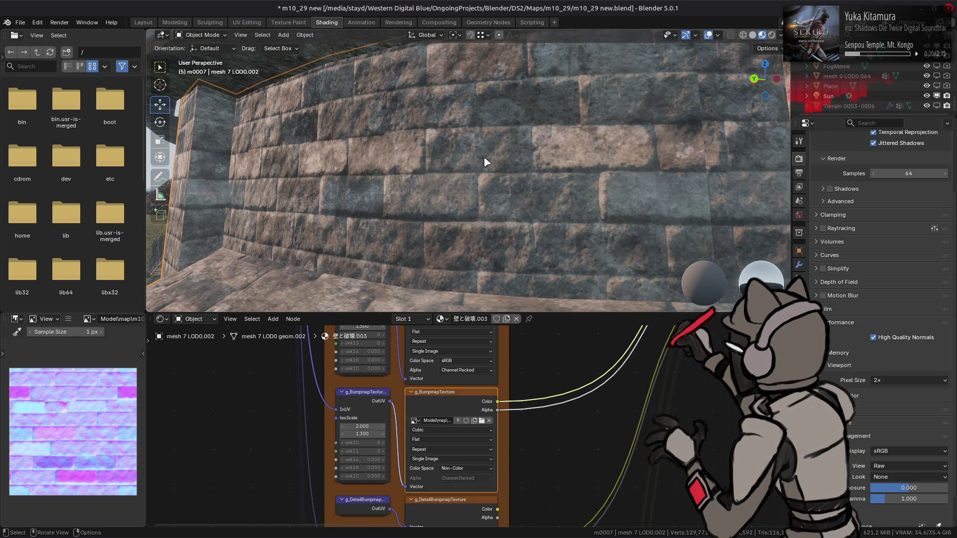
click(68, 319)
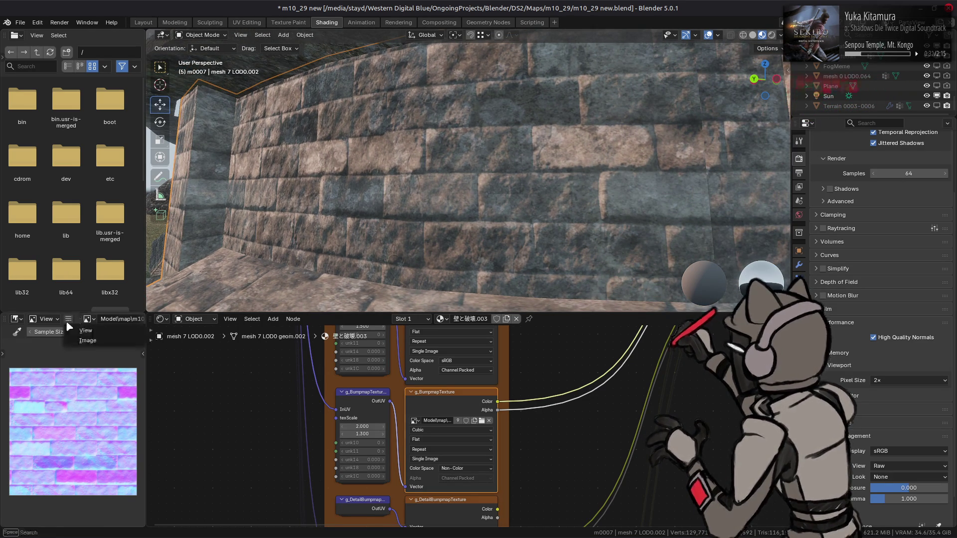
Replace the texture image with the older pink normal map for comparison
mouse_move(89, 340)
click(196, 166)
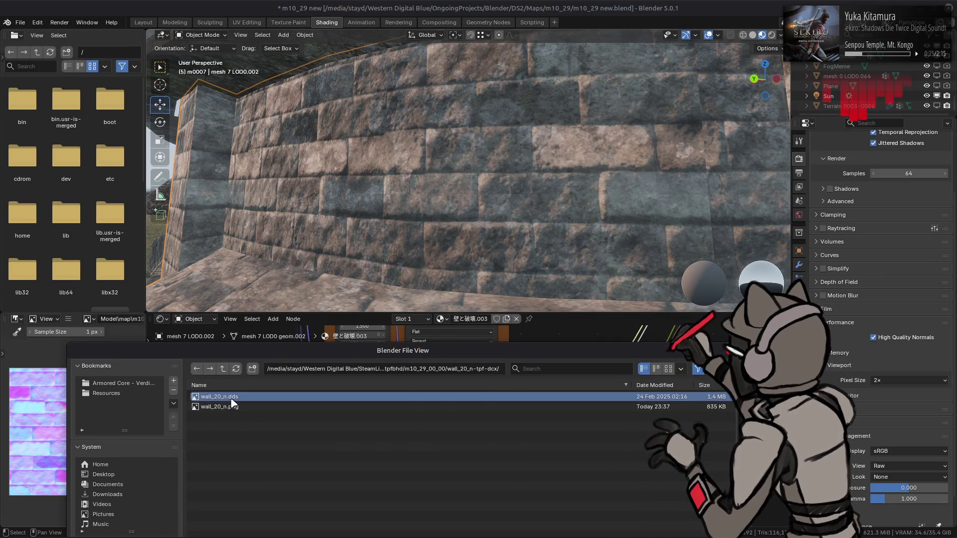
double_click(231, 399)
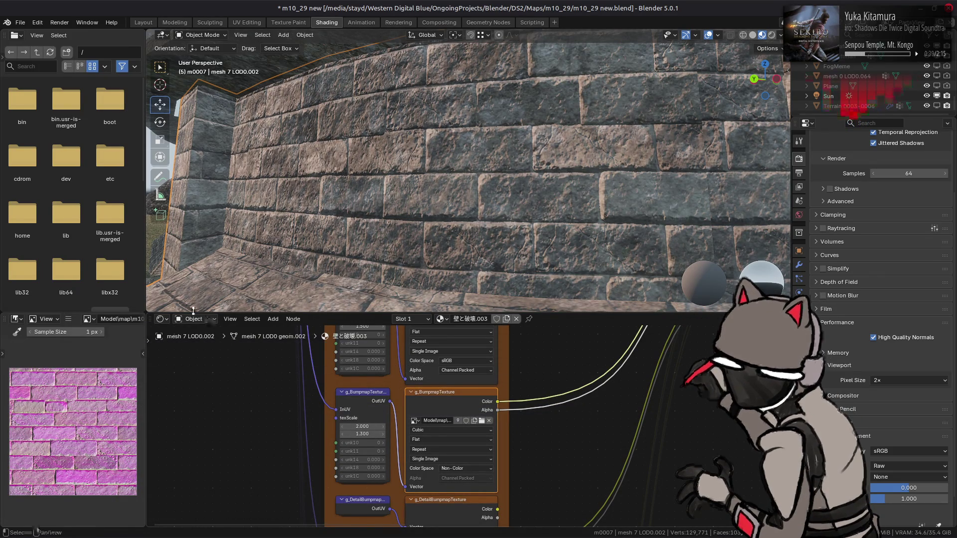
Replace the texture image with wall_20_n.png again
click(68, 319)
mouse_move(87, 340)
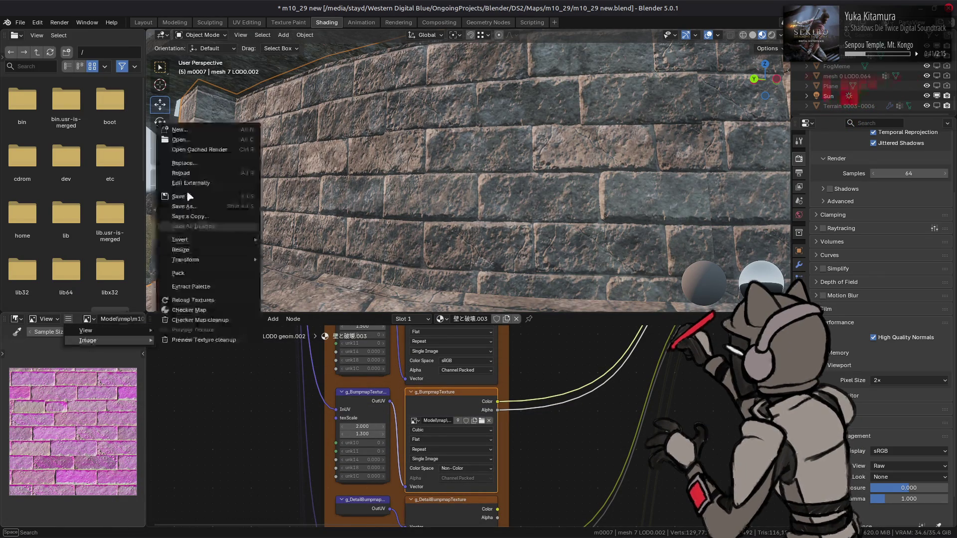
click(170, 161)
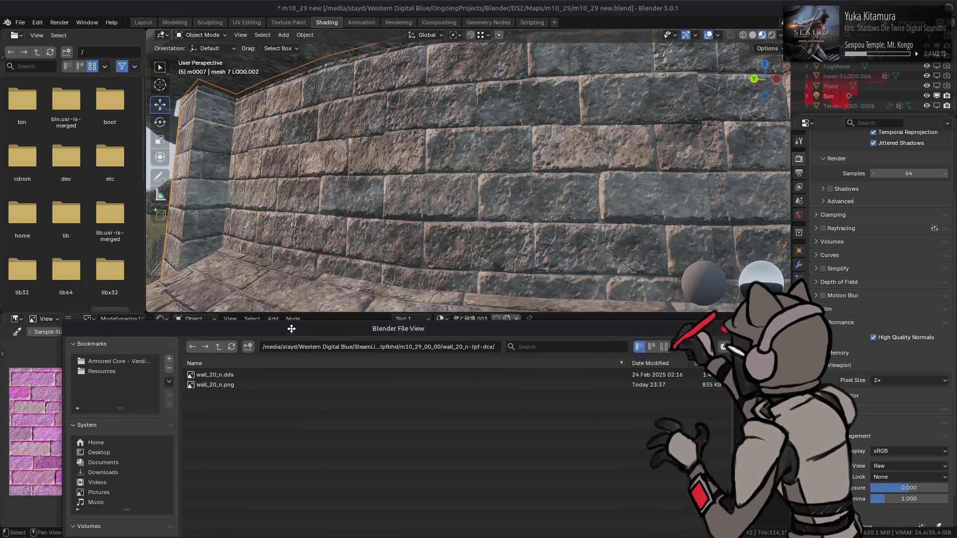
double_click(239, 387)
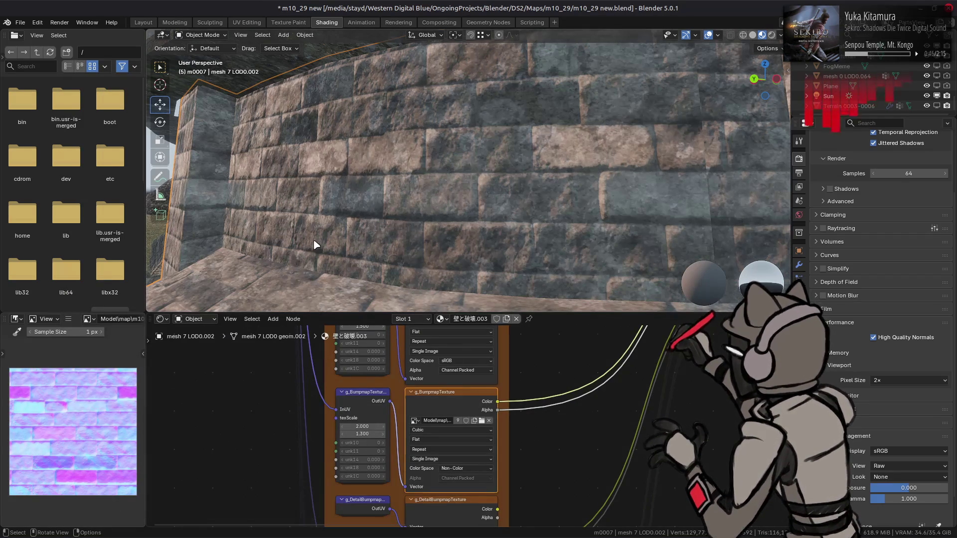
scroll(315, 245, down, 4)
scroll(376, 207, up, 4)
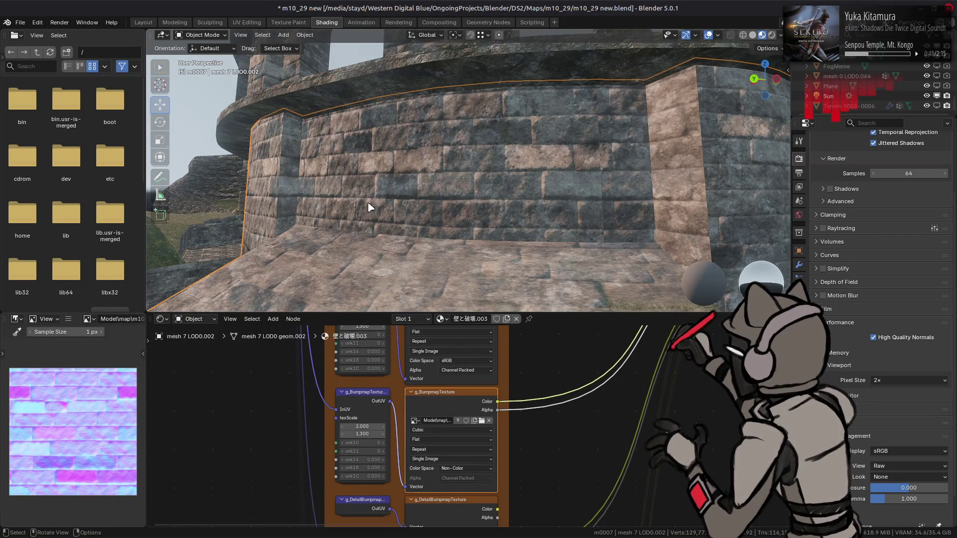
Orbit around the curved wall to compare it from a side view
mouse_move(370, 207)
mouse_down()
mouse_move(421, 207)
mouse_move(412, 187)
mouse_up()
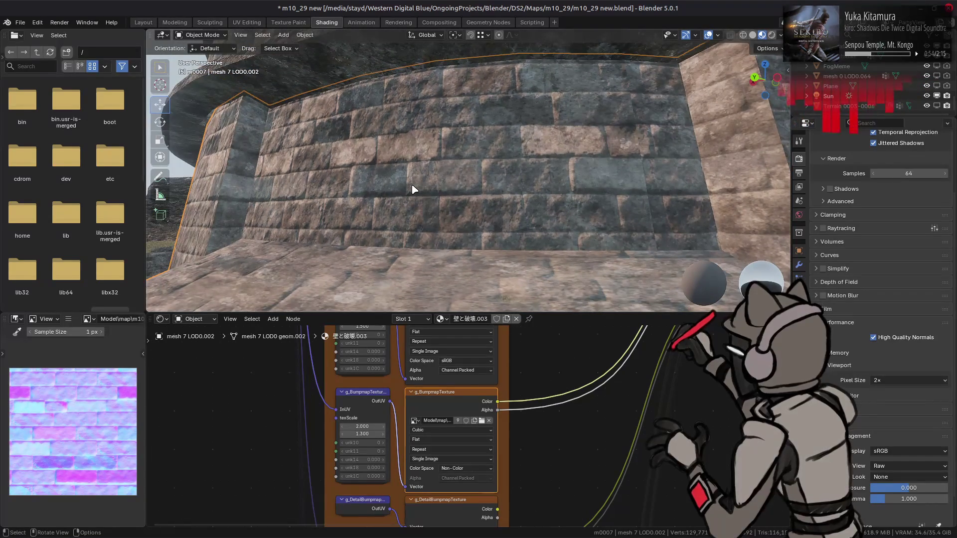
mouse_move(416, 189)
mouse_down()
mouse_move(483, 194)
mouse_move(354, 139)
mouse_move(363, 202)
mouse_move(310, 203)
mouse_move(334, 164)
mouse_move(425, 165)
mouse_move(387, 157)
mouse_move(440, 145)
mouse_move(459, 152)
mouse_move(447, 164)
mouse_up()
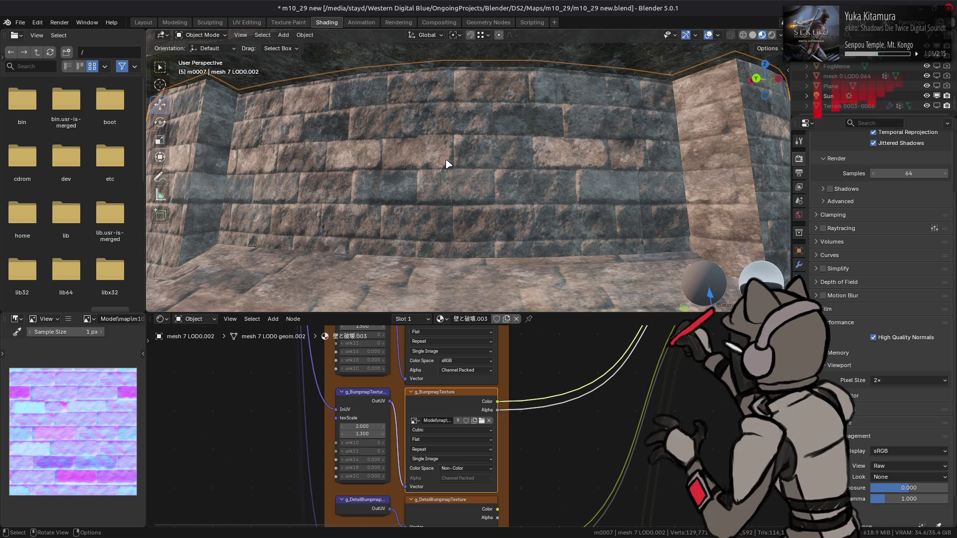
scroll(447, 163, down, 2)
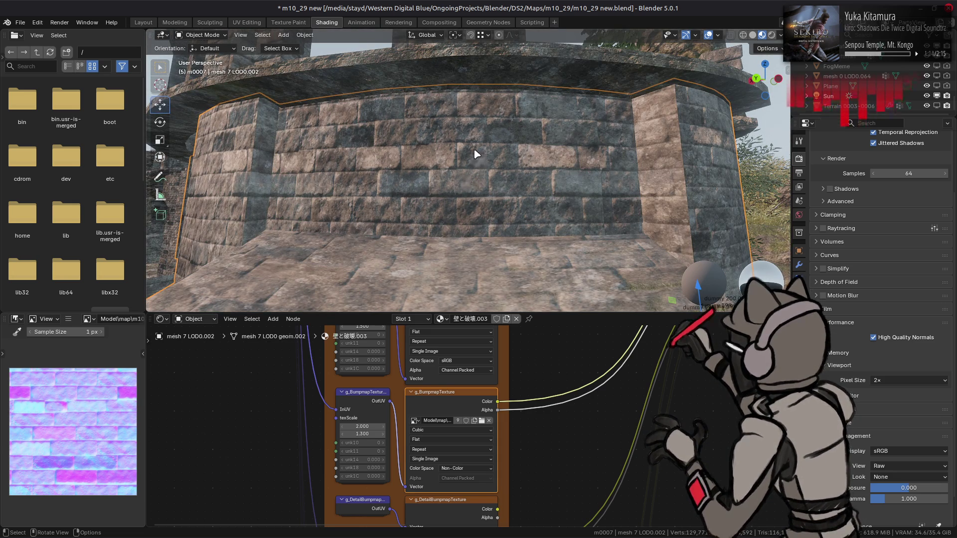
key(alt+Tab)
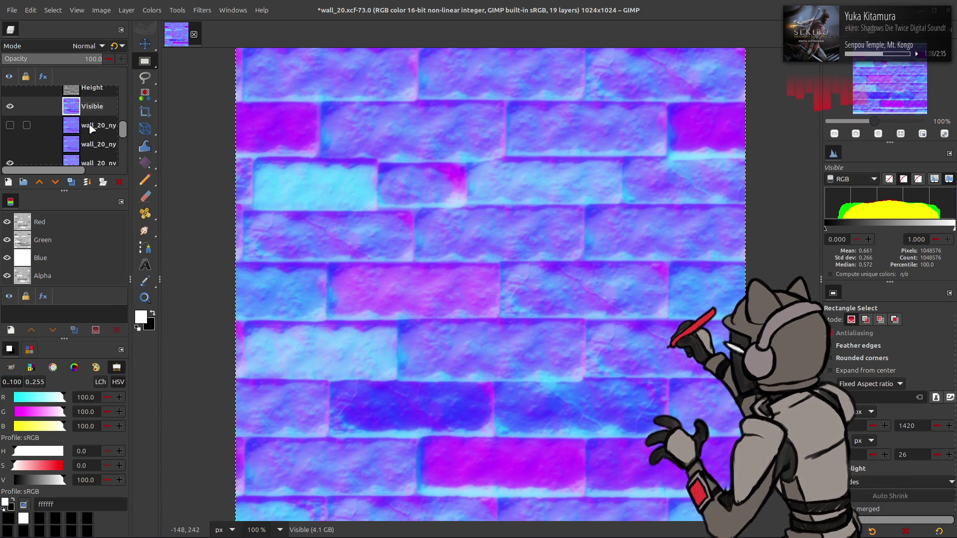
Duplicate the clean wall_20_ny normal-map layer above Visible and toggle it to compare
scroll(91, 152, down, 1)
click(91, 148)
click(72, 182)
click(40, 183)
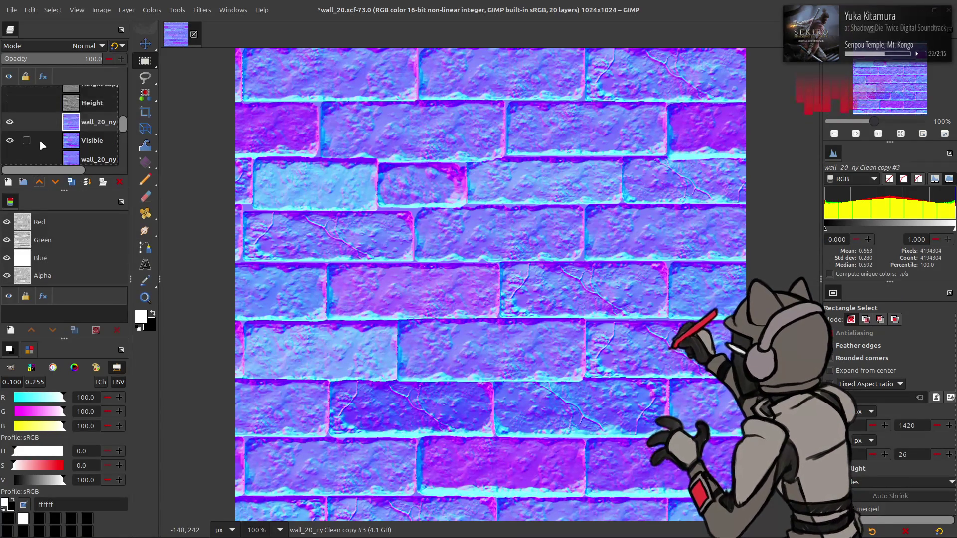
click(10, 122)
click(9, 122)
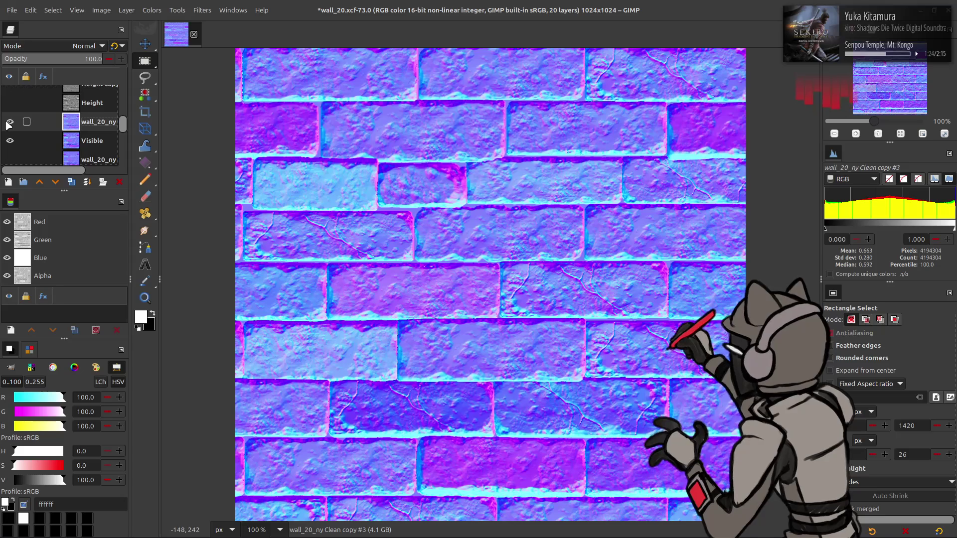
click(9, 122)
click(10, 122)
click(10, 122)
click(10, 122)
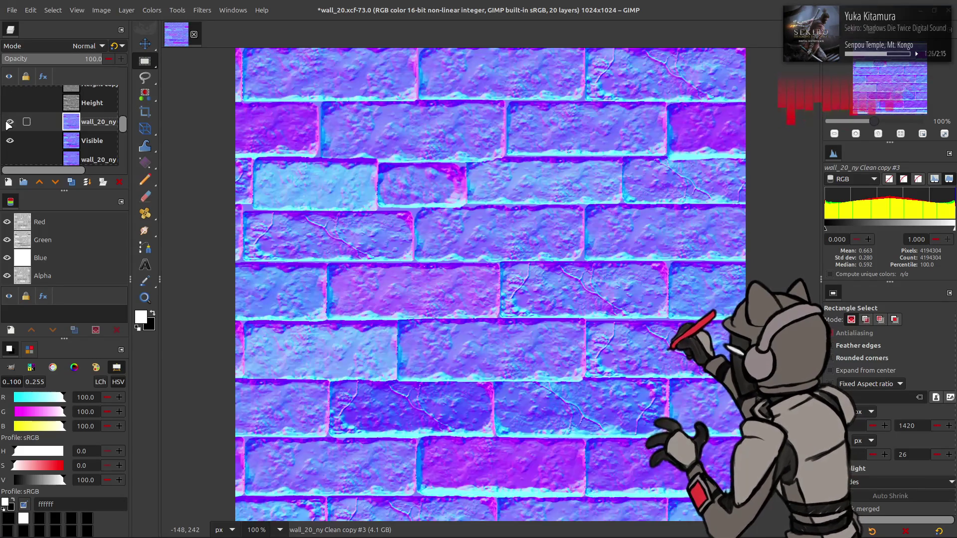
click(10, 123)
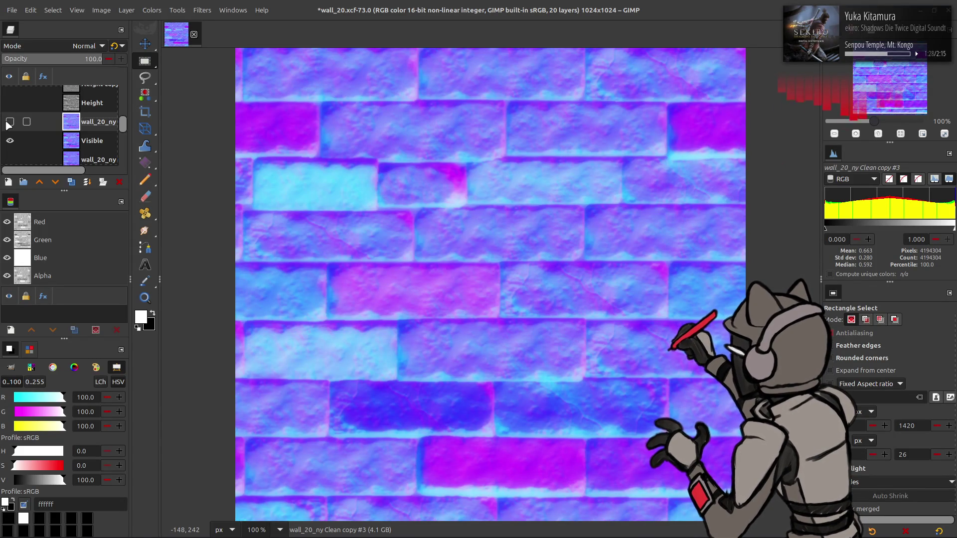
click(9, 122)
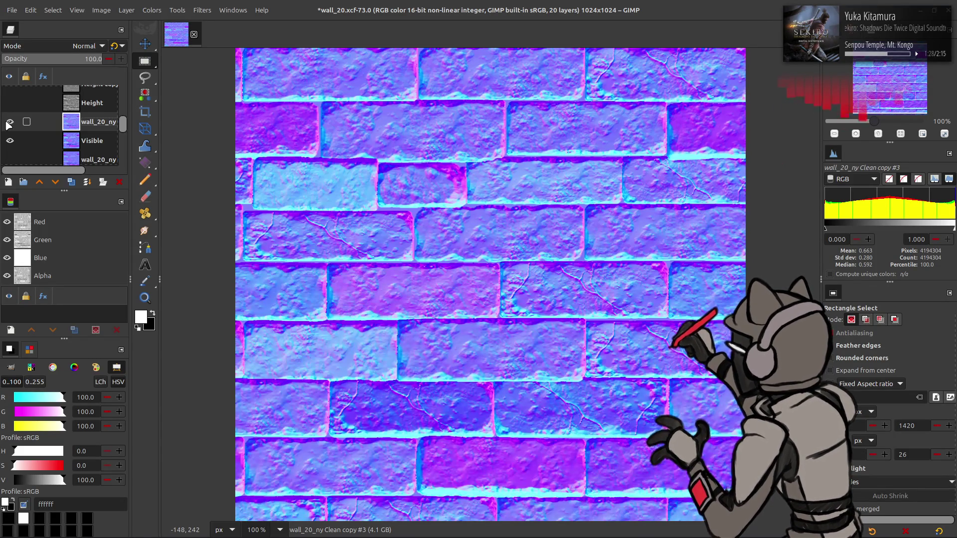
Try an inverted copy of the sharp normal map in Overlay mode and compare it
click(77, 181)
click(152, 10)
click(164, 150)
click(89, 45)
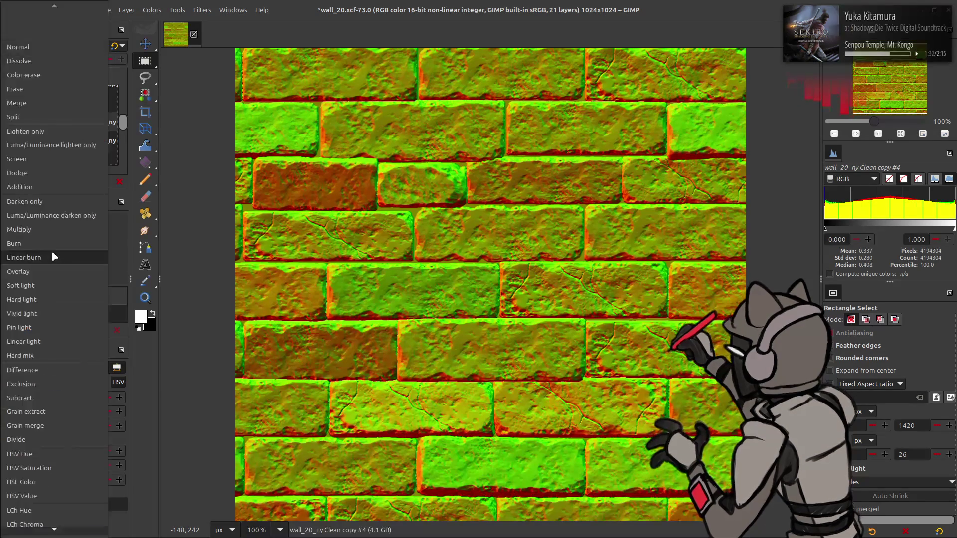
click(46, 271)
click(9, 122)
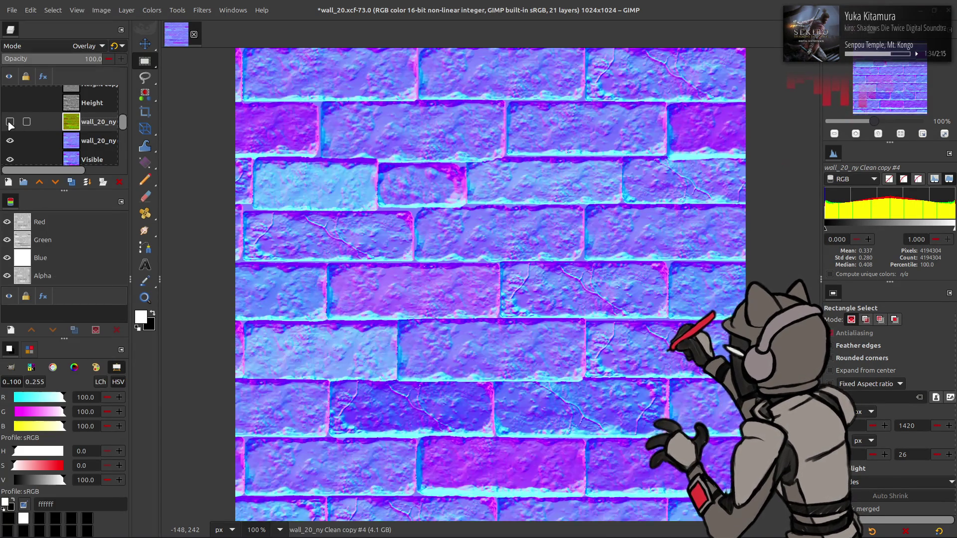
click(11, 122)
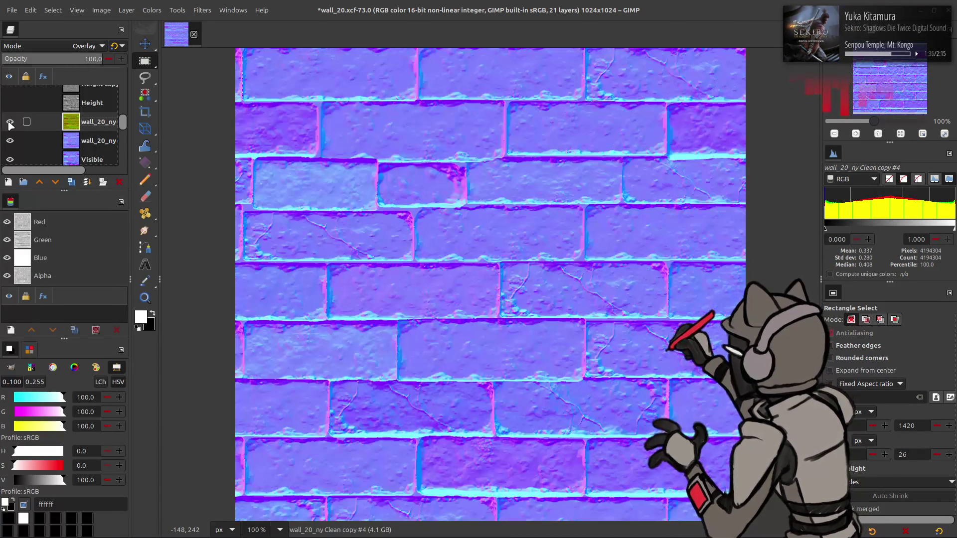
click(9, 122)
click(10, 122)
click(10, 123)
click(9, 122)
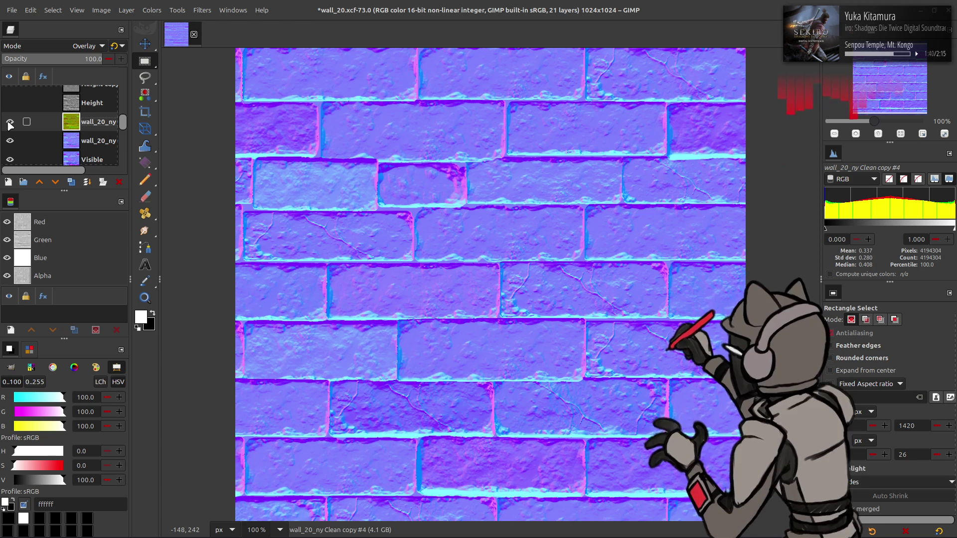
Delete the inverted overlay copy and recheck the wall_20_ny layer
right_click(87, 124)
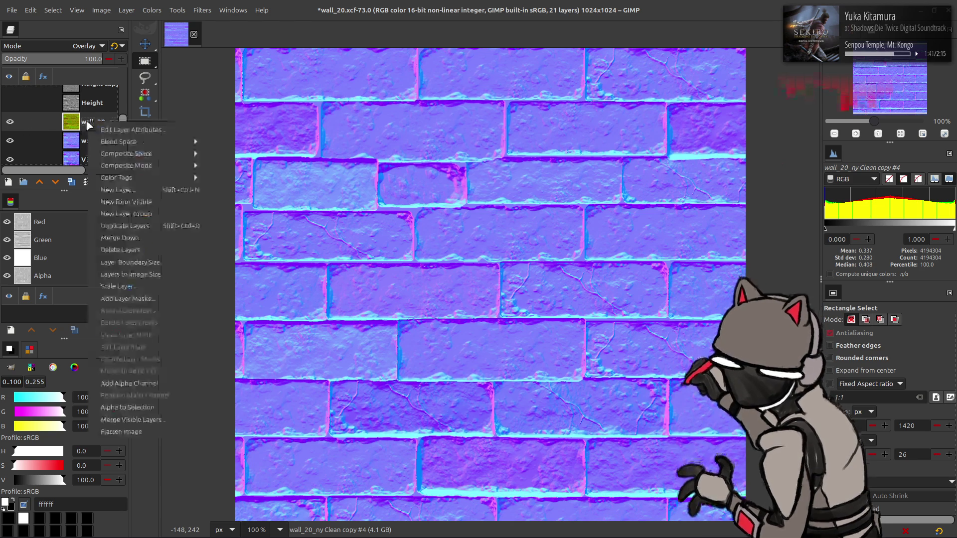
key(d)
click(10, 122)
click(9, 122)
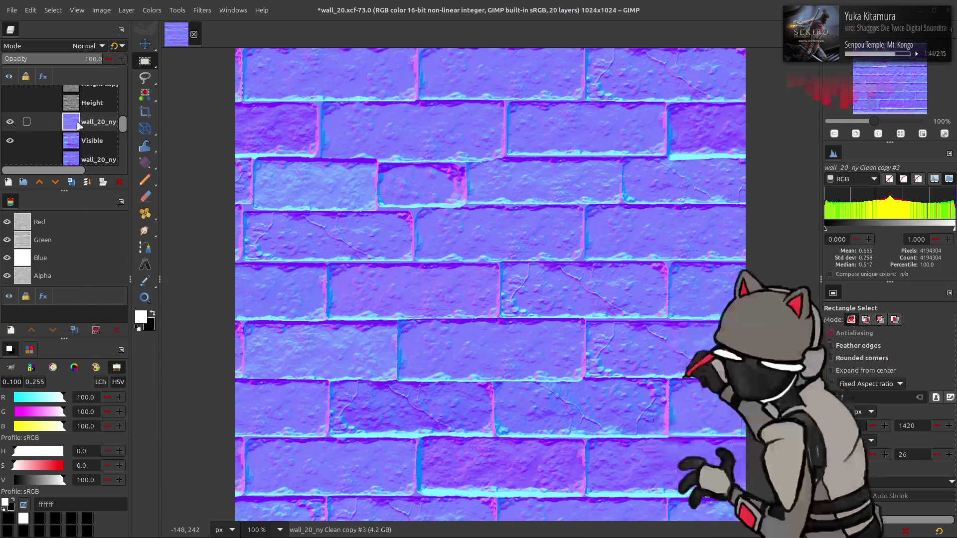
right_click(78, 123)
key(Escape)
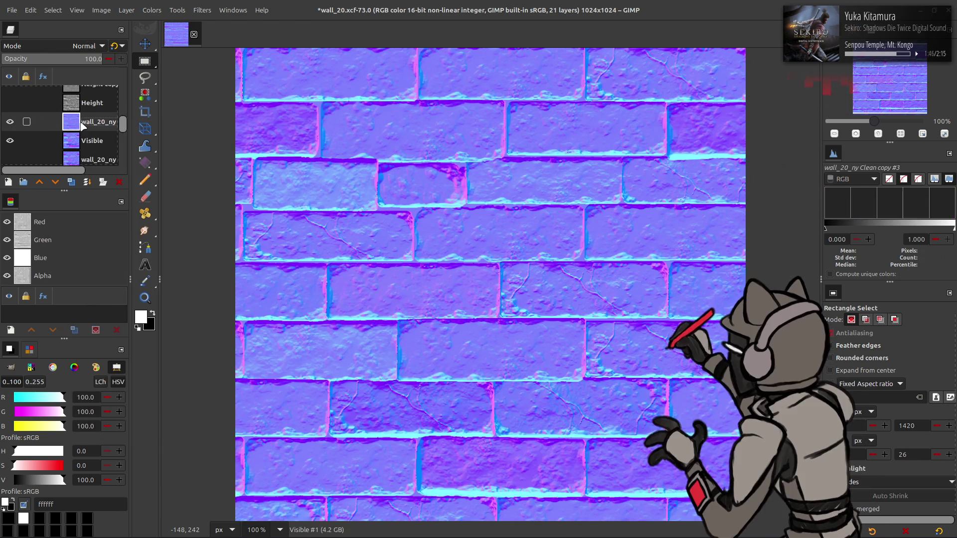
right_click(85, 124)
key(Escape)
Re-export the image over wall_20_n.png and reload it in Blender
click(11, 10)
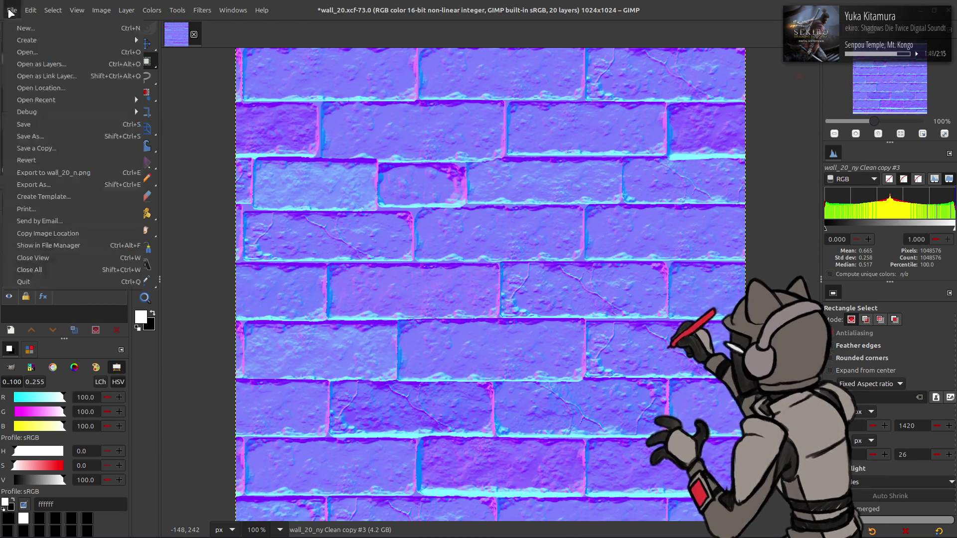
click(87, 168)
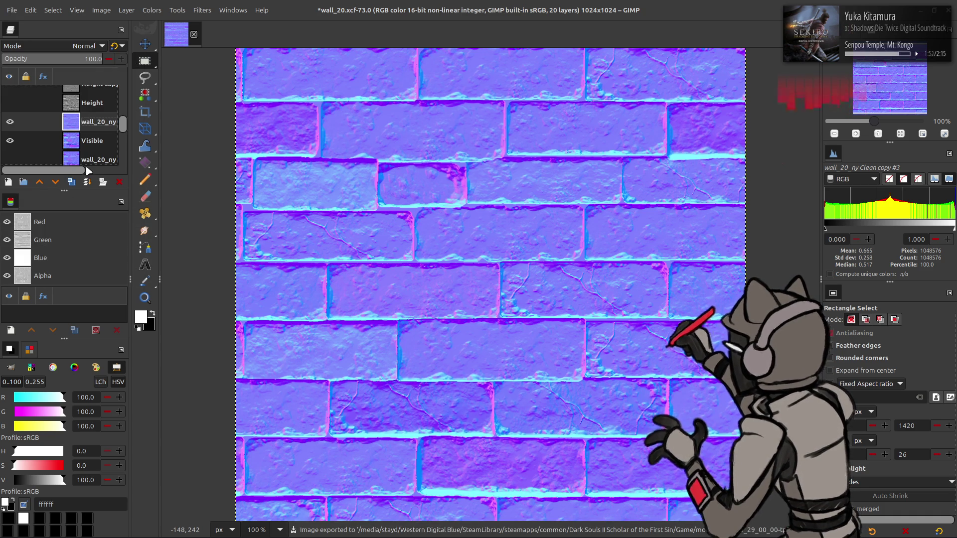
key(alt+Tab)
key(alt+r)
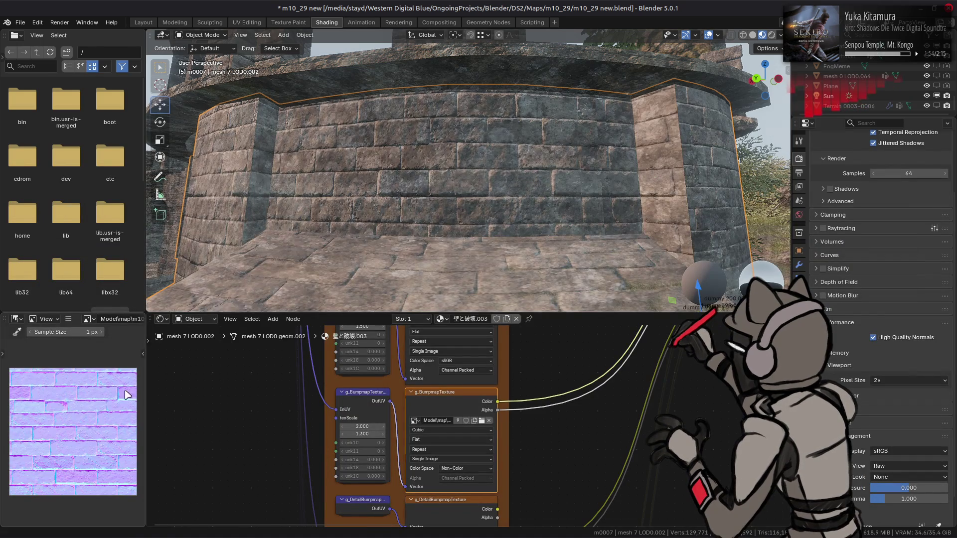
Zoom in and out on the stone wall to inspect the reloaded normal map
scroll(375, 209, up, 3)
scroll(378, 210, down, 2)
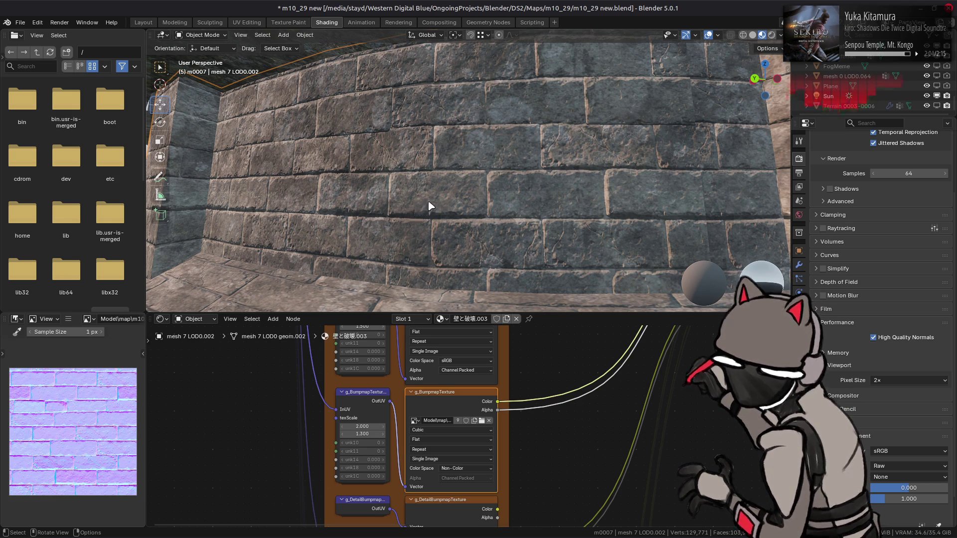
scroll(429, 207, down, 5)
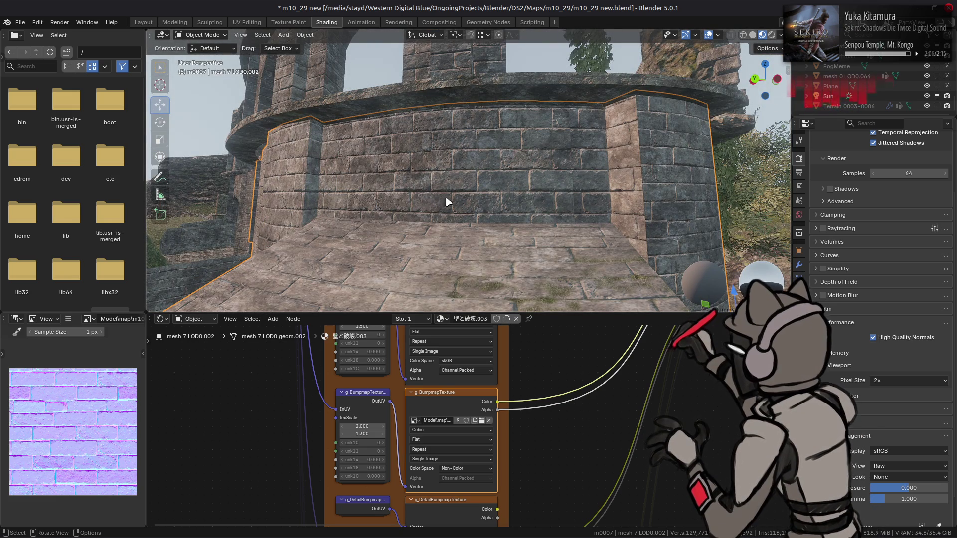
scroll(446, 200, up, 3)
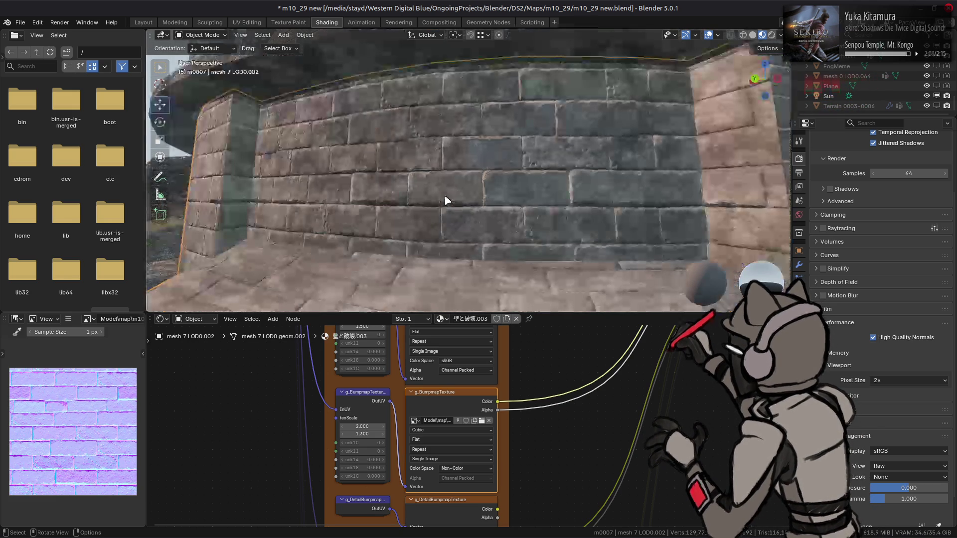
key(alt+Tab)
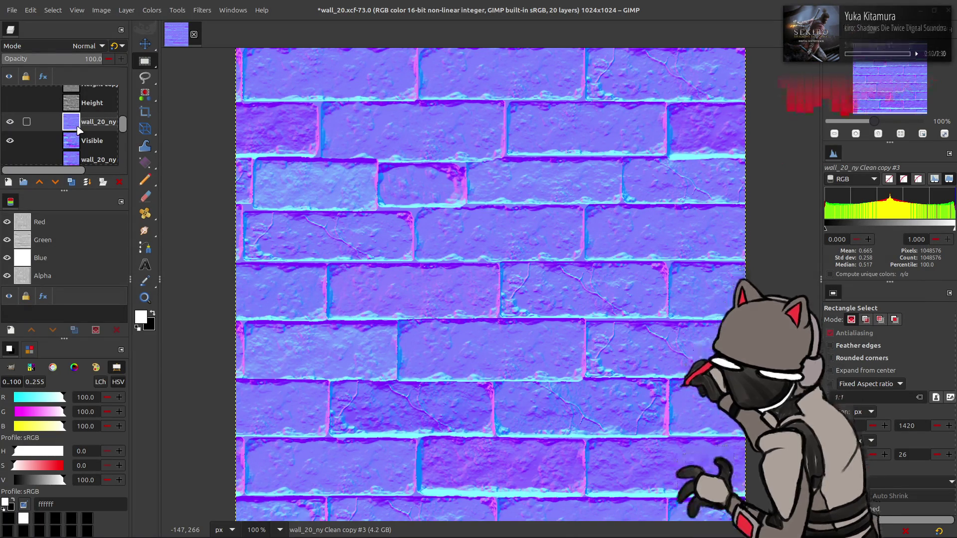
Show wall_20_ny at 50% opacity in legacy mode and merge it into Visible
click(10, 122)
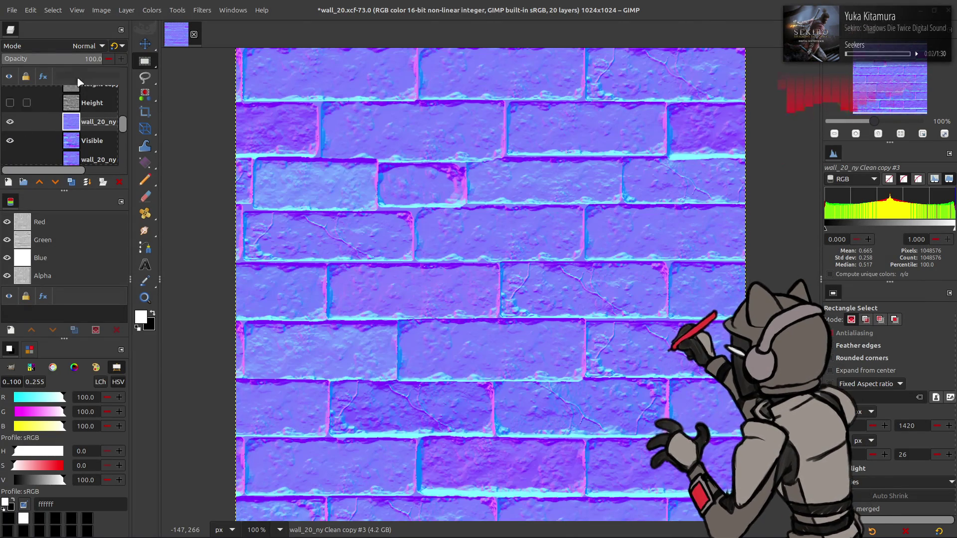
triple_click(84, 59)
text(50)
key(Return)
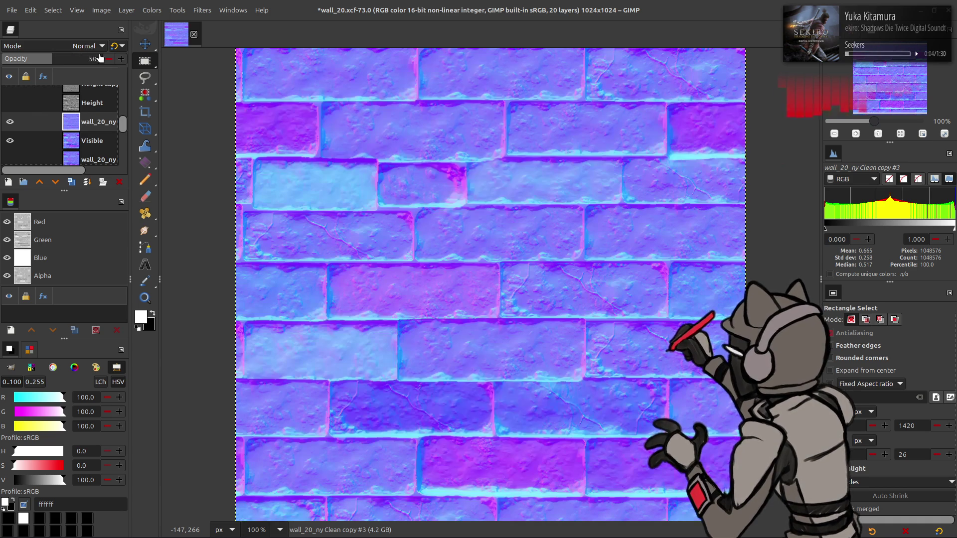
click(116, 46)
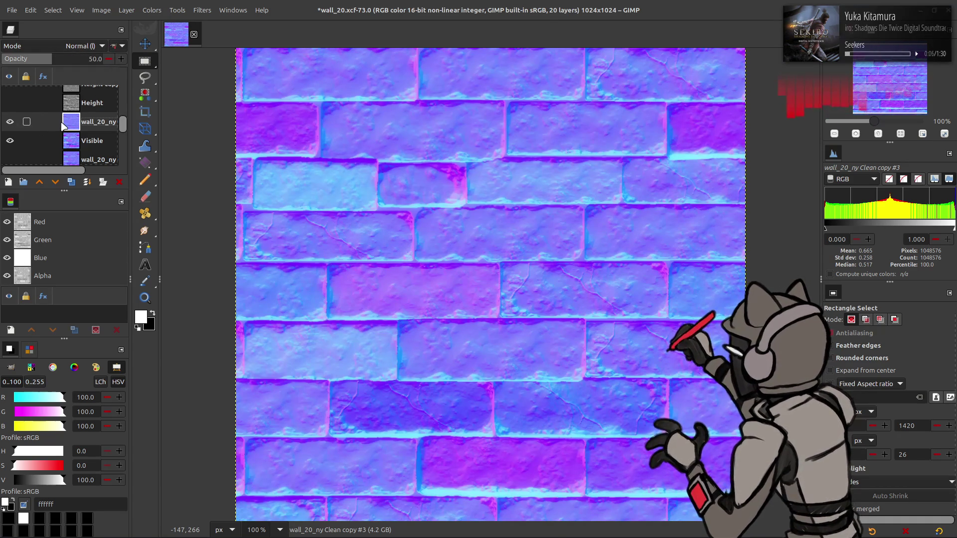
key(Delete)
Export the blended map over wall_20_n.png and check it in Blender
click(12, 10)
click(83, 173)
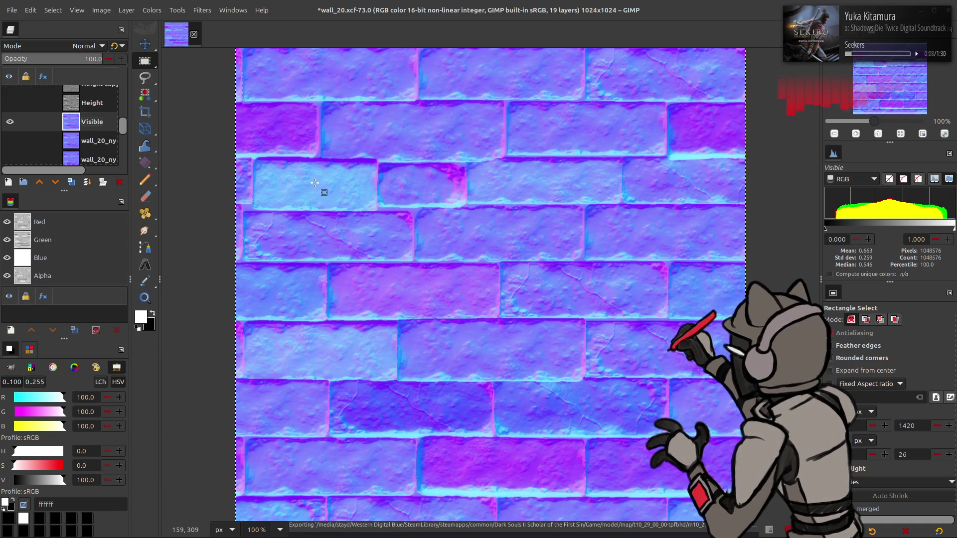
key(alt+Tab)
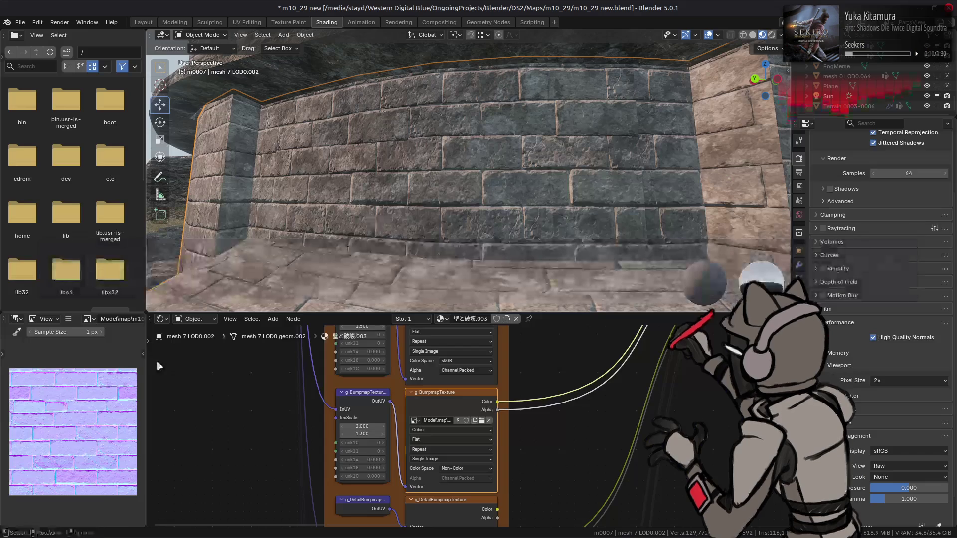
key(alt+Tab)
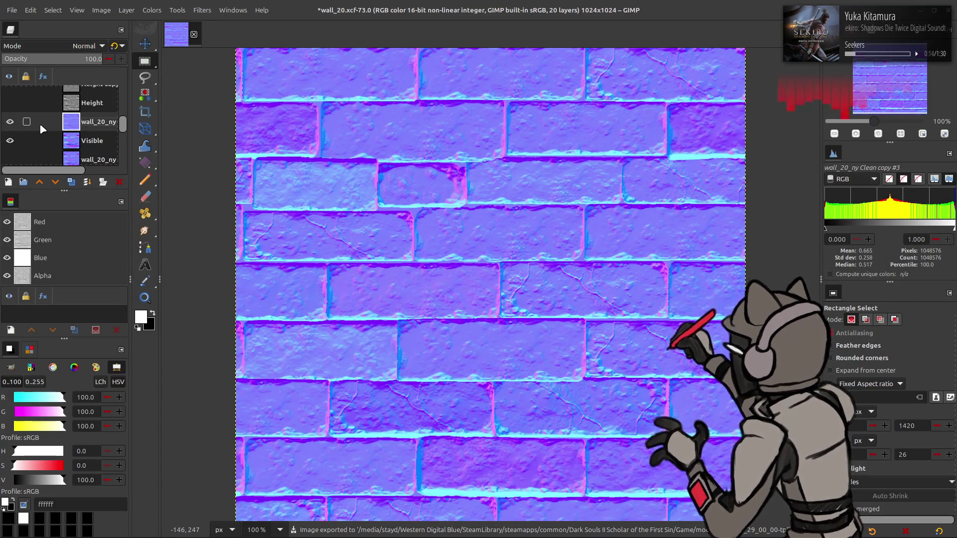
Try a Linear Invert copy of the Visible layer in Overlay mode, then delete it
click(10, 121)
click(92, 140)
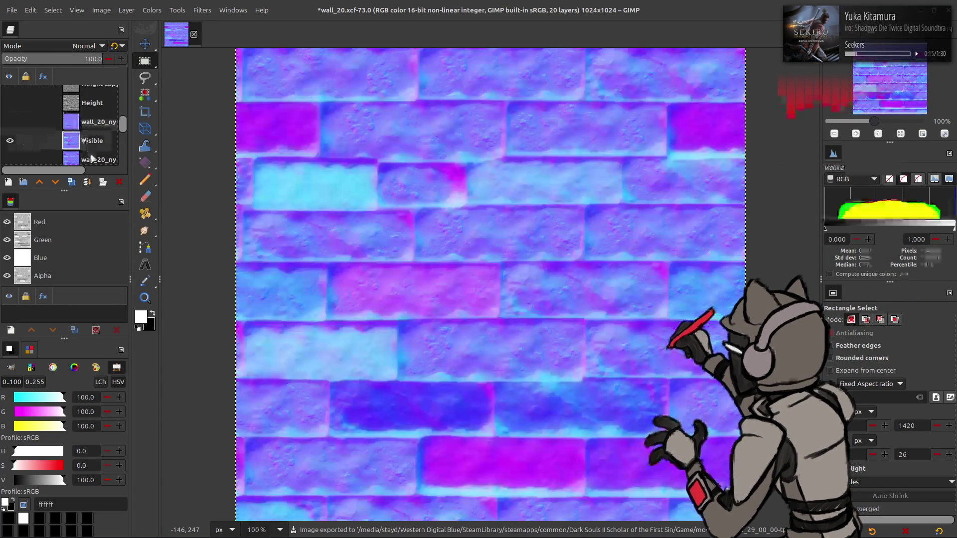
click(71, 182)
click(152, 10)
click(179, 161)
click(84, 45)
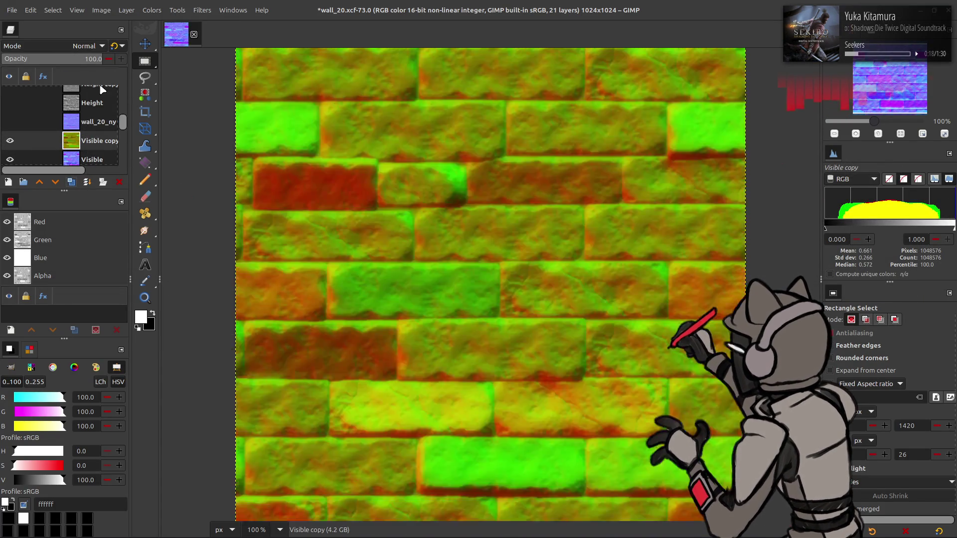
click(68, 272)
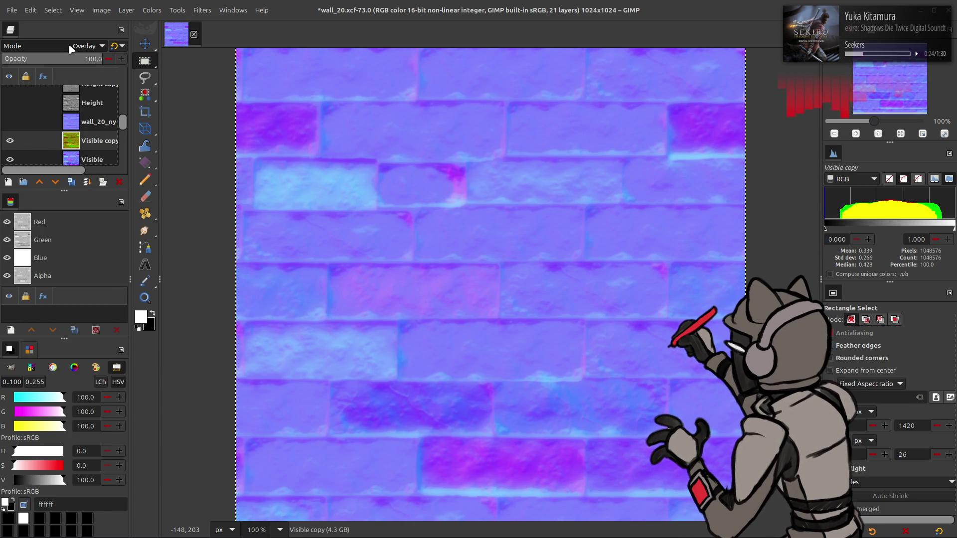
right_click(83, 140)
click(99, 279)
Toggle wall_20_ny on and off to compare renderings, leaving it hidden
click(10, 122)
click(10, 122)
click(10, 122)
click(11, 122)
click(11, 122)
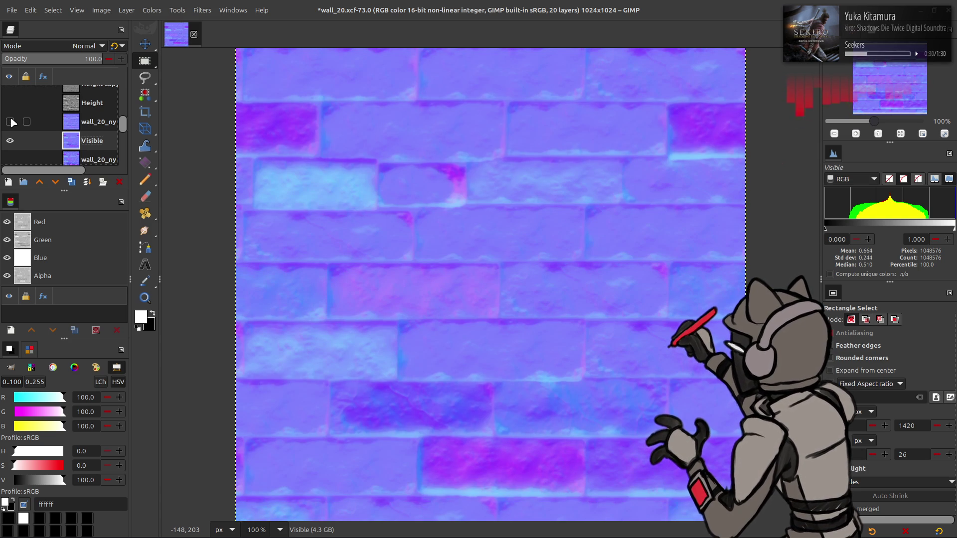
click(10, 122)
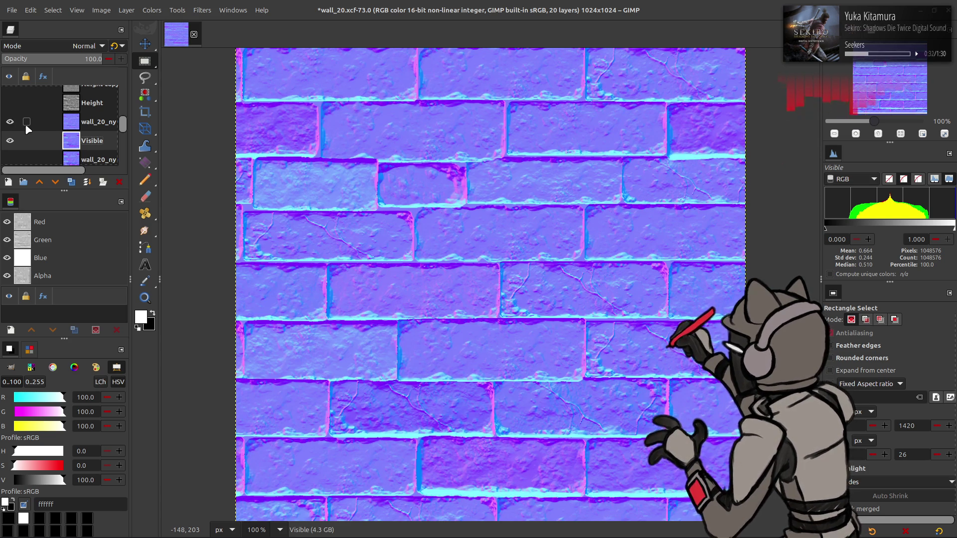
click(88, 123)
click(77, 142)
Duplicate the Visible layer and set the copy's blend mode to Grain extract
click(10, 122)
click(71, 182)
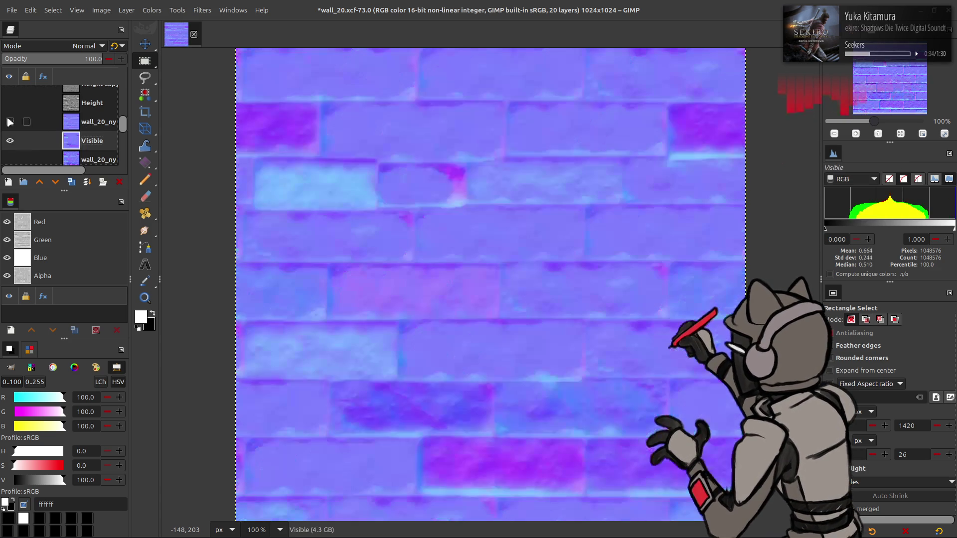
click(87, 46)
click(58, 418)
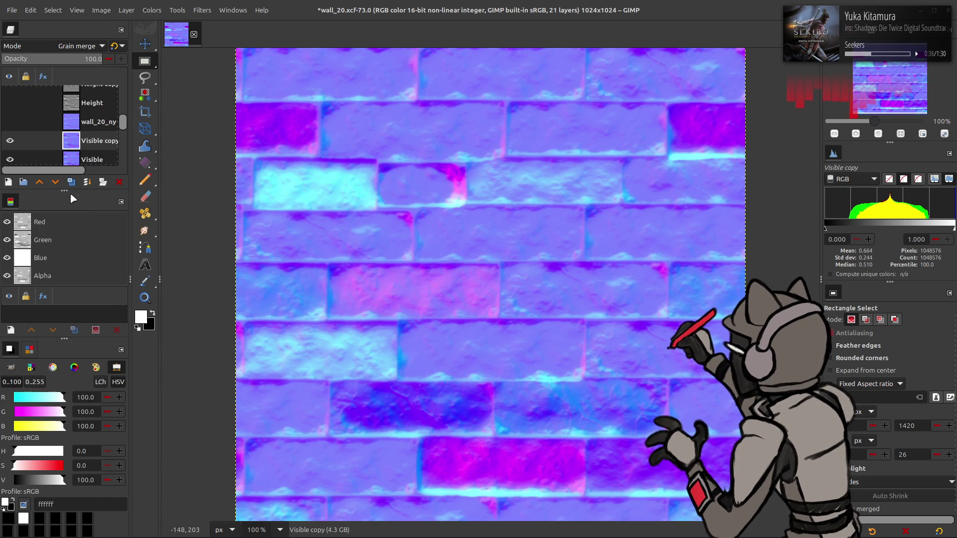
click(10, 122)
click(10, 122)
Move Visible above wall_20_ny and set its opacity to 50%
drag(85, 145, 82, 122)
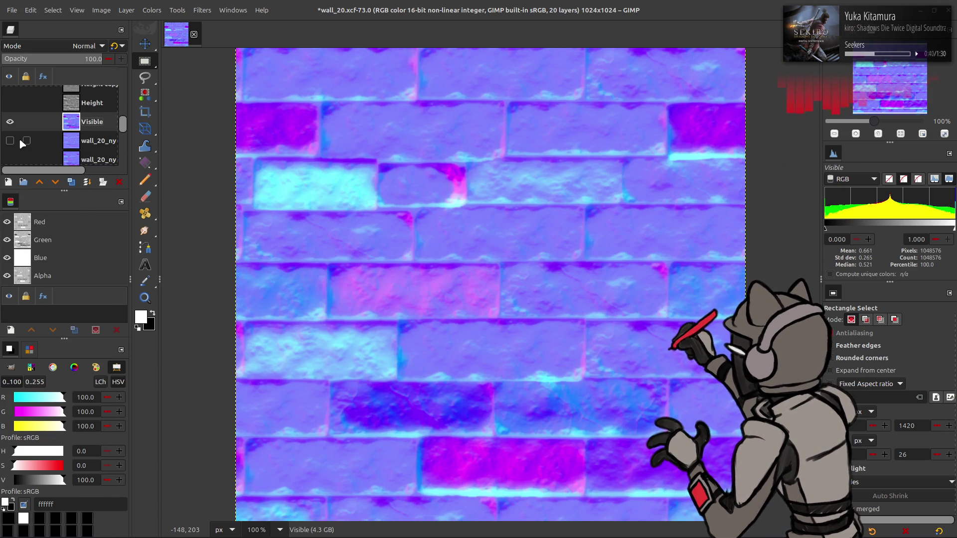
click(10, 141)
click(93, 59)
text(5)
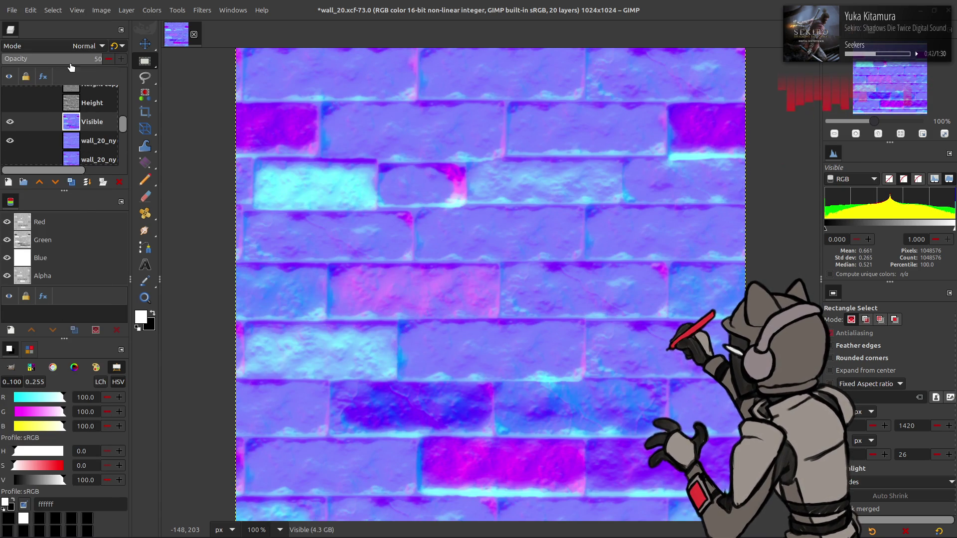
key(Return)
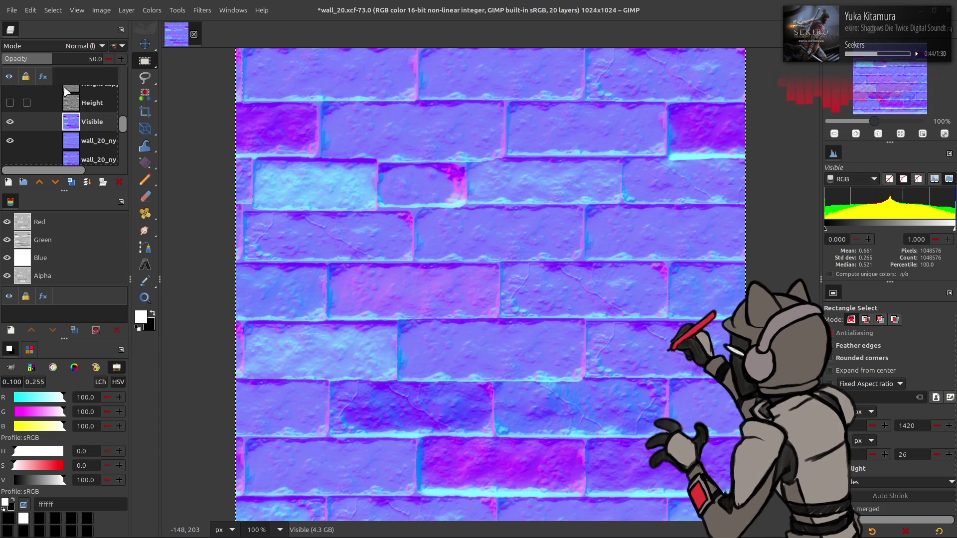
right_click(75, 121)
Merge Visible down into wall_20_ny and compare the result with visibility toggles
click(100, 225)
click(10, 122)
click(10, 121)
click(10, 122)
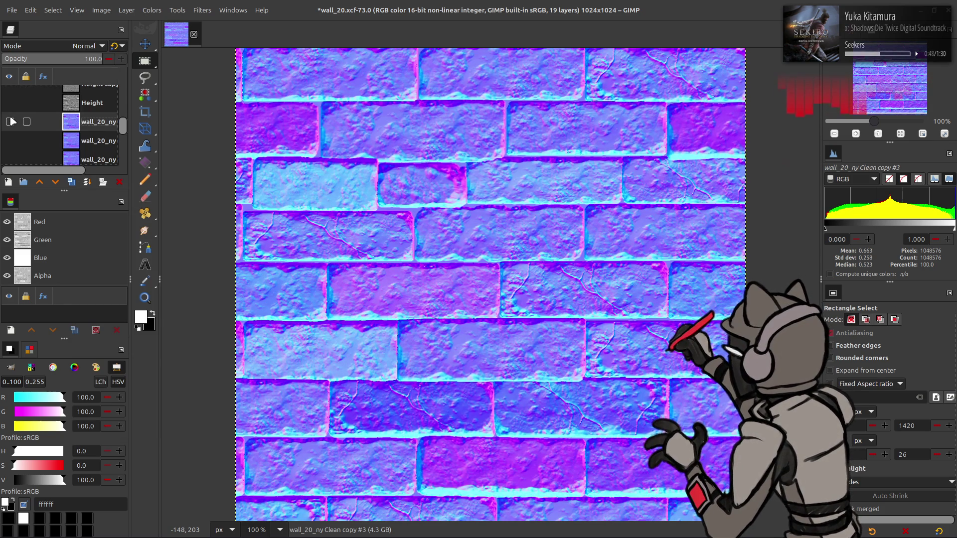
click(10, 121)
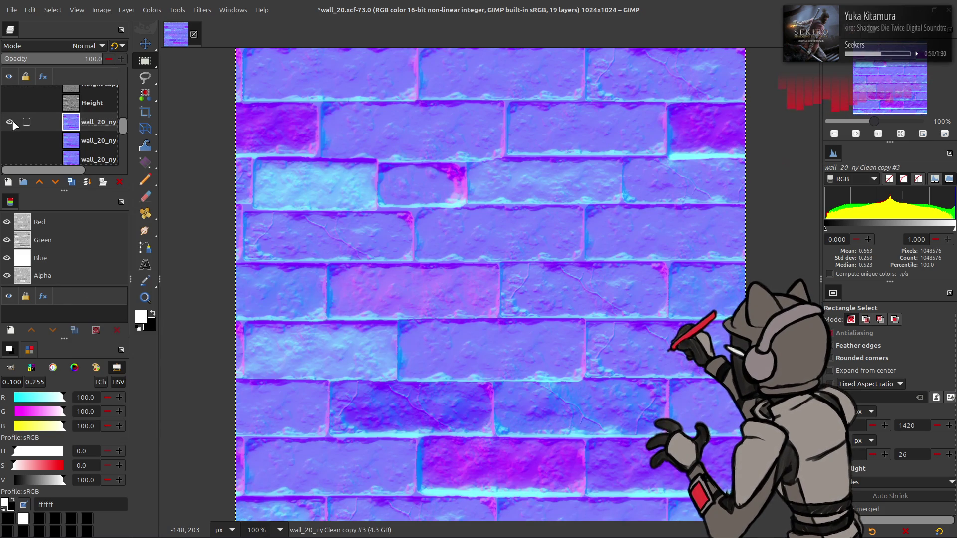
click(10, 122)
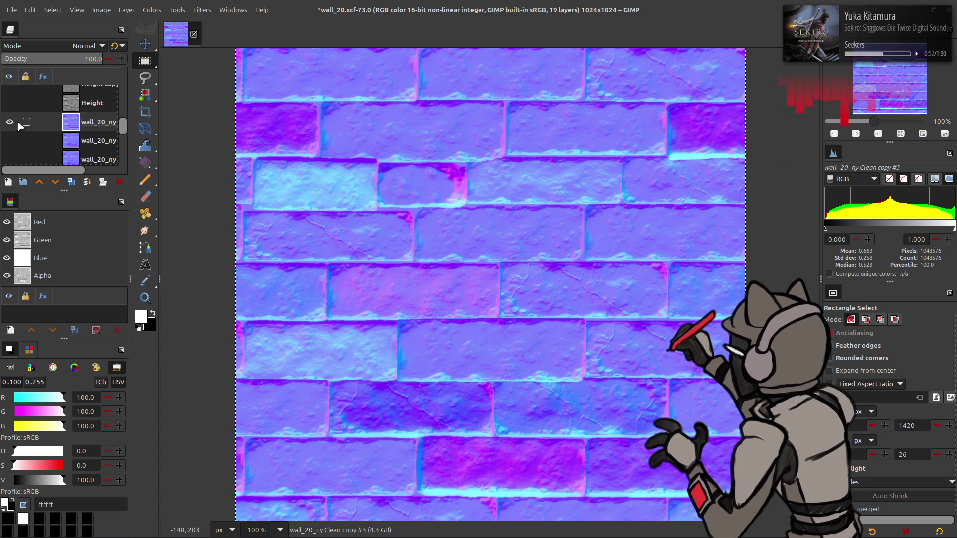
Undo the merge to restore Visible and toggle it on and off to compare
key(shift+ctrl+v)
click(10, 122)
click(10, 122)
click(10, 121)
click(10, 122)
click(10, 122)
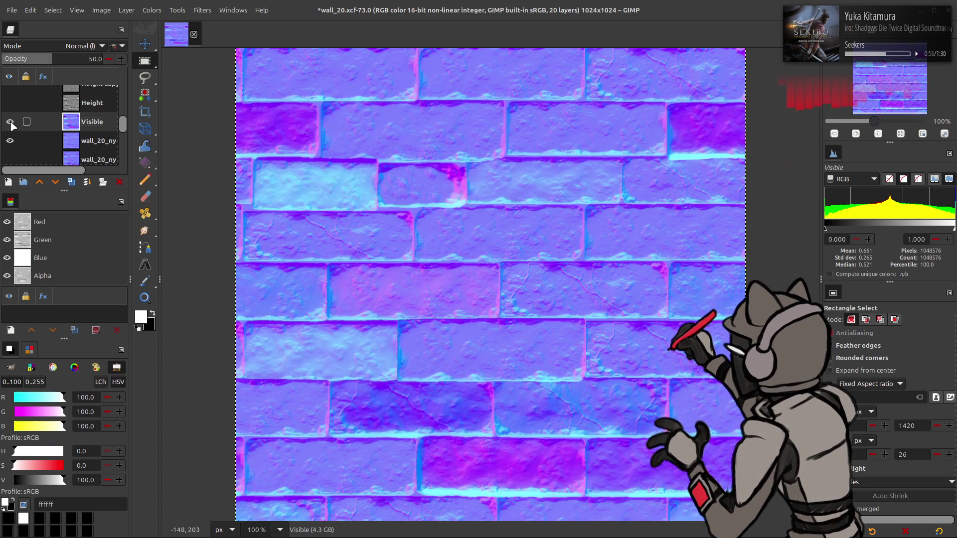
click(10, 122)
Delete the Visible layer, then undo and lower its opacity to 33.3 instead
right_click(86, 121)
click(110, 252)
click(10, 122)
key(ctrl+z)
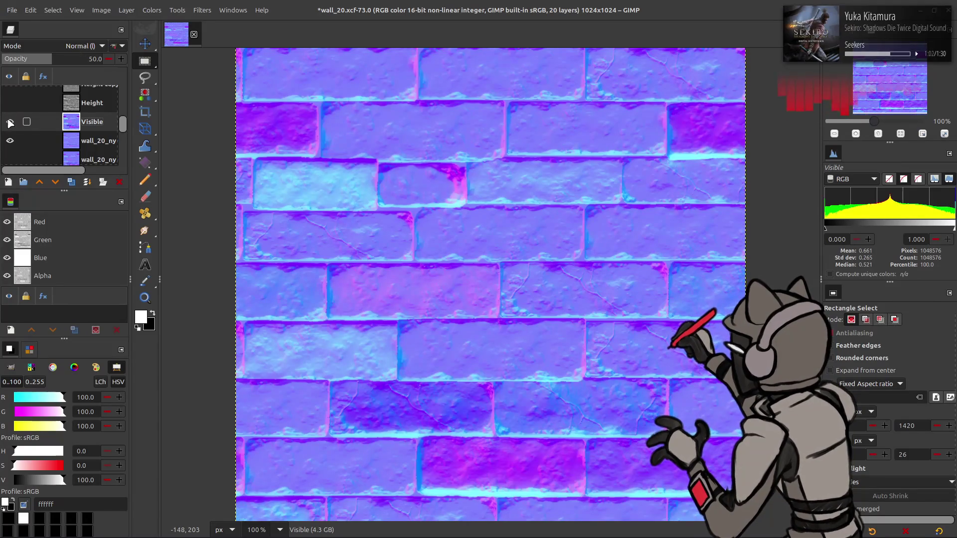
key(ctrl+z)
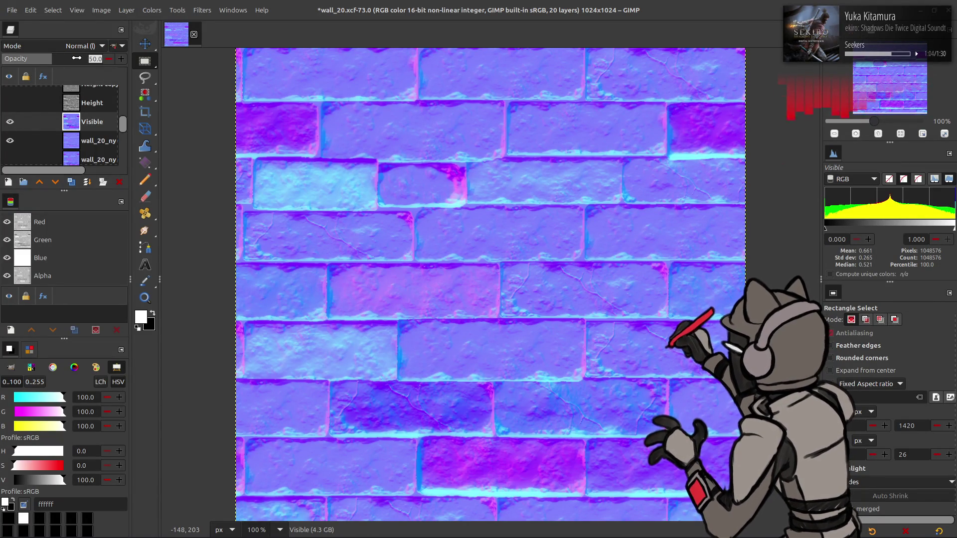
text(33.3)
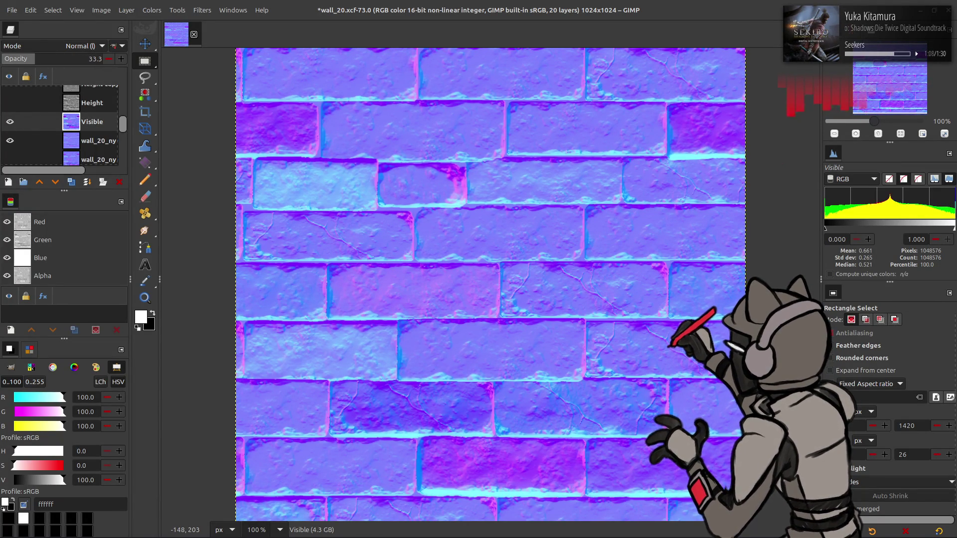
Delete Visible, compare wall_20_ny on and off, and export the normal map over its PNG
right_click(67, 122)
click(95, 249)
click(10, 122)
click(10, 122)
click(10, 122)
click(10, 122)
click(11, 122)
click(11, 122)
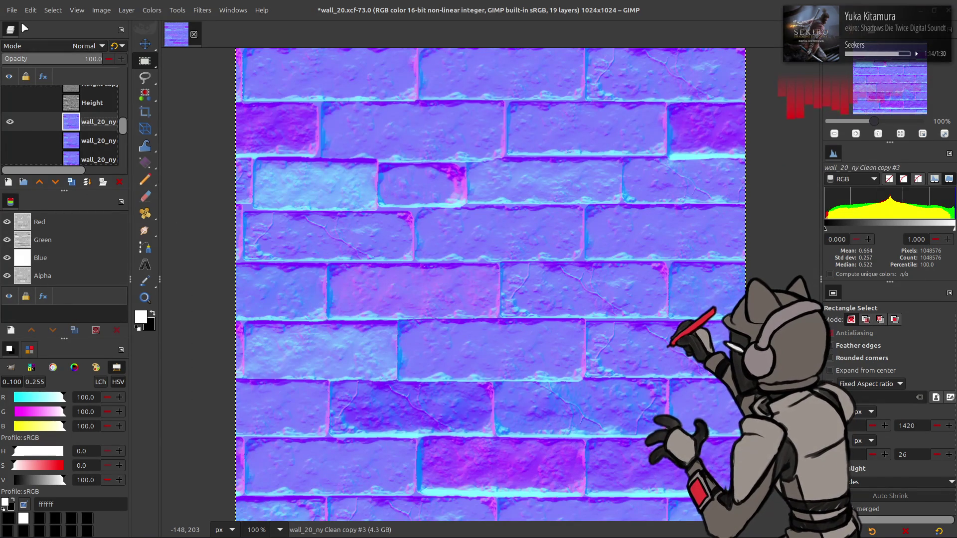
click(11, 10)
click(44, 164)
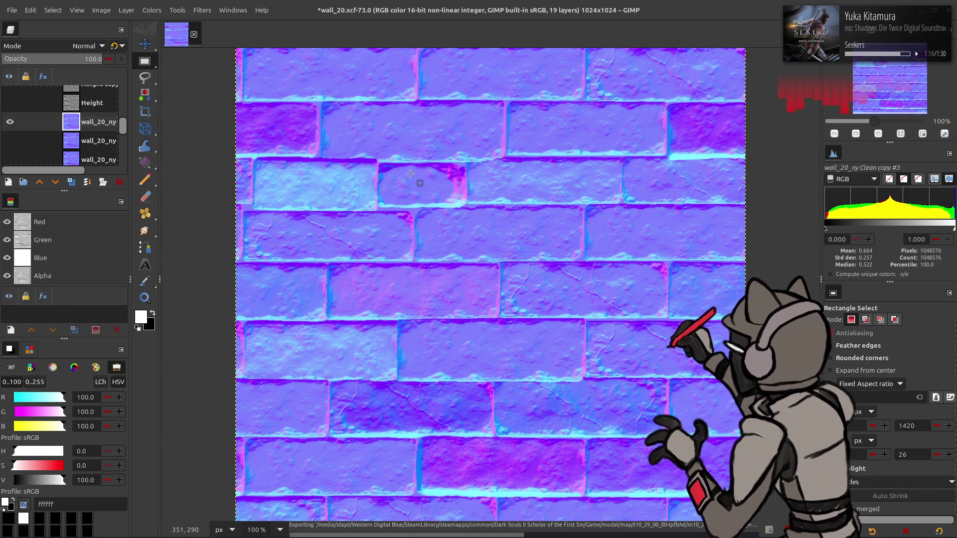
Switch to Blender and orbit around the curved stone wall to inspect it
key(alt+Tab)
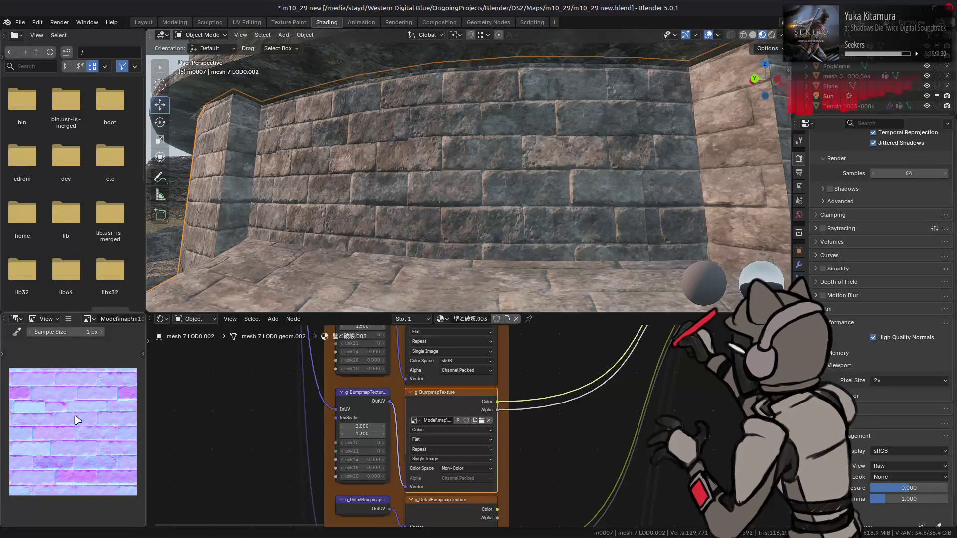
drag(413, 167, 435, 172)
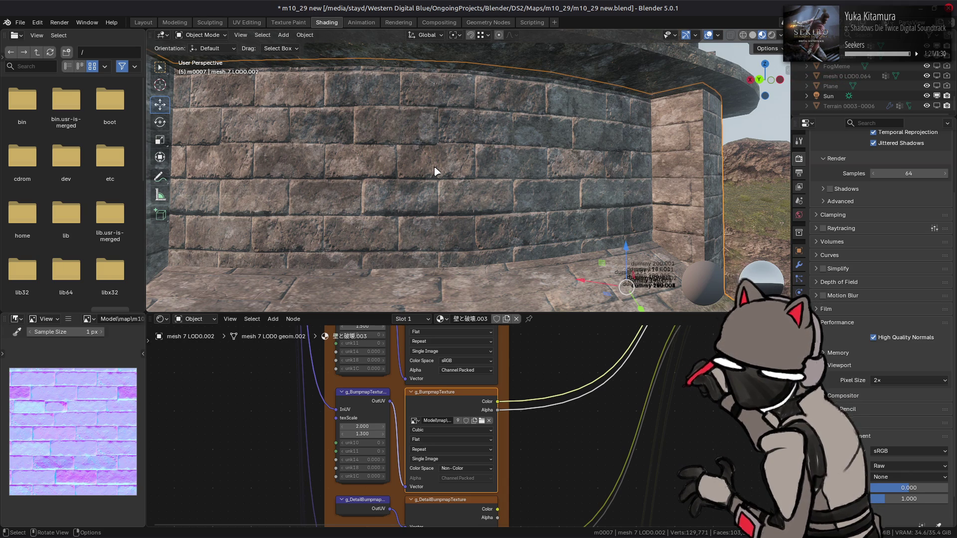
mouse_move(436, 172)
mouse_down()
mouse_move(501, 160)
mouse_move(474, 165)
mouse_up()
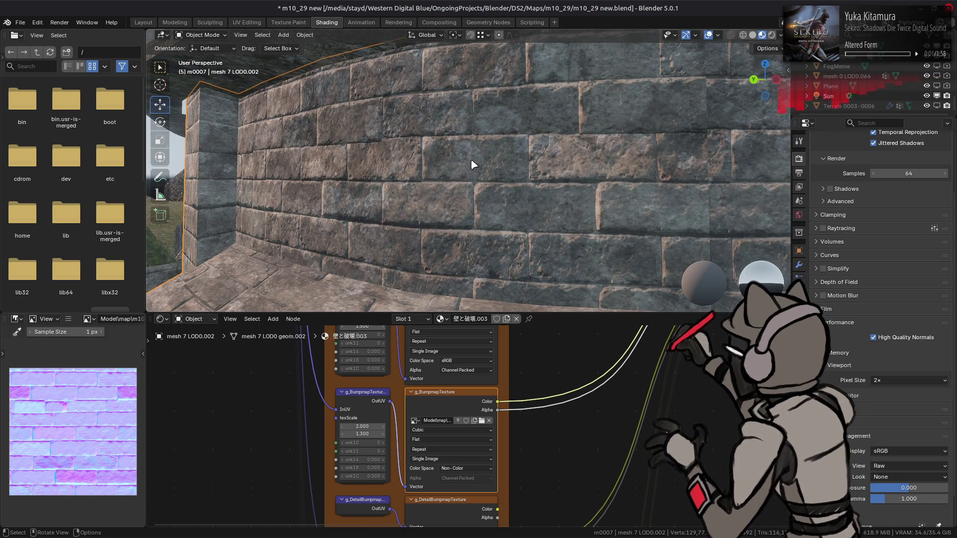
mouse_move(474, 165)
mouse_down()
mouse_move(500, 151)
mouse_move(526, 156)
mouse_move(314, 272)
mouse_up()
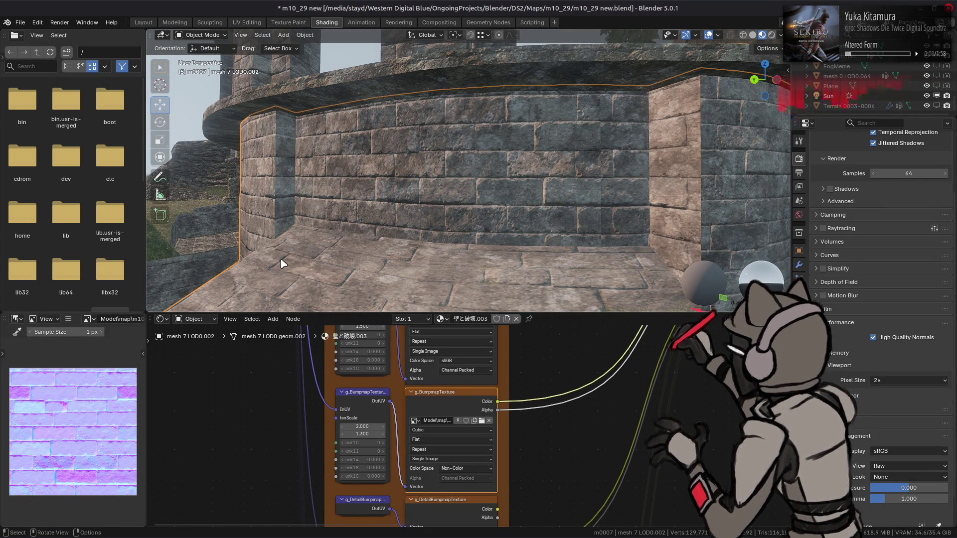
click(68, 319)
Load wall_20_n.dds into the wall's texture image
mouse_move(95, 342)
click(208, 163)
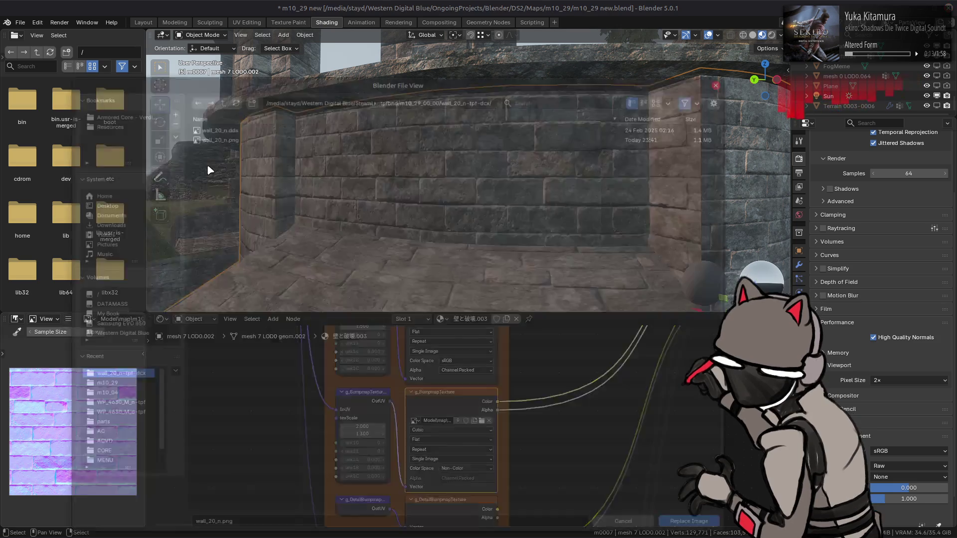
drag(396, 79, 385, 336)
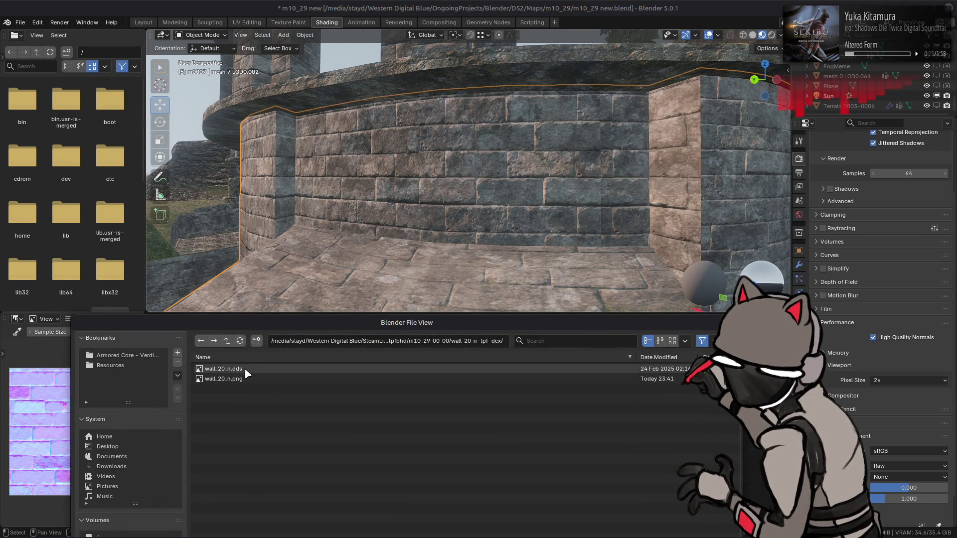
double_click(223, 369)
scroll(331, 228, up, 4)
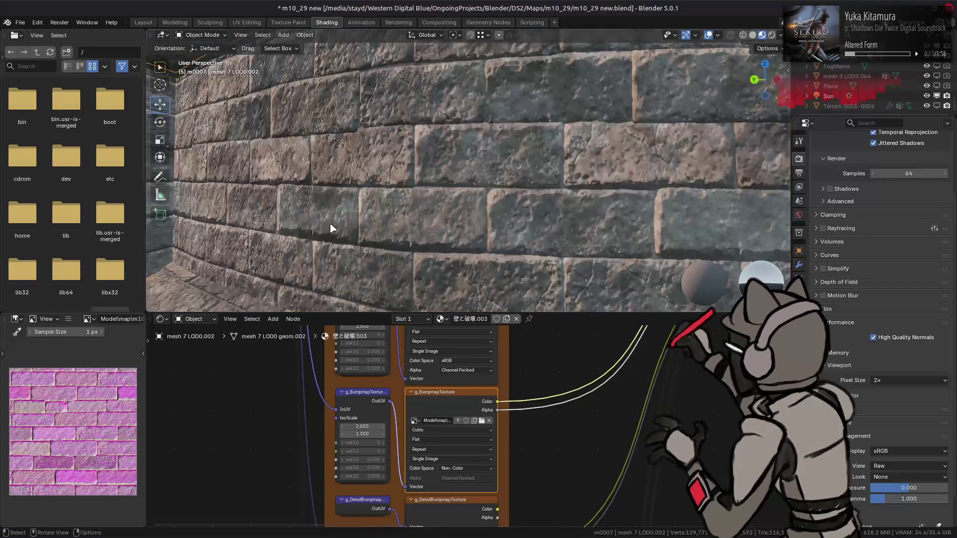
scroll(331, 228, down, 5)
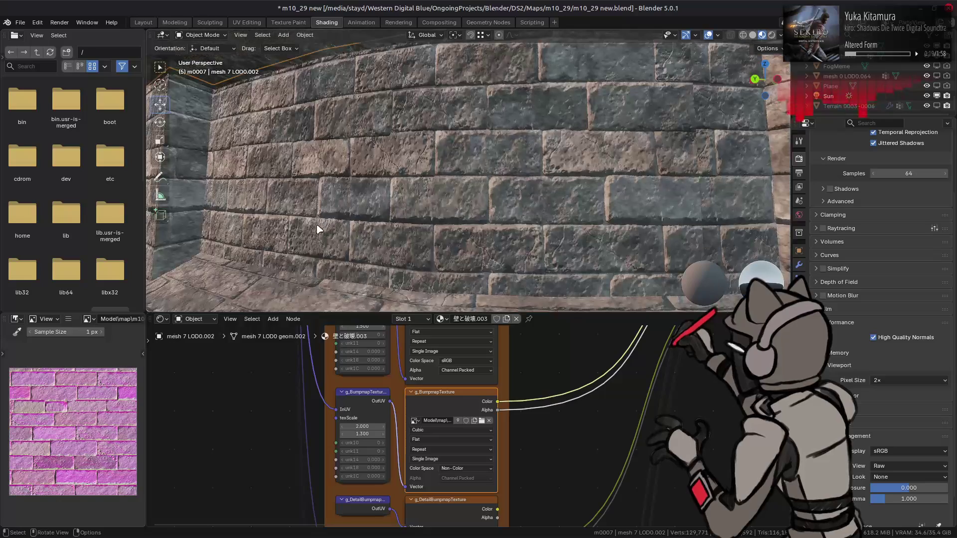
Replace the texture image with wall_20_n.png, then return to GIMP
click(69, 319)
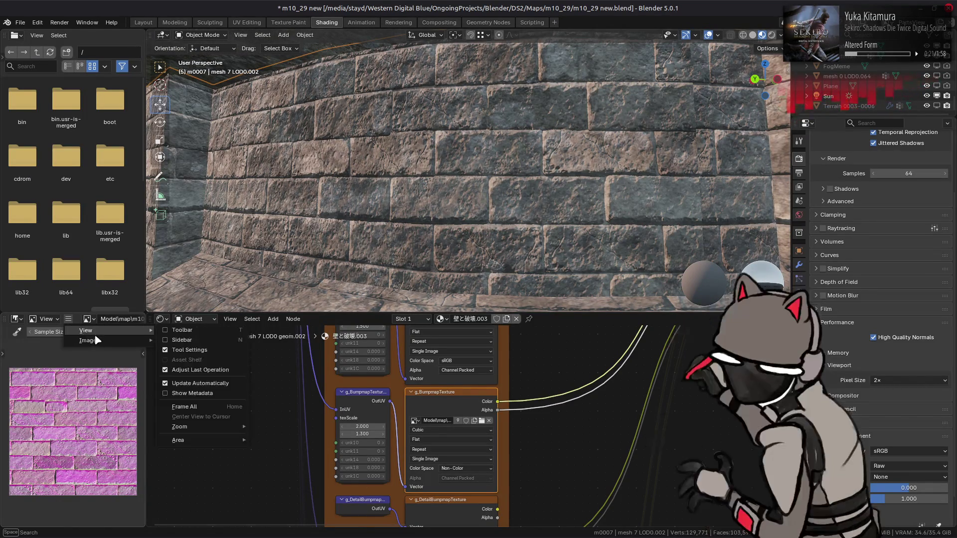
mouse_move(92, 341)
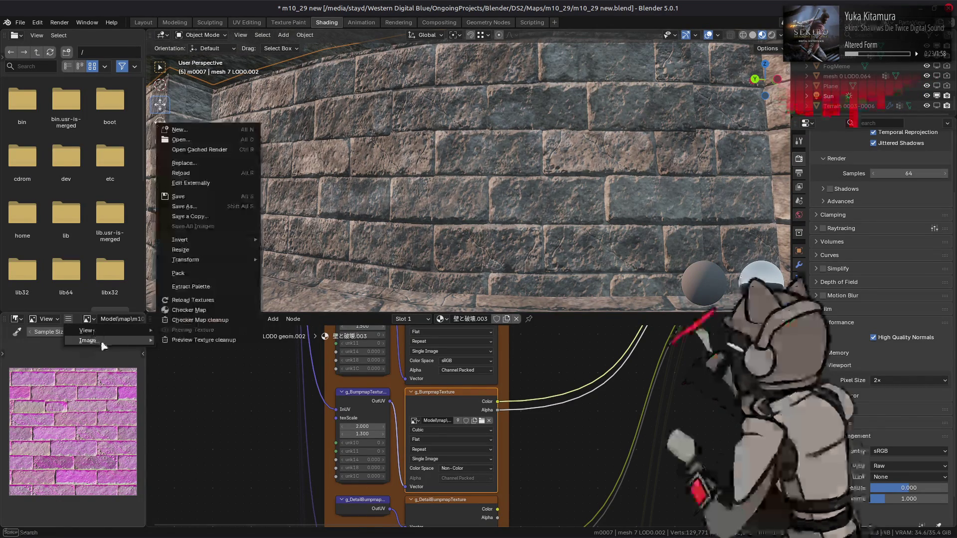
click(205, 174)
drag(313, 79, 299, 313)
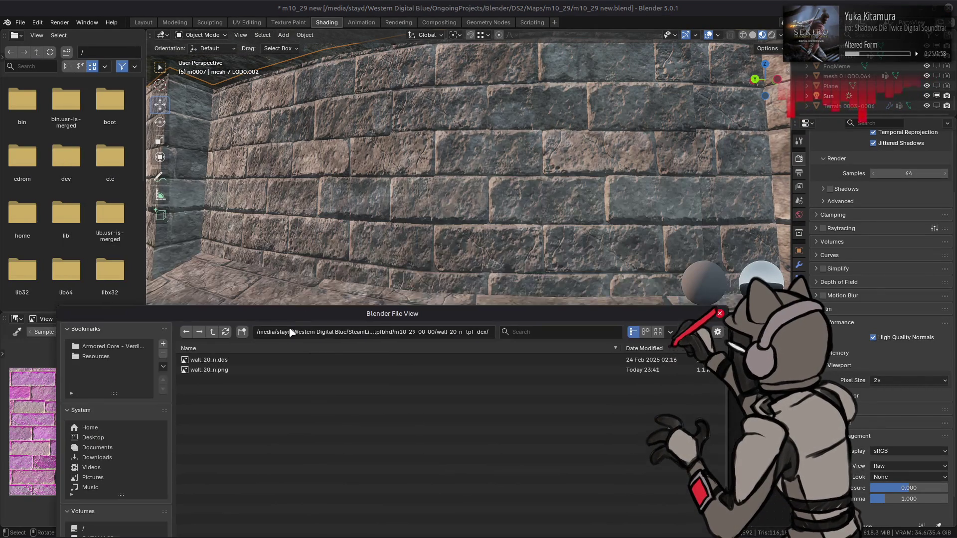
double_click(219, 372)
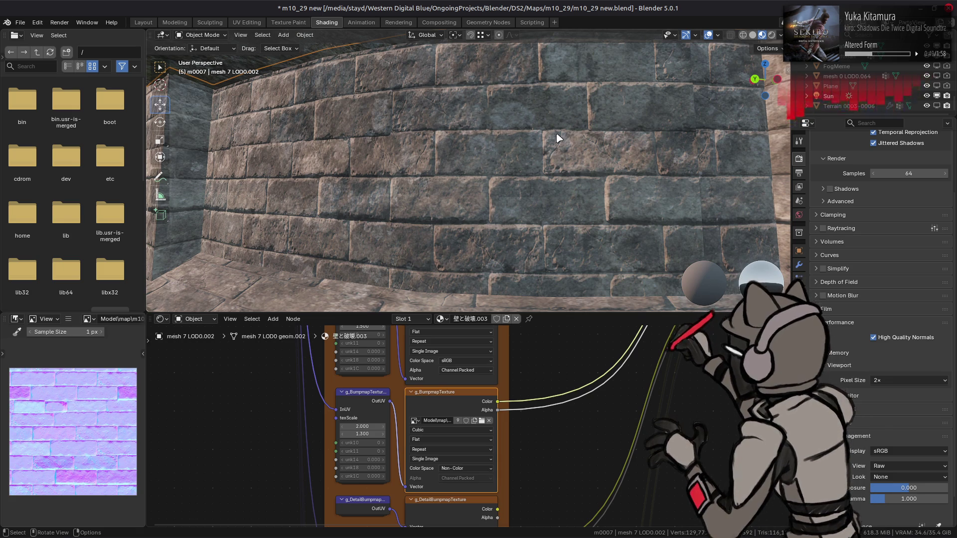
key(alt+Tab)
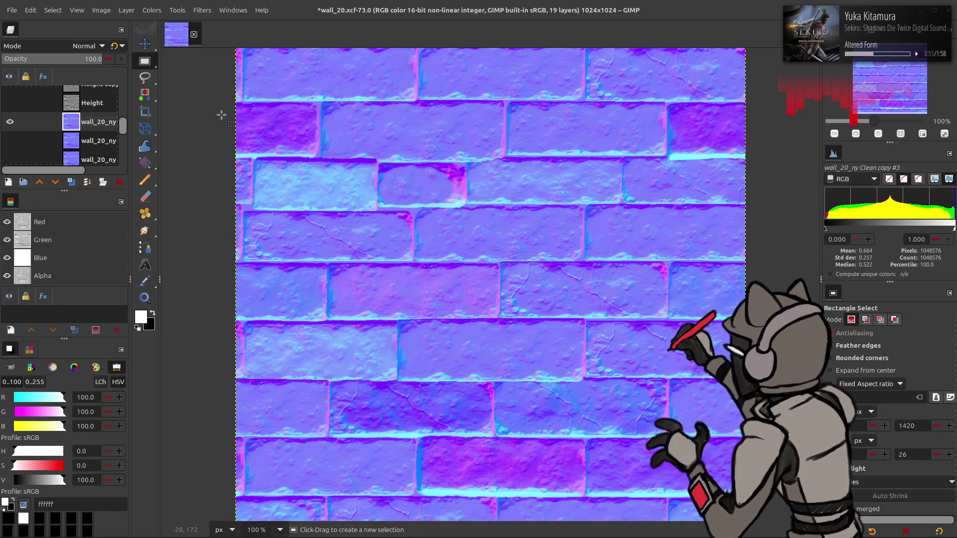
Create a new layer from visible, try lowering its opacity to 33, then undo it
key(shift+ctrl+alt+e)
drag(103, 60, 77, 60)
key(Delete)
key(Delete)
key(Delete)
key(ctrl+z)
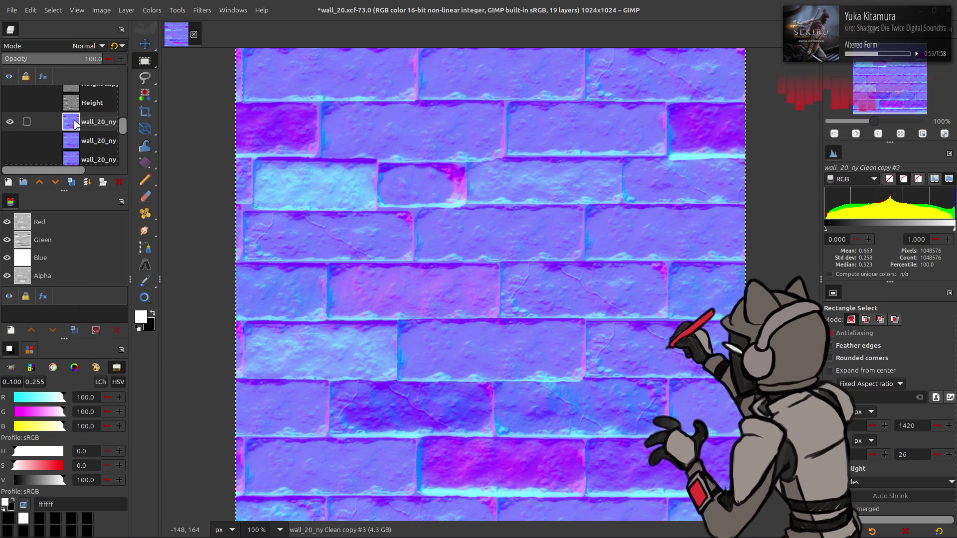
Compare wall_20_ny Clean copy #3 on and off, export it over its file, and return to Blender
click(10, 121)
click(11, 122)
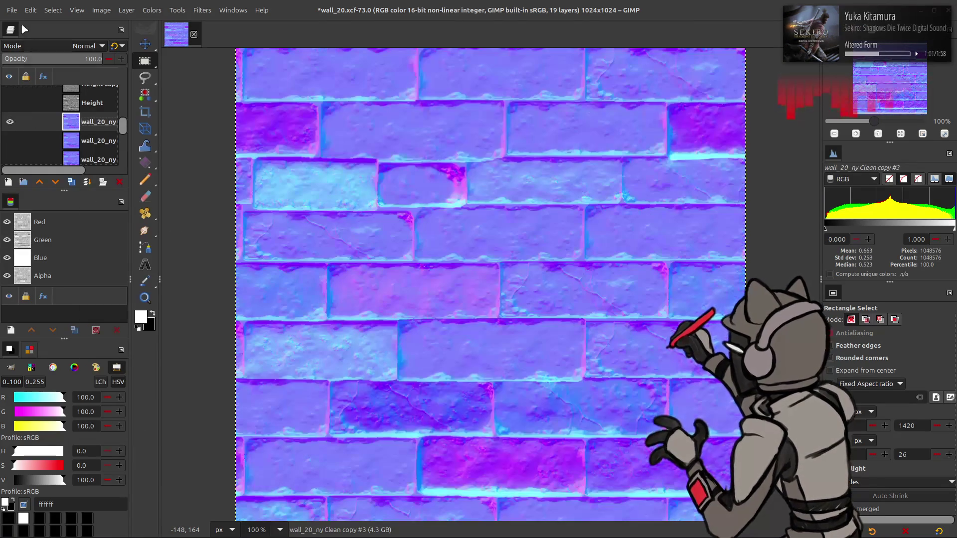
click(12, 10)
click(50, 170)
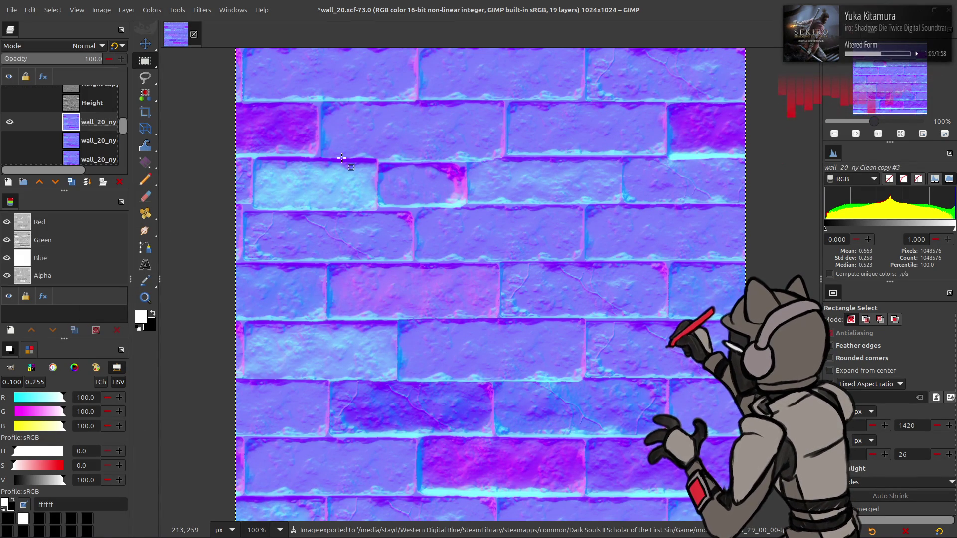
key(alt+Tab)
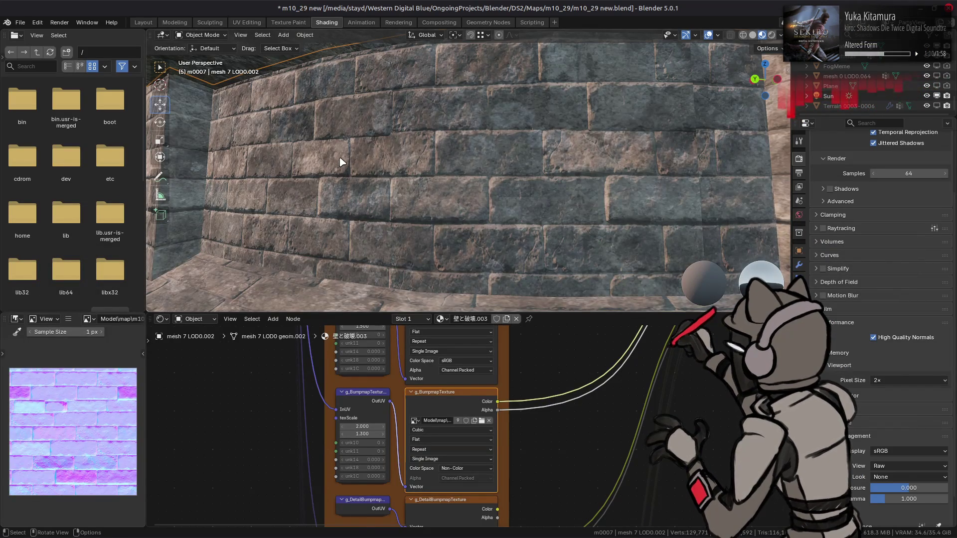
Zoom and orbit the Blender view to inspect the wall's left end
scroll(342, 160, down, 5)
drag(356, 165, 357, 164)
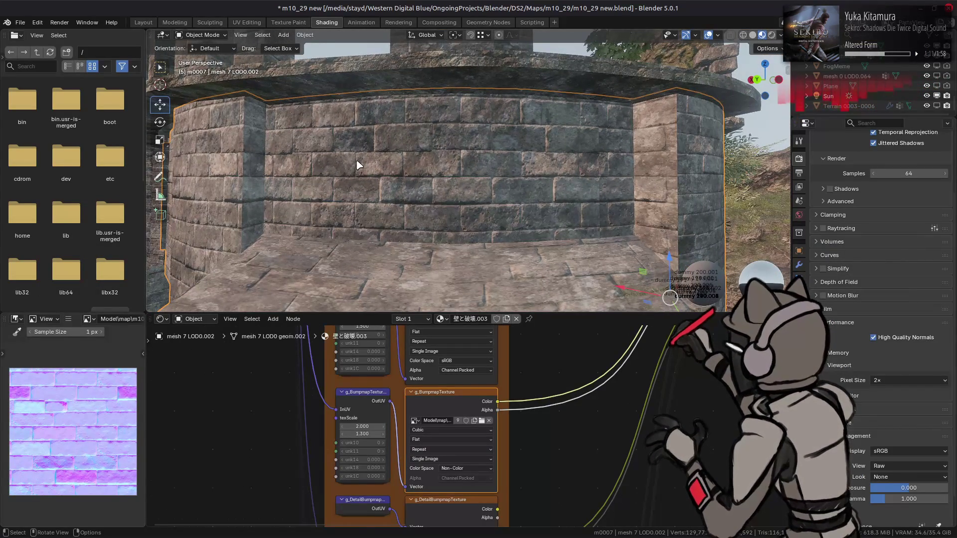
scroll(357, 164, up, 2)
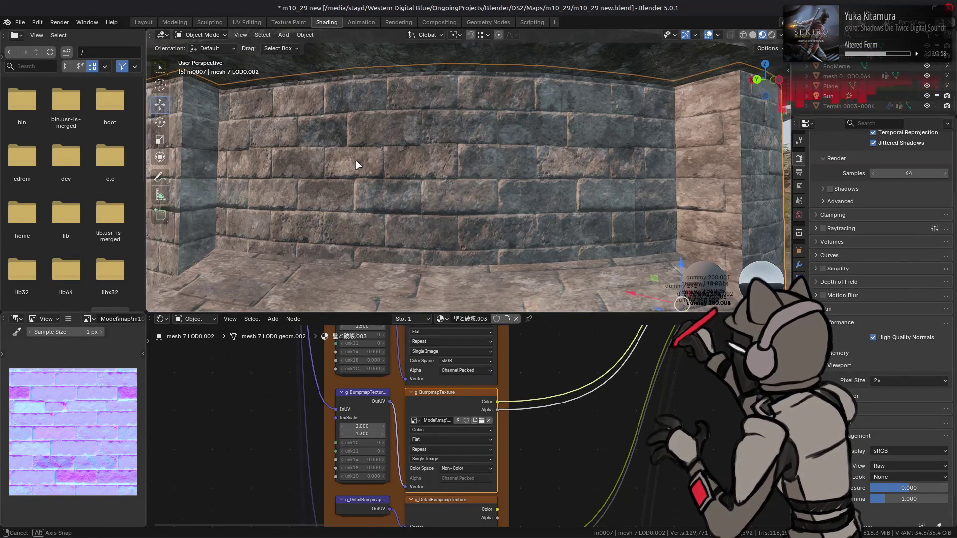
drag(357, 165, 346, 165)
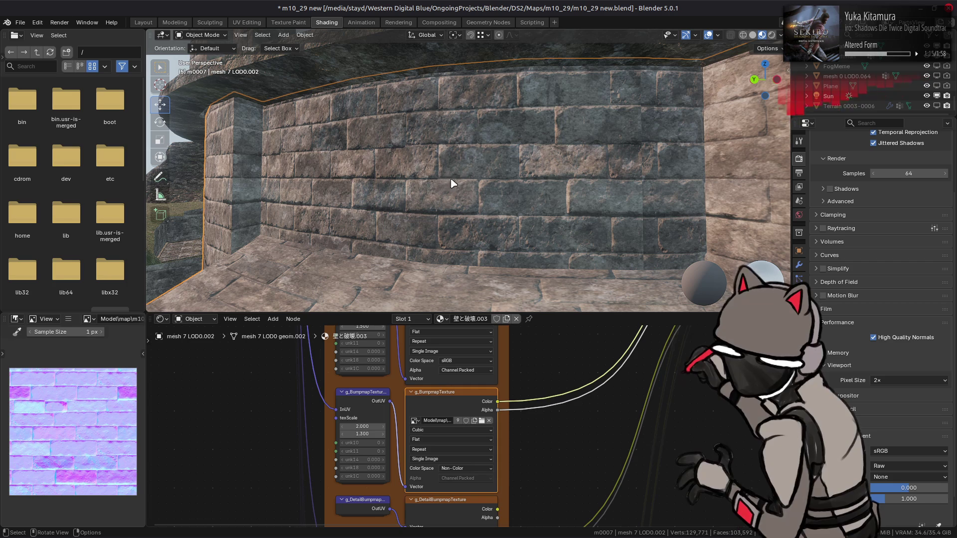
scroll(461, 180, up, 1)
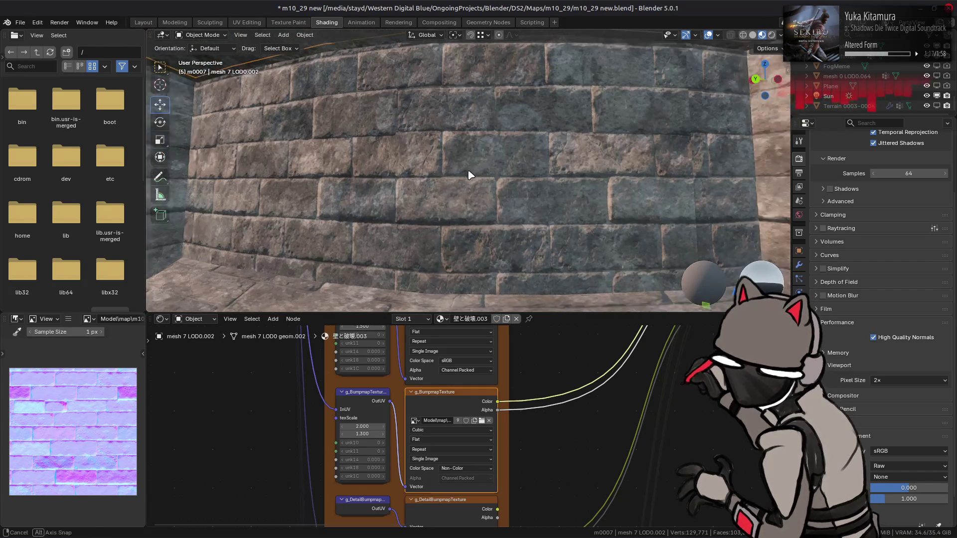
scroll(465, 175, up, 2)
scroll(455, 175, down, 1)
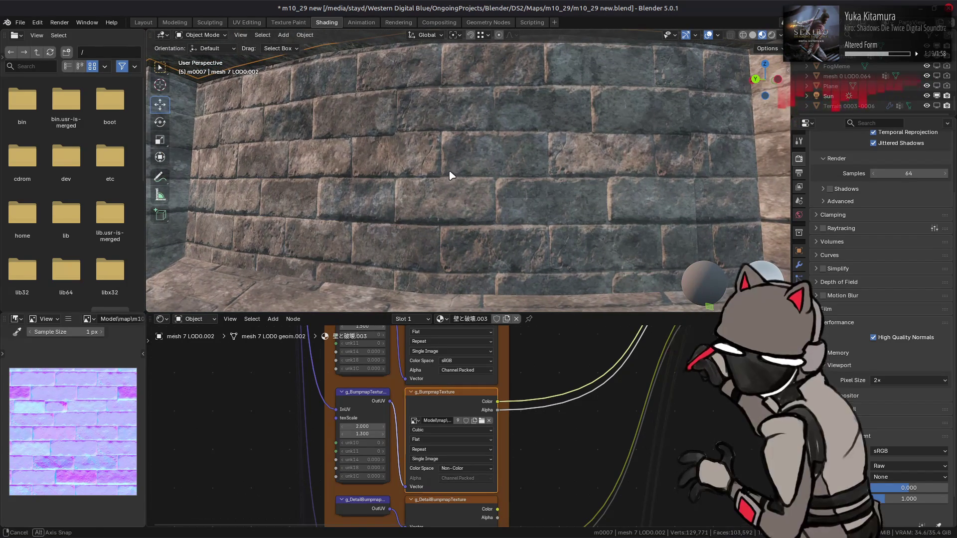
scroll(451, 175, down, 1)
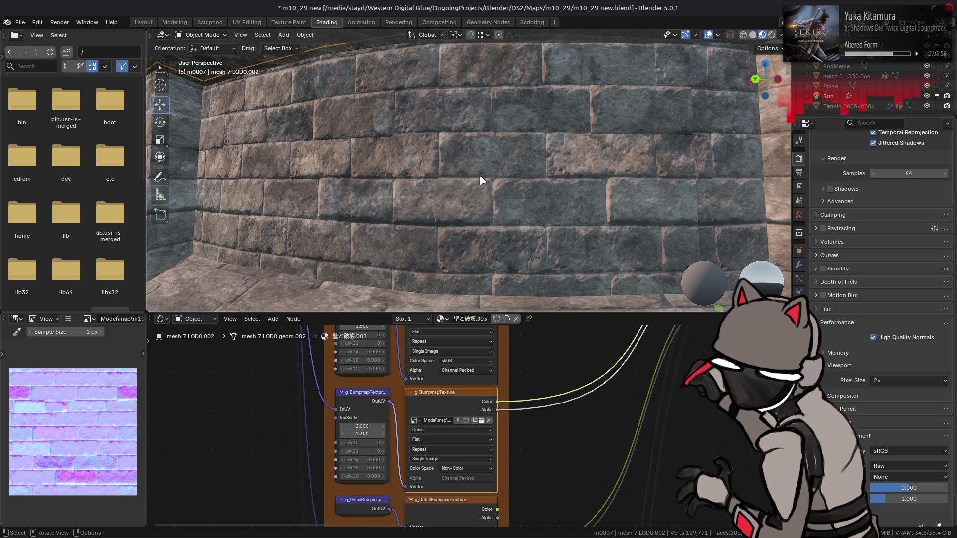
In GIMP set opacity 25, remove Visible, re-export the normal map, and recheck it in Blender
key(alt+Tab)
click(29, 58)
click(119, 181)
click(11, 10)
click(25, 172)
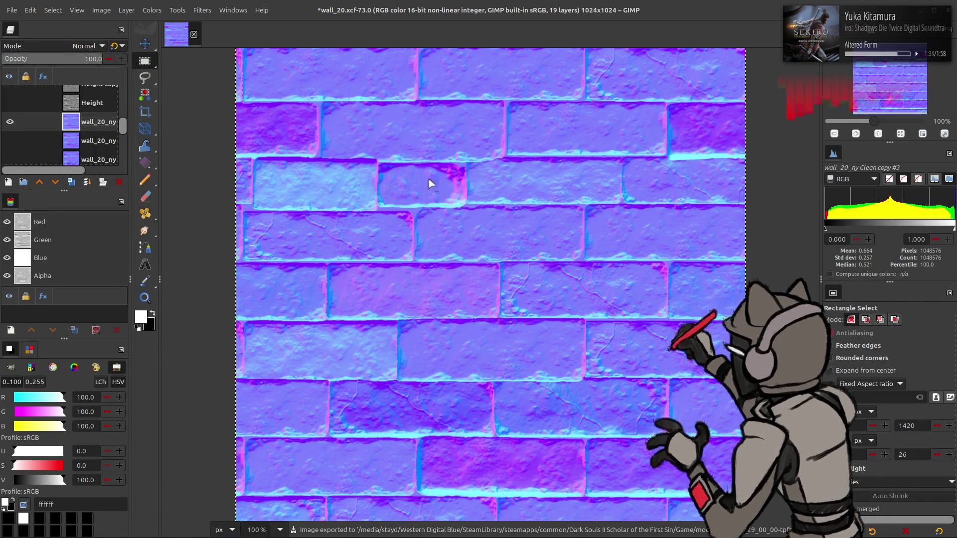
key(alt+Tab)
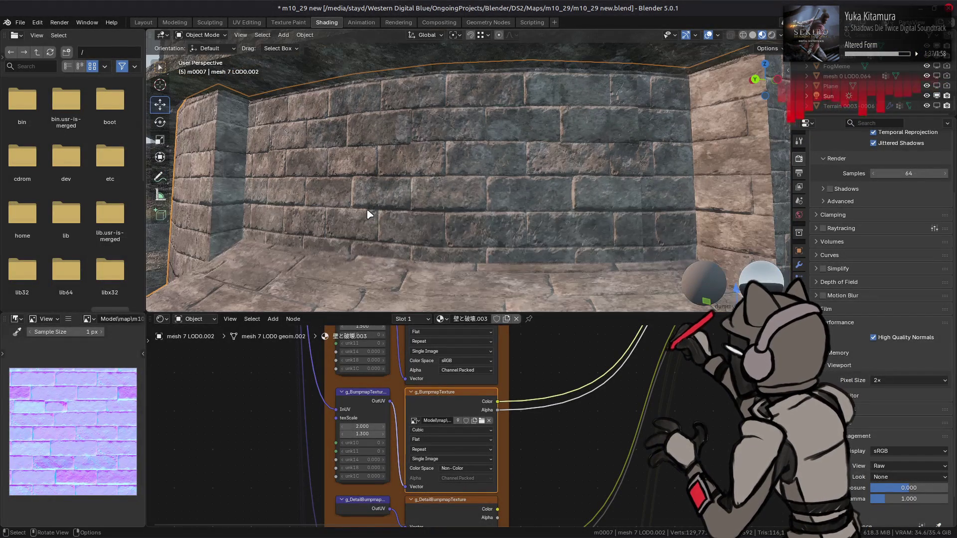
mouse_move(375, 207)
mouse_down()
mouse_move(406, 209)
mouse_move(368, 202)
mouse_up()
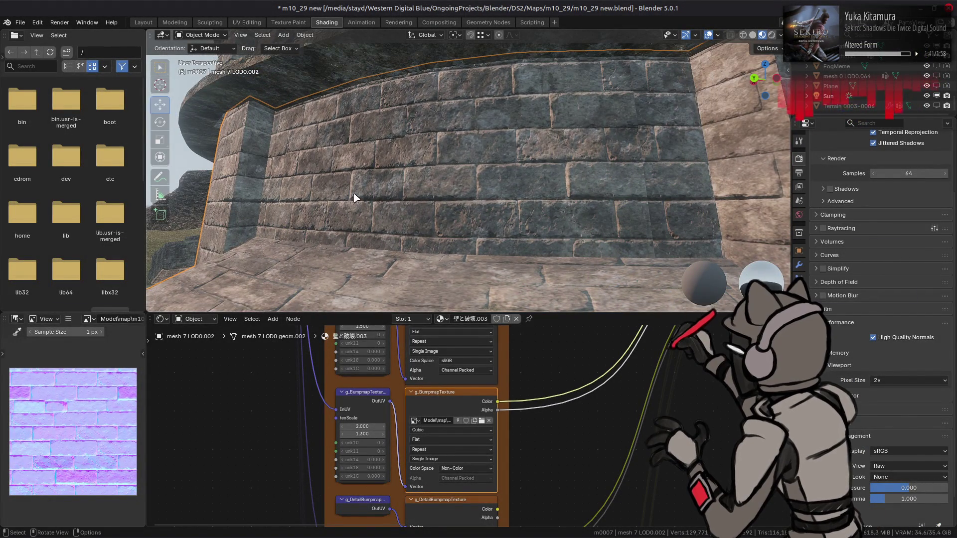
key(alt+Tab)
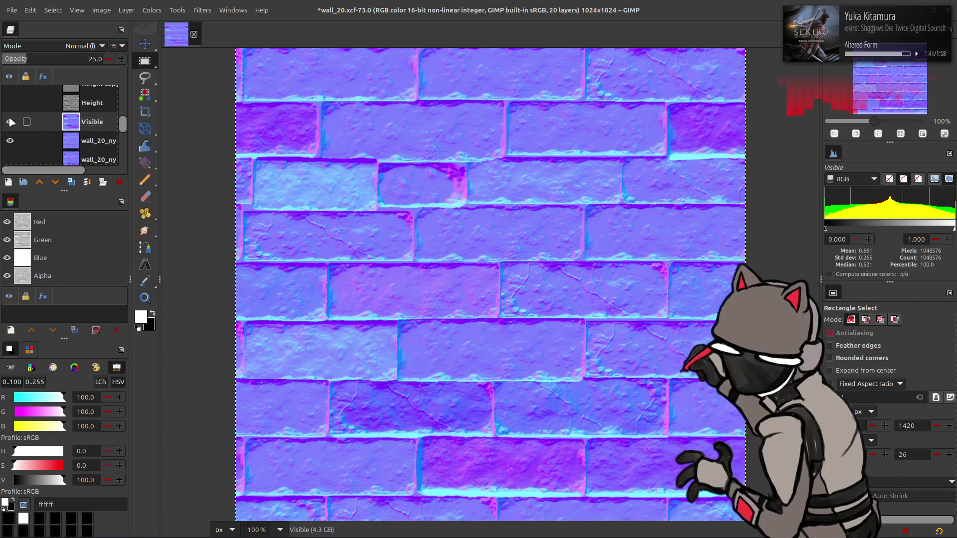
Delete the Visible layer, set opacity to 33.3, and create a new layer from visible
right_click(11, 122)
click(120, 264)
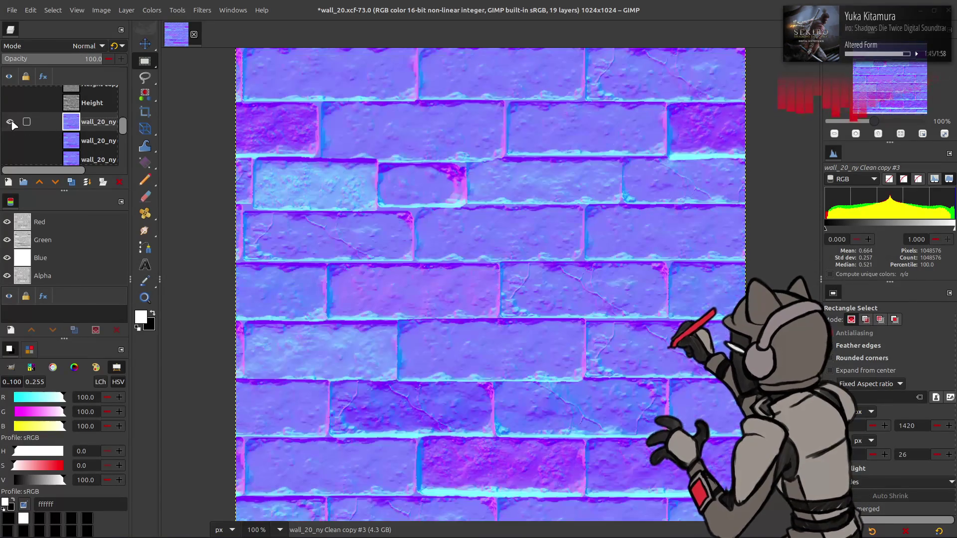
click(26, 58)
drag(71, 59, 77, 59)
right_click(92, 122)
click(120, 199)
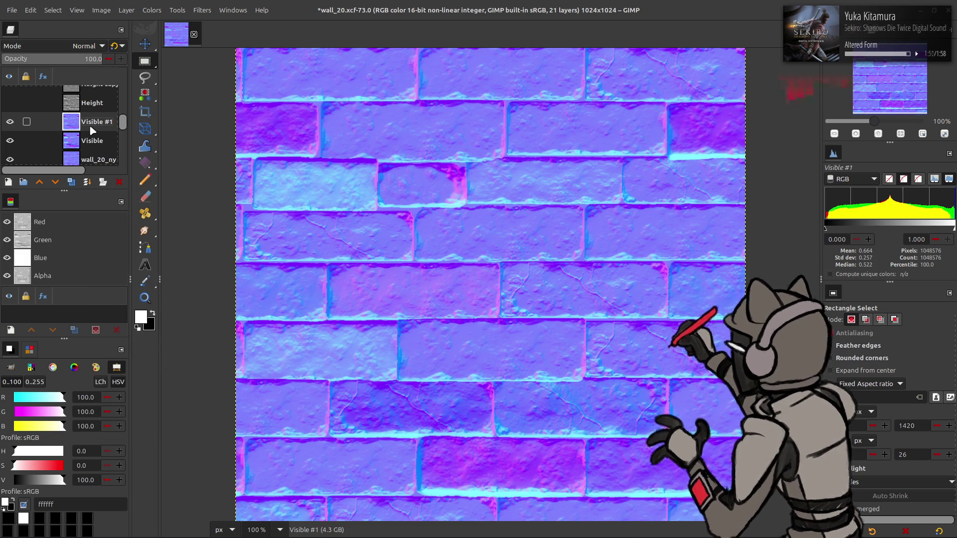
Save wall_20.xcf and launch Materialize from Steam's recent games list
key(ctrl+s)
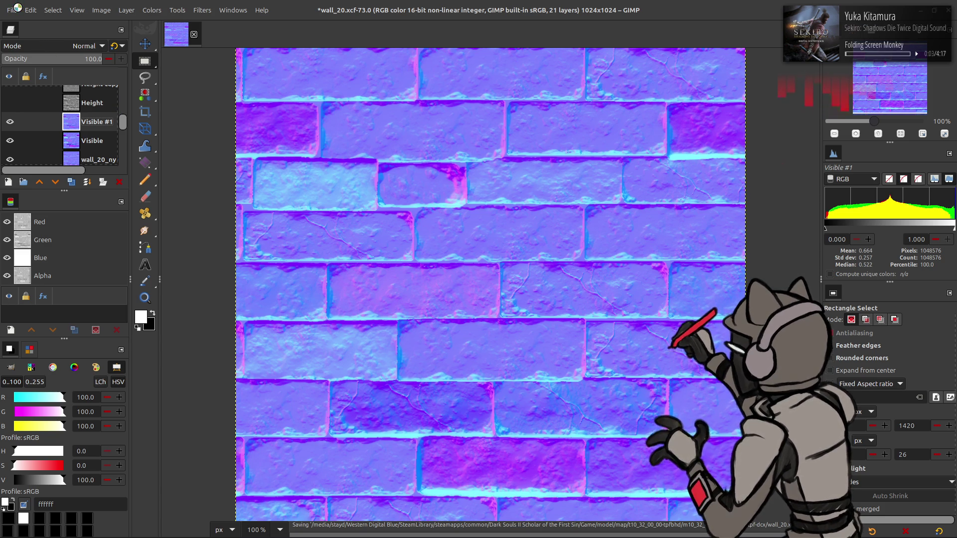
click(17, 6)
click(89, 179)
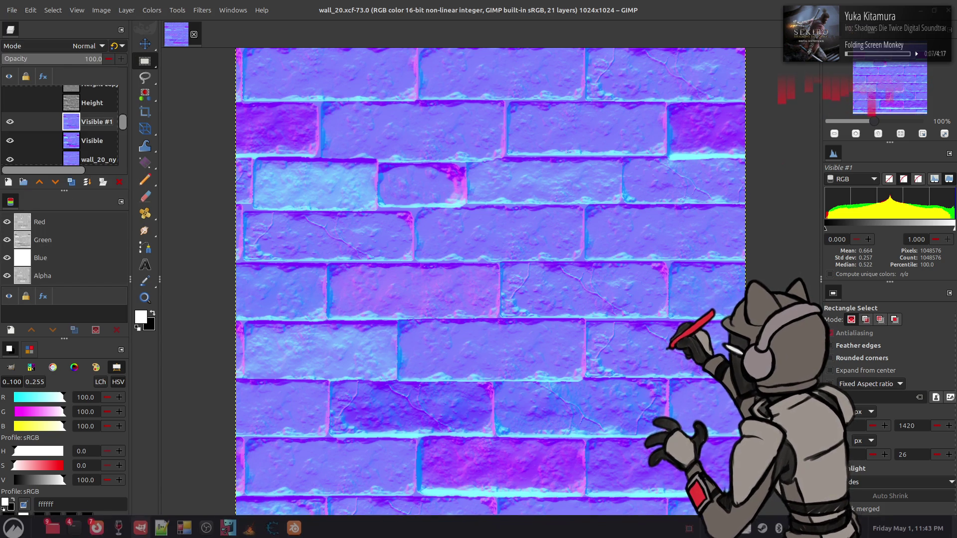
right_click(763, 526)
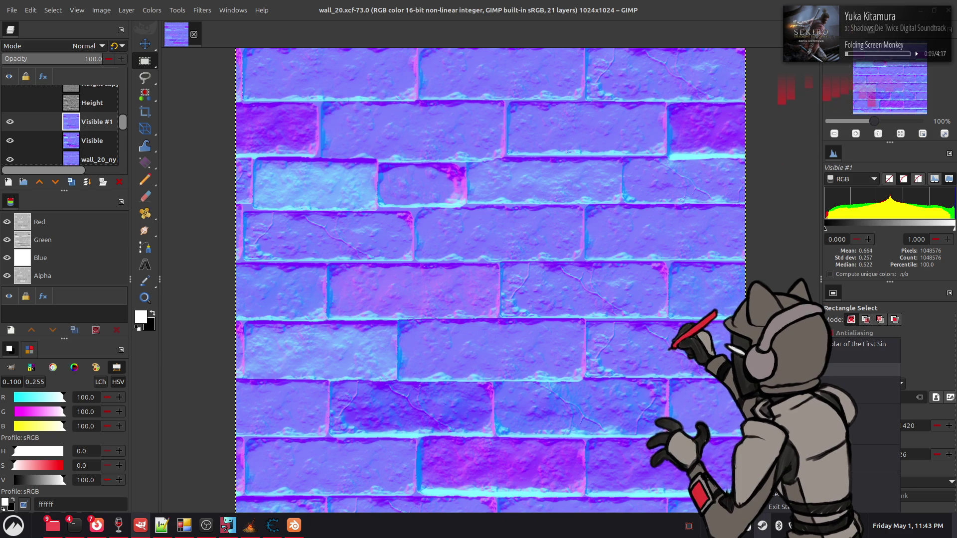
click(862, 356)
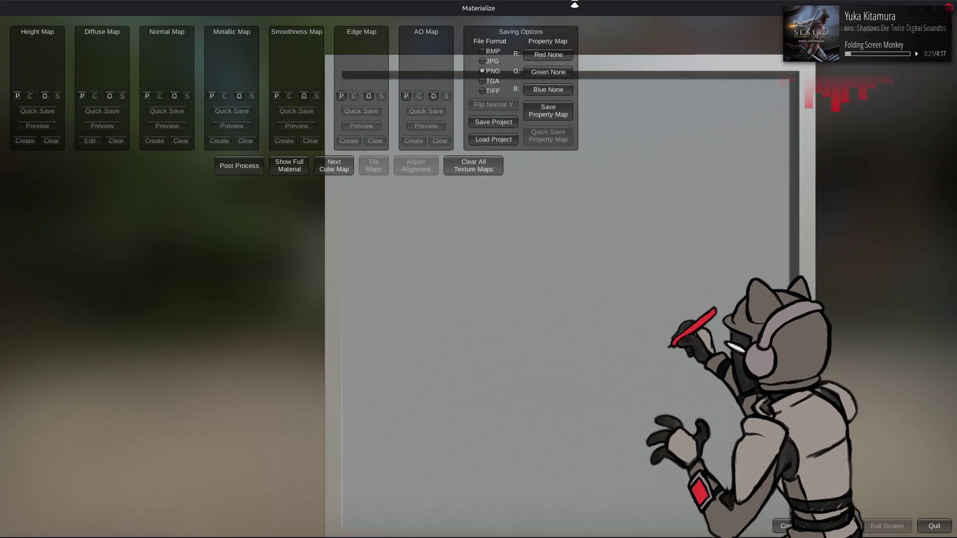
Switch from the opened Materialize back to the GIMP brick normal map
key(alt+Tab)
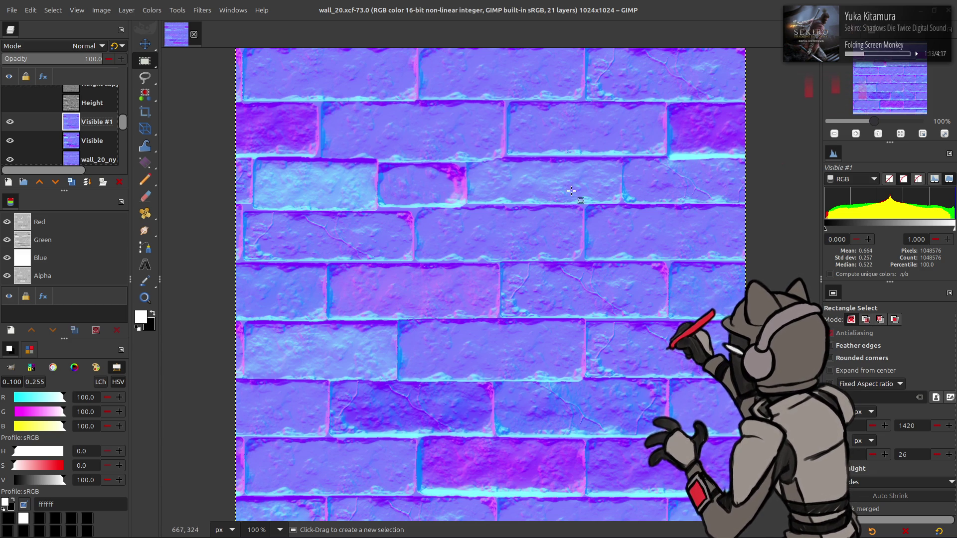
Save the Blender scene, relaunch Materialize, and tilt its empty preview plane
mouse_move(178, 530)
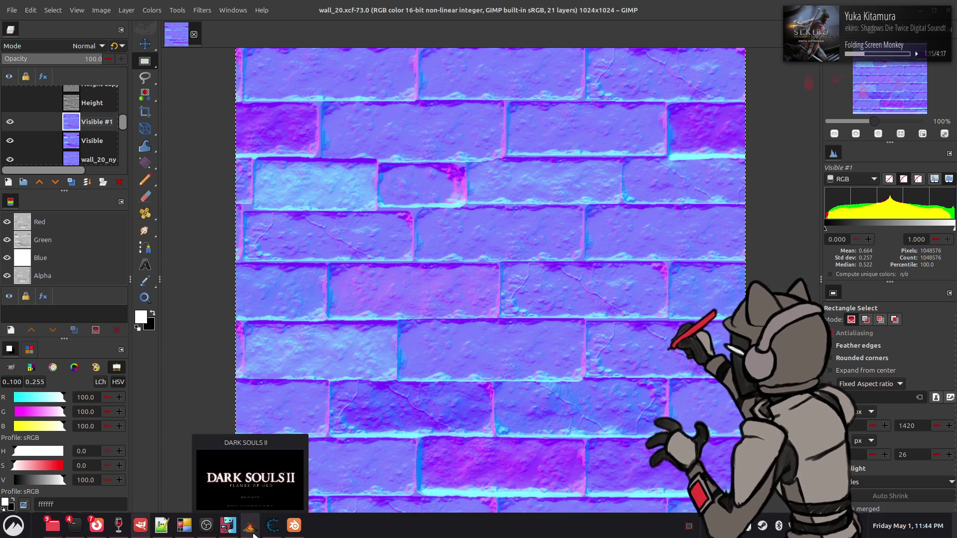
click(294, 526)
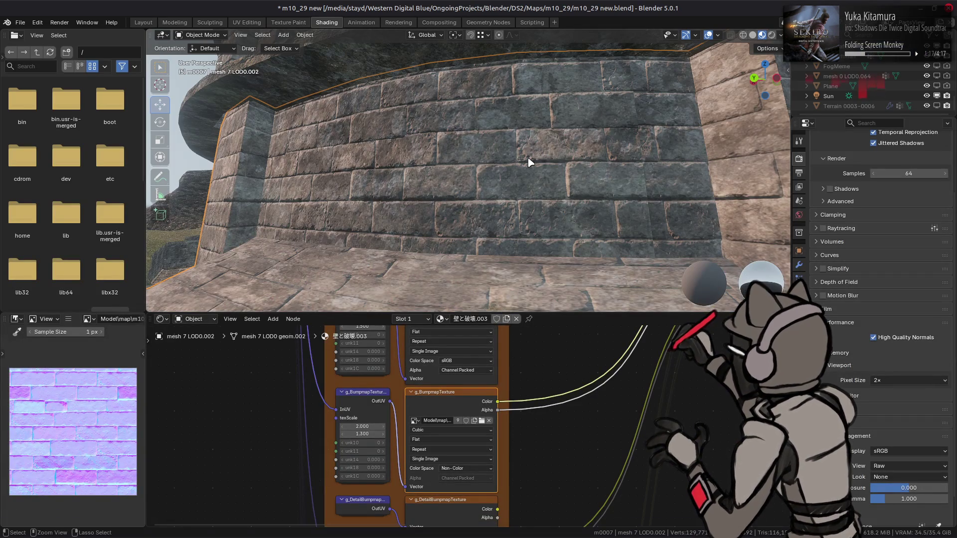
key(ctrl+s)
key(alt+Tab)
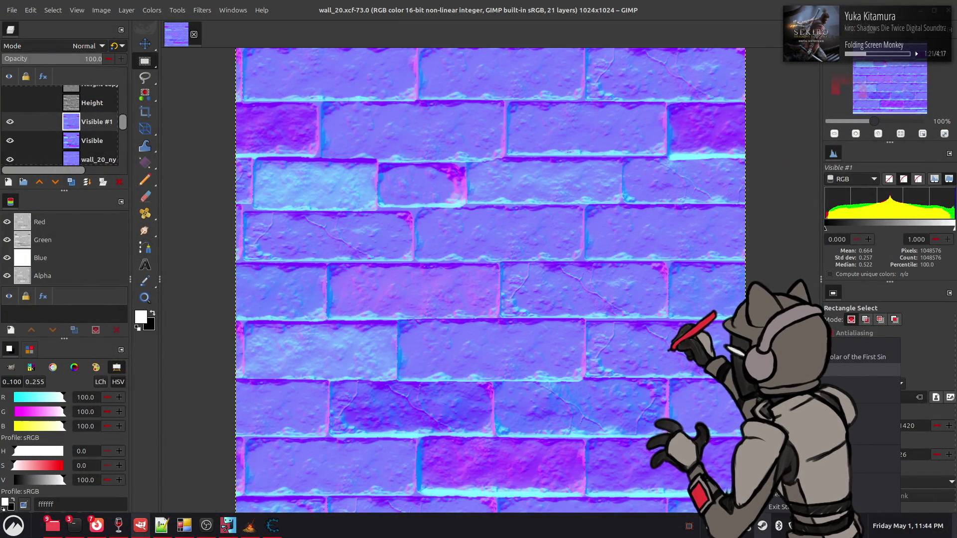
click(837, 370)
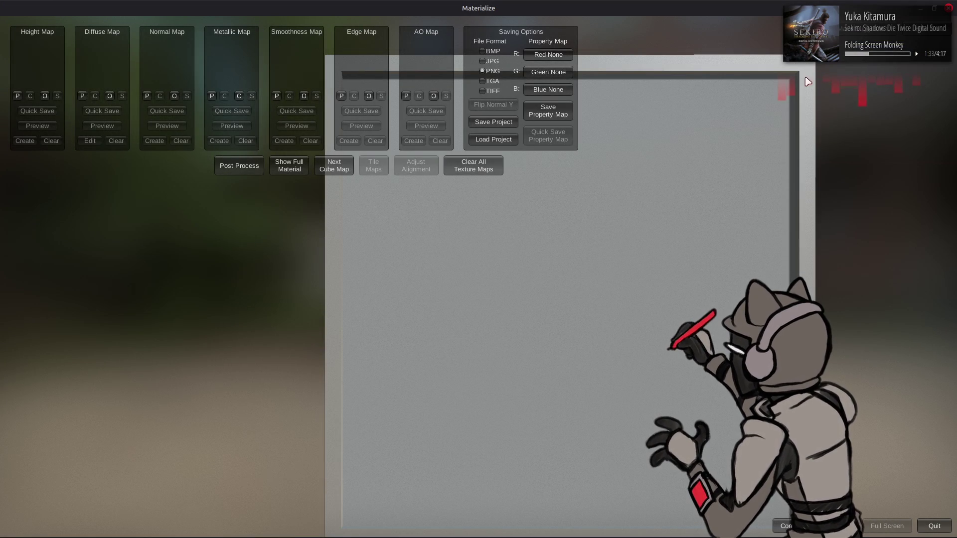
mouse_move(692, 218)
mouse_down()
mouse_move(651, 225)
mouse_move(651, 211)
mouse_move(639, 222)
mouse_up()
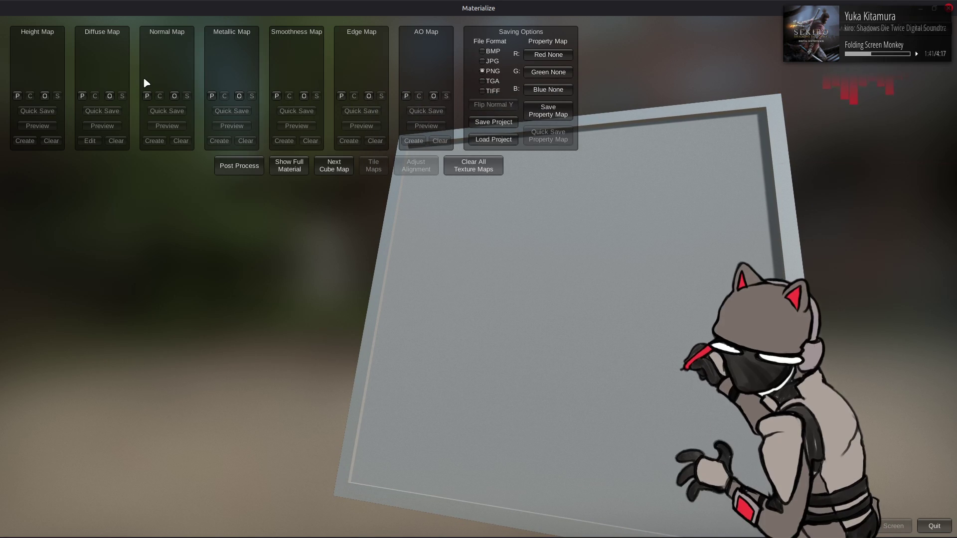
Open and cancel the Height and Metallic map file pickers
click(44, 99)
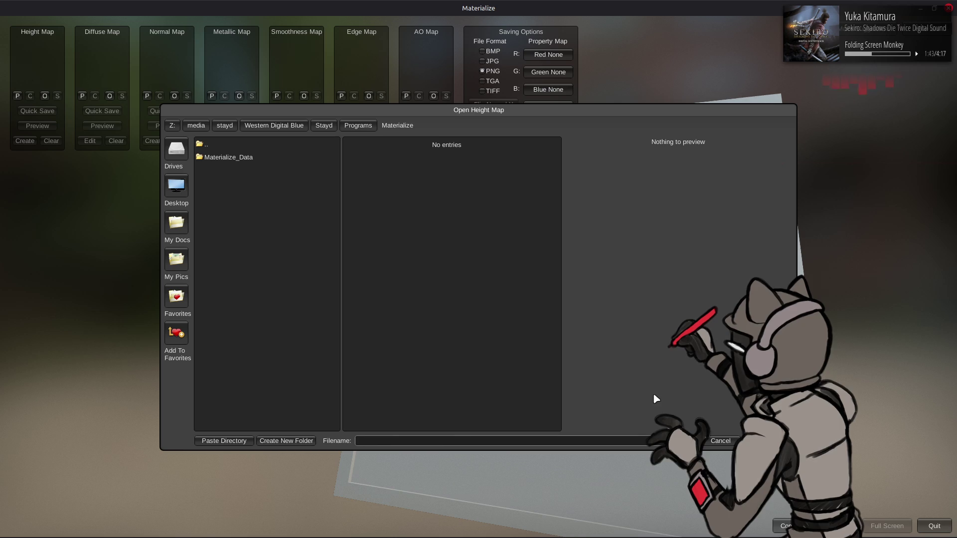
click(717, 441)
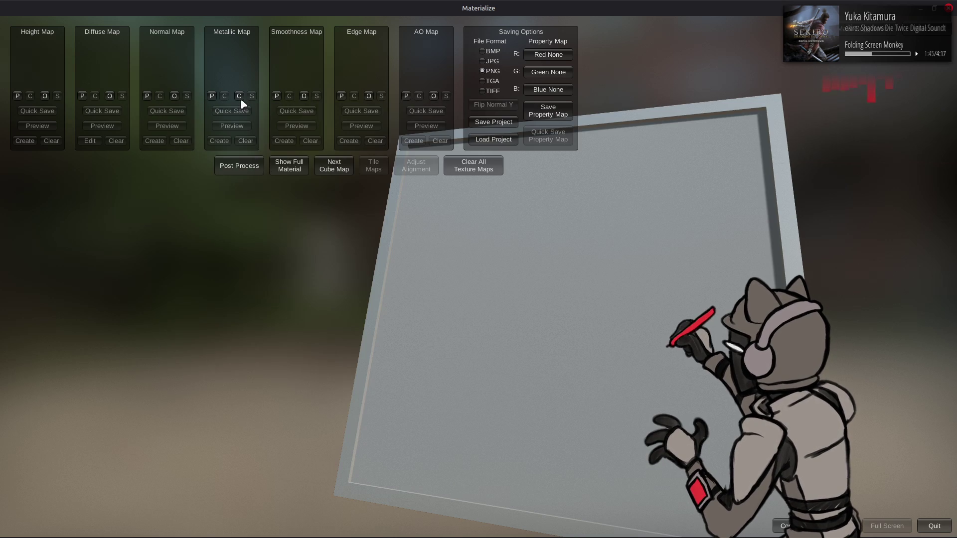
click(239, 97)
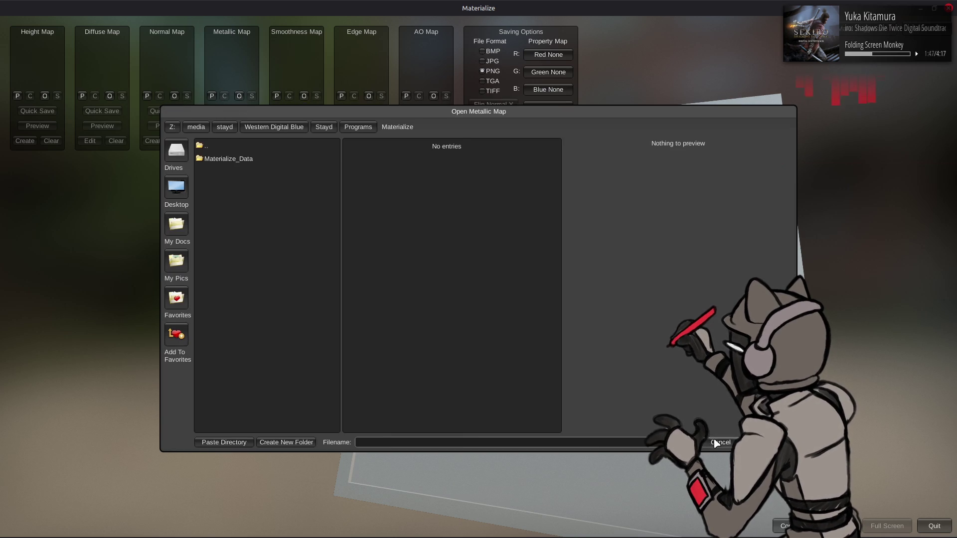
click(720, 440)
Load wall_02_n.png from m10_29_00_00 as the normal map by mistake, then clear it
click(174, 96)
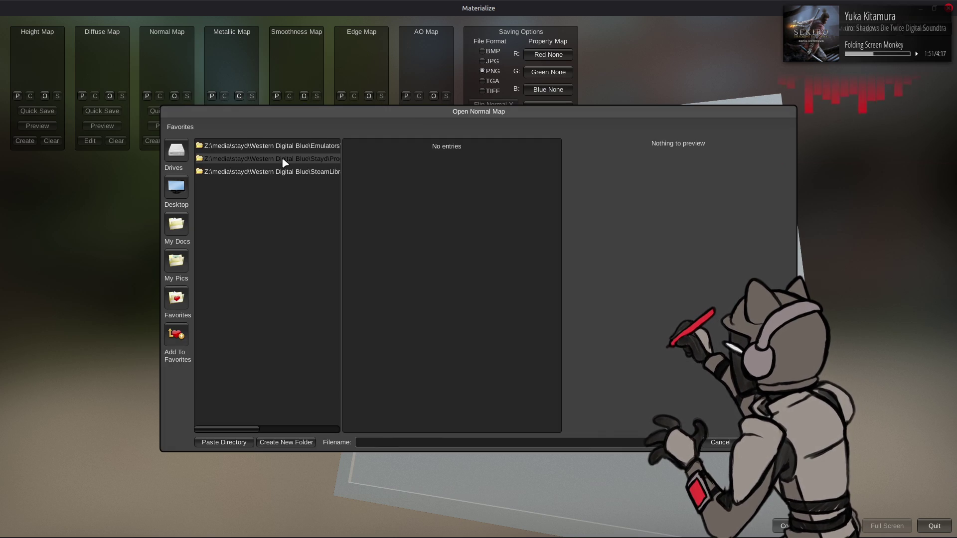
click(280, 172)
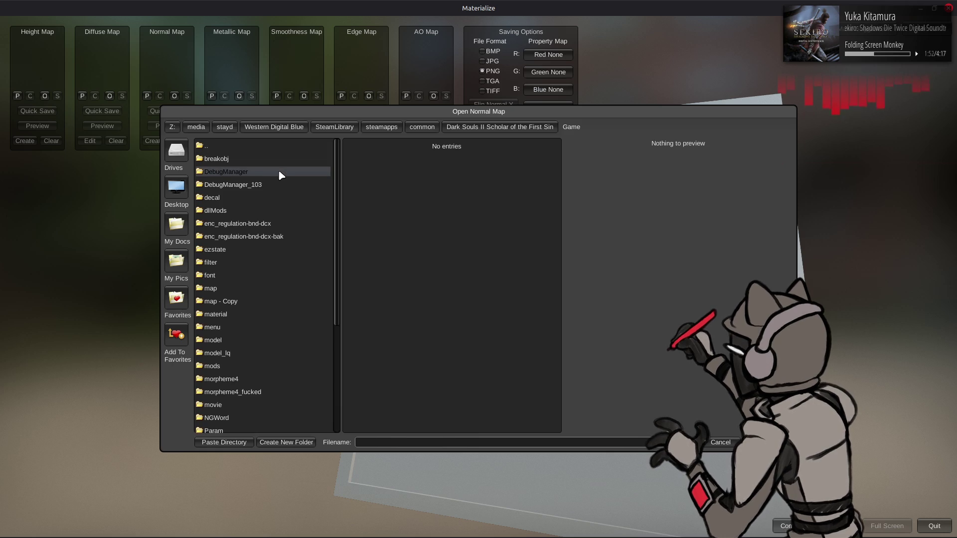
double_click(237, 340)
double_click(239, 186)
scroll(249, 234, down, 10)
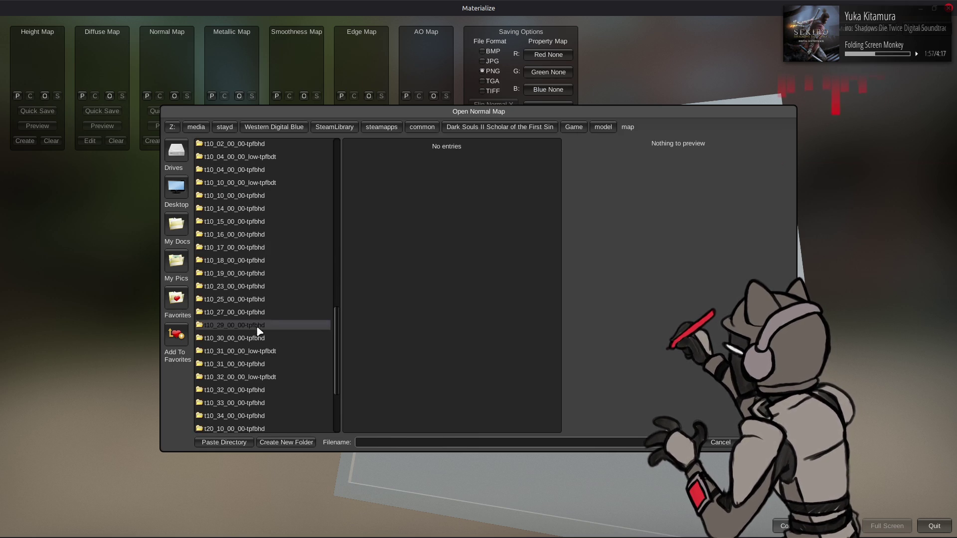
double_click(254, 325)
double_click(242, 159)
scroll(270, 264, down, 15)
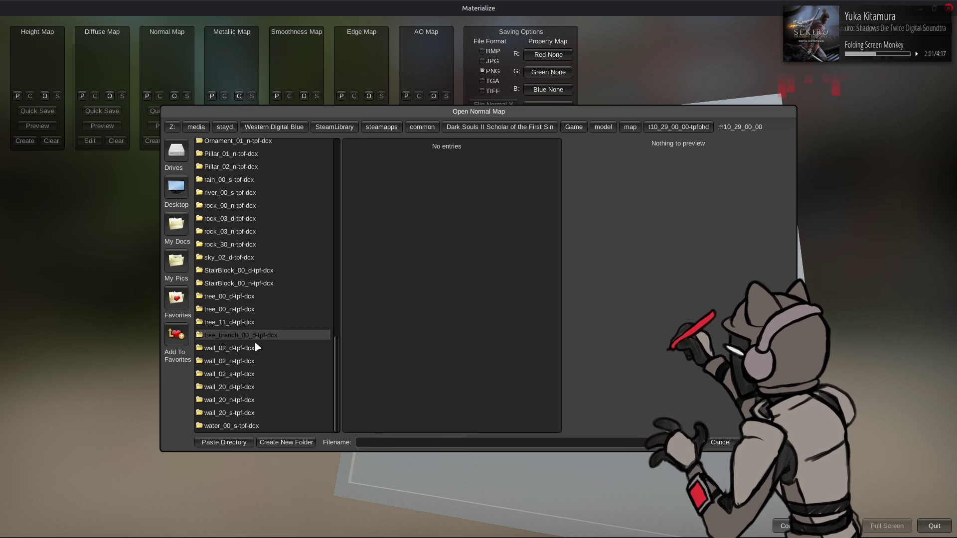
double_click(251, 362)
click(418, 156)
double_click(419, 156)
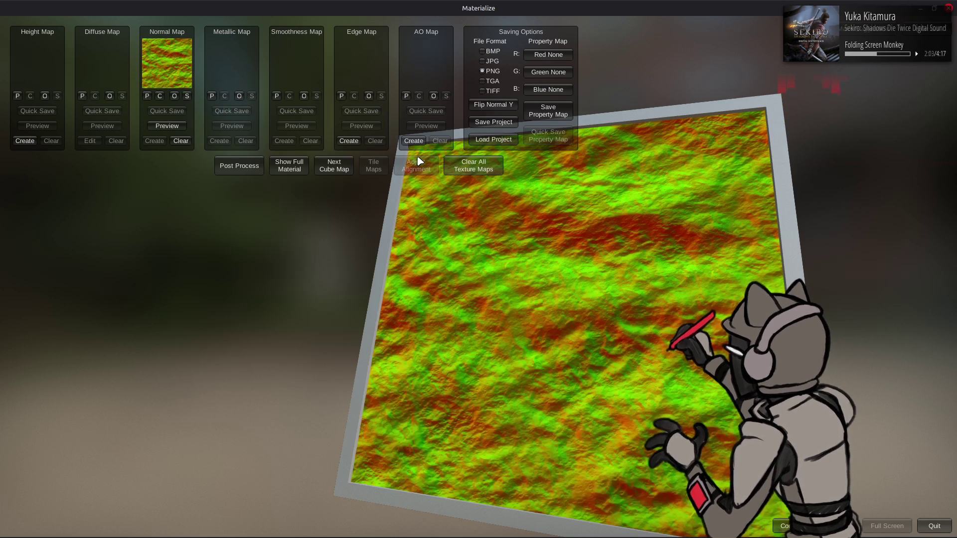
click(182, 142)
Load wall_20_n.png from the wall_20_n-tpf-dcx folder as the normal map
click(175, 96)
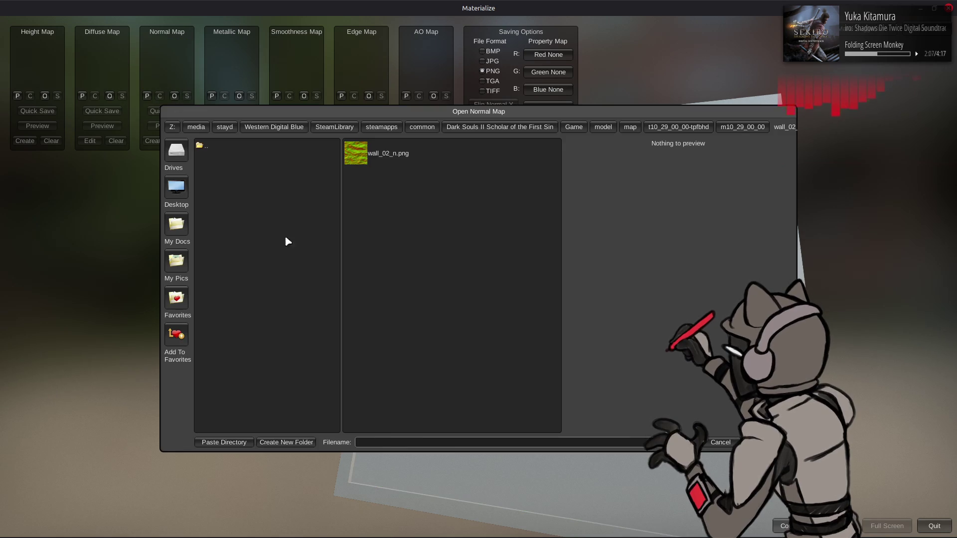
click(745, 126)
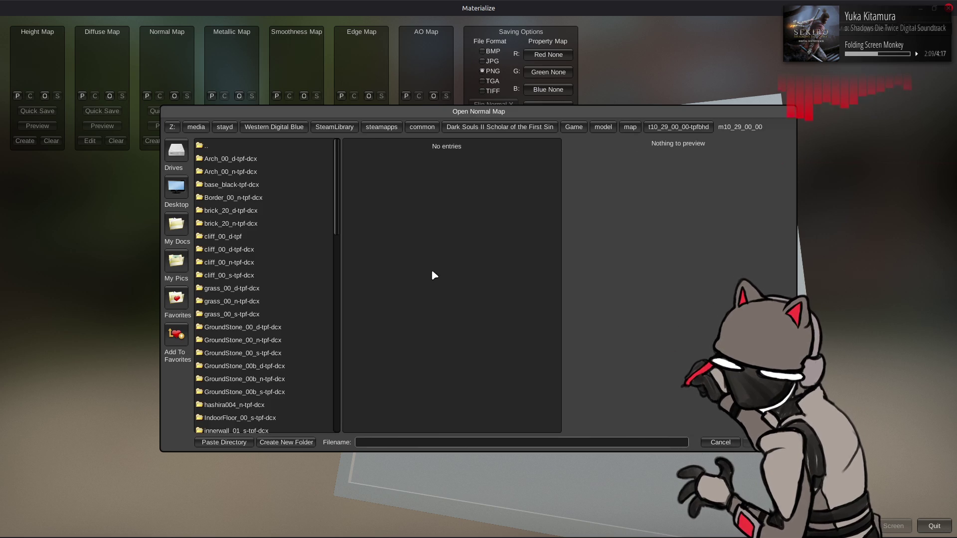
scroll(285, 295, down, 15)
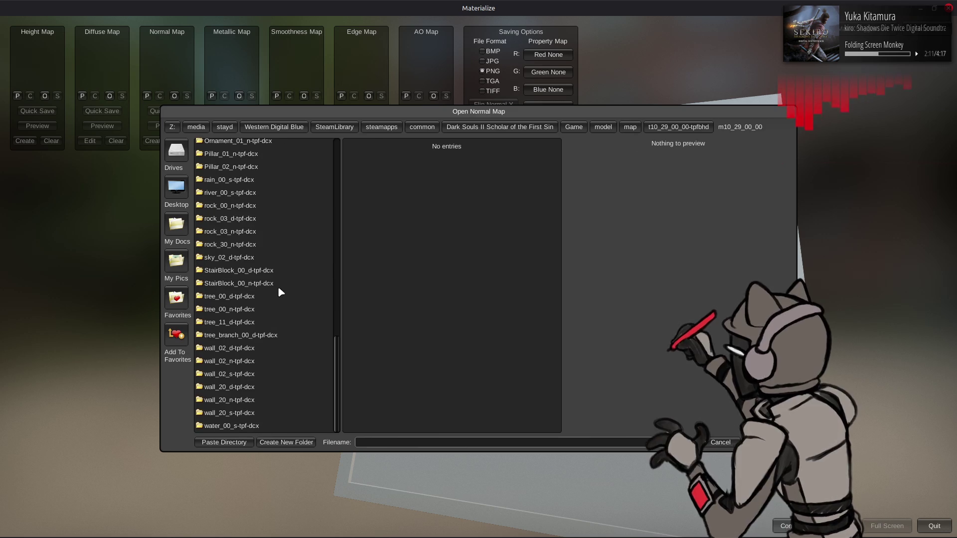
double_click(253, 398)
click(394, 154)
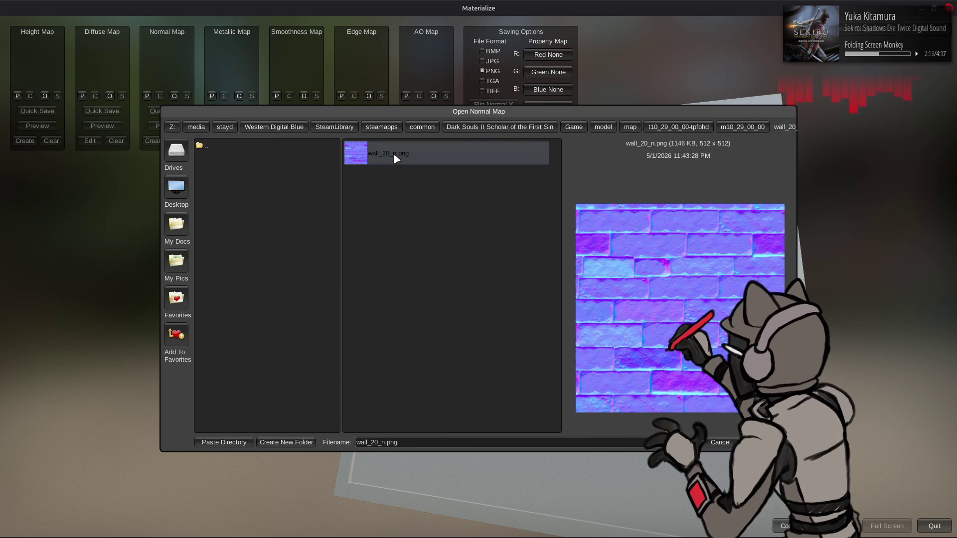
double_click(394, 155)
click(289, 167)
Build a height map from the wall_20 normal map with Height Reveal 0 and Final Contrast 1.5, then apply it
mouse_move(473, 267)
mouse_down()
mouse_move(478, 249)
mouse_move(458, 214)
mouse_move(371, 200)
mouse_up()
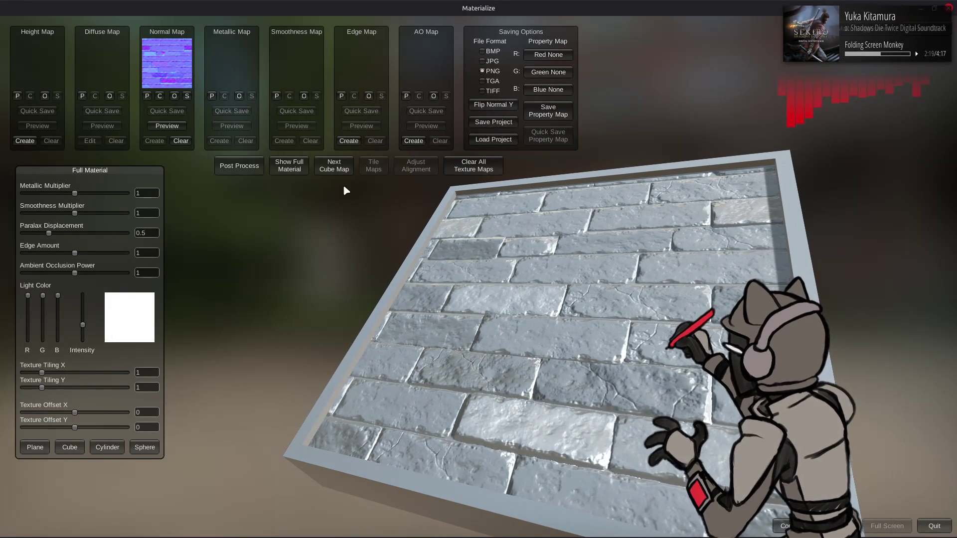
click(25, 141)
mouse_move(373, 205)
mouse_down()
mouse_move(372, 247)
mouse_move(384, 247)
mouse_up()
mouse_move(91, 209)
mouse_down()
mouse_move(17, 214)
mouse_move(331, 238)
mouse_up()
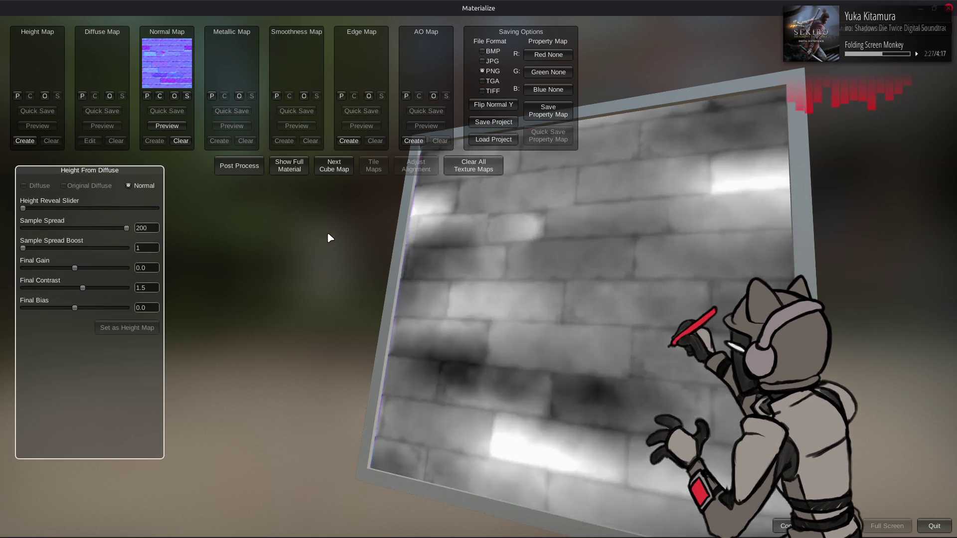
click(150, 288)
key(Left)
text(2)
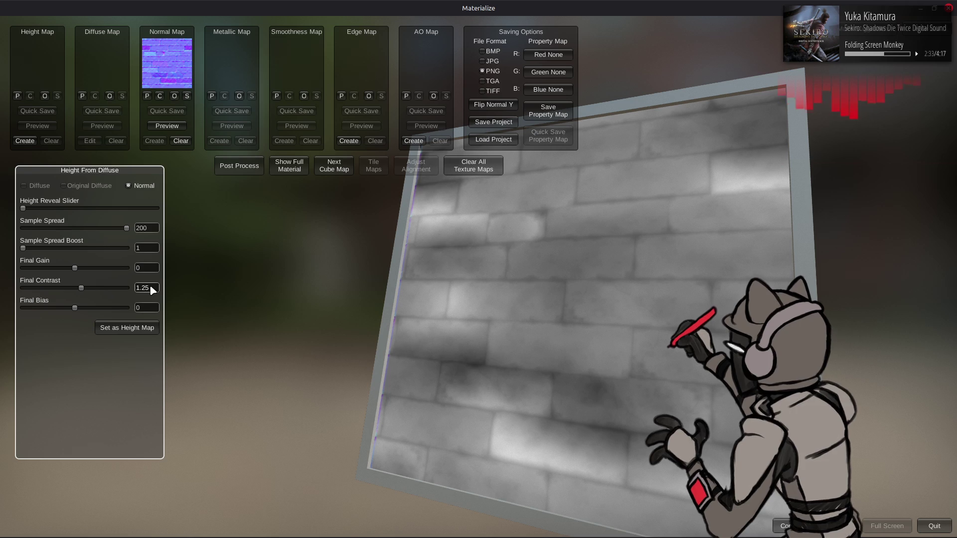
key(BackSpace)
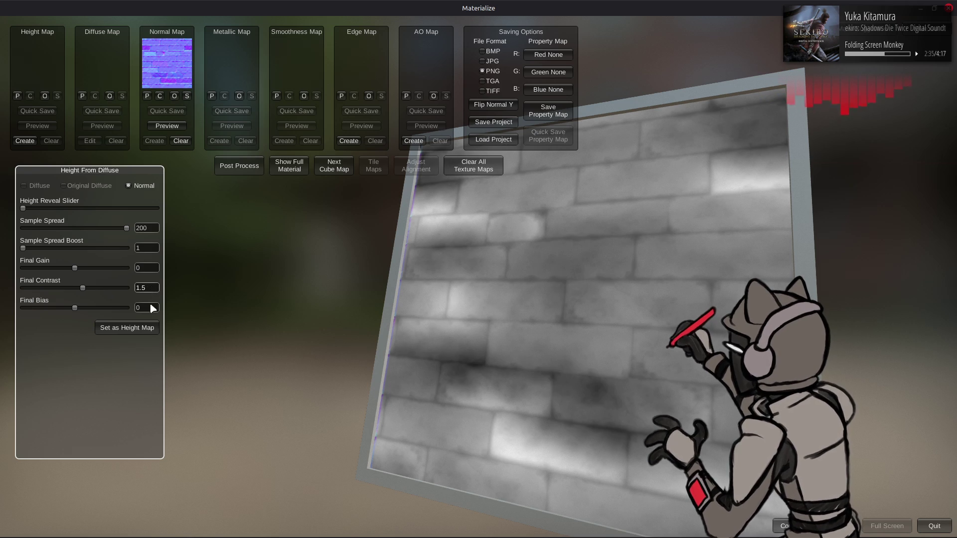
click(139, 328)
click(305, 165)
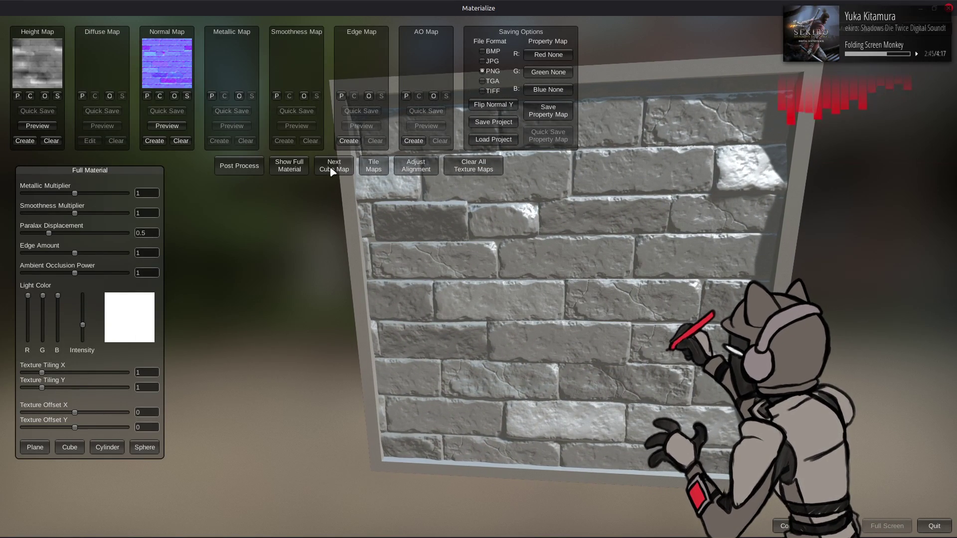
Open the Normal + Depth to AO generator with blend at 1 and AO pixel Spread 100
click(351, 143)
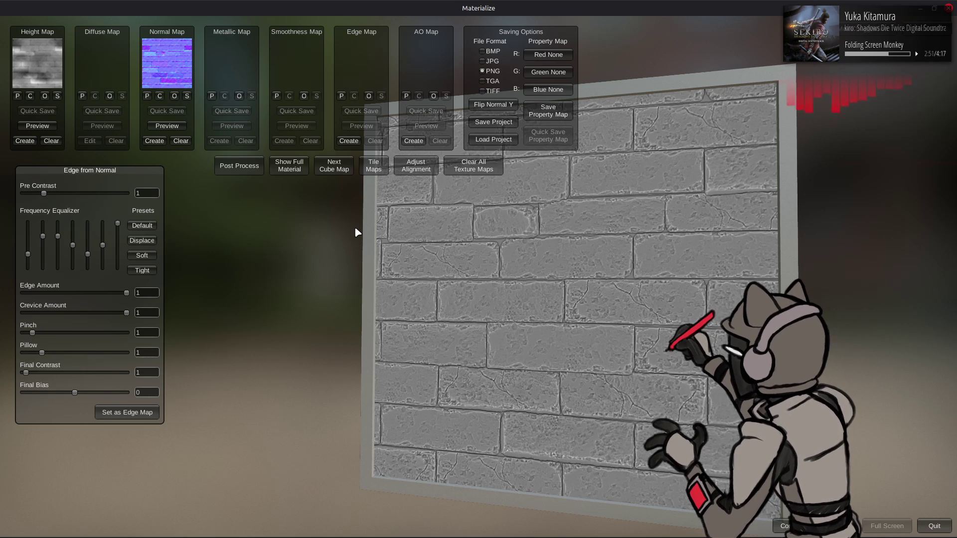
click(413, 142)
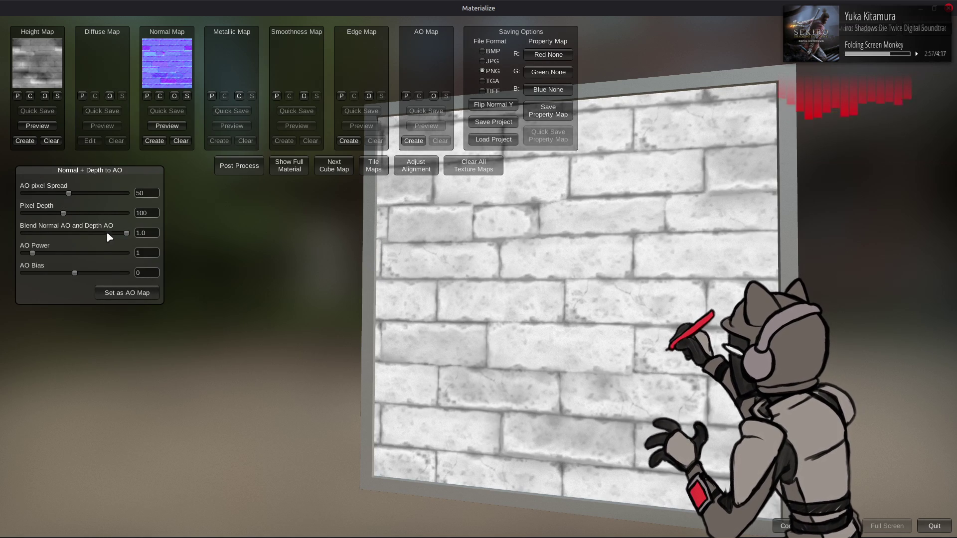
mouse_move(125, 233)
mouse_down()
mouse_move(7, 234)
mouse_move(243, 244)
mouse_move(2, 238)
mouse_move(340, 251)
mouse_up()
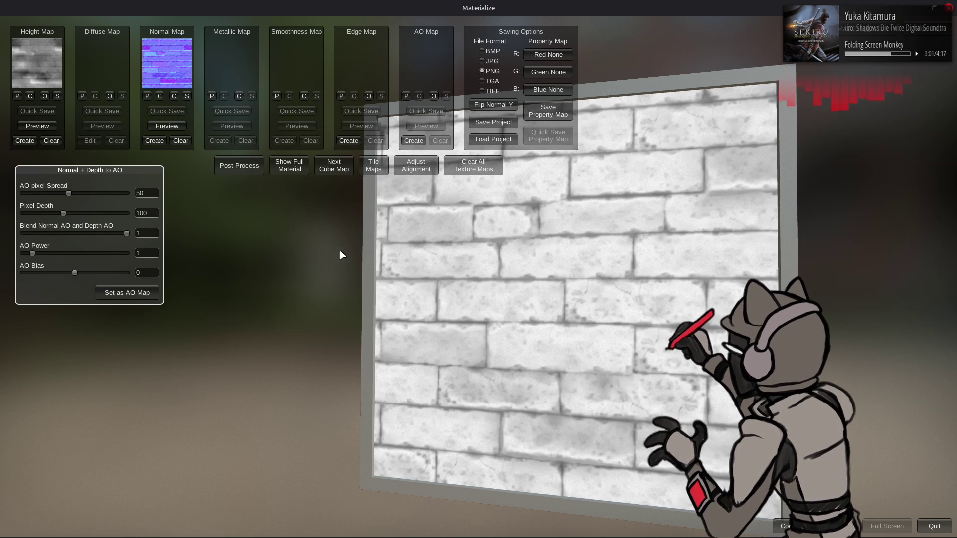
drag(69, 194, 257, 208)
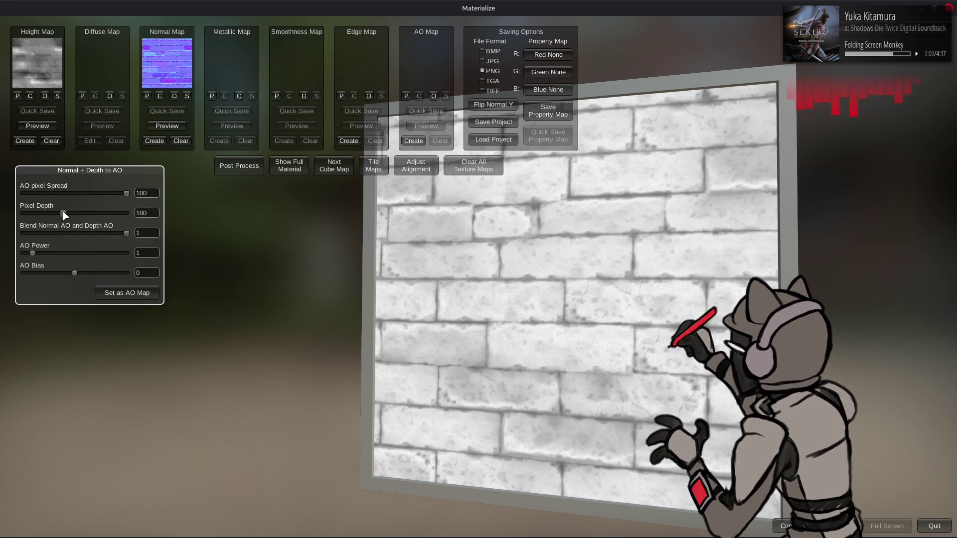
Set AO Pixel Depth to 256 after trying 128, and inspect the wall's shading
drag(64, 213, 164, 220)
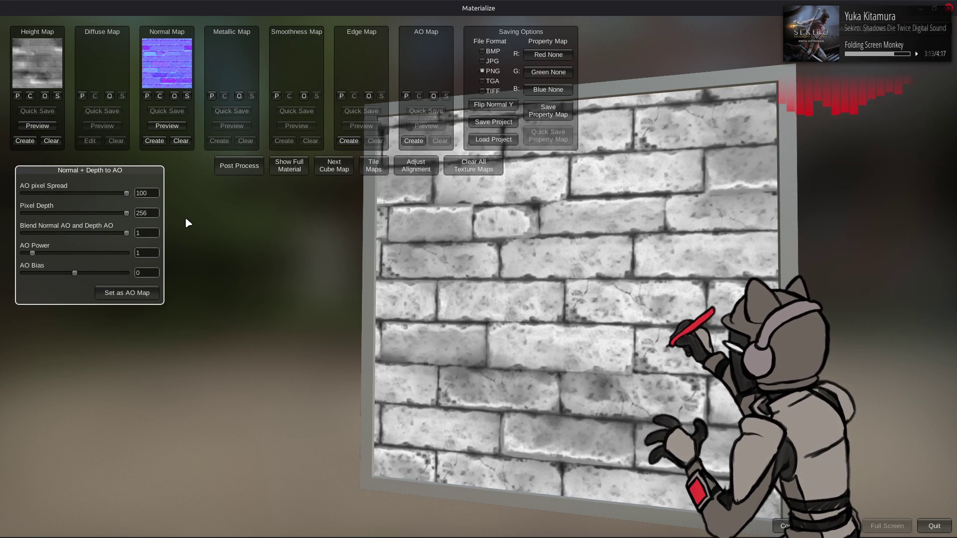
text(128)
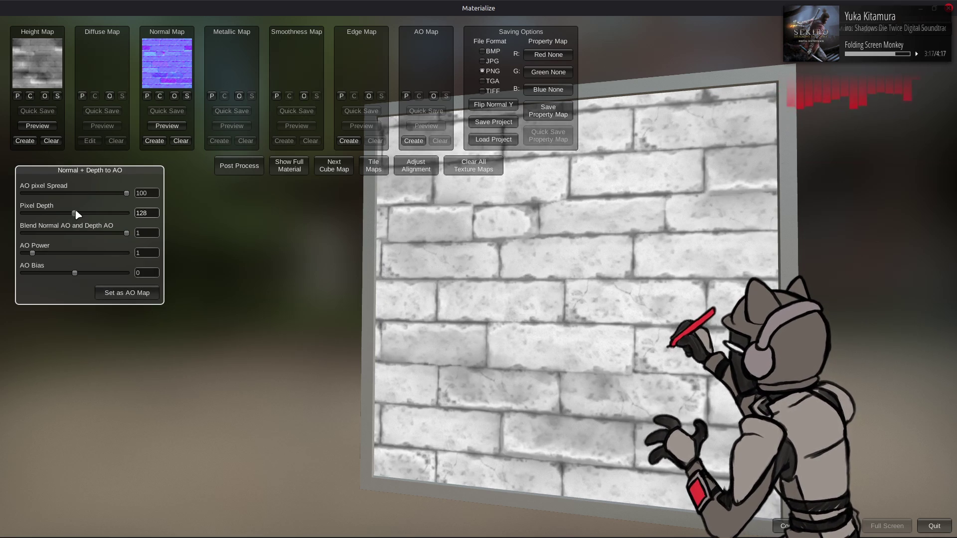
drag(74, 214, 258, 235)
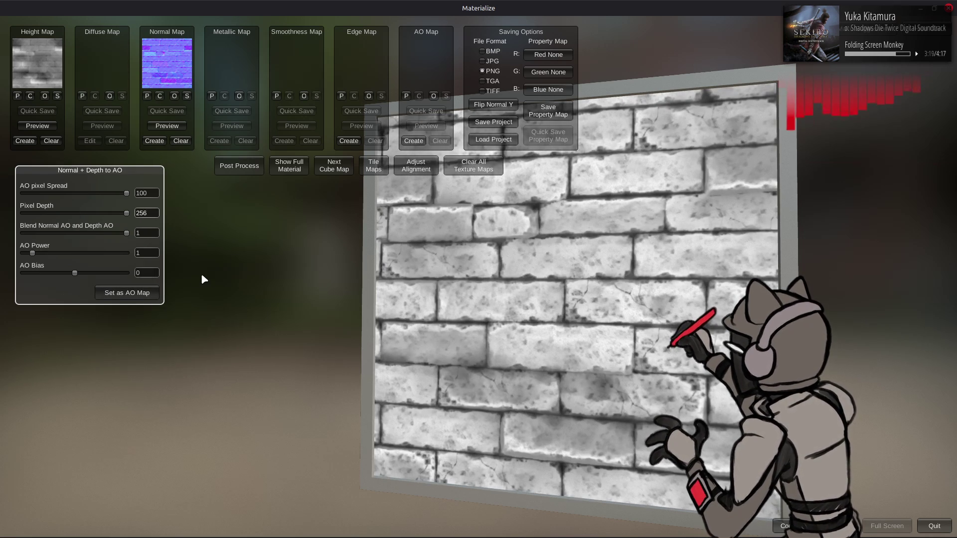
drag(240, 276, 416, 217)
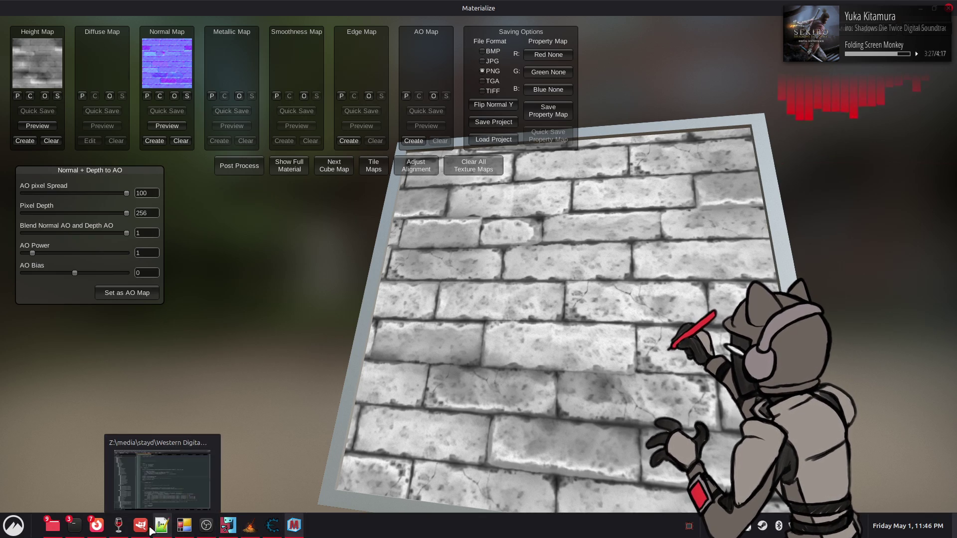
In GIMP, hide the Visible layers and export the clean normal-map copy as a 16 bpc RGB PNG
click(141, 526)
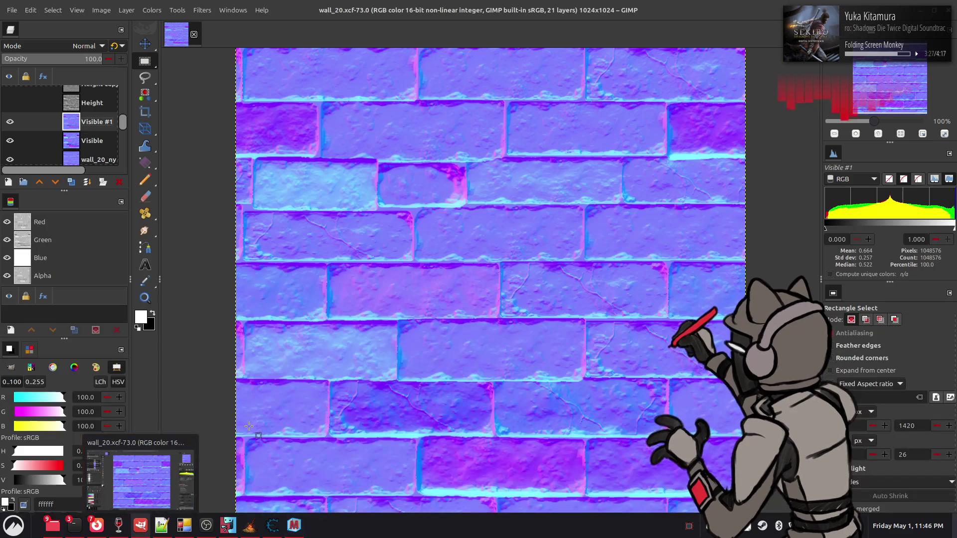
click(10, 122)
click(10, 141)
click(10, 141)
click(10, 141)
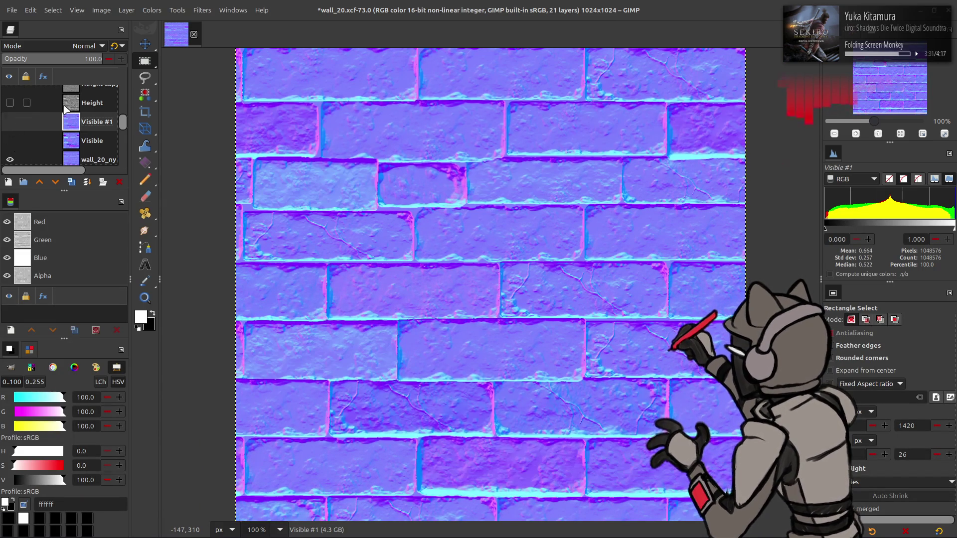
click(94, 160)
click(12, 10)
click(83, 183)
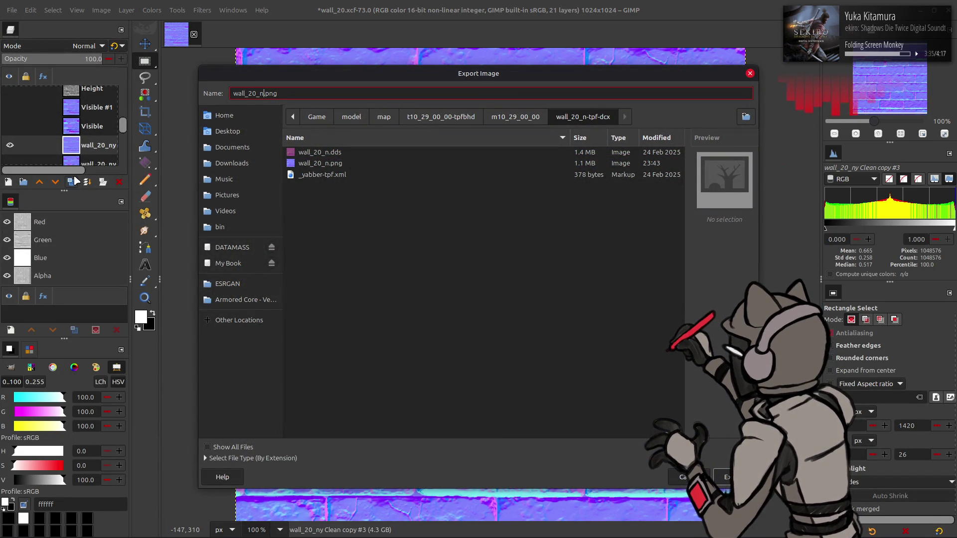
key(Return)
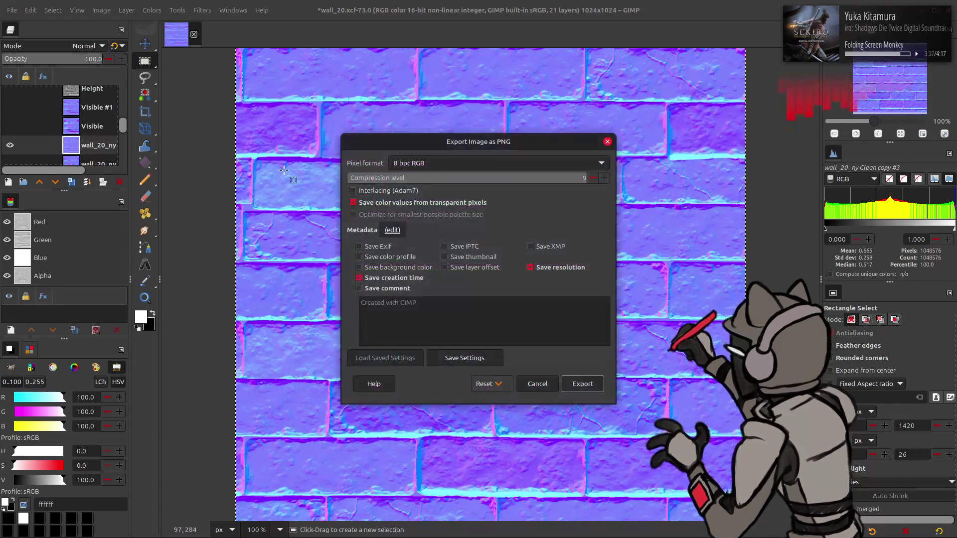
click(448, 163)
click(441, 218)
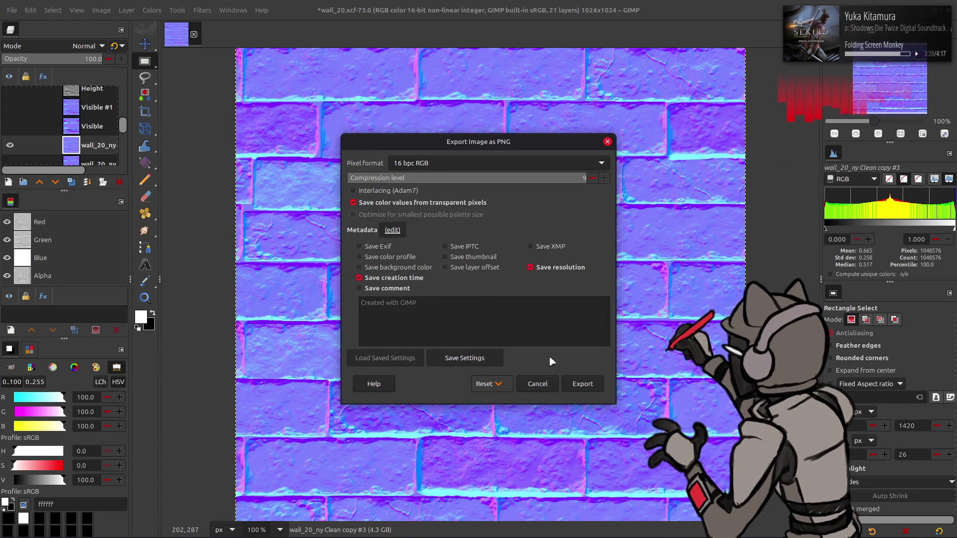
click(582, 384)
Show and select the Visible layer, re-export the PNG at 16 bpc, then return to Materialize
click(10, 126)
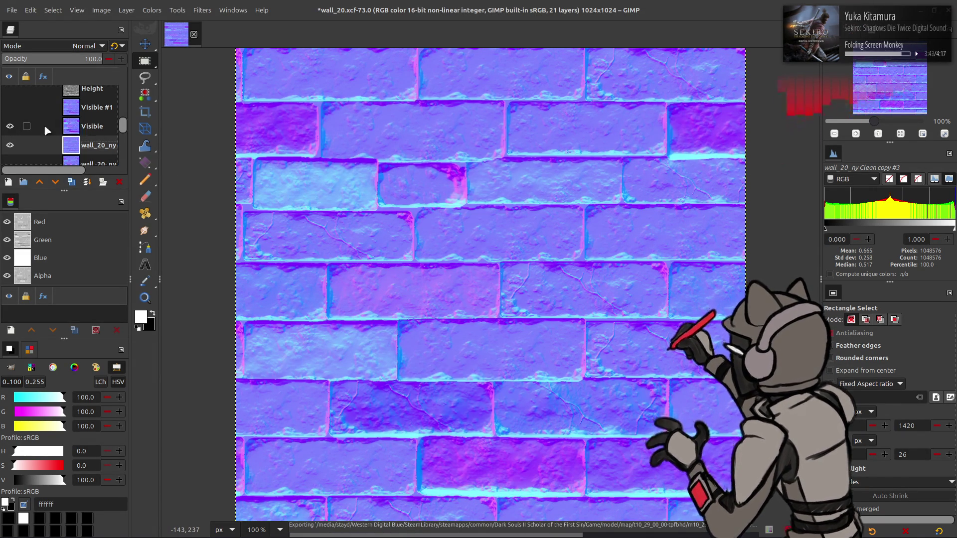
click(13, 127)
click(12, 126)
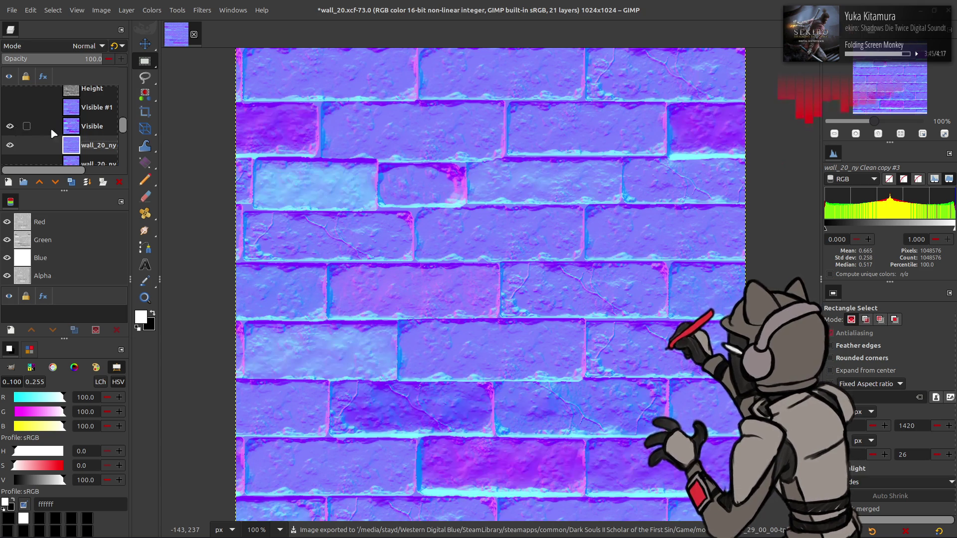
click(46, 128)
click(13, 10)
click(58, 180)
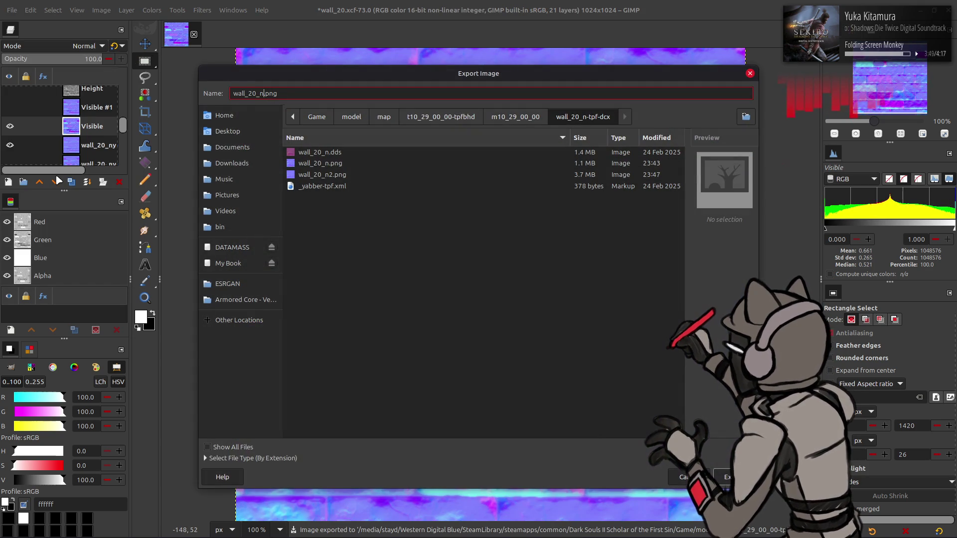
key(Escape)
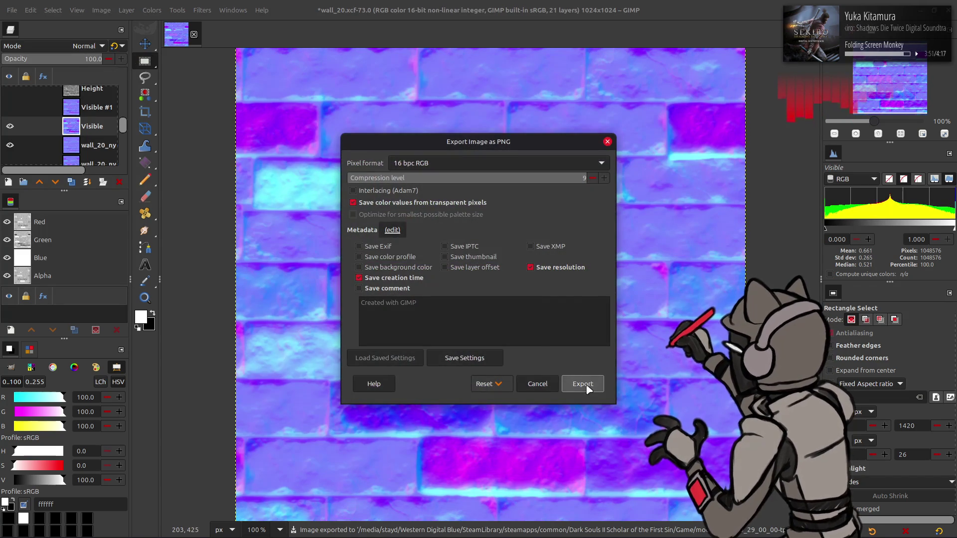
click(583, 385)
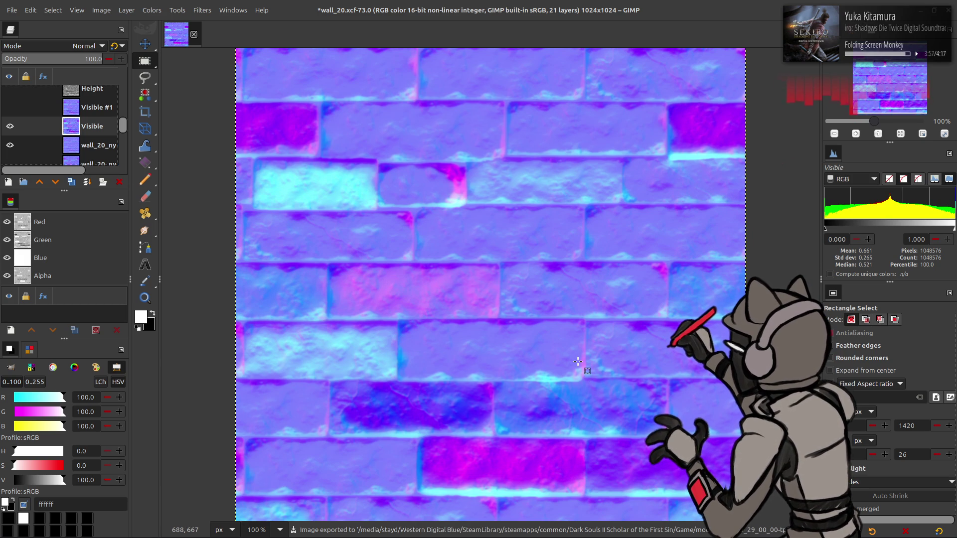
key(alt+Tab)
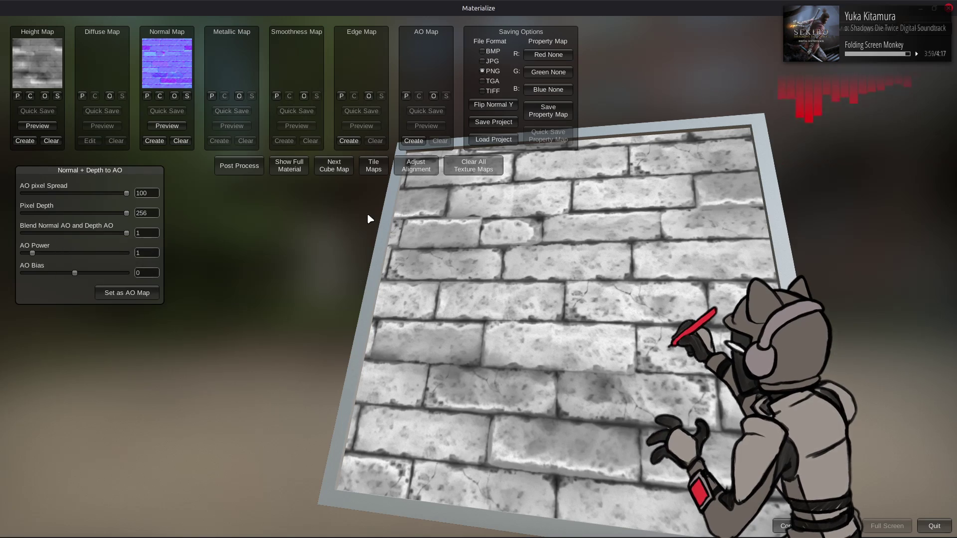
Load wall_20_n2.png as the normal map and rebuild the height map at Final Contrast 2.5
click(174, 96)
click(409, 184)
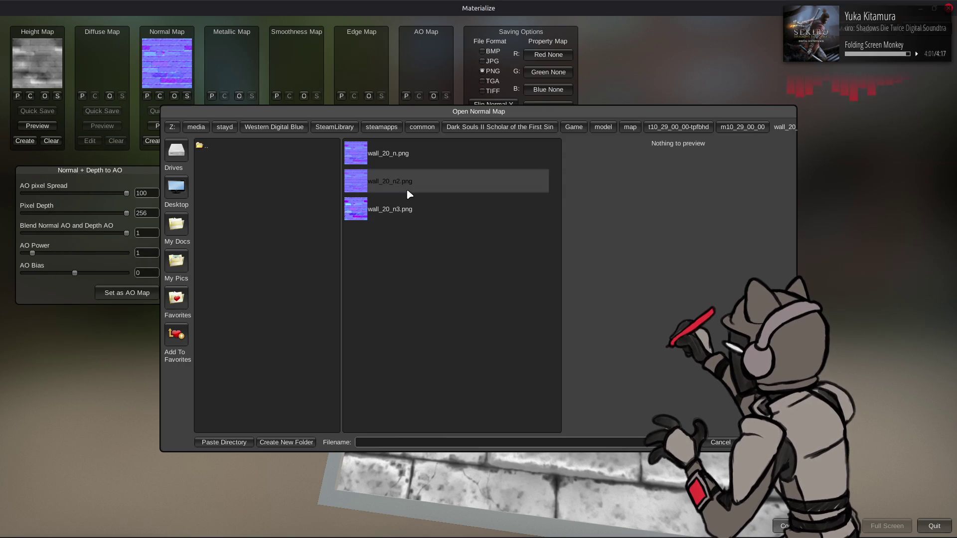
double_click(411, 187)
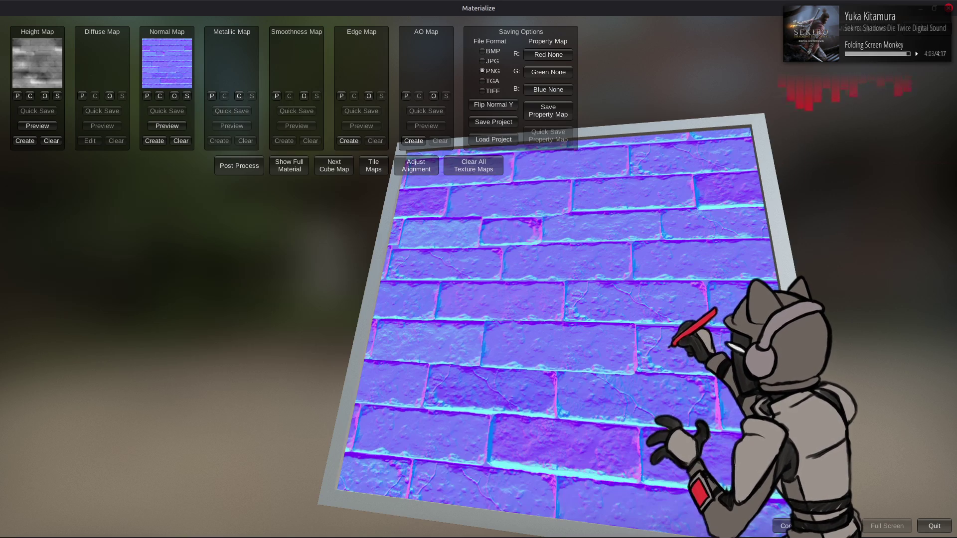
click(25, 141)
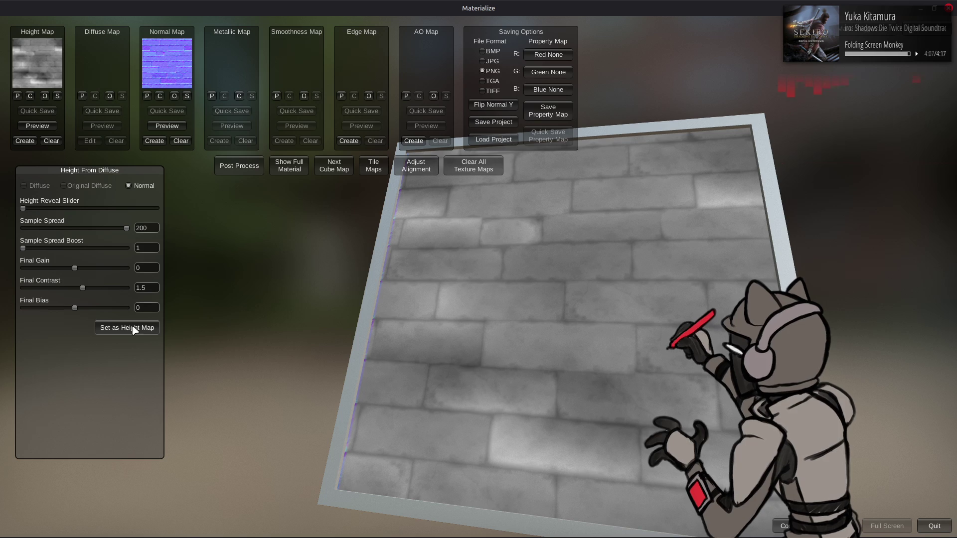
click(149, 288)
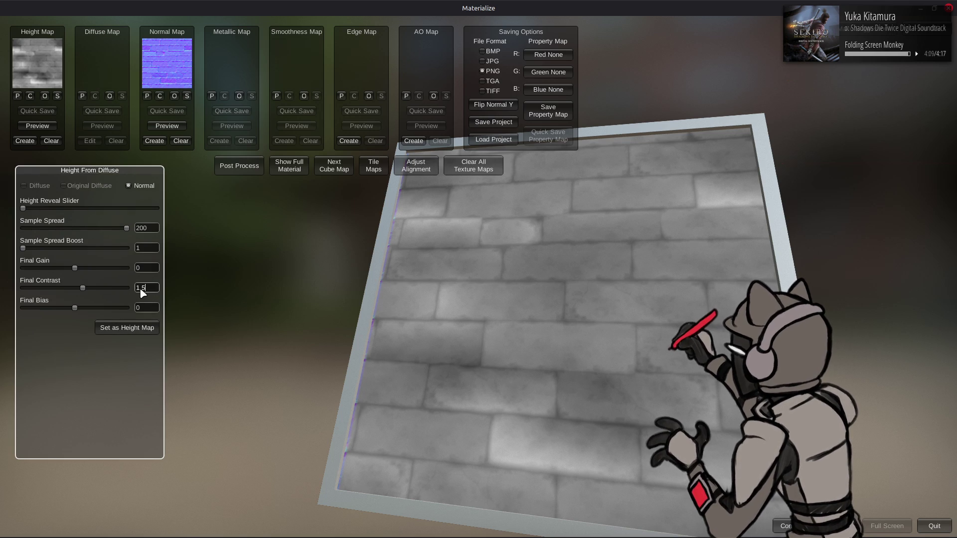
text(3)
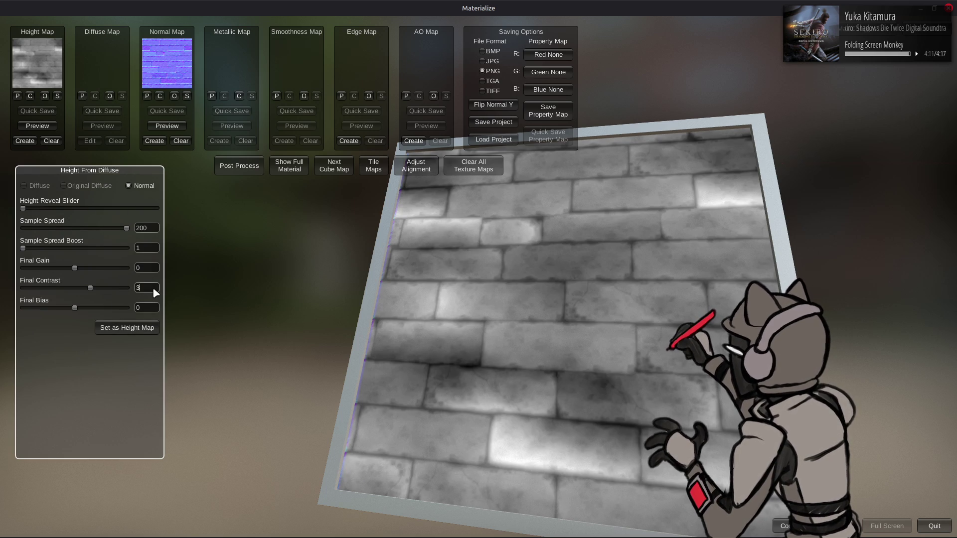
text(2)
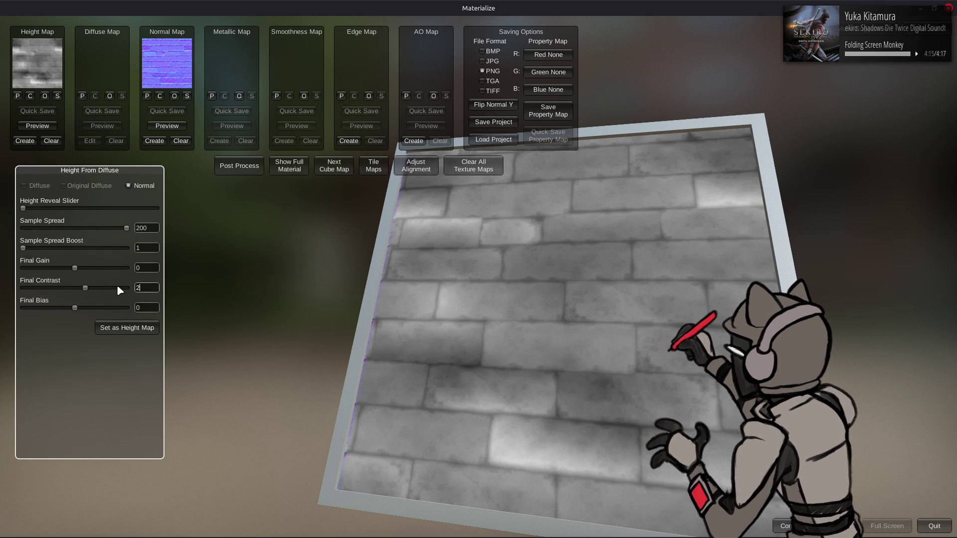
text(.5)
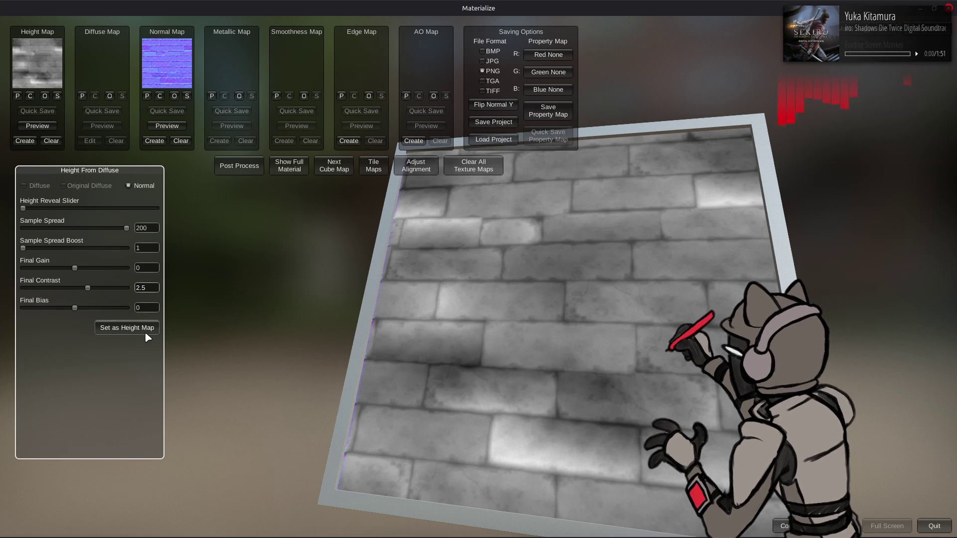
click(292, 164)
Adjust the AO blend and pixel spread, set Pixel Depth to 96, and apply it as the AO map
drag(347, 202, 354, 178)
mouse_move(394, 203)
mouse_down()
mouse_move(408, 229)
mouse_move(424, 192)
mouse_up()
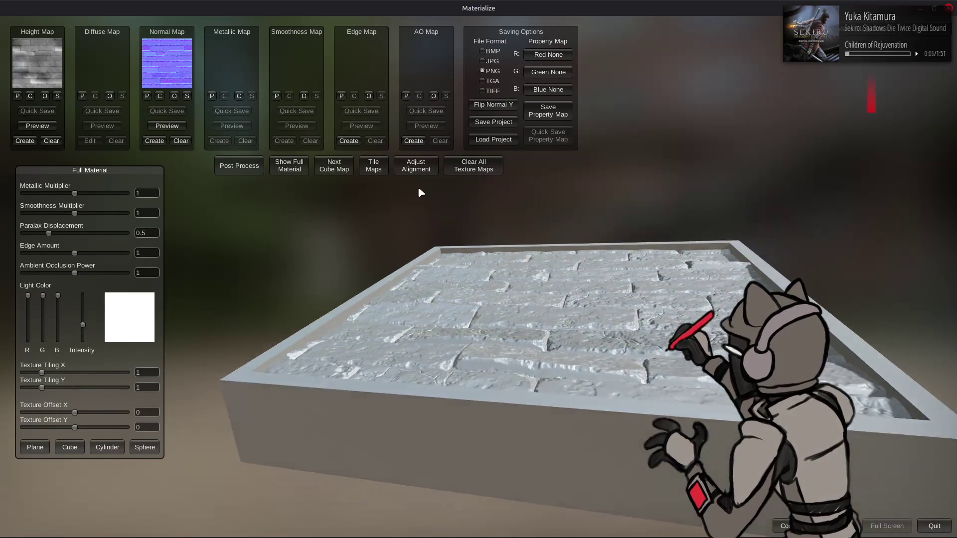
mouse_move(357, 214)
mouse_down()
mouse_move(352, 267)
mouse_move(406, 173)
mouse_up()
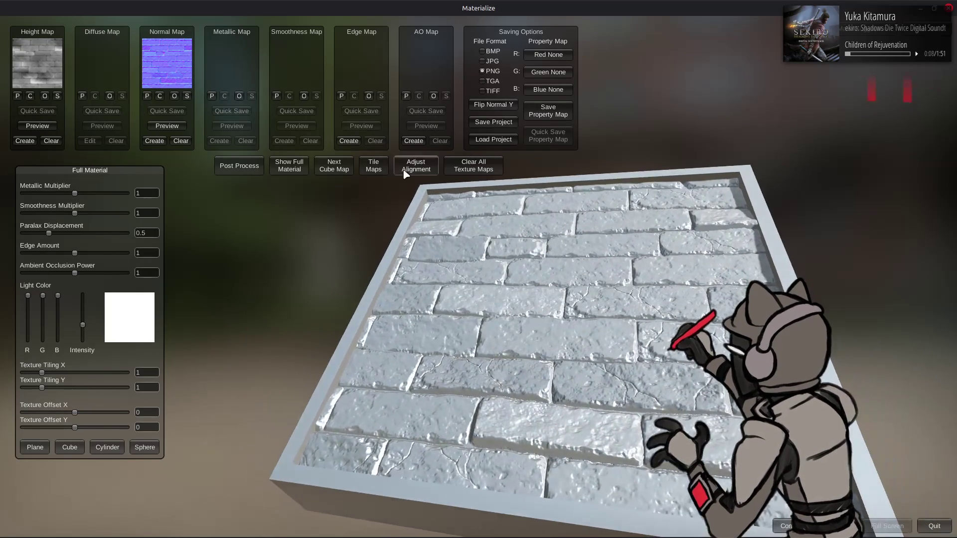
click(414, 140)
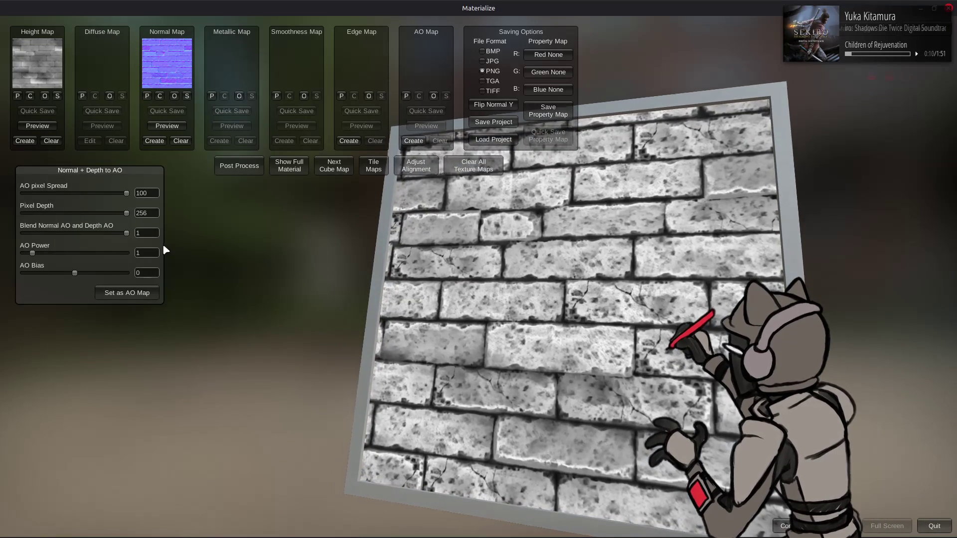
drag(126, 233, 2, 242)
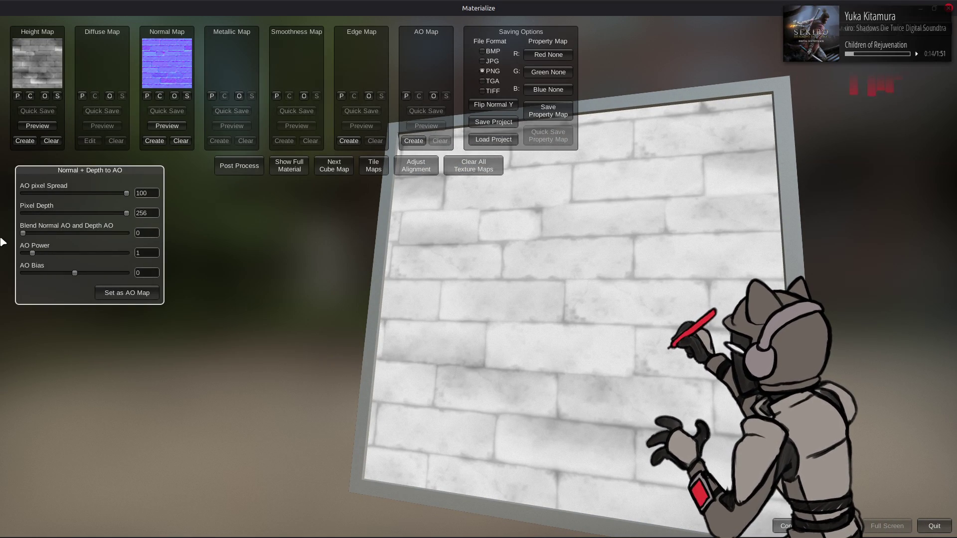
mouse_move(126, 196)
mouse_down()
mouse_move(26, 200)
mouse_move(145, 213)
mouse_up()
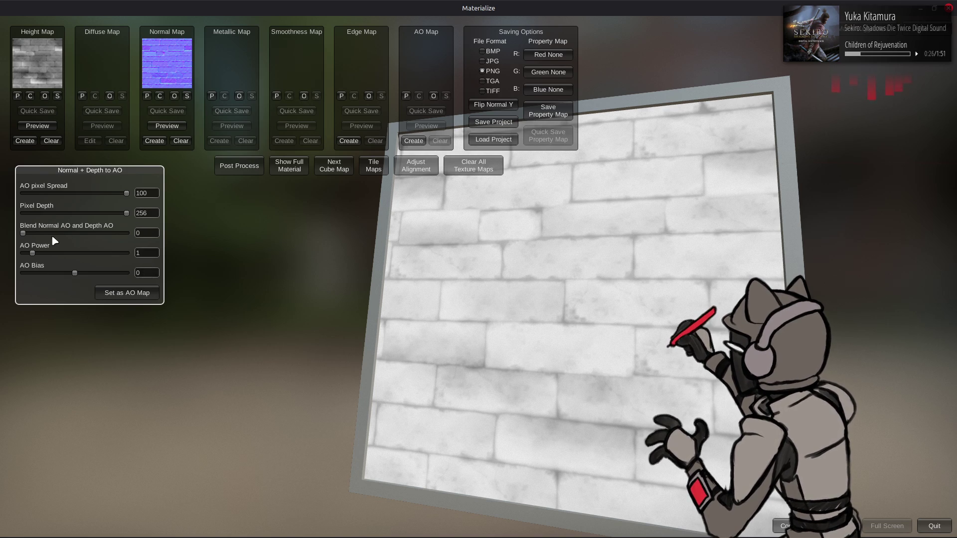
drag(26, 233, 126, 233)
double_click(144, 213)
text(128)
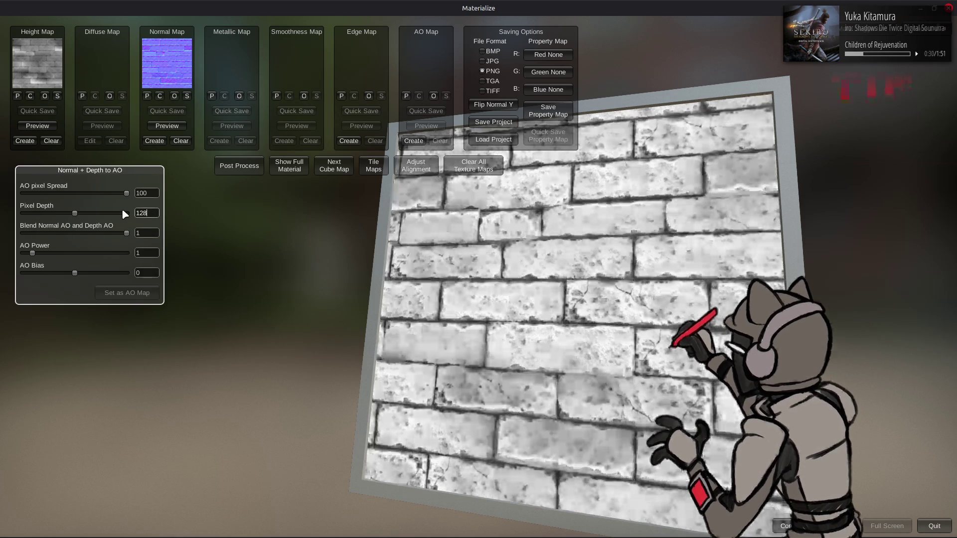
drag(151, 213, 128, 215)
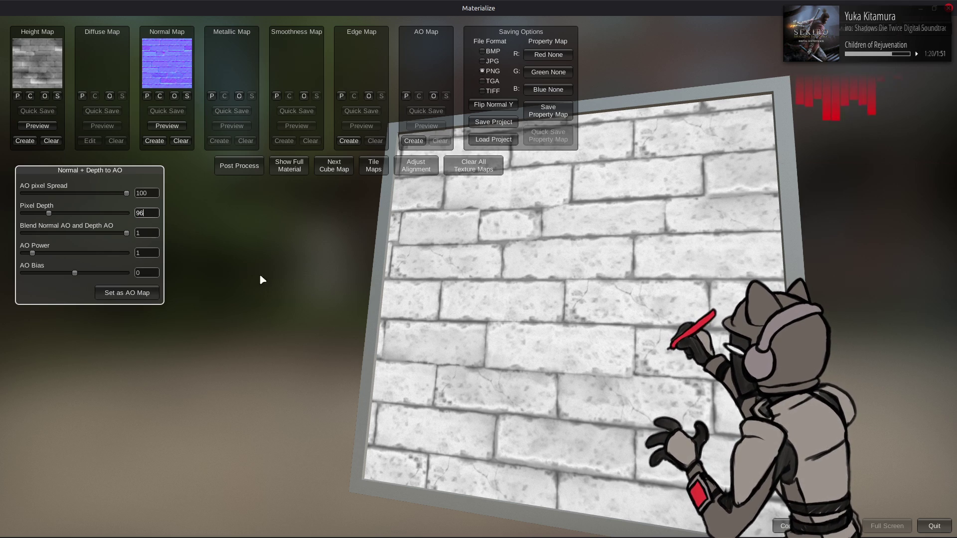
text(96)
click(136, 293)
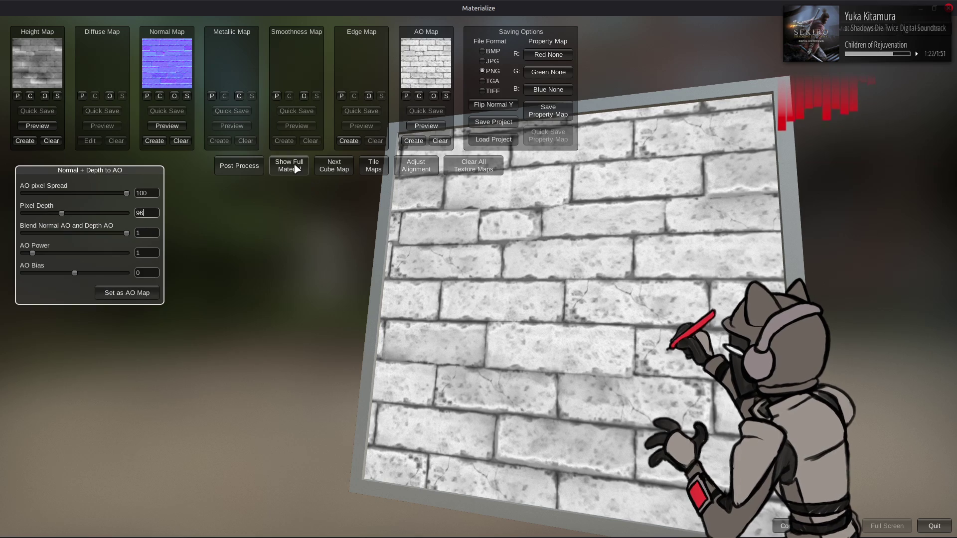
click(288, 165)
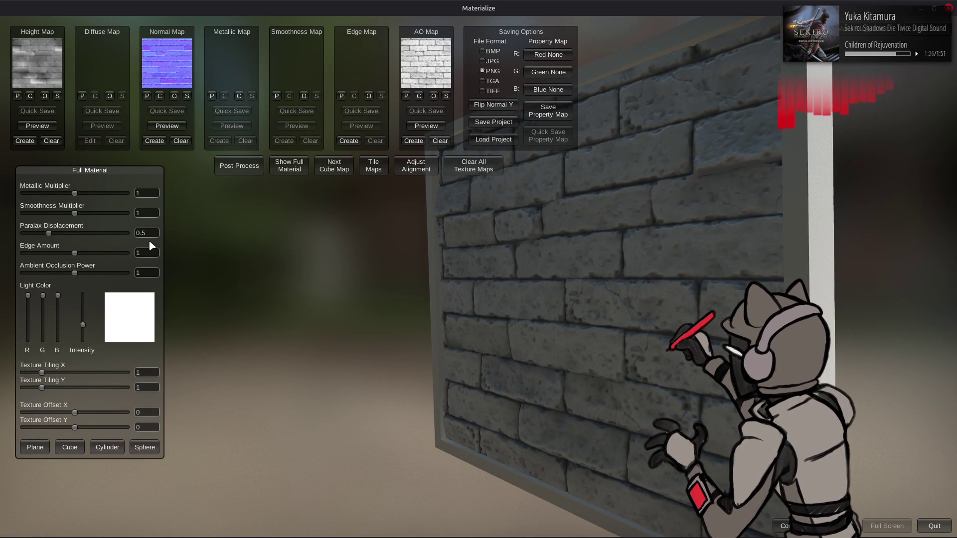
Regenerate the AO at Pixel Depth 128, apply it as the AO map, and start an edge map
click(414, 141)
click(135, 213)
text(128)
click(129, 292)
click(289, 166)
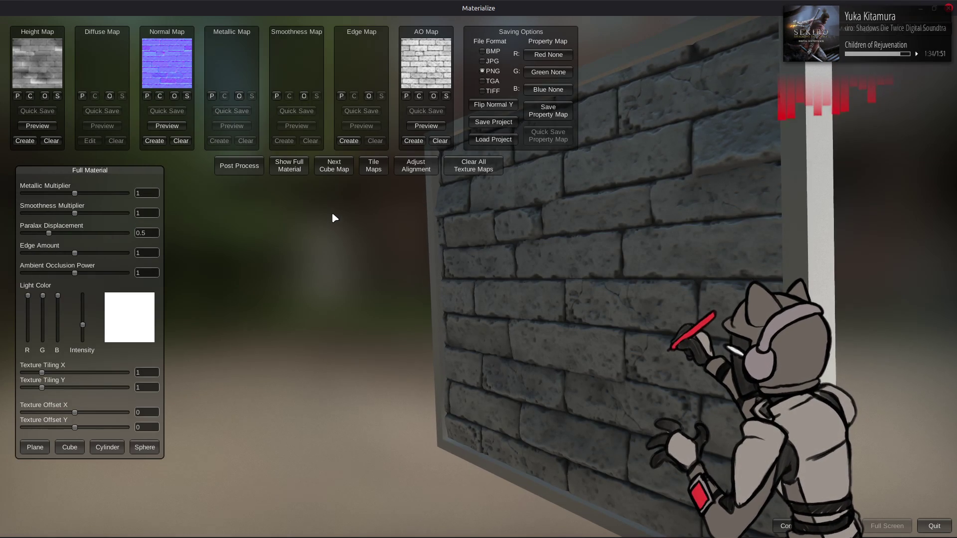
click(414, 140)
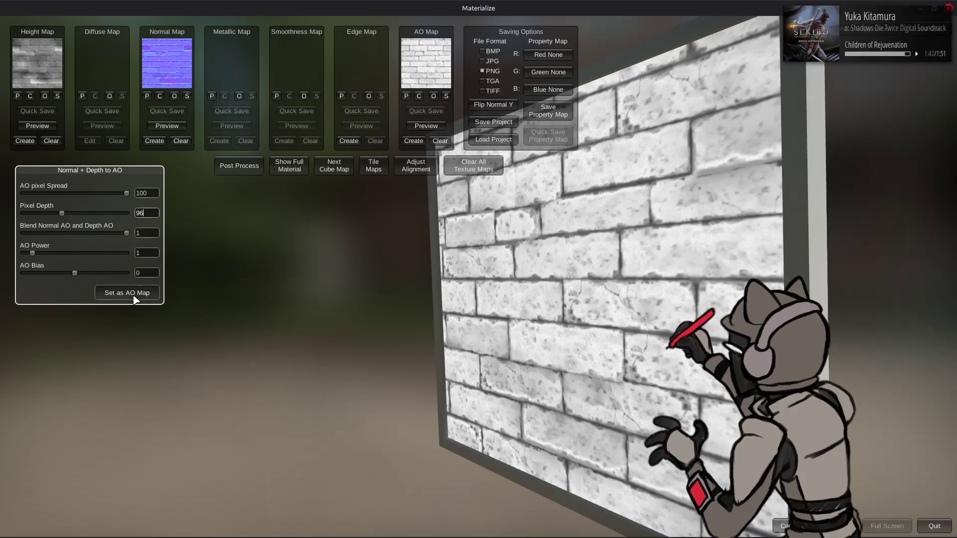
click(134, 296)
click(289, 168)
drag(340, 199, 269, 242)
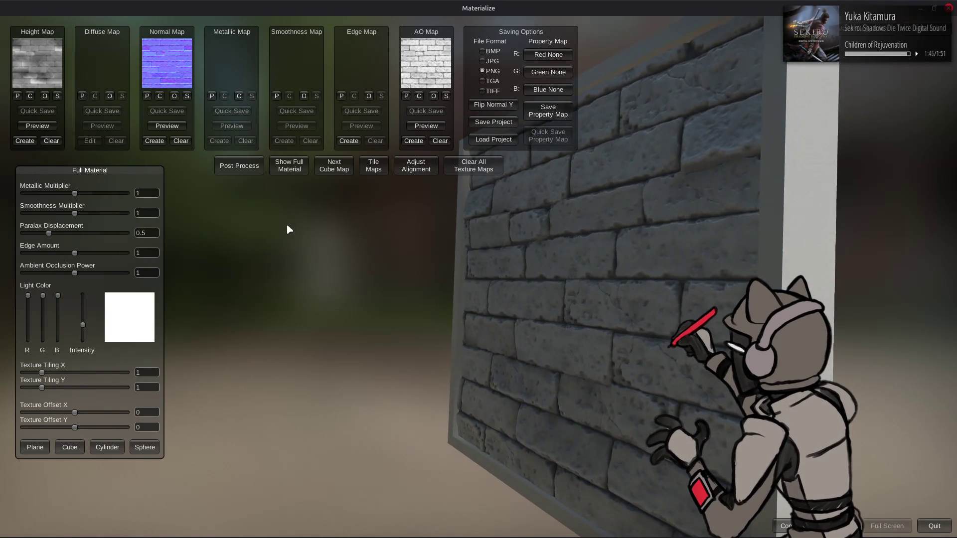
click(348, 141)
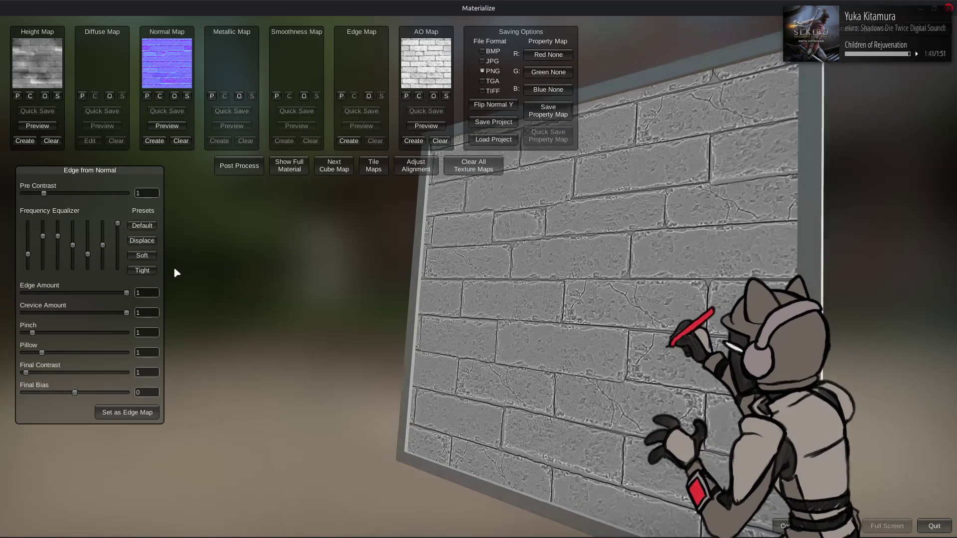
Try the Soft and Default edge presets, applying each result as the edge map
click(143, 257)
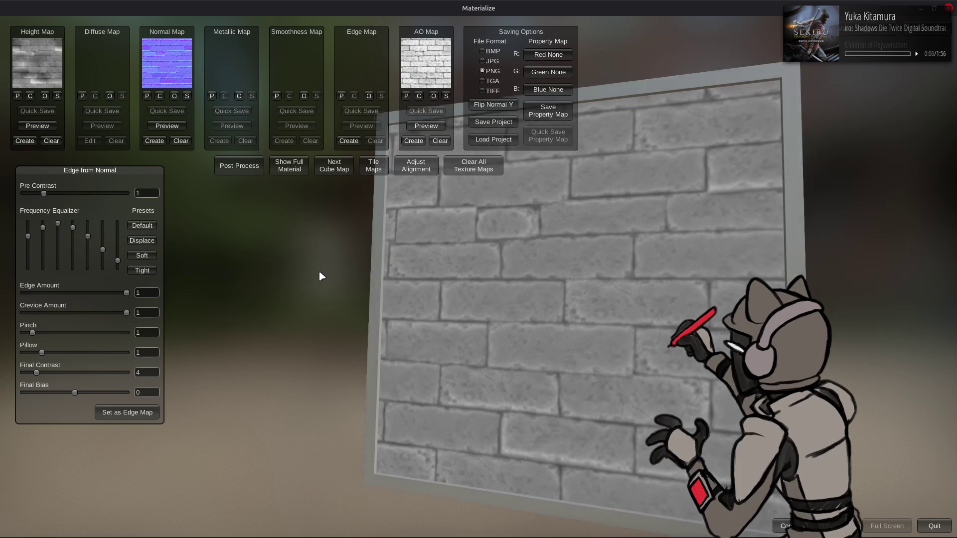
click(143, 270)
click(142, 255)
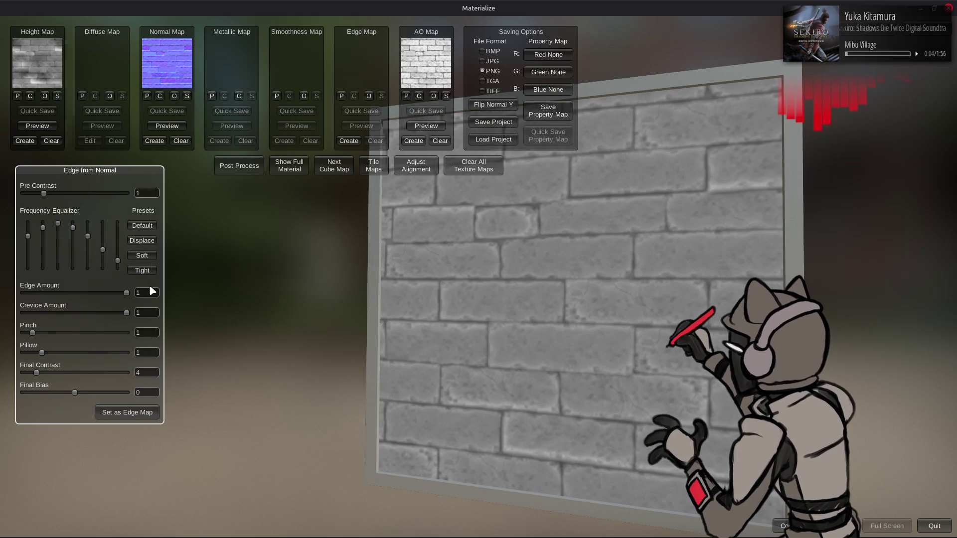
click(127, 414)
click(282, 172)
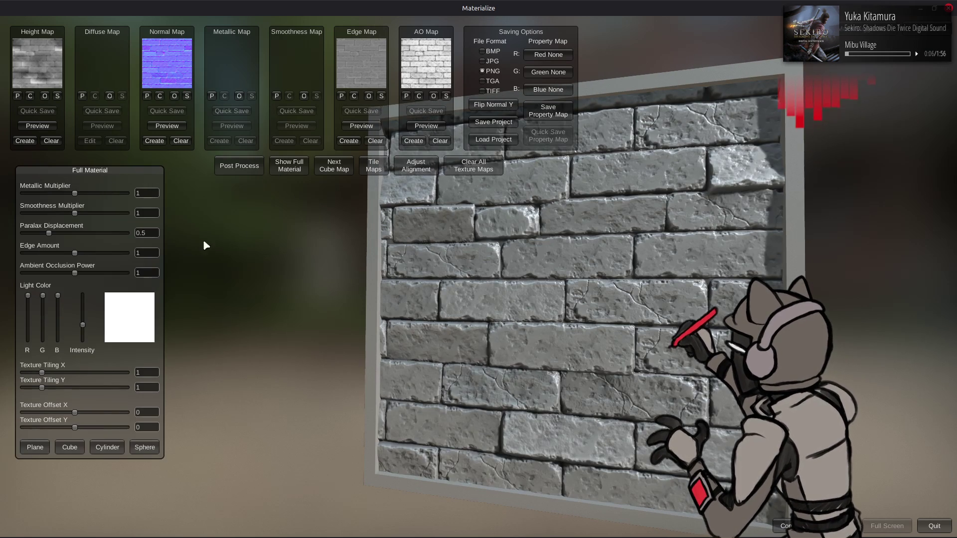
click(349, 141)
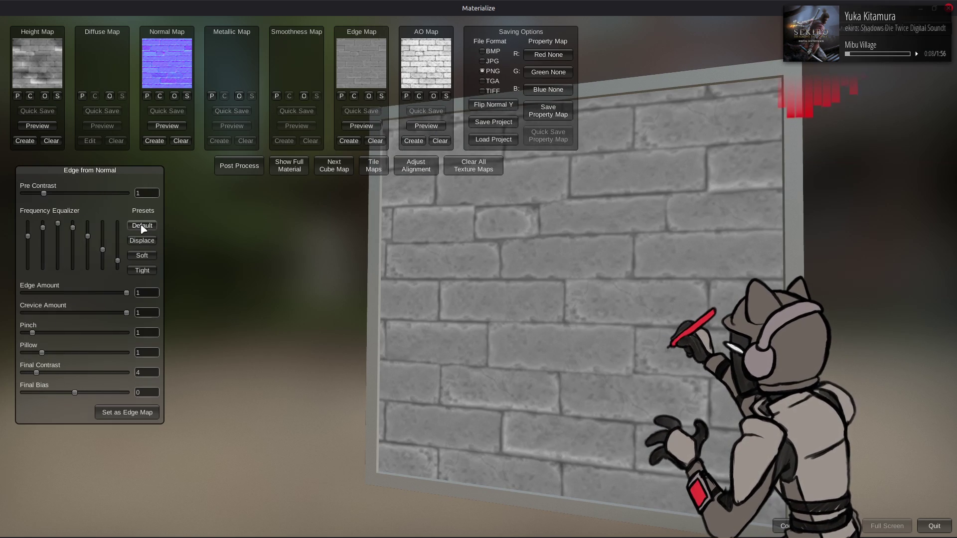
click(142, 225)
click(127, 413)
click(289, 165)
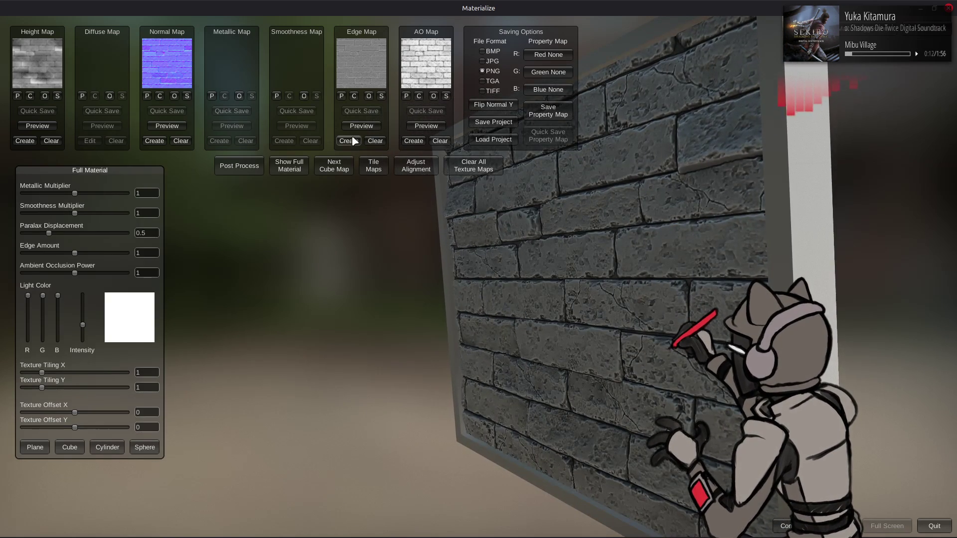
Set the edge Final Contrast to 1 and apply it as the edge map
click(349, 141)
double_click(145, 372)
text(1)
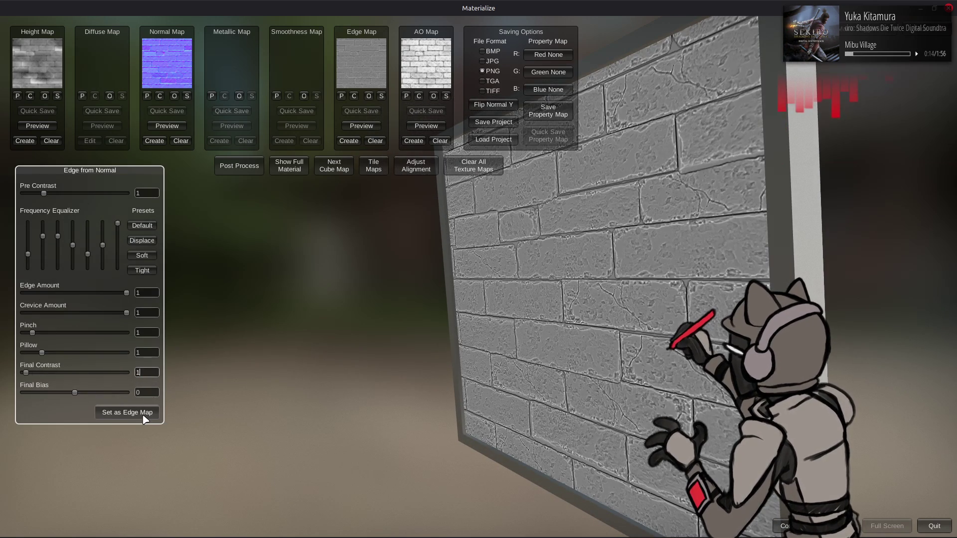
click(144, 420)
click(296, 169)
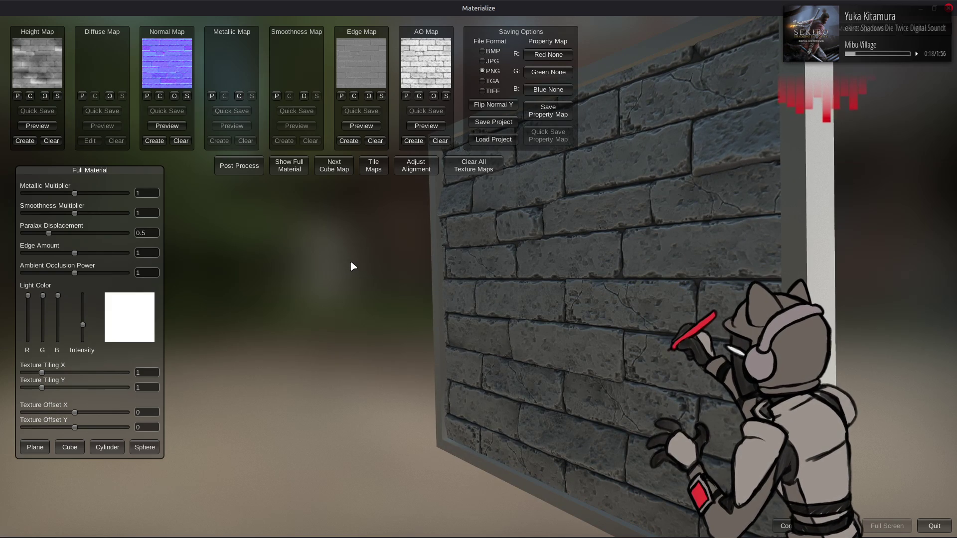
drag(350, 262, 374, 133)
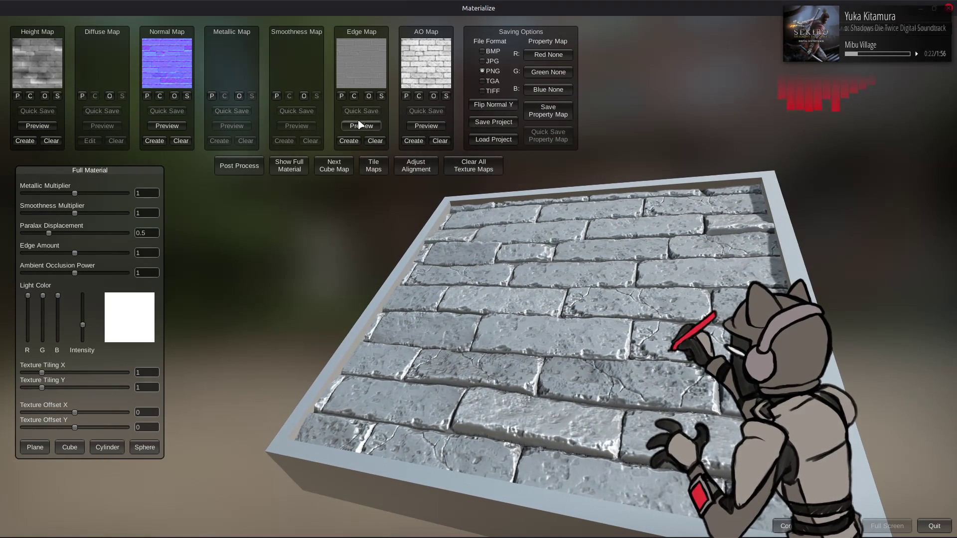
click(57, 95)
Save the height map as wall_20_h.png
click(389, 155)
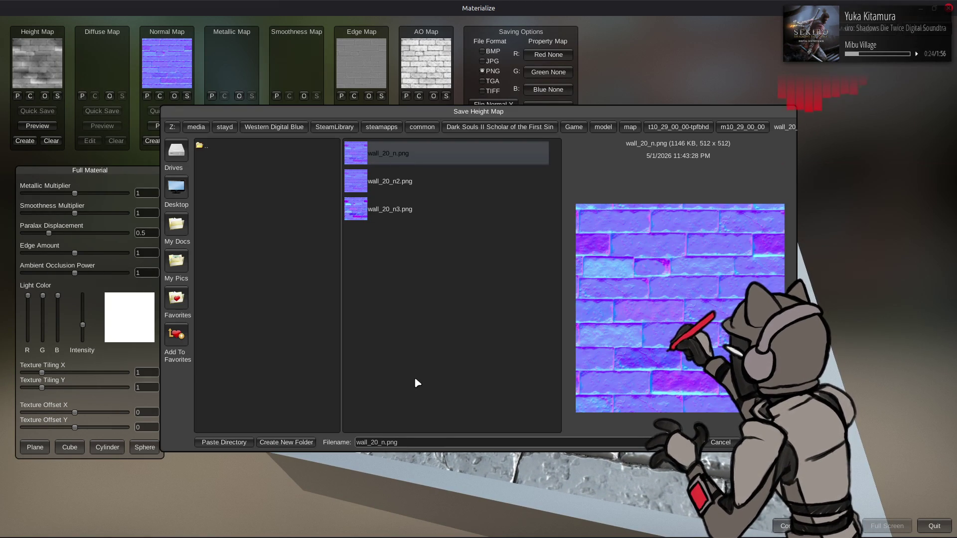
click(387, 442)
key(BackSpace)
text(h)
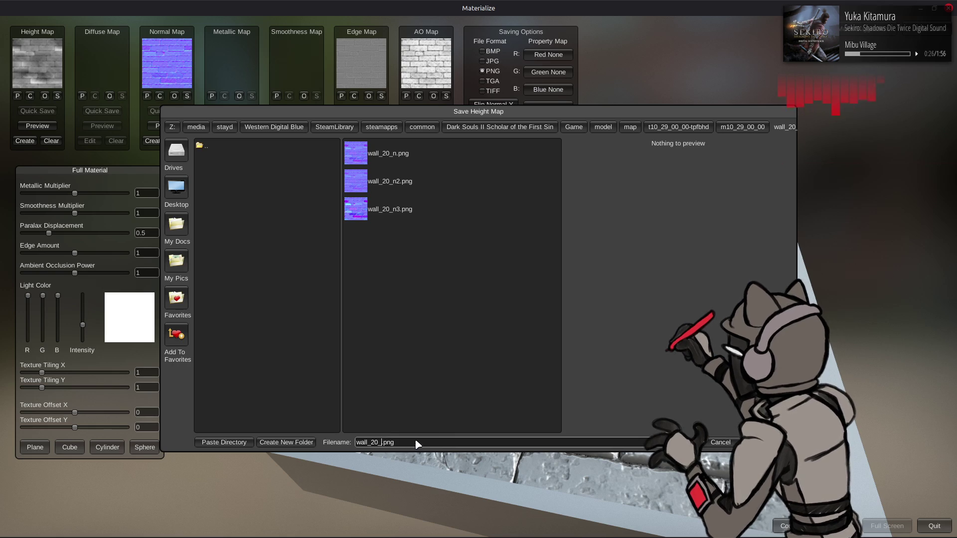
key(Return)
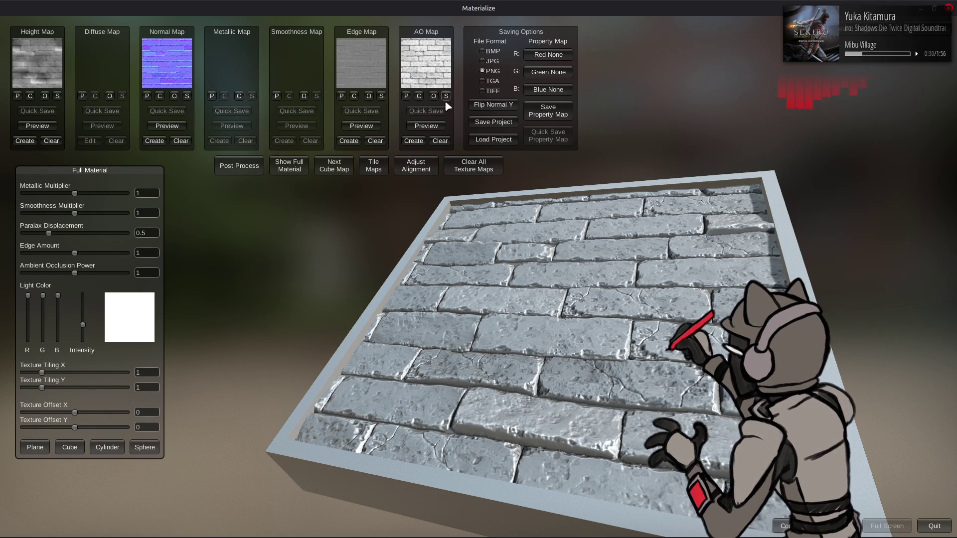
Save the AO map as wall_20_ao.png
click(413, 142)
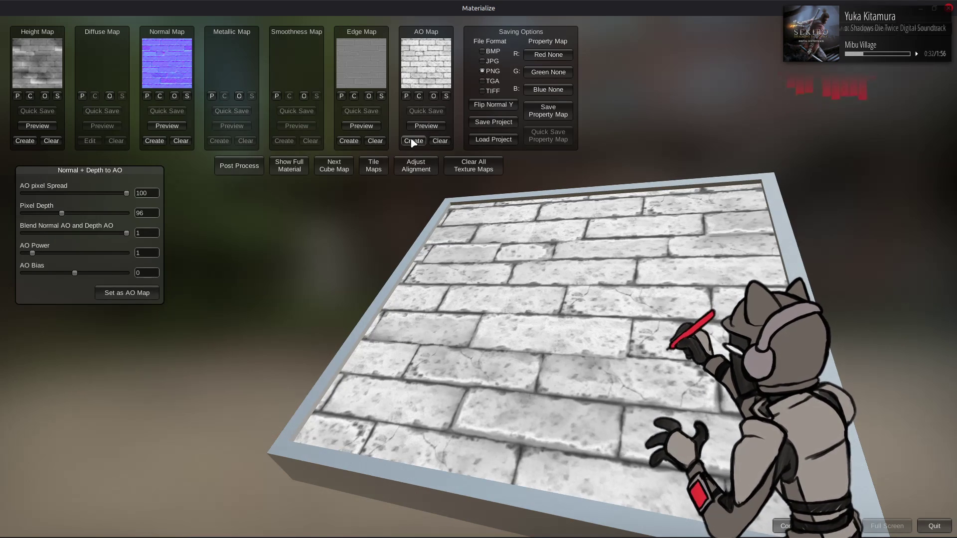
click(446, 96)
click(402, 162)
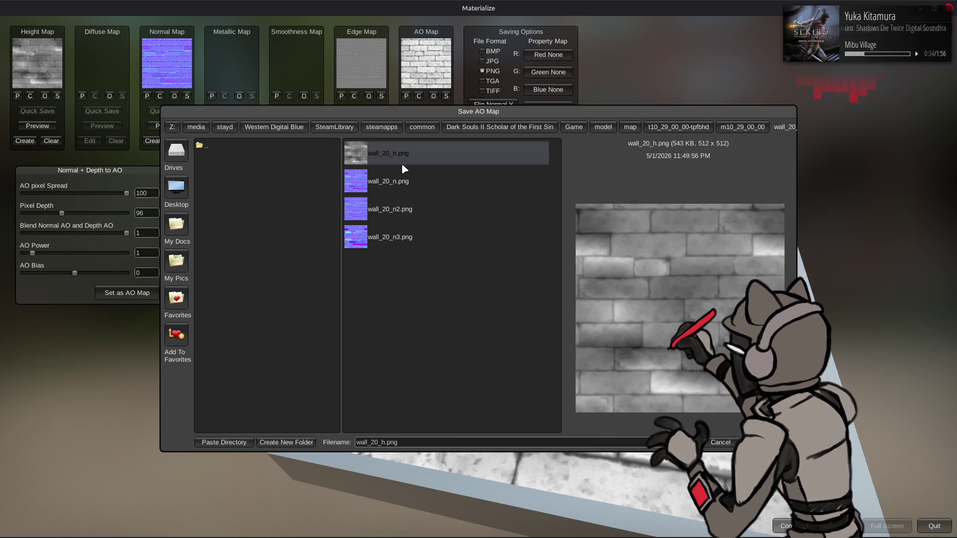
click(387, 442)
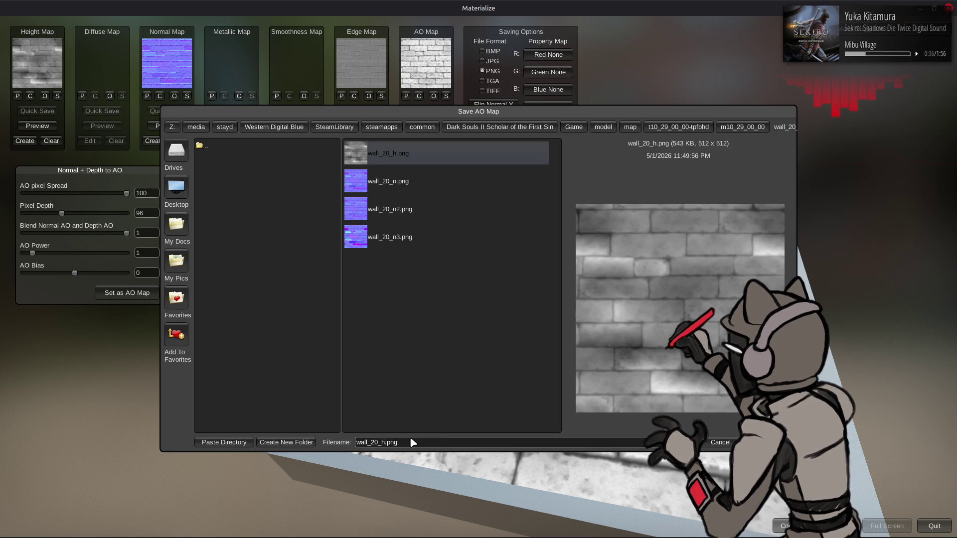
key(BackSpace)
text(ao)
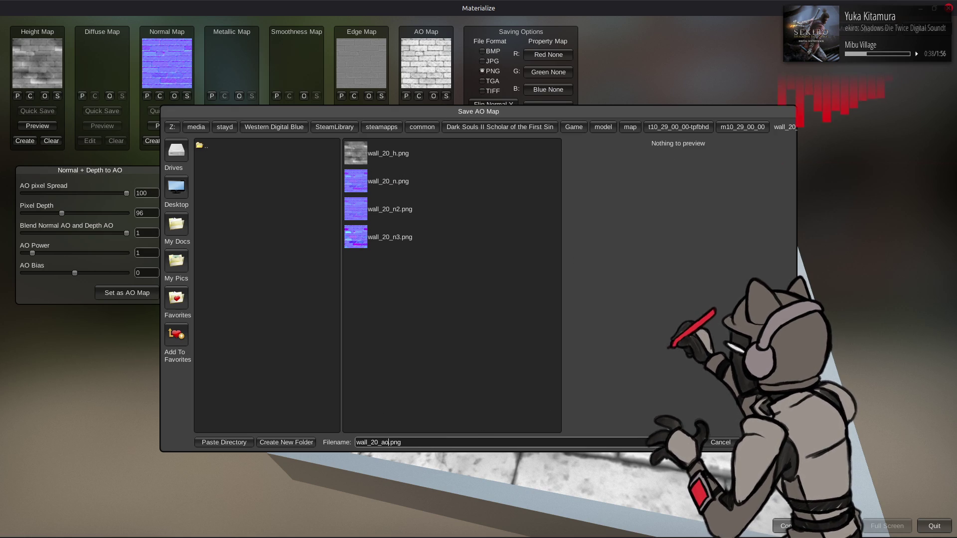
key(Return)
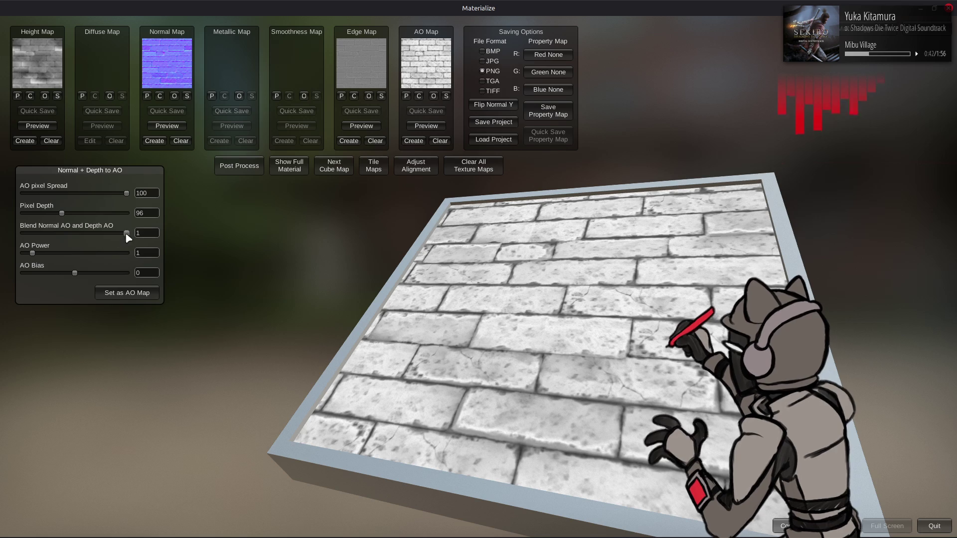
Reapply the AO with blend 0 and save it as wall_20_ao2.png
drag(127, 234, 23, 234)
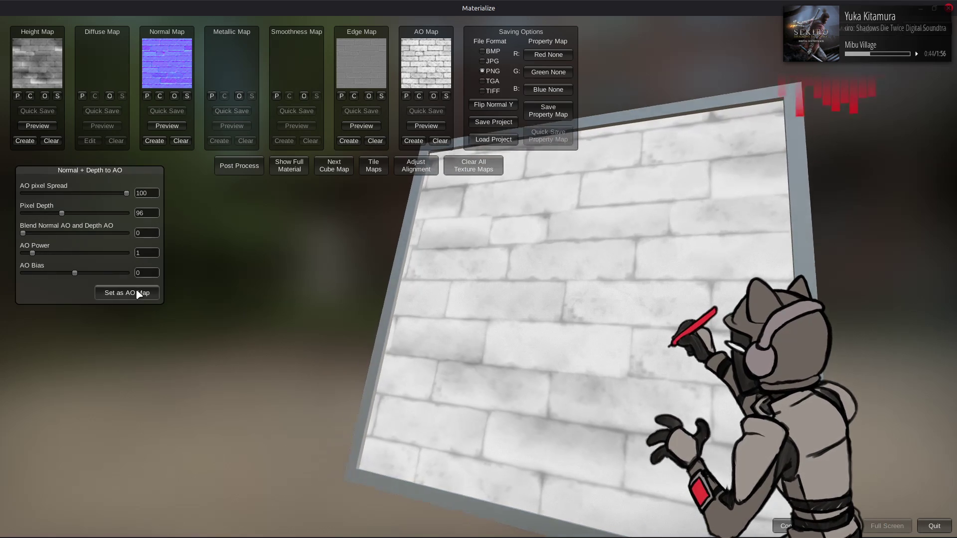
click(128, 293)
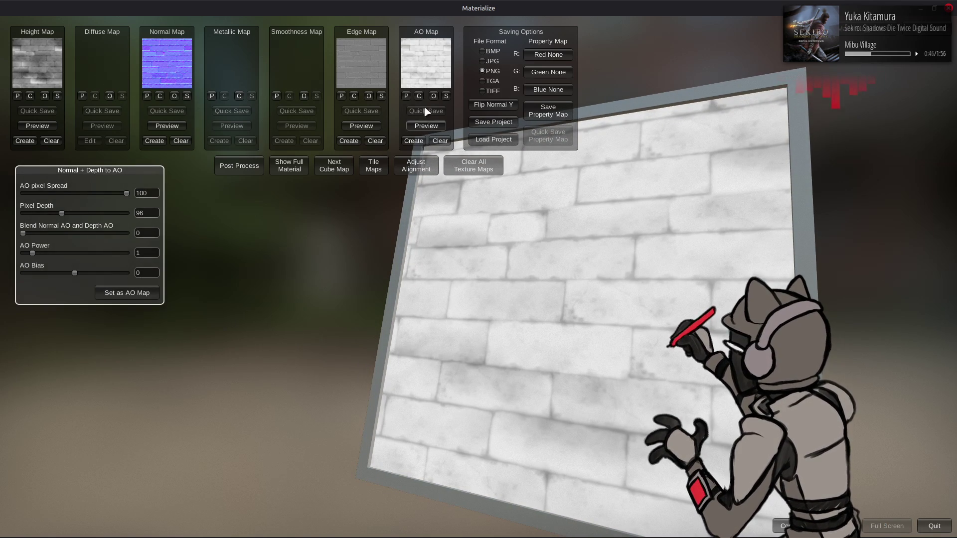
click(446, 95)
click(385, 443)
key(Right)
text(2)
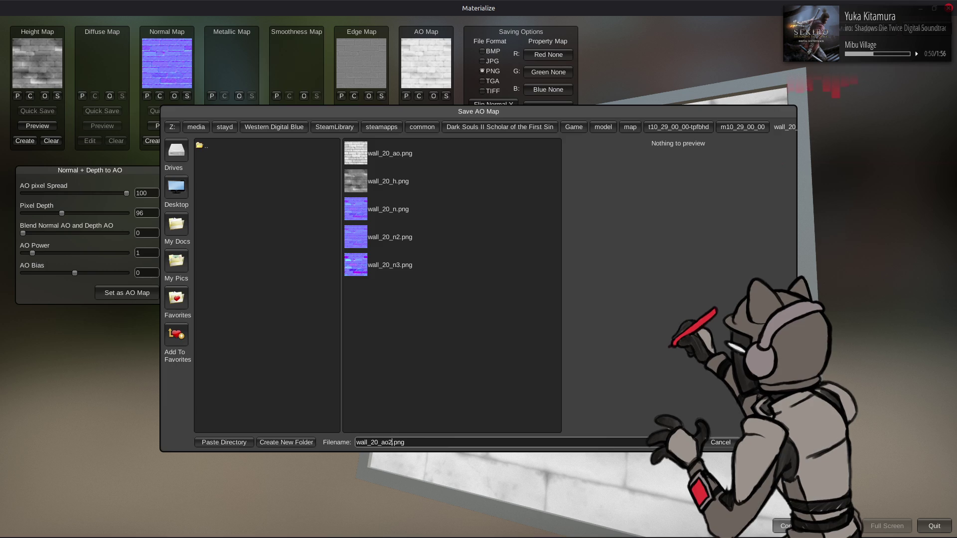
key(Return)
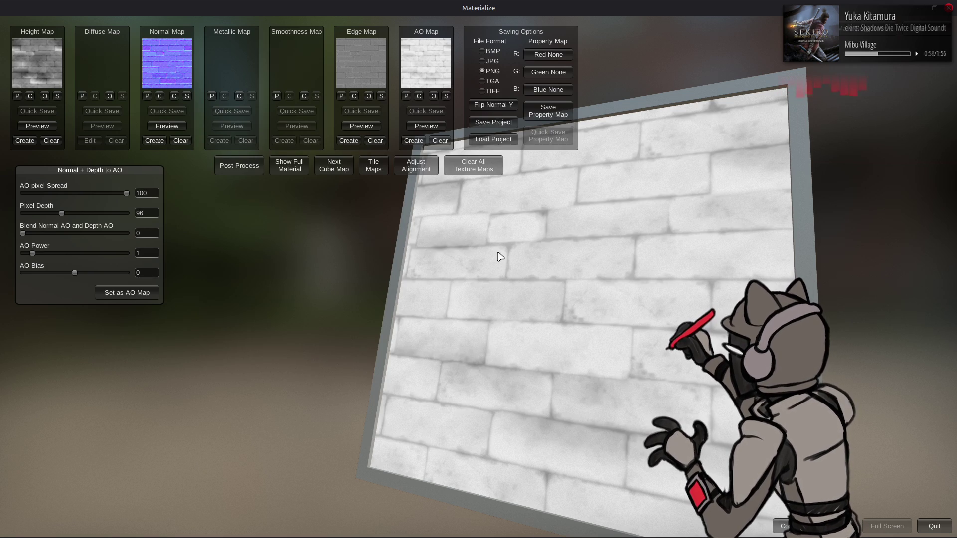
Save the edge map as wall_20_curv.png
click(349, 141)
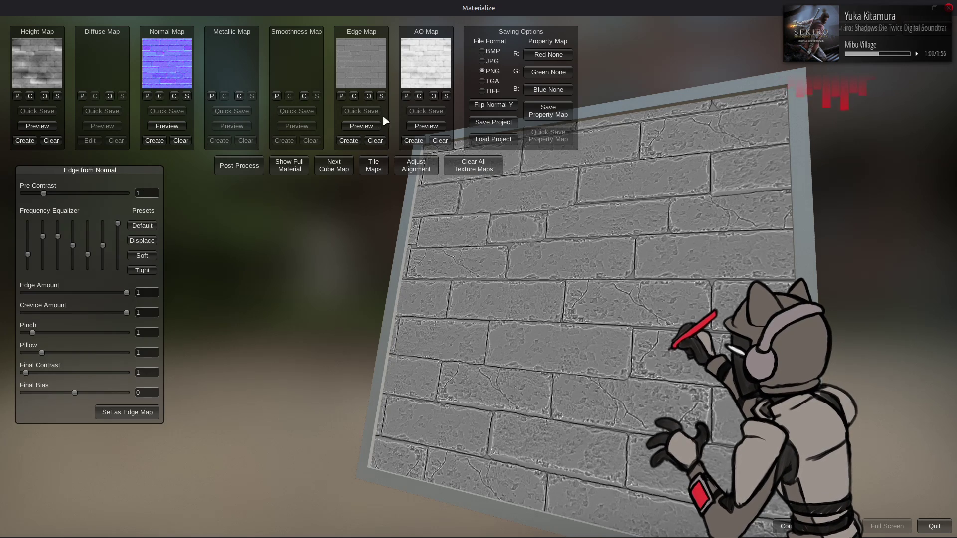
click(382, 97)
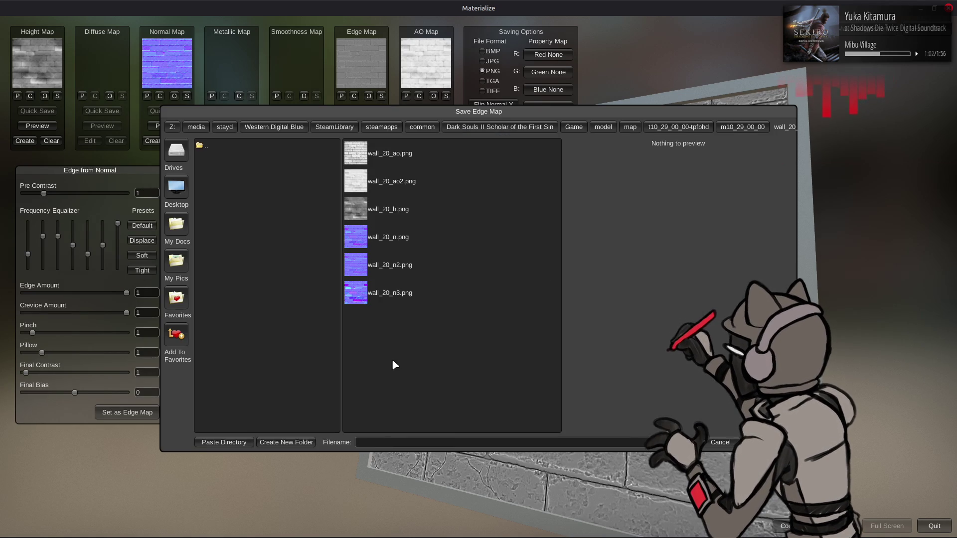
key(Down)
click(399, 442)
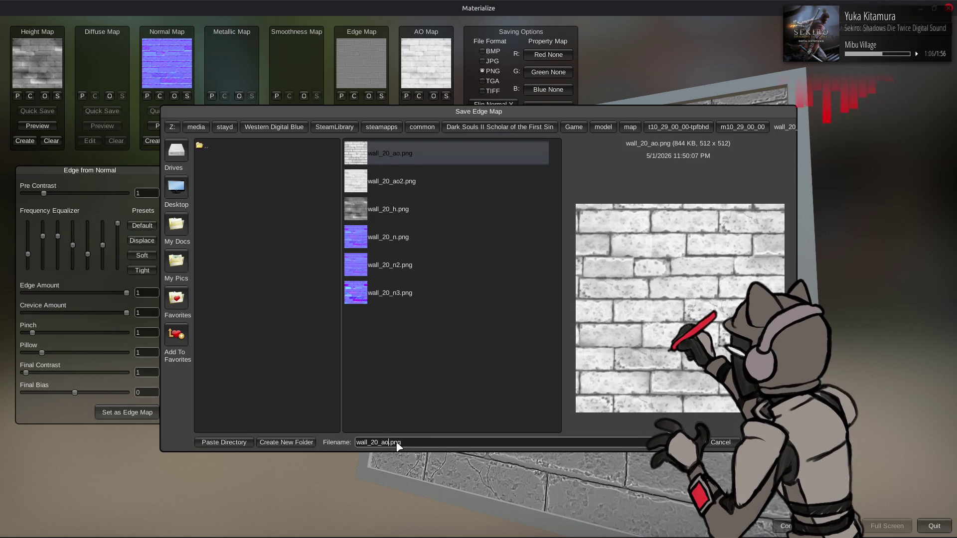
key(BackSpace)
key(BackSpace)
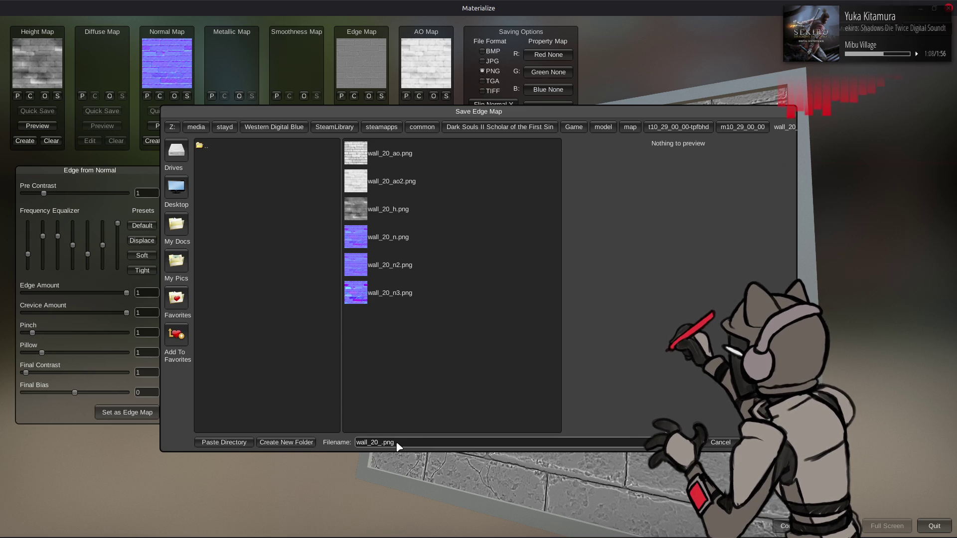
text(curb)
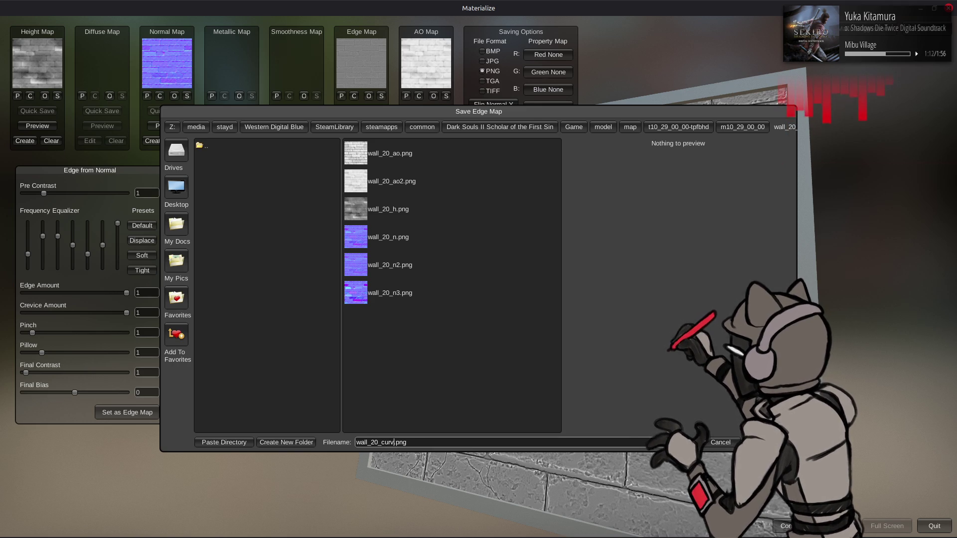
key(Return)
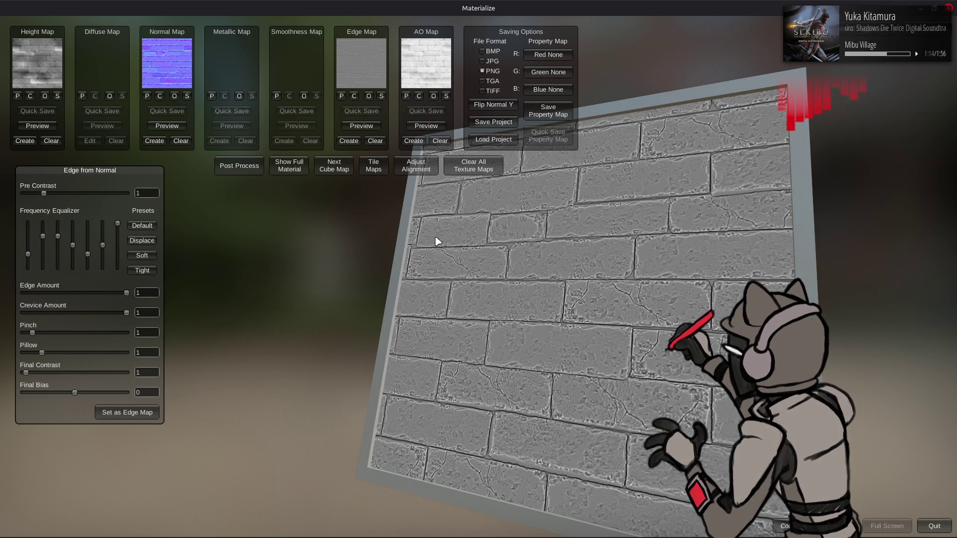
click(156, 128)
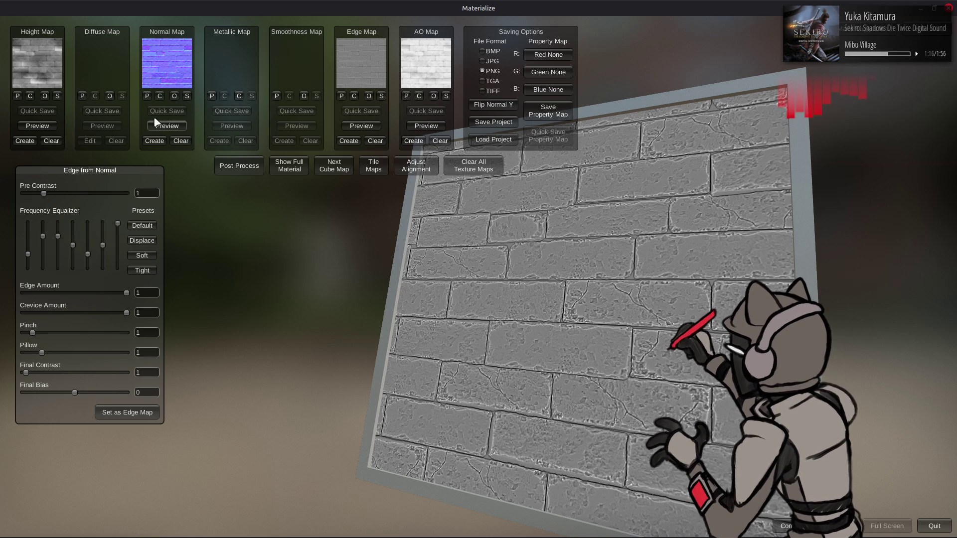
Load wall_20_n3.png as the normal map
click(177, 98)
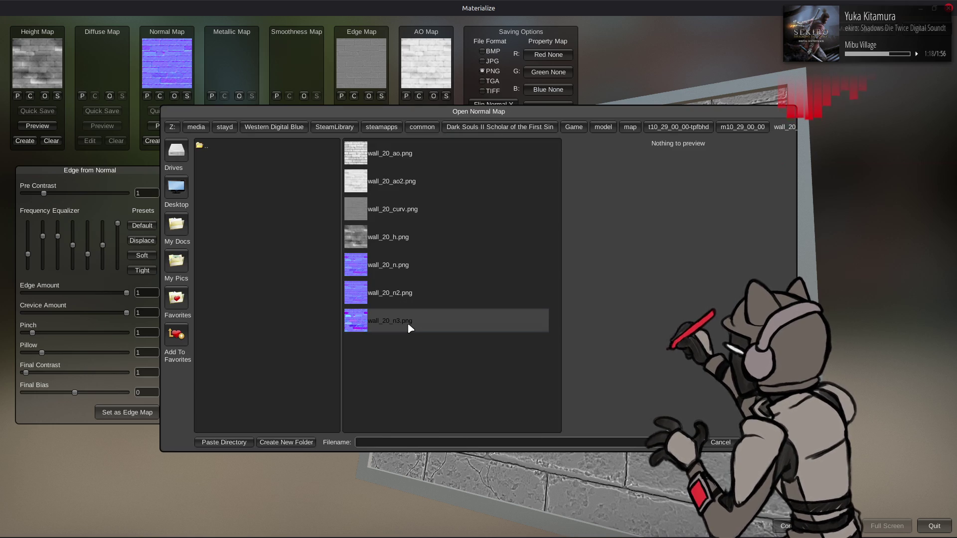
click(408, 322)
key(Return)
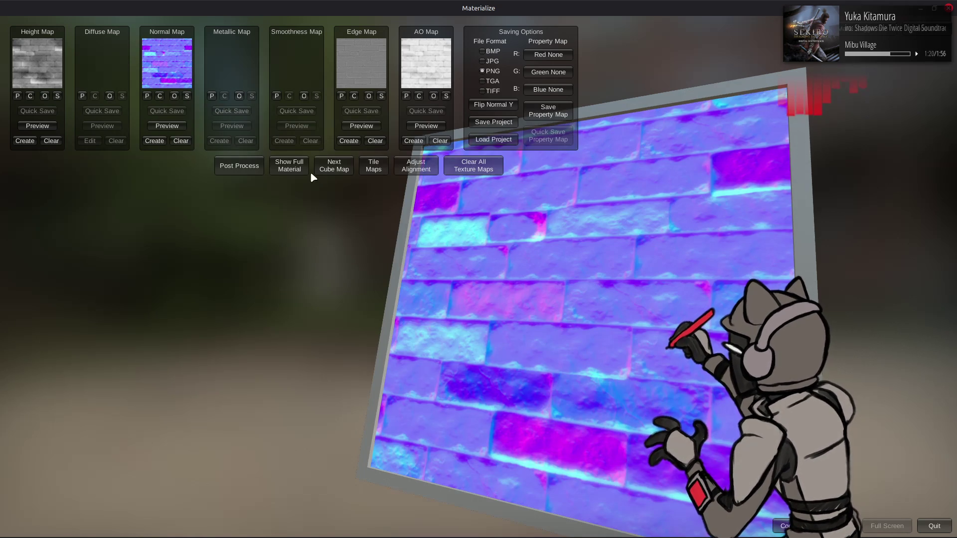
Rebuild the height map at Final Contrast 0.875, then open the AO generator
click(25, 140)
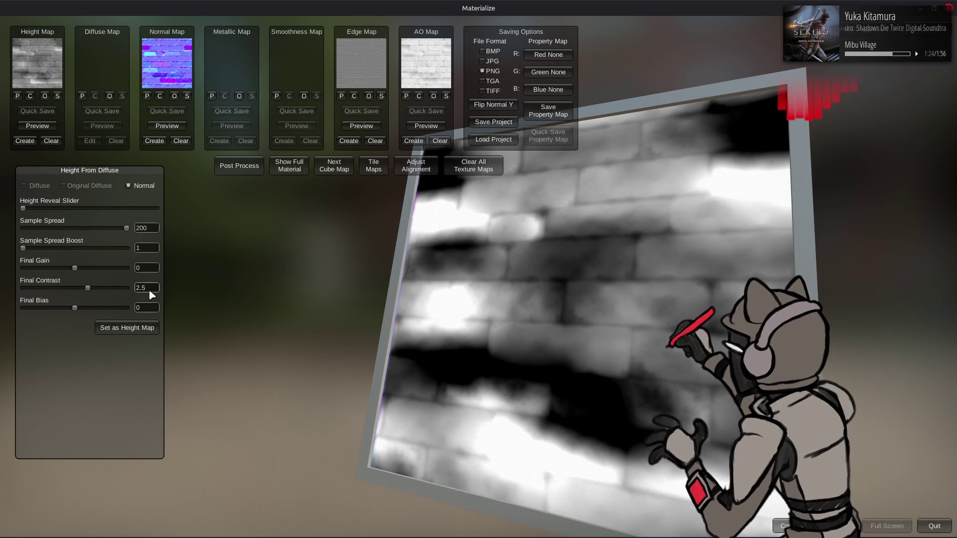
click(142, 288)
text(1)
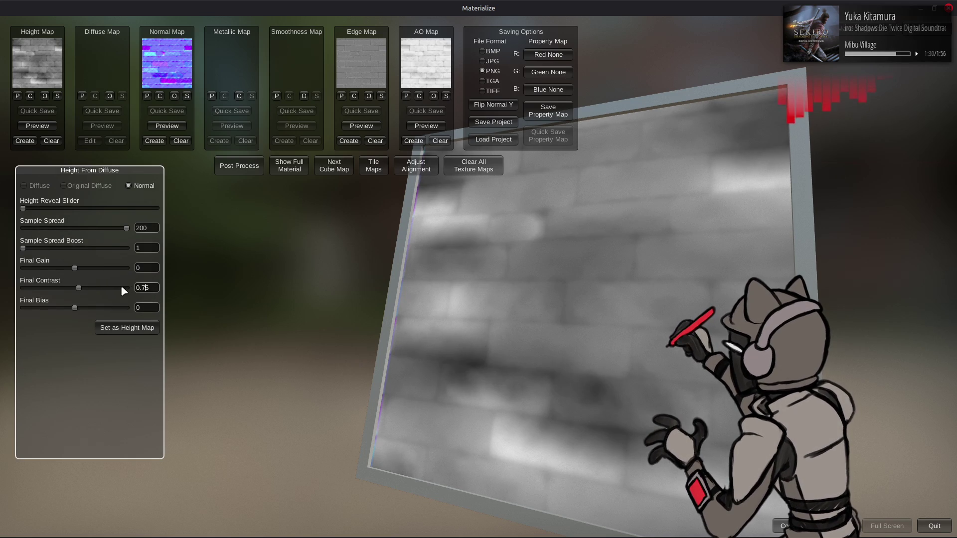
text(8)
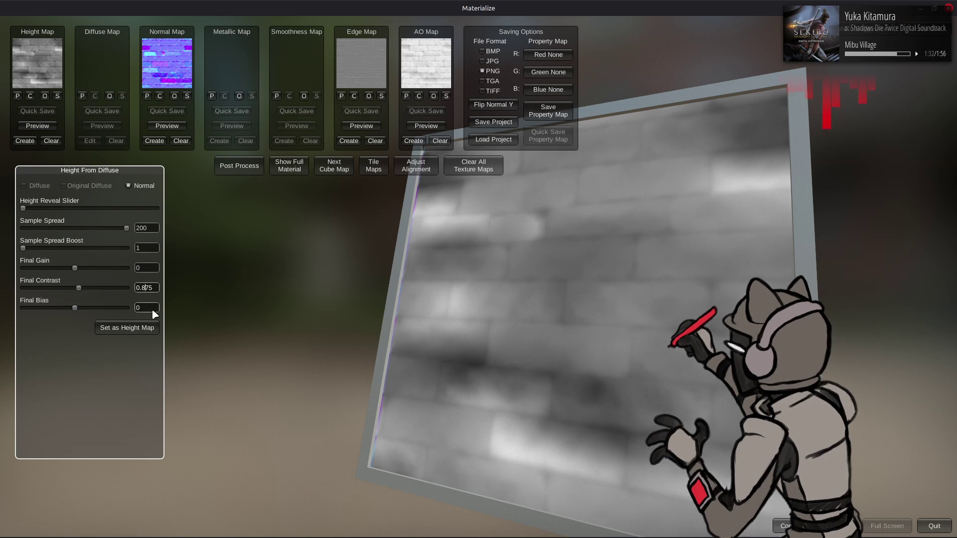
click(292, 168)
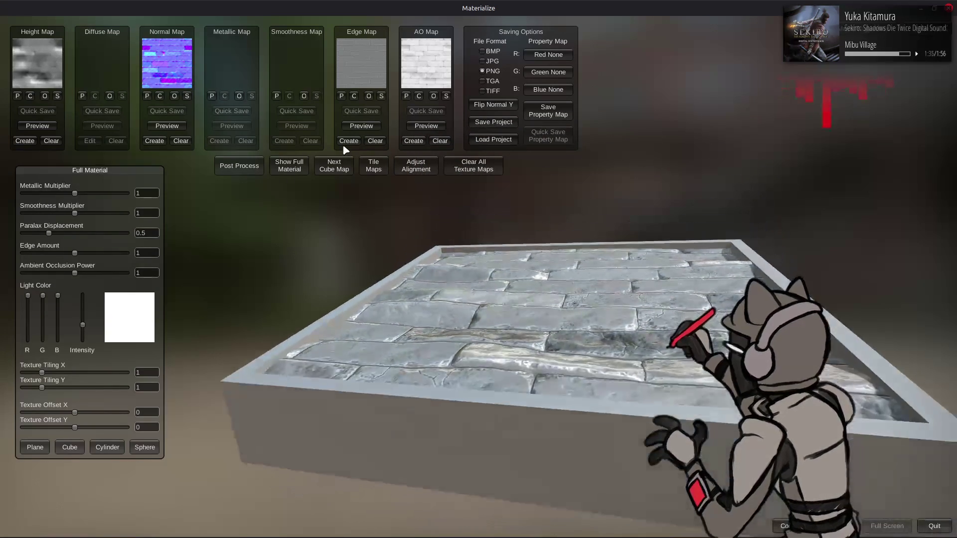
click(413, 141)
drag(389, 163, 314, 269)
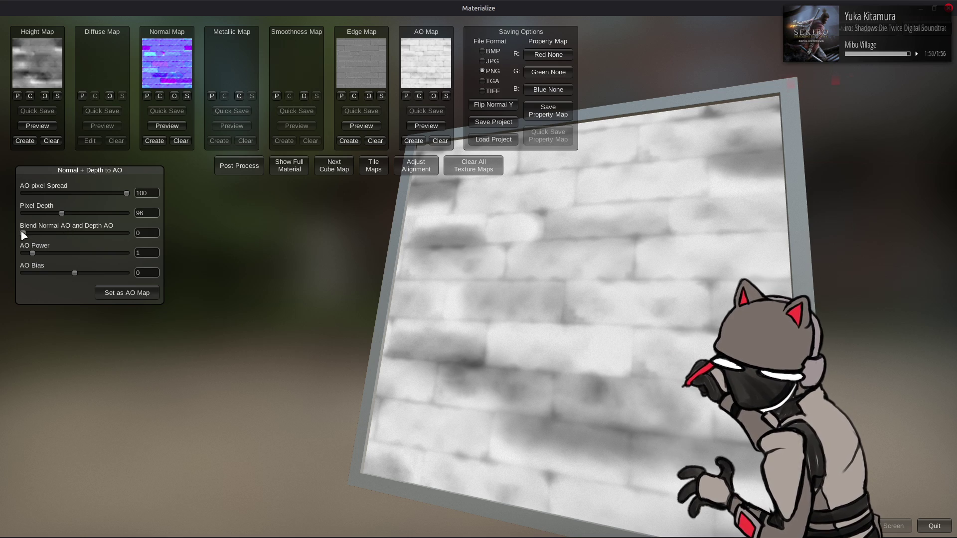
Apply a new AO map with blend 1 and Pixel Depth 256
drag(24, 233, 218, 243)
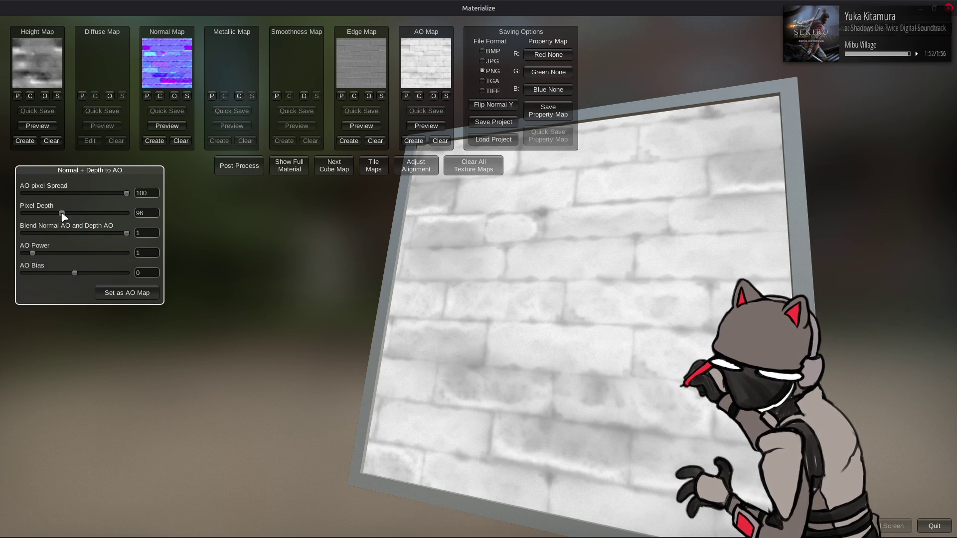
drag(62, 213, 209, 225)
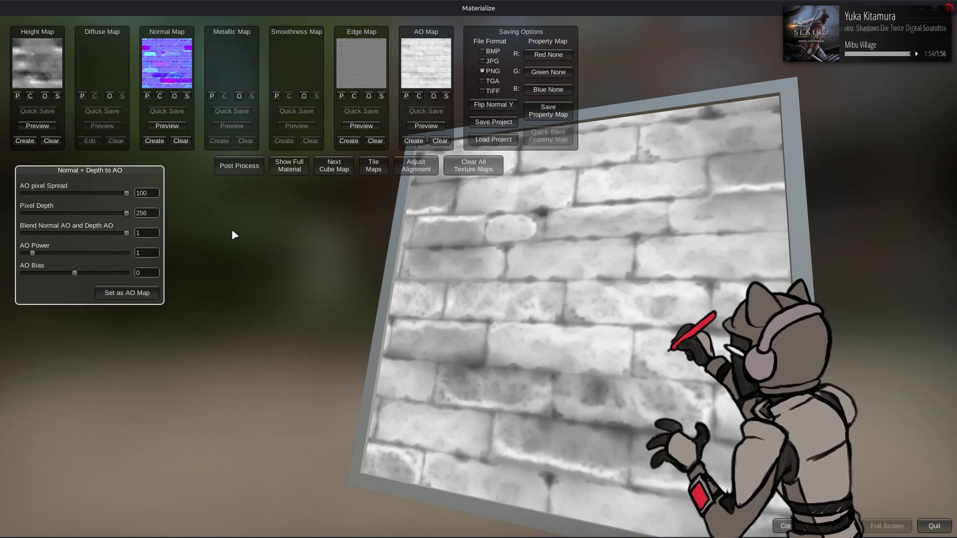
click(151, 293)
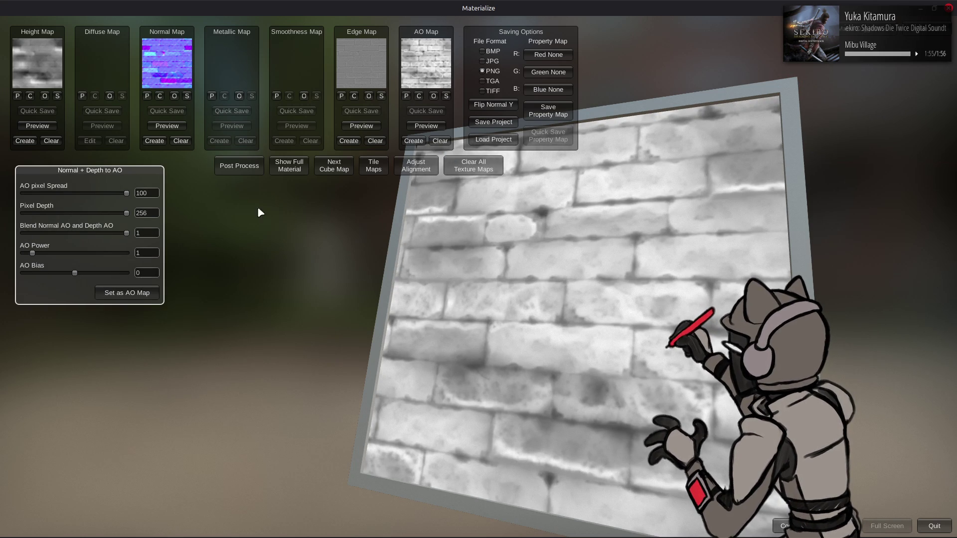
click(292, 169)
Regenerate the edge map with the Tight preset at Final Contrast 2 and view the full material
click(349, 141)
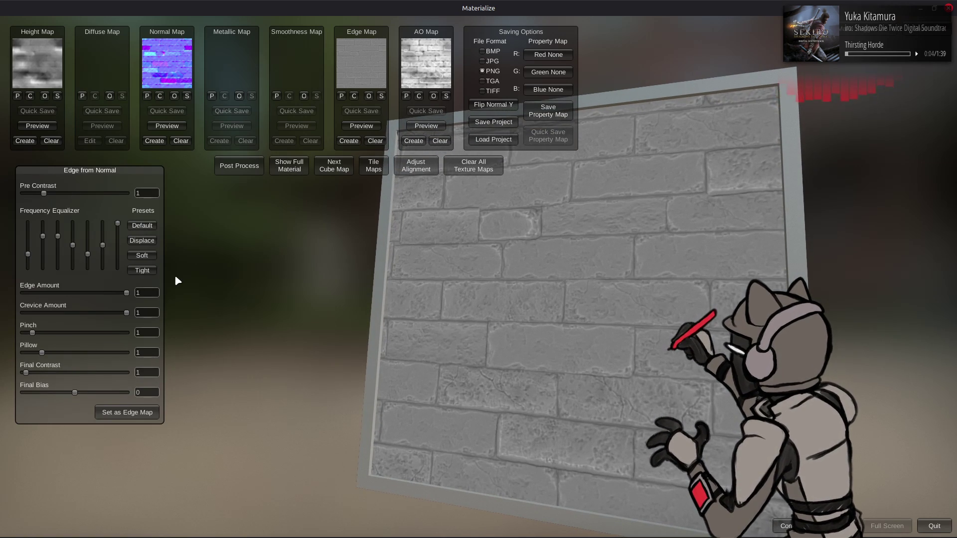
click(149, 227)
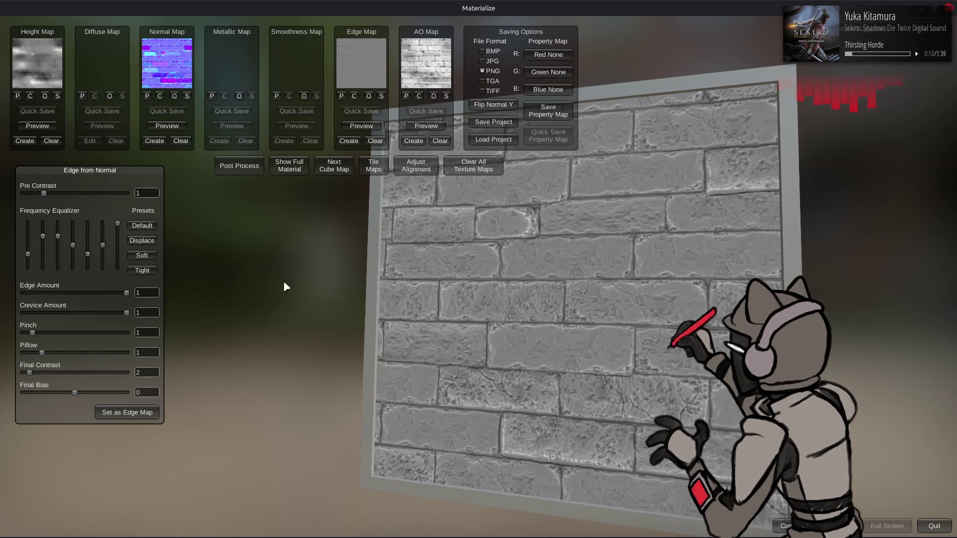
click(148, 242)
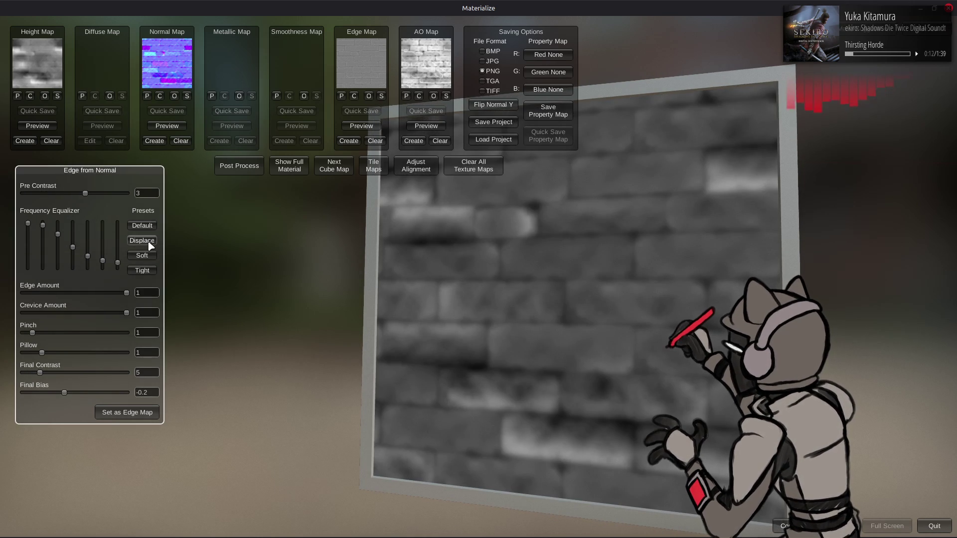
click(148, 256)
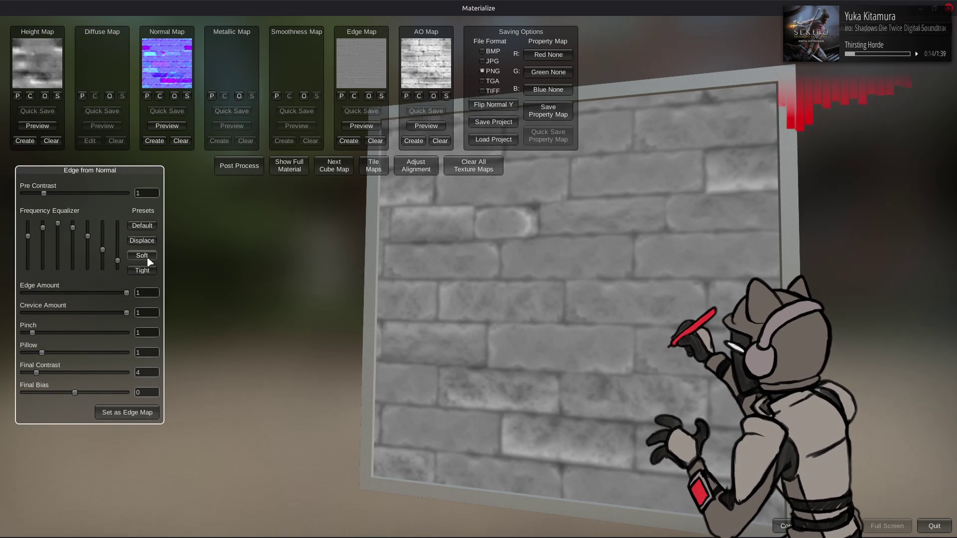
click(143, 227)
click(143, 270)
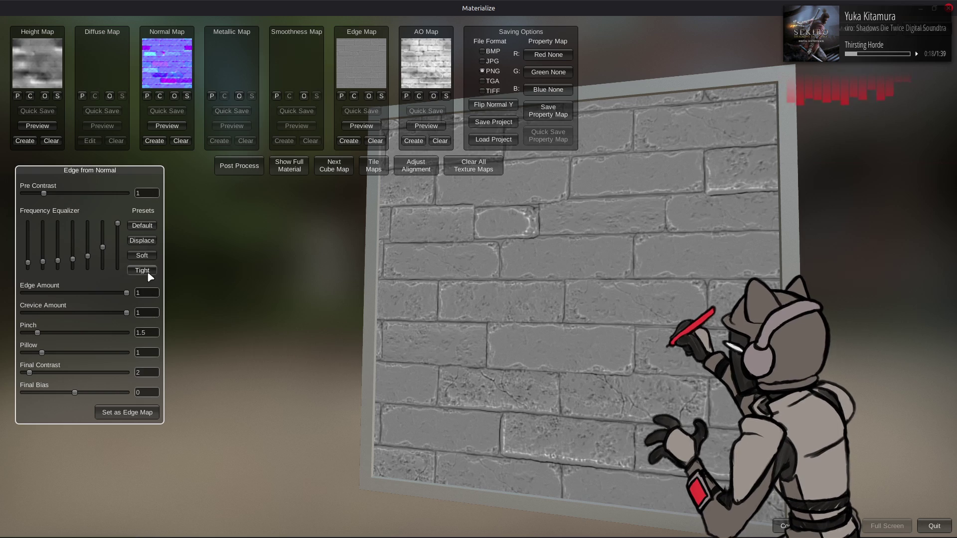
text(1)
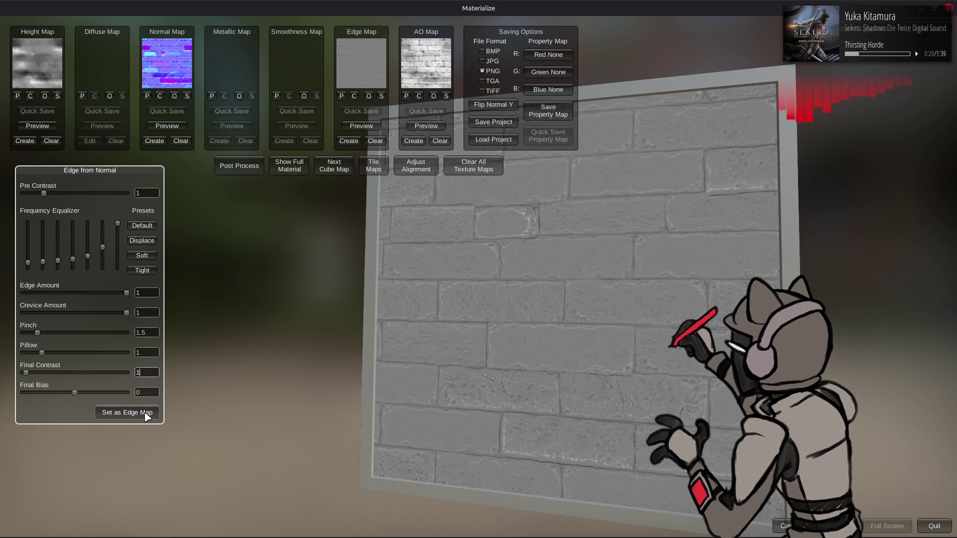
key(BackSpace)
text(2)
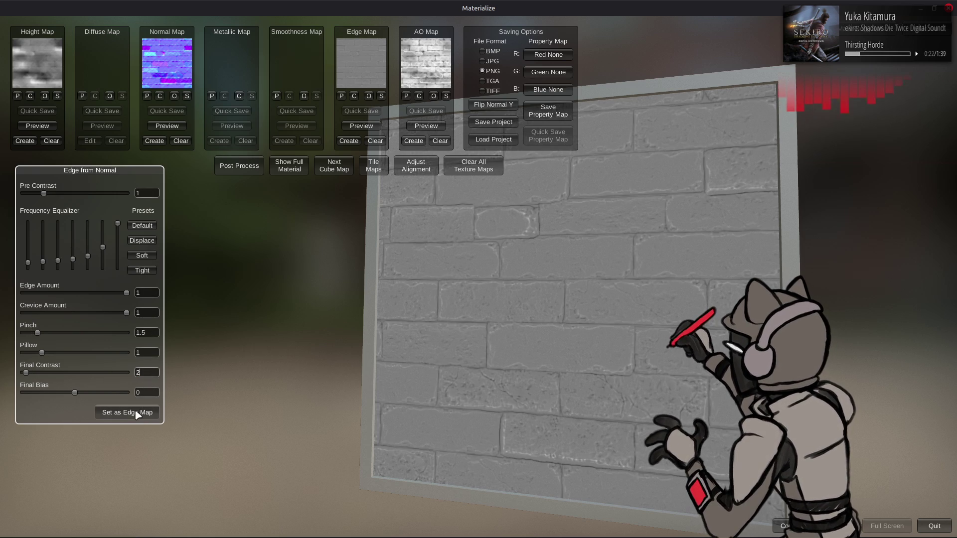
click(293, 166)
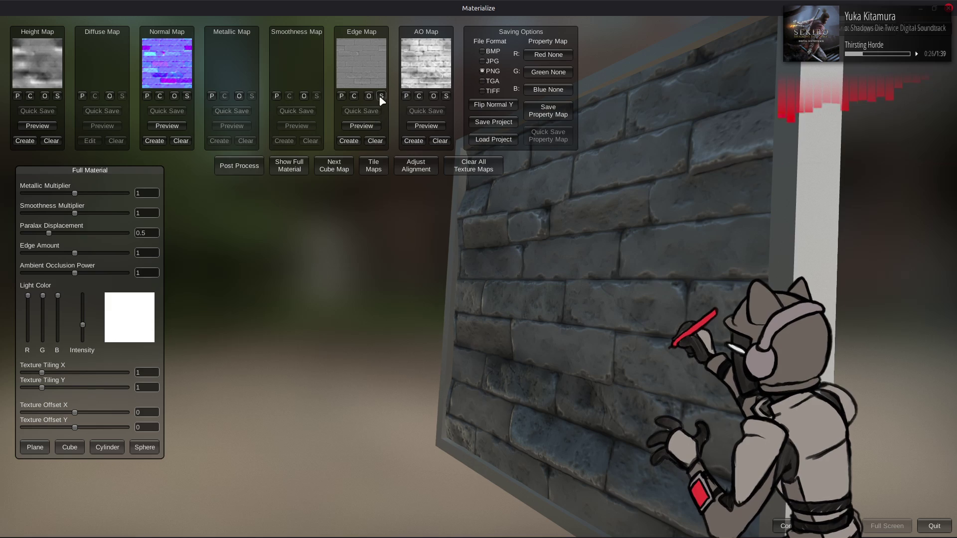
Save the edge map as wall_20_curv2.png
click(381, 96)
click(414, 217)
click(398, 443)
text(20_curv2.png)
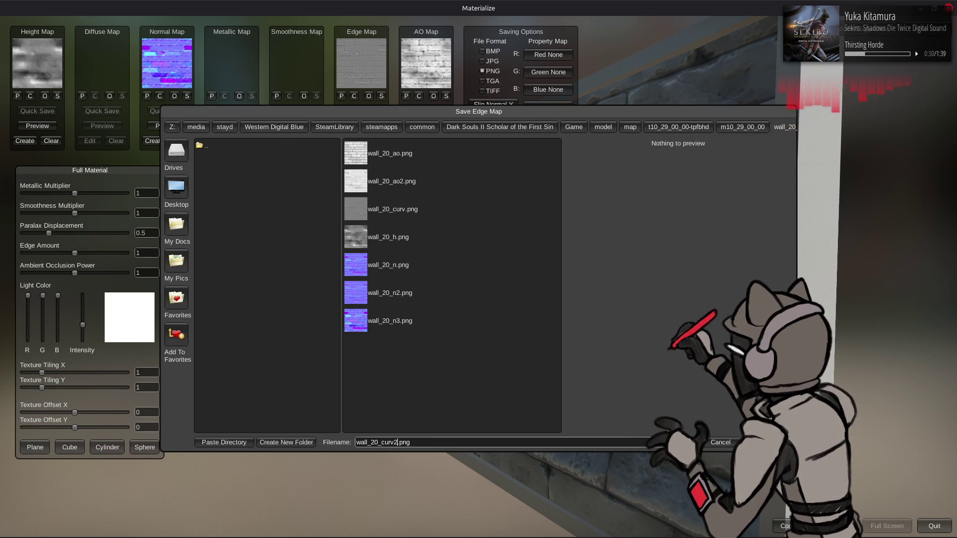
click(683, 442)
Preview the AO map and save it as wall_20_ao.png
click(426, 127)
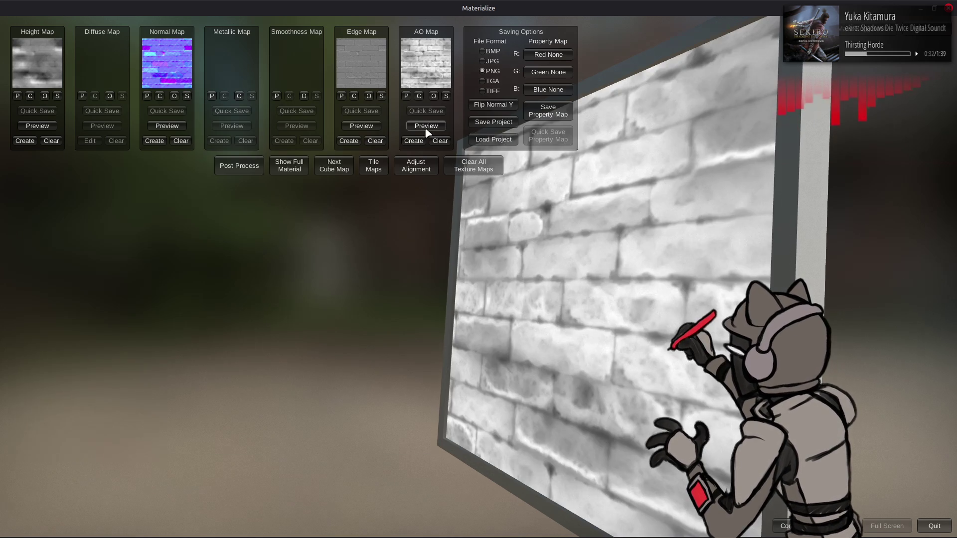
click(446, 95)
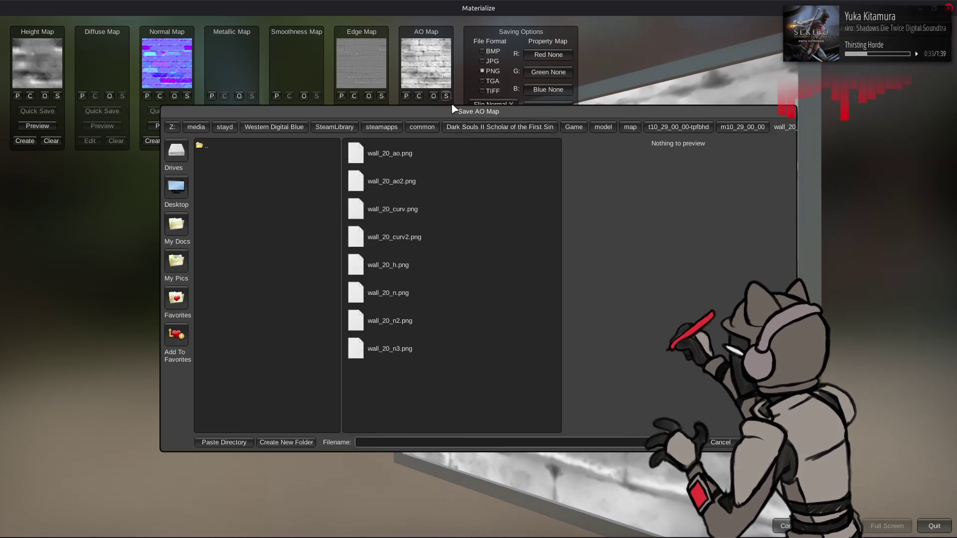
click(448, 186)
click(393, 442)
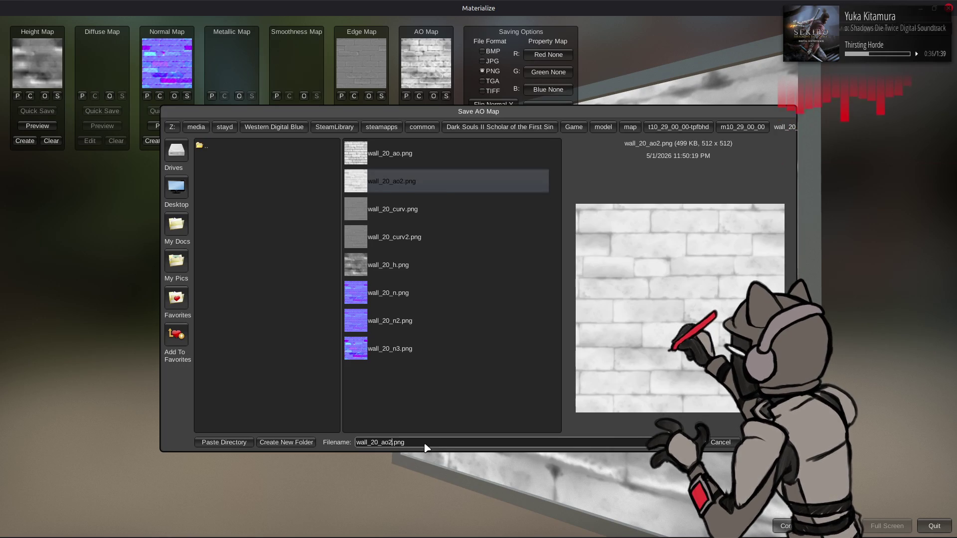
key(BackSpace)
click(683, 442)
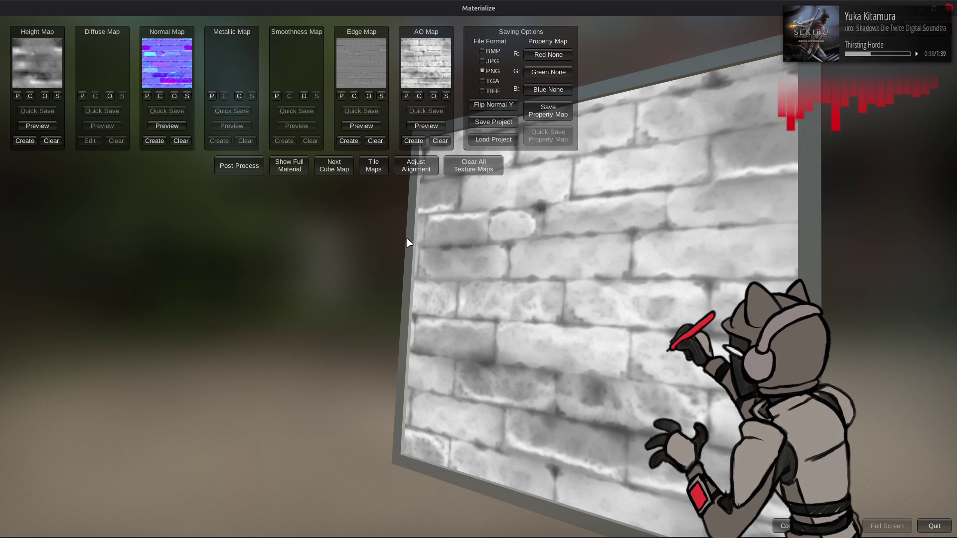
Save the height map, choosing wall_20_h.png as the target file
click(57, 96)
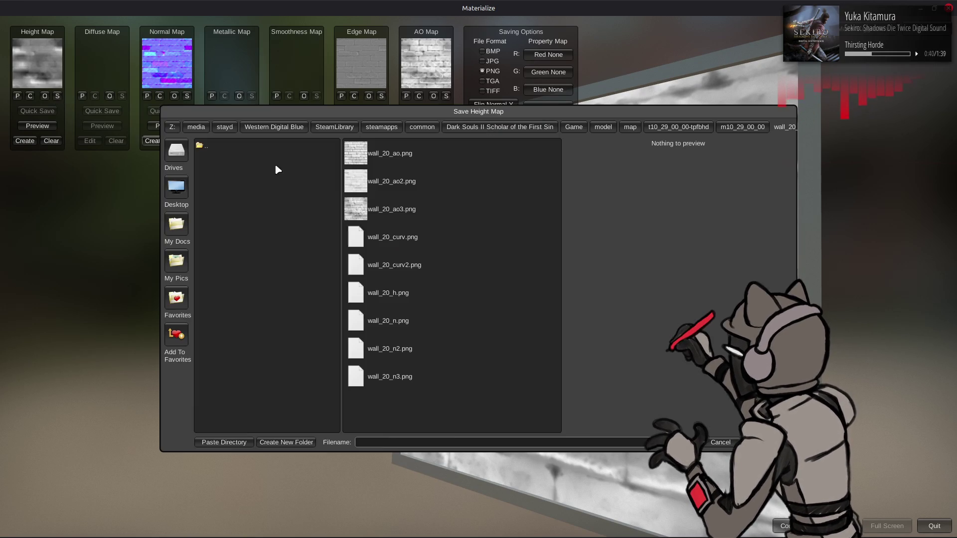
click(406, 294)
click(381, 442)
key(Return)
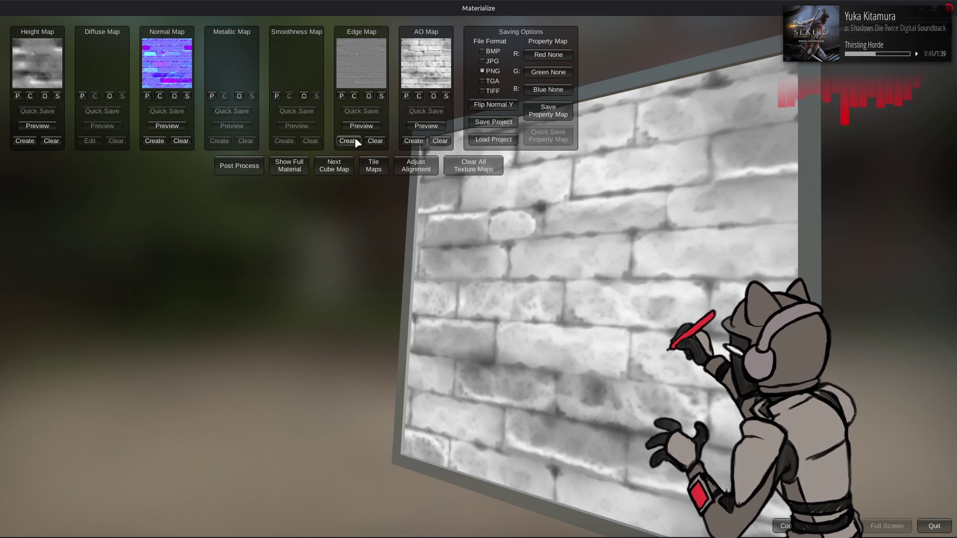
click(418, 142)
Adjust the AO generator sliders, setting the normal/depth AO blend to 0
mouse_move(123, 232)
mouse_down()
mouse_move(3, 233)
mouse_move(284, 234)
mouse_up()
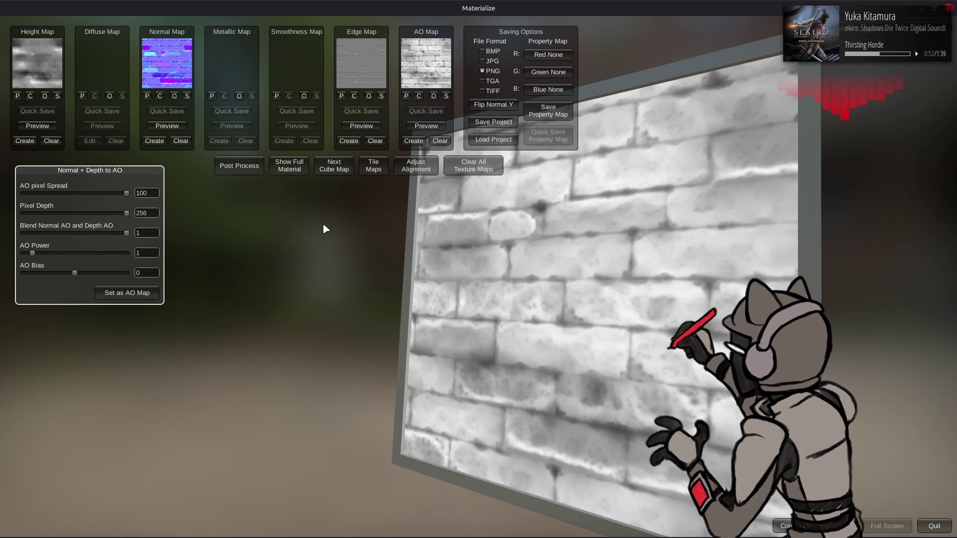
drag(127, 234, 23, 234)
mouse_move(127, 193)
mouse_down()
mouse_move(10, 196)
mouse_move(310, 219)
mouse_up()
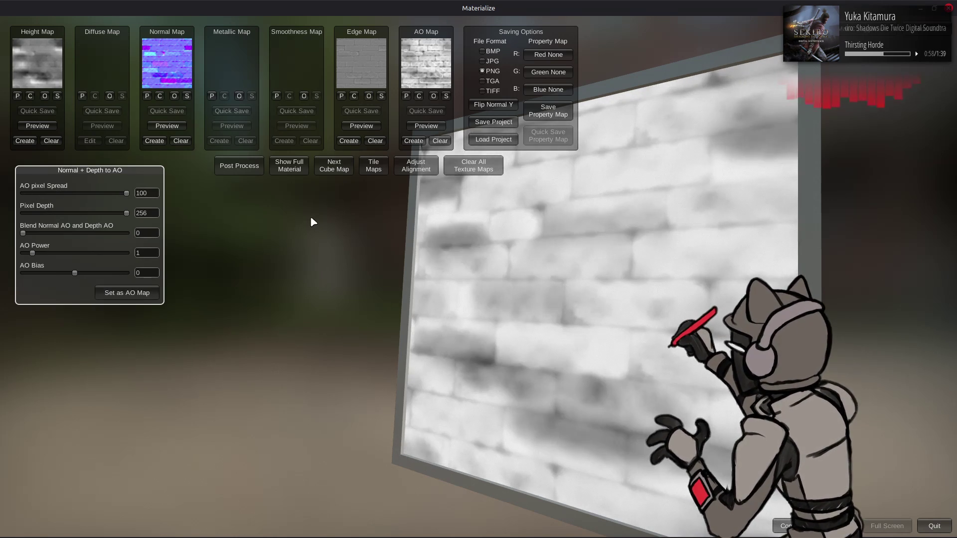
Create an edge map from normals, trying Soft and Default before settling on the Displace preset
click(356, 144)
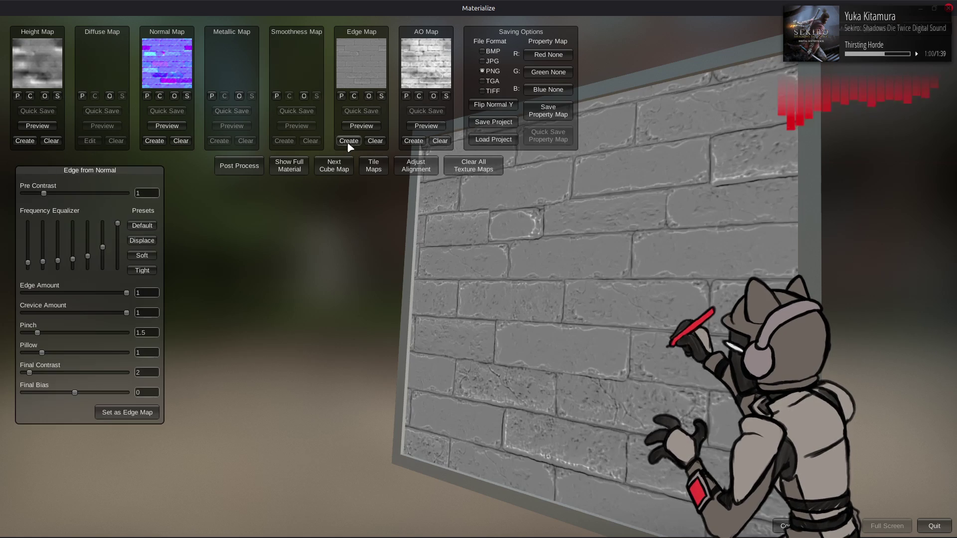
click(142, 255)
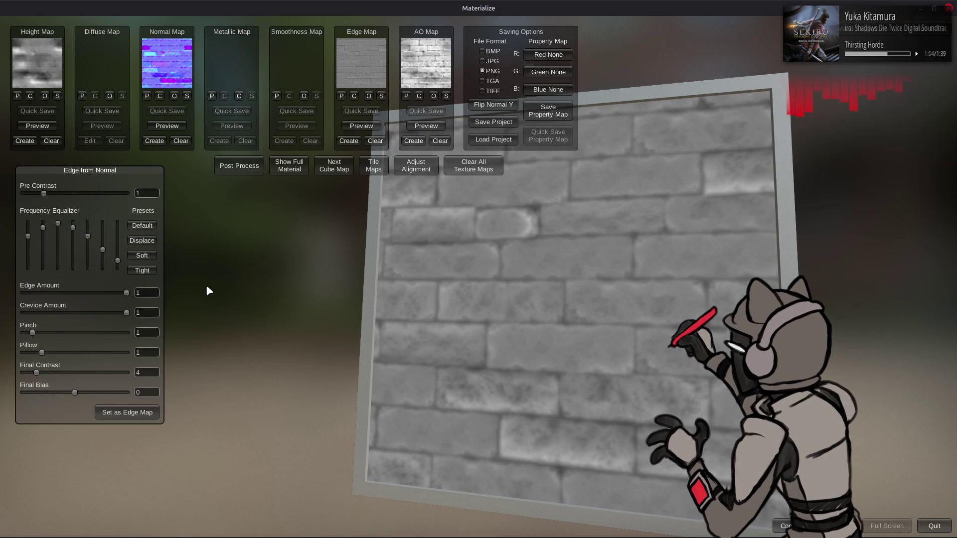
click(143, 225)
click(142, 241)
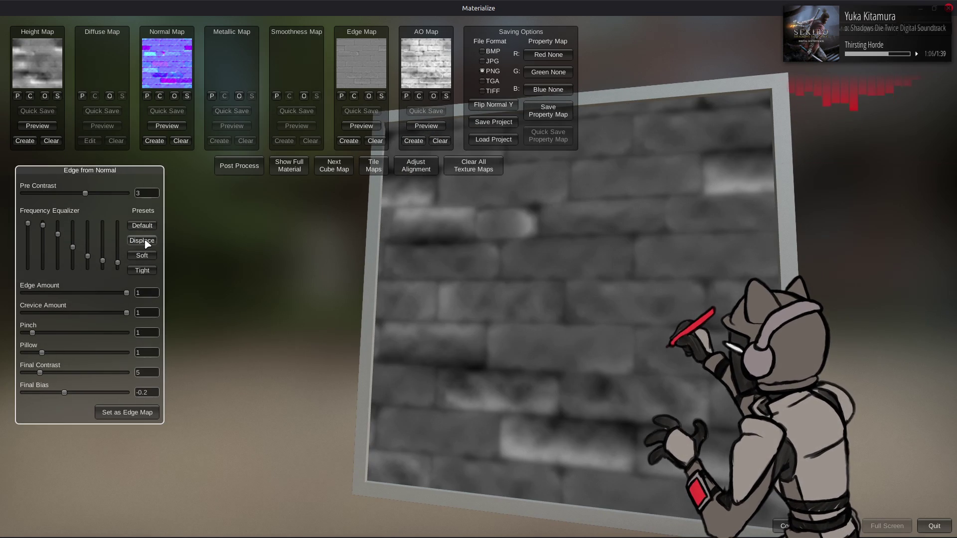
click(175, 96)
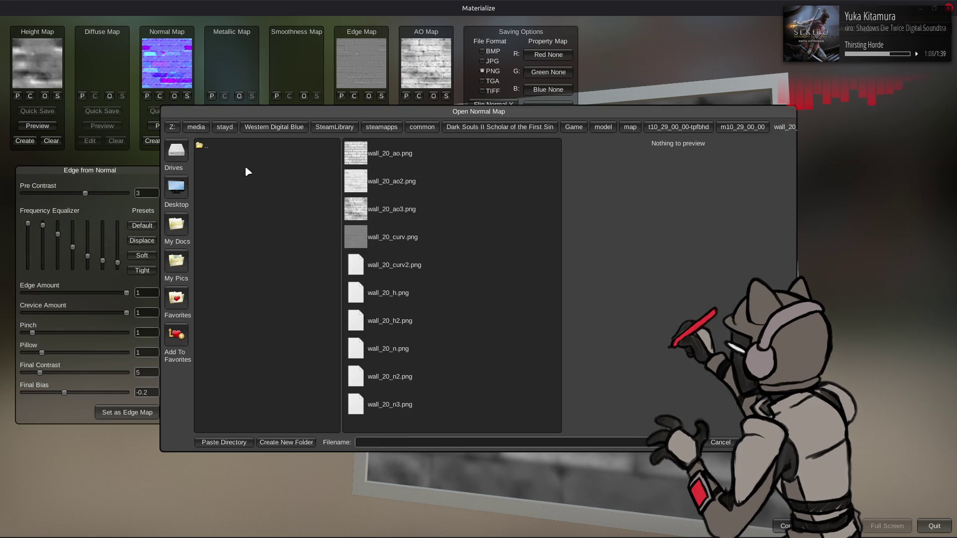
Load wall_20_n2.png and wall_20_h.png as normal and height maps, then apply a new Displace edge map
click(417, 378)
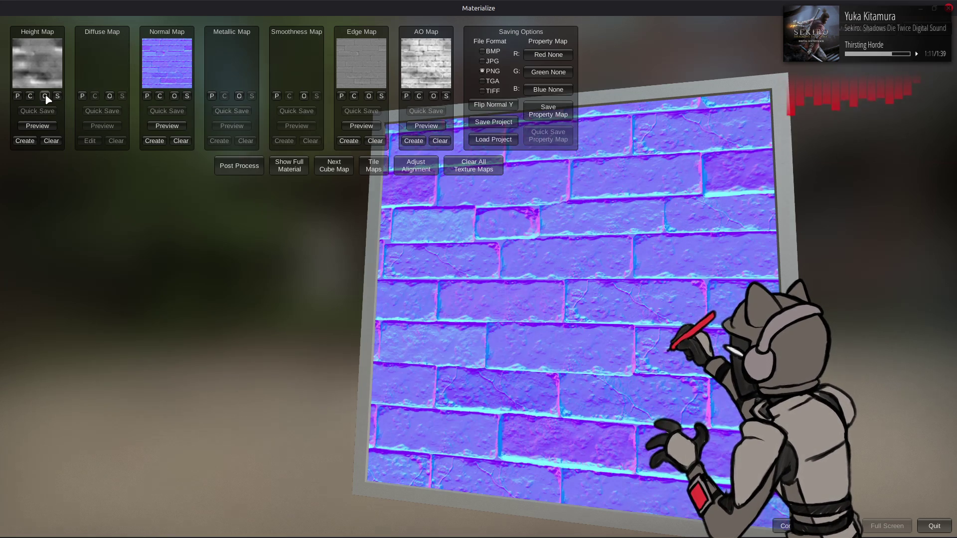
click(45, 96)
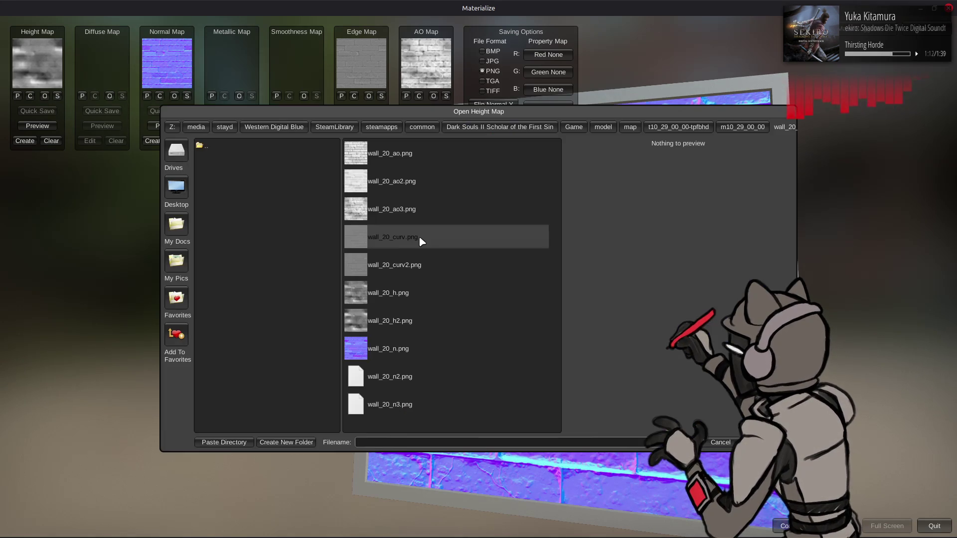
double_click(417, 299)
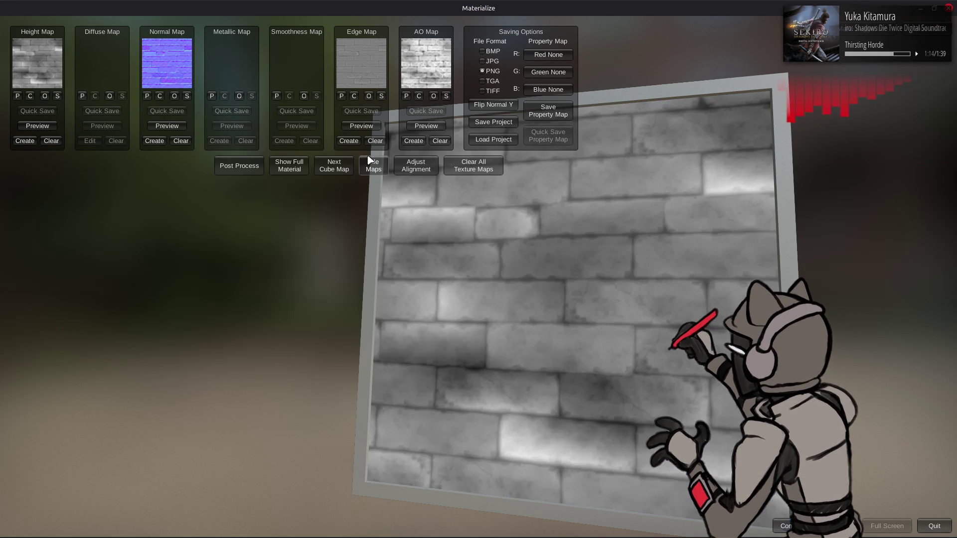
click(348, 142)
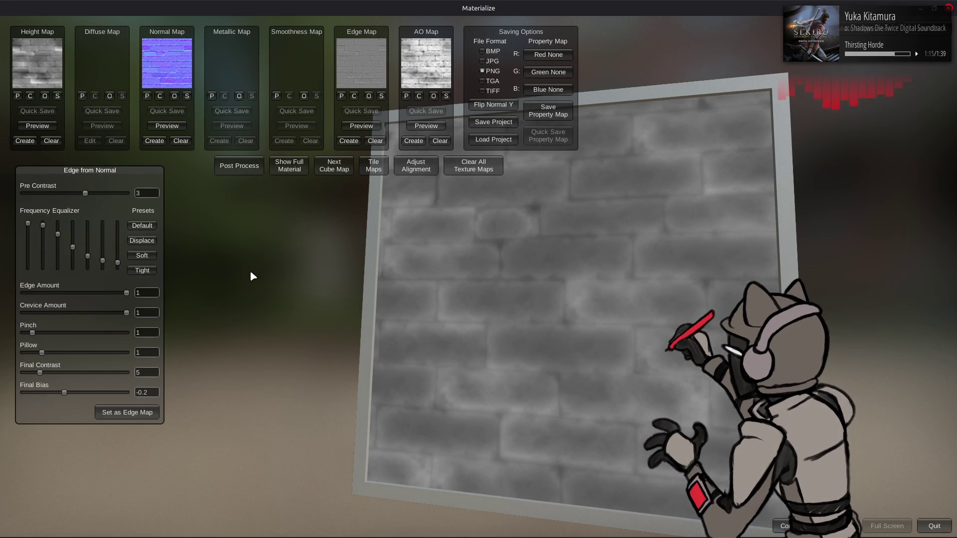
click(146, 241)
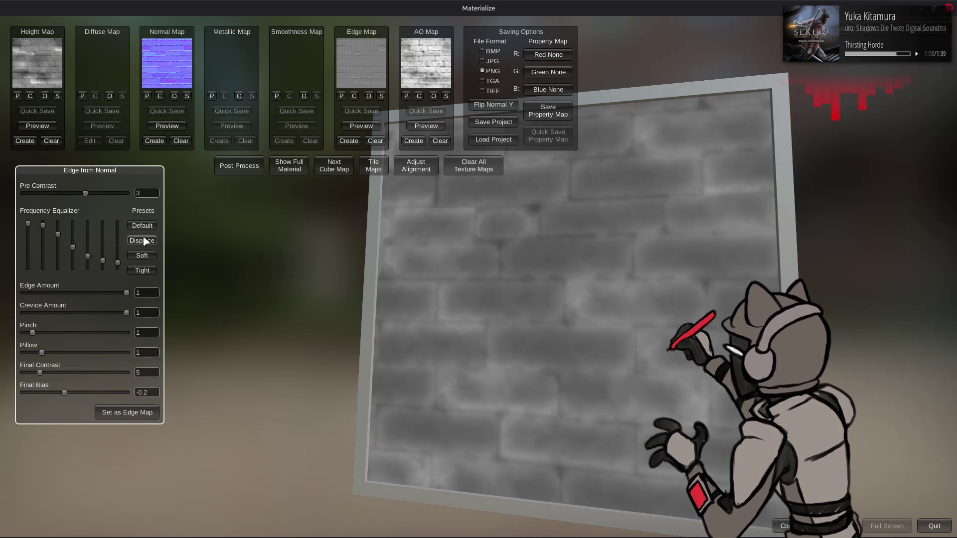
click(130, 414)
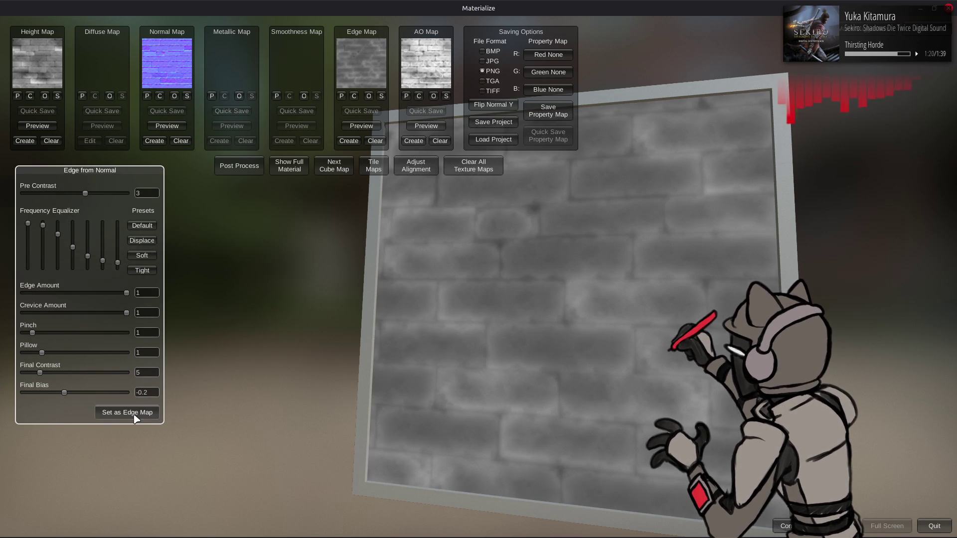
click(282, 167)
drag(332, 185, 412, 274)
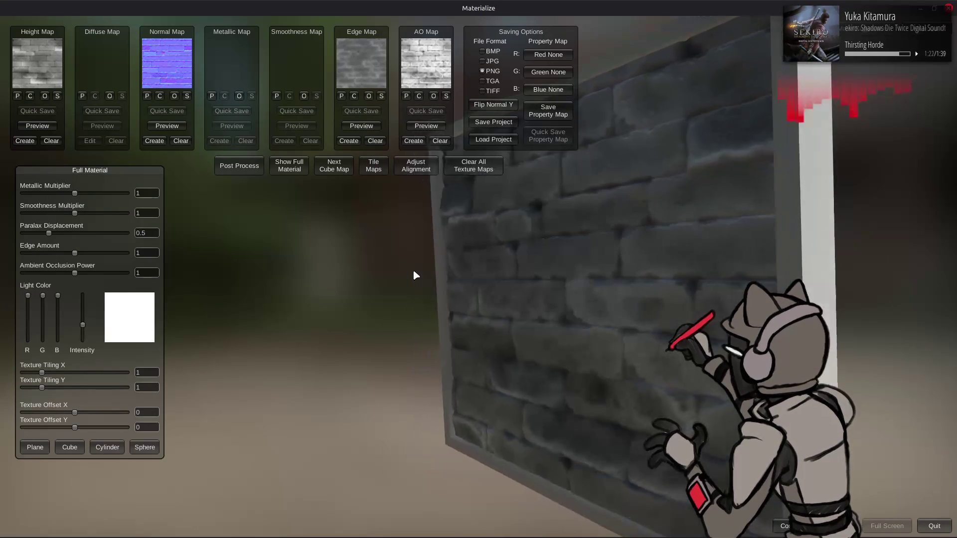
Save the new edge map as wall_20_curv3.png
click(382, 96)
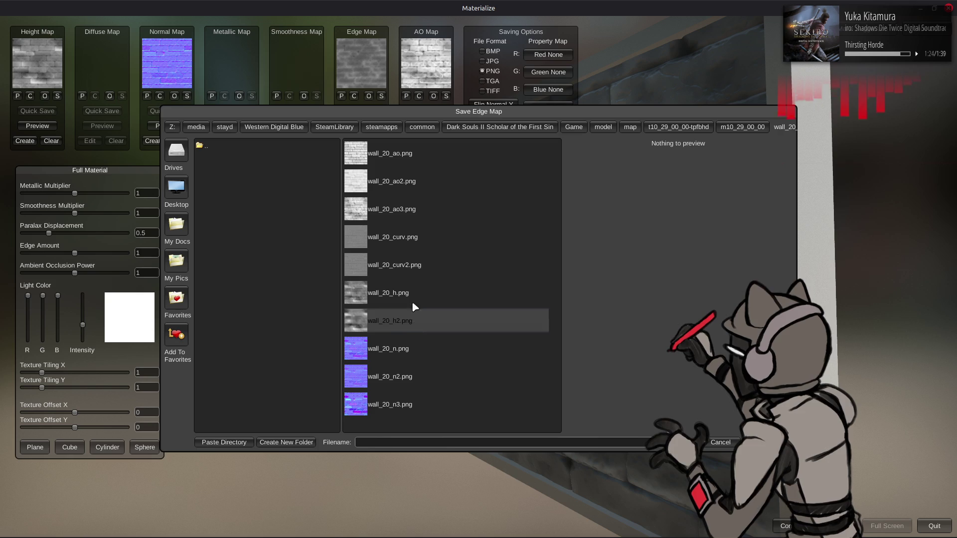
click(421, 269)
click(395, 442)
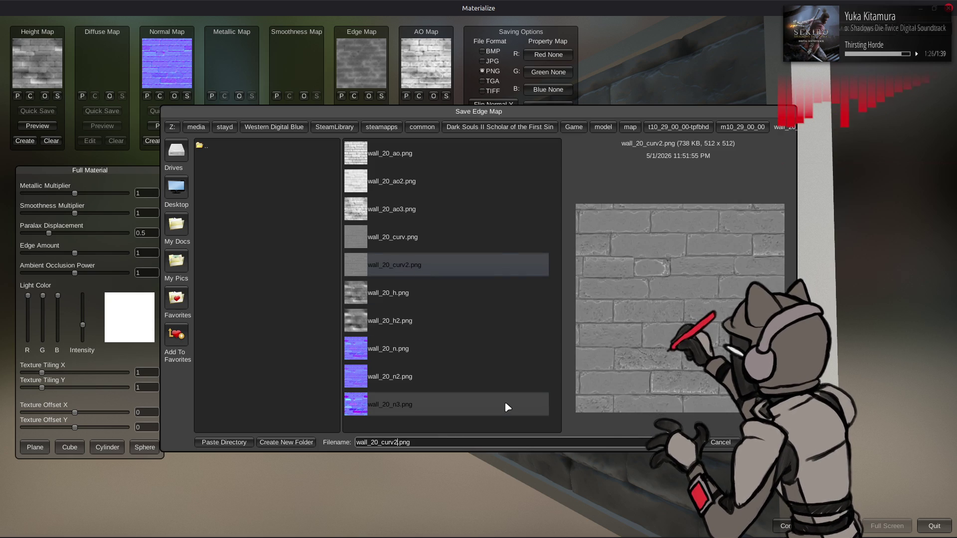
key(BackSpace)
text(3)
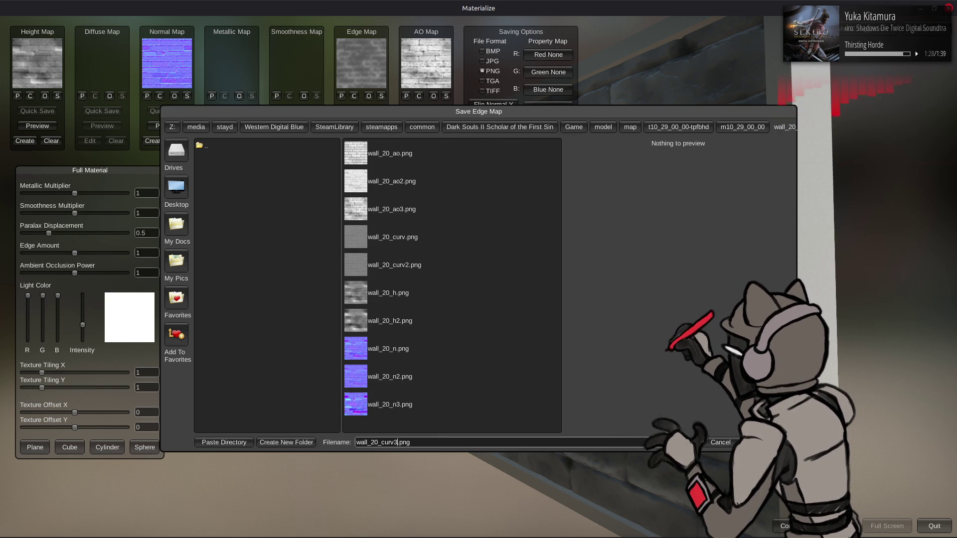
key(Return)
key(alt+Tab)
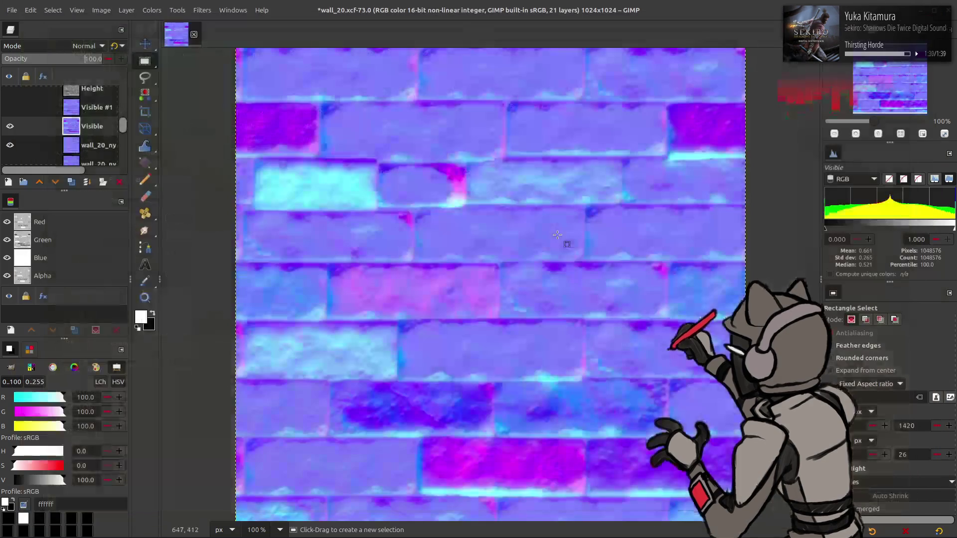
Show Visible #1 instead of Visible and rename it Normal Neo
click(9, 108)
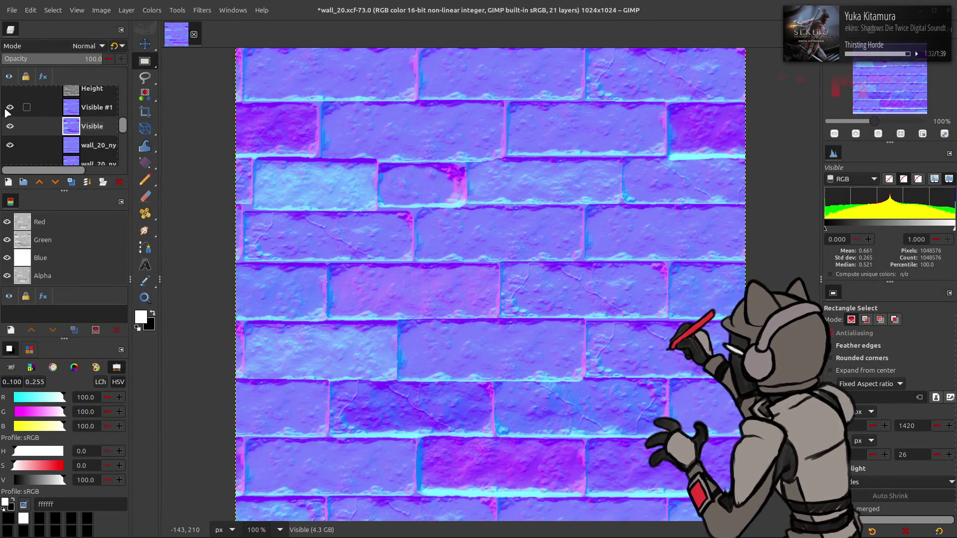
click(9, 126)
click(20, 112)
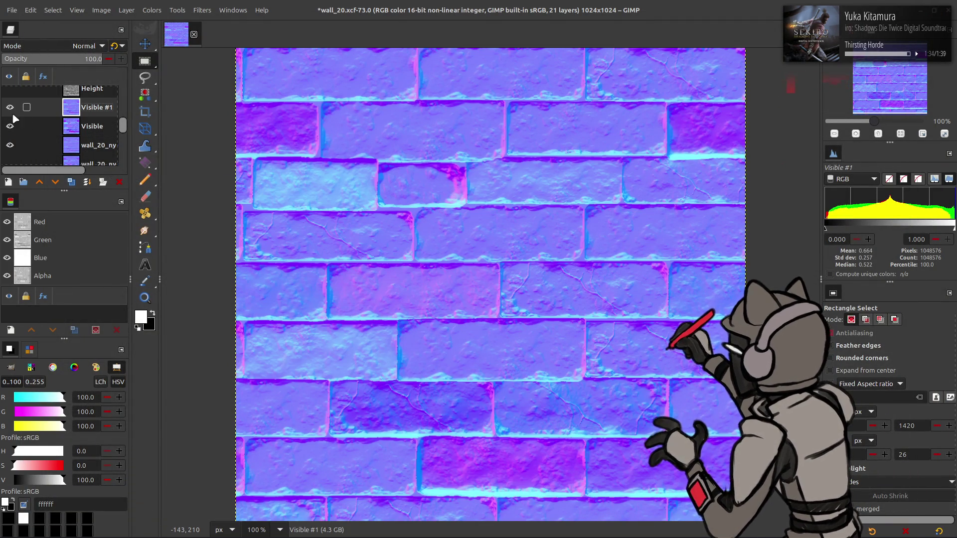
double_click(98, 107)
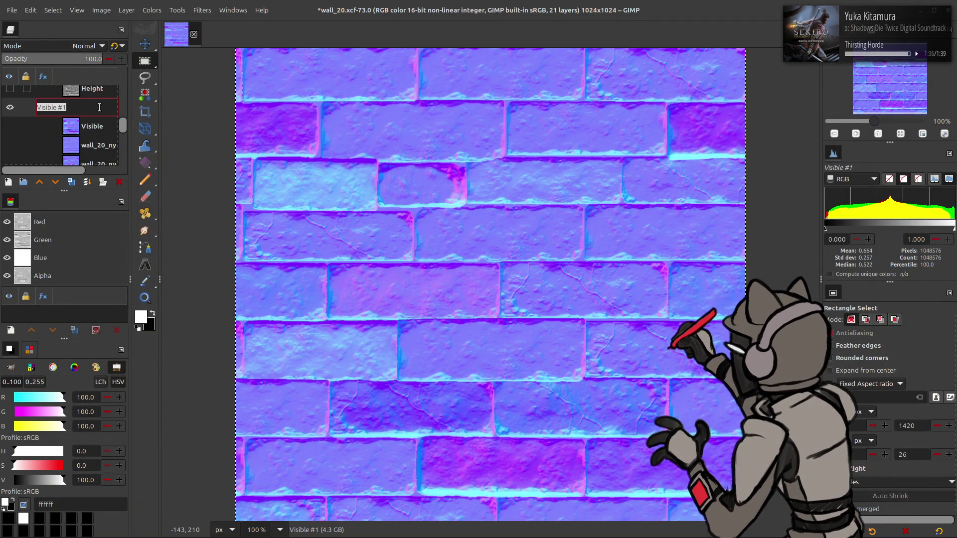
text(Normal Neo)
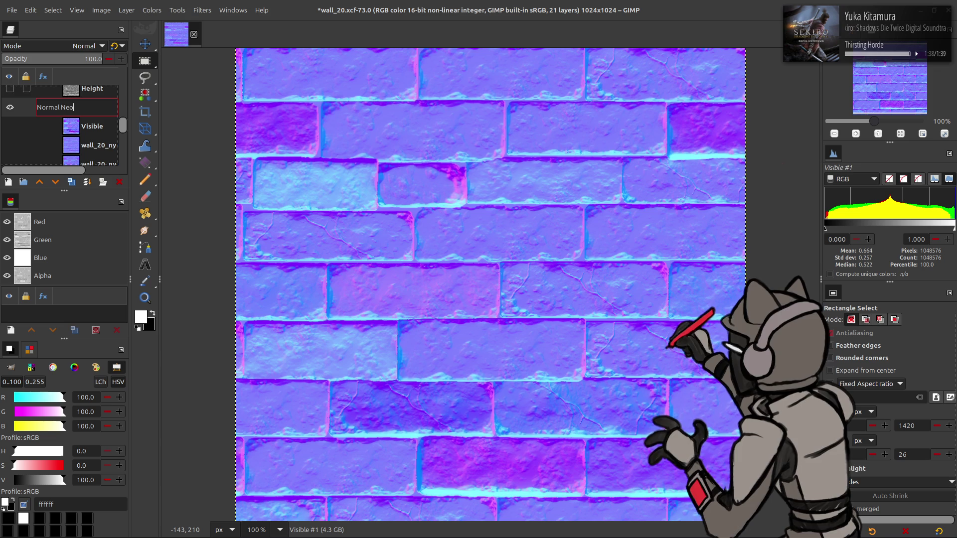
key(Return)
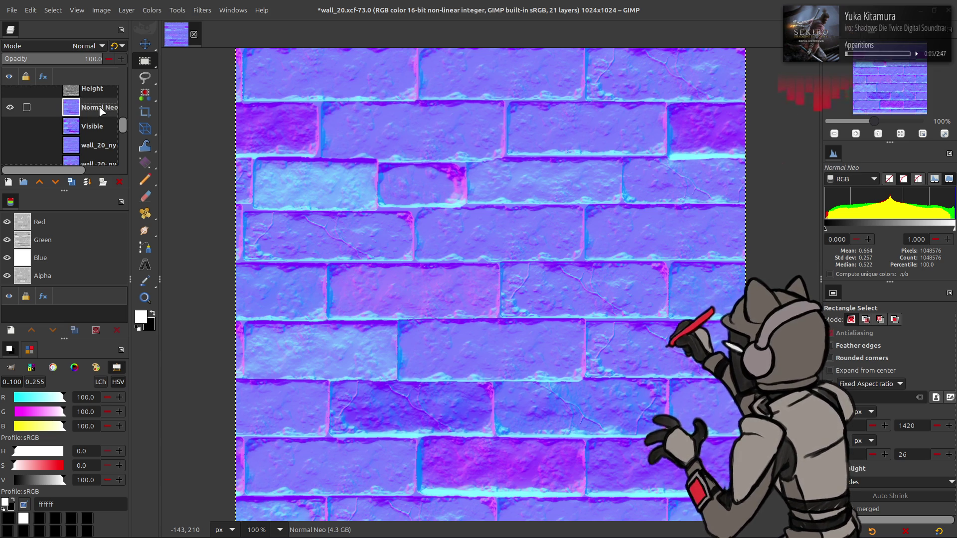
Save wall_20.xcf with Ctrl+S and clear the selection in the file manager
scroll(80, 122, up, 2)
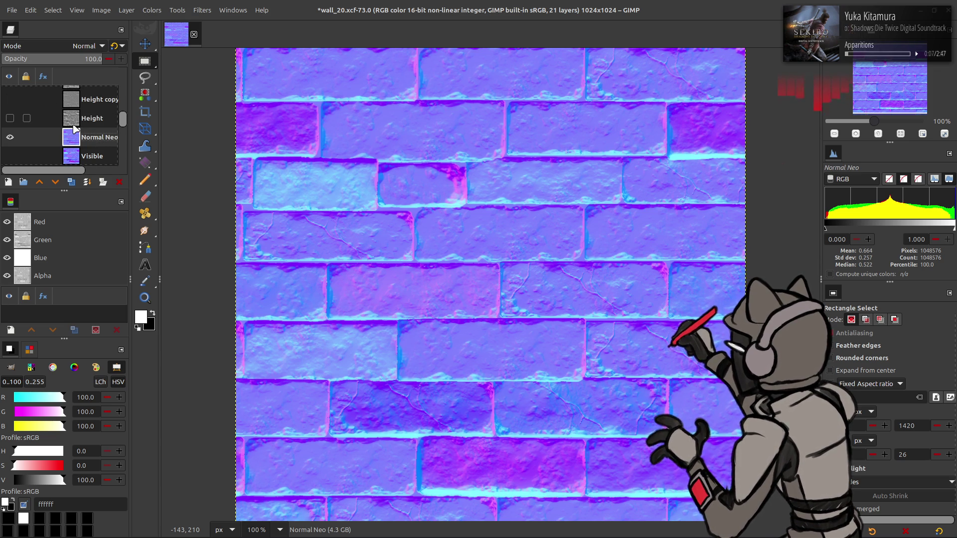
scroll(75, 129, up, 3)
scroll(75, 129, up, 2)
scroll(80, 130, down, 5)
key(ctrl+s)
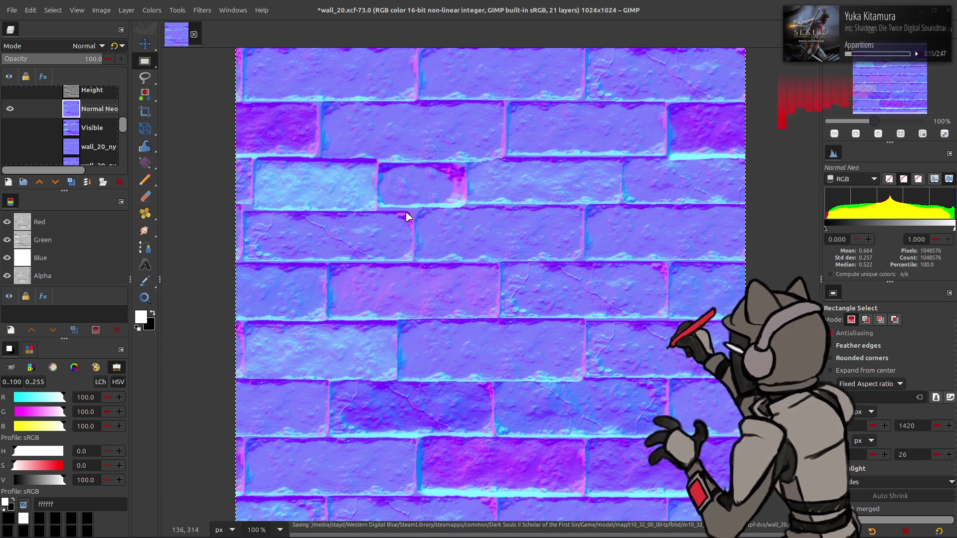
key(alt+Tab)
click(473, 243)
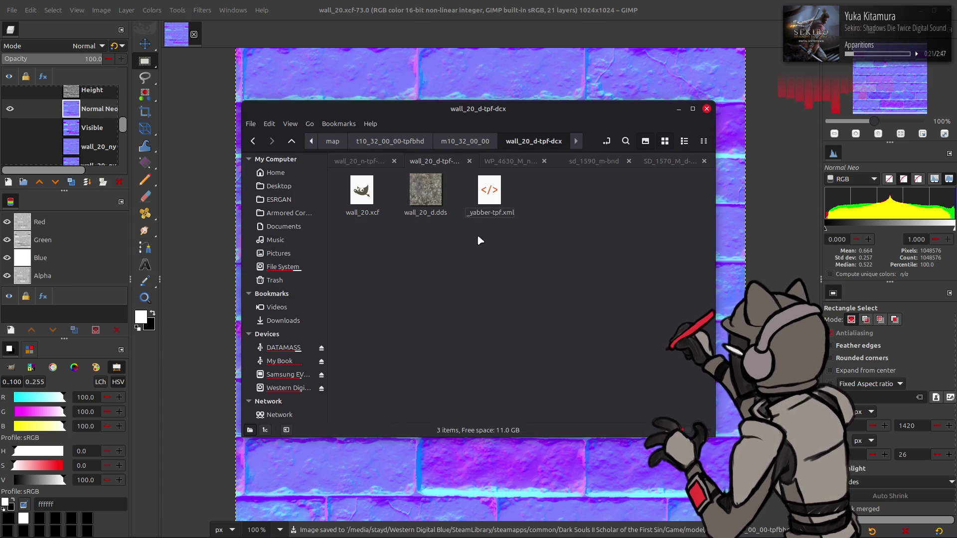
Go up to m10_32_00_00 and open the wall_20_n-tpf-dcx folder with the generated PNG maps
key(BackSpace)
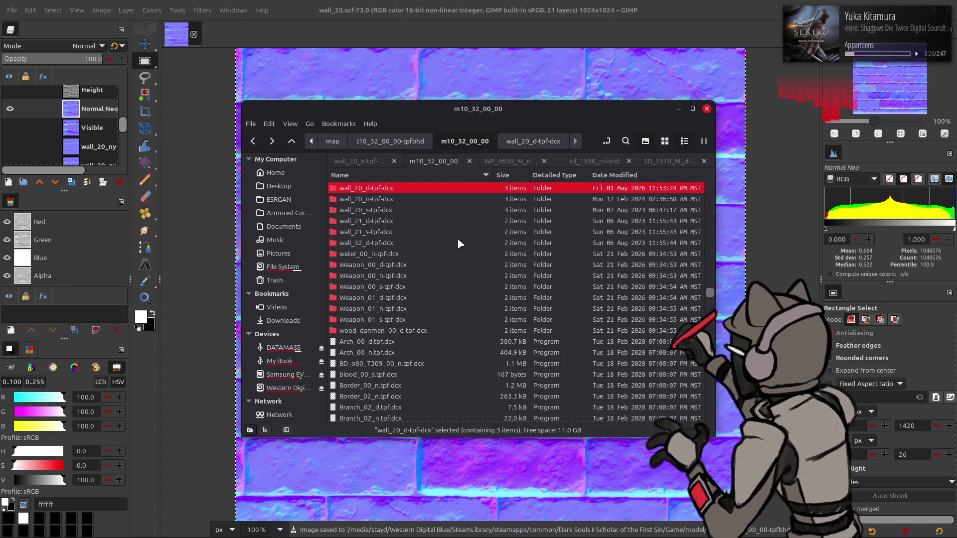
double_click(397, 200)
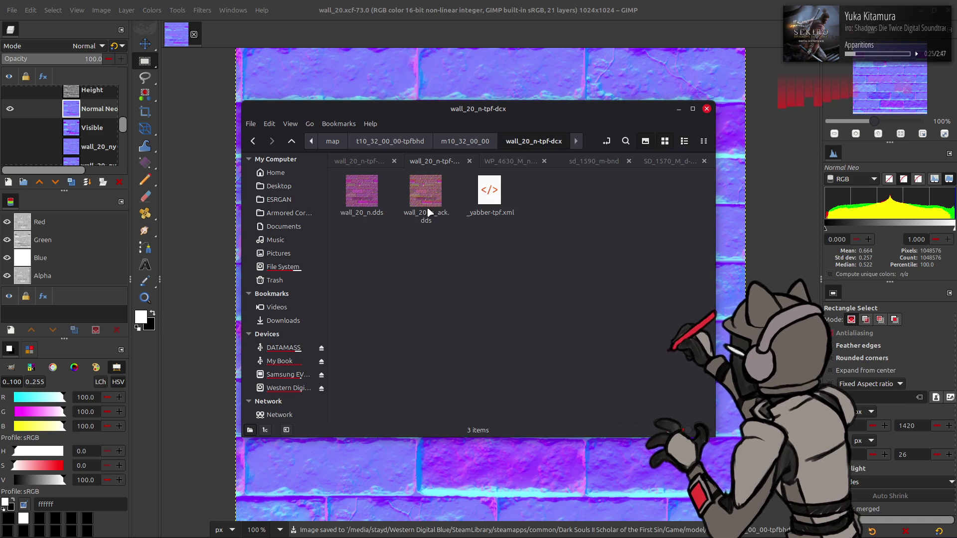
key(BackSpace)
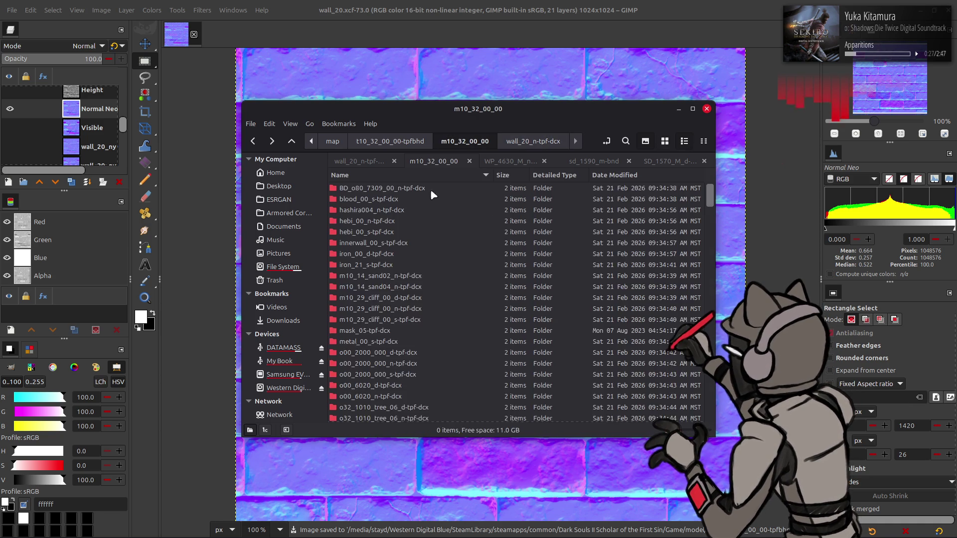
click(355, 163)
click(449, 163)
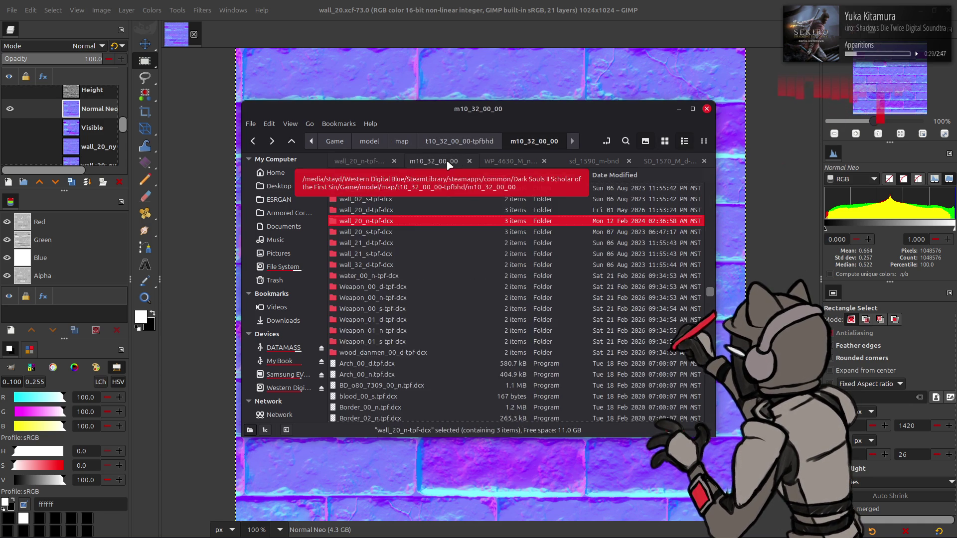
click(376, 161)
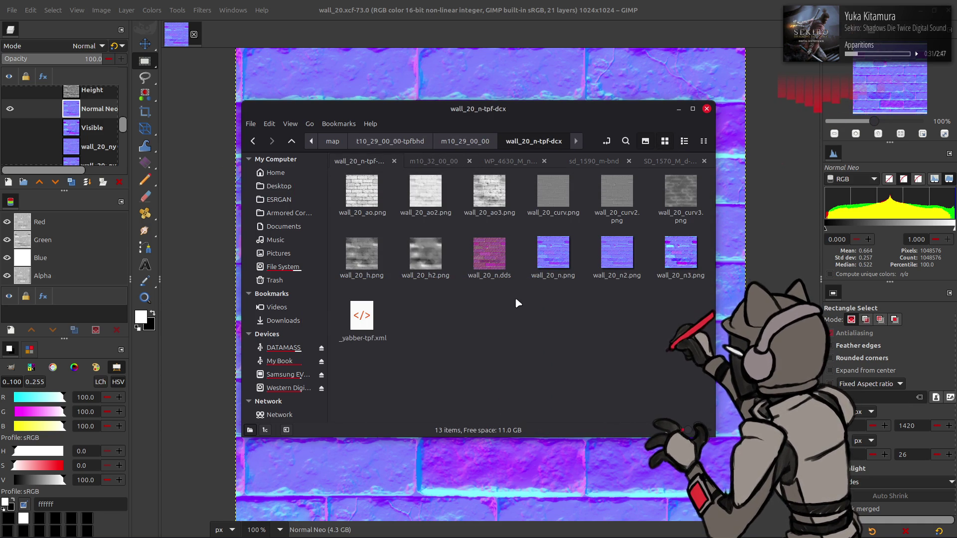
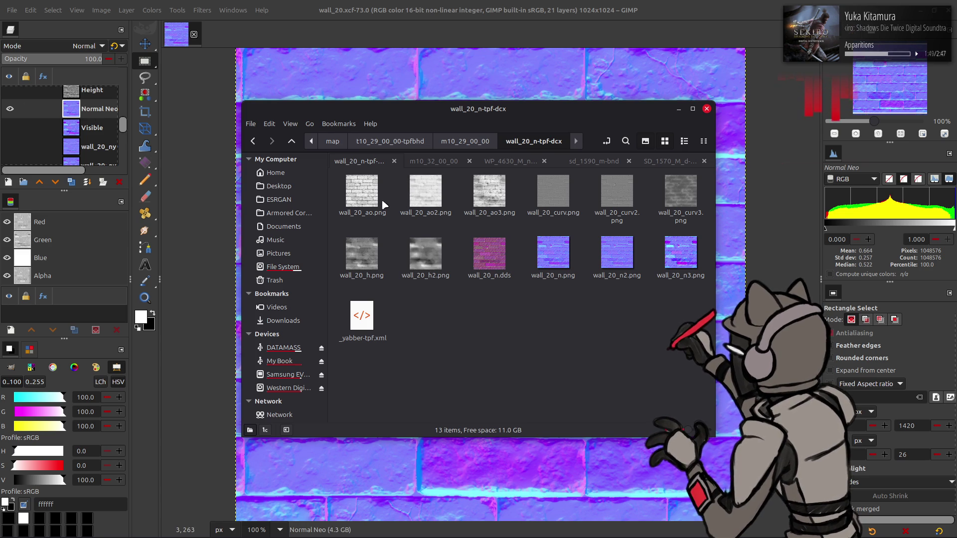
Add wall_20_h.png to the image as a layer and rename it 'Height Neo'
click(381, 251)
drag(432, 73, 432, 73)
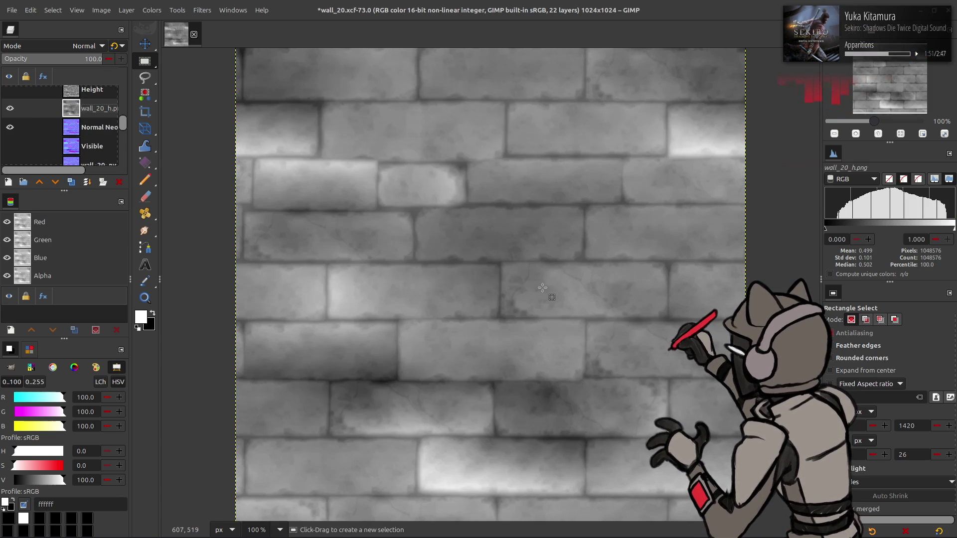
key(q)
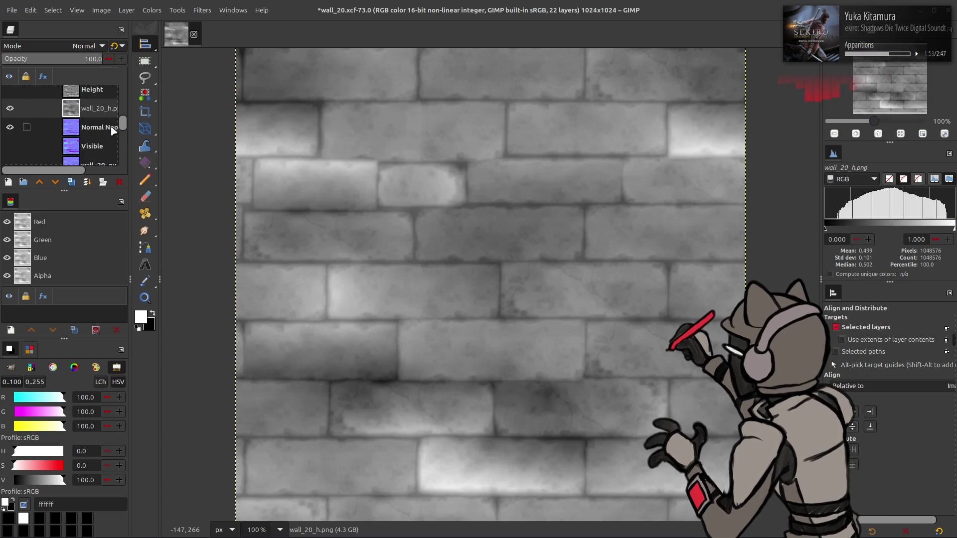
double_click(100, 110)
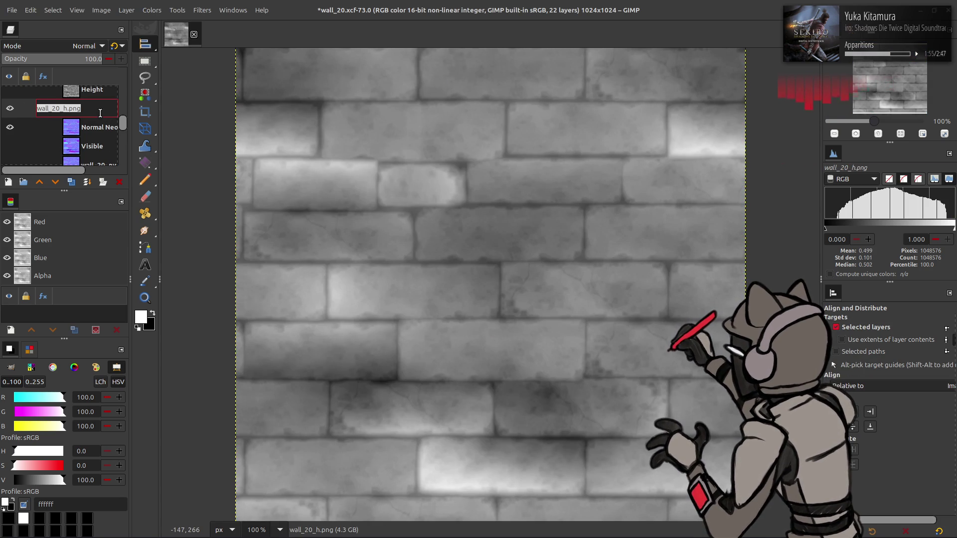
text(Heig)
text(ht Neo)
key(Return)
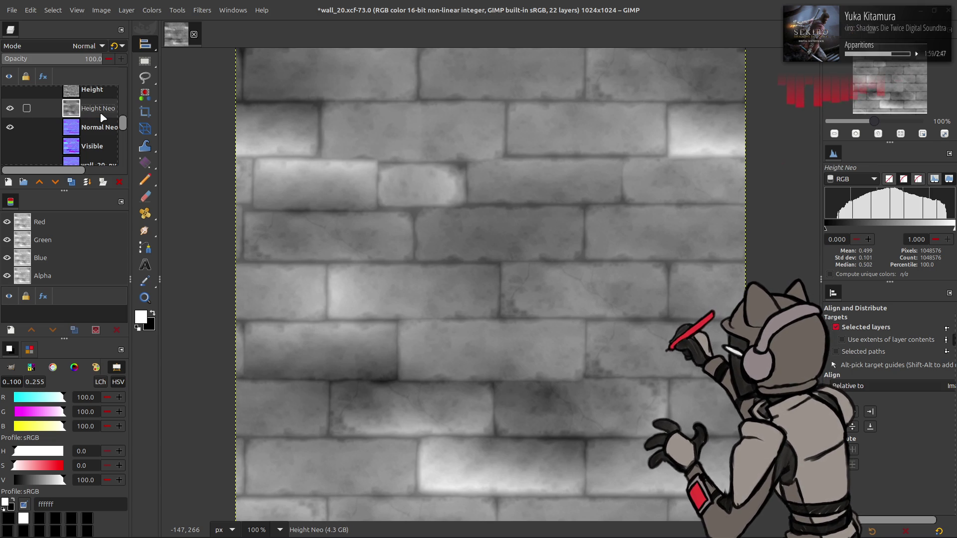
Add wall_20_h2.png as a layer and rename it 'Height Neo2'
key(alt+Tab)
click(427, 254)
mouse_move(428, 260)
mouse_down()
mouse_move(731, 267)
mouse_move(220, 145)
mouse_up()
double_click(100, 109)
text(Height Neo2)
key(Return)
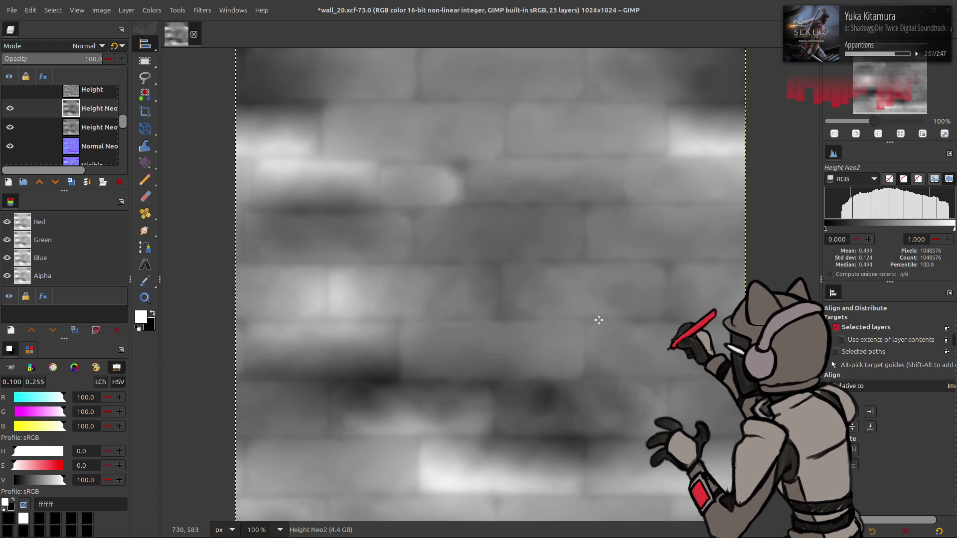
Hide Height Neo2, compare the Height layer against Height Neo, then select Height Neo
click(10, 110)
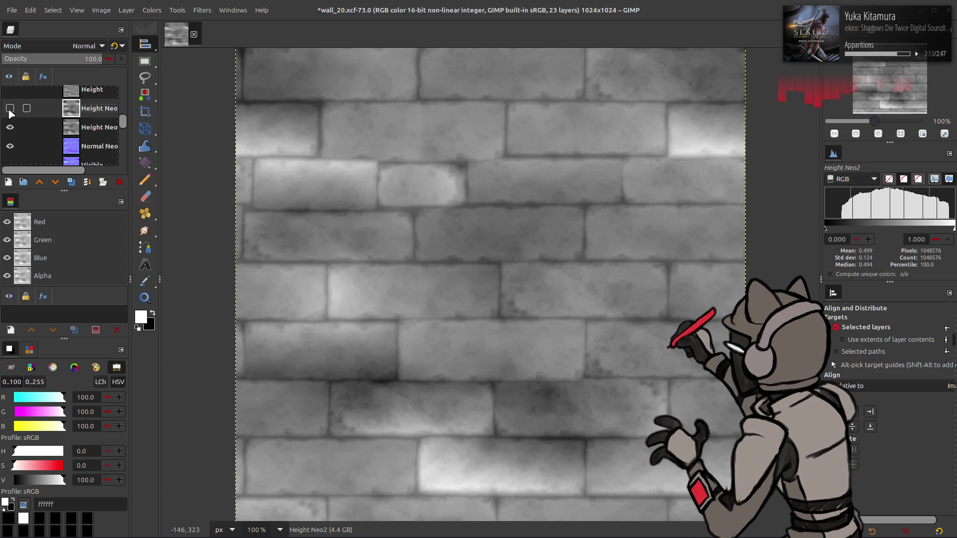
click(10, 90)
click(10, 90)
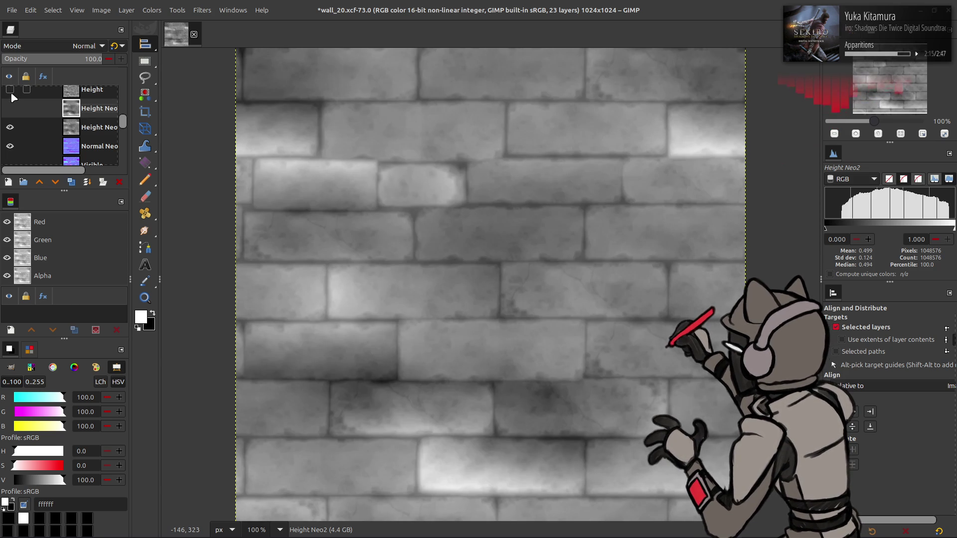
click(10, 91)
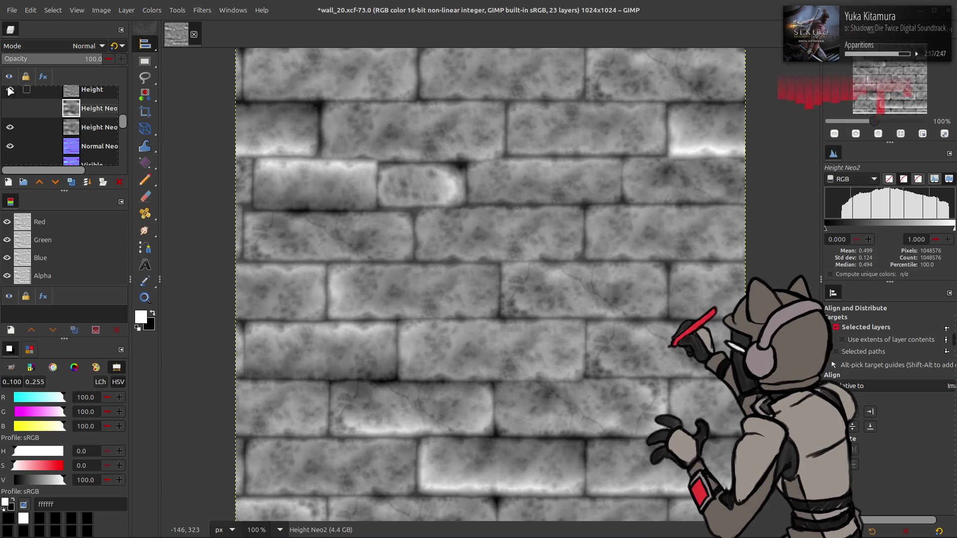
click(10, 90)
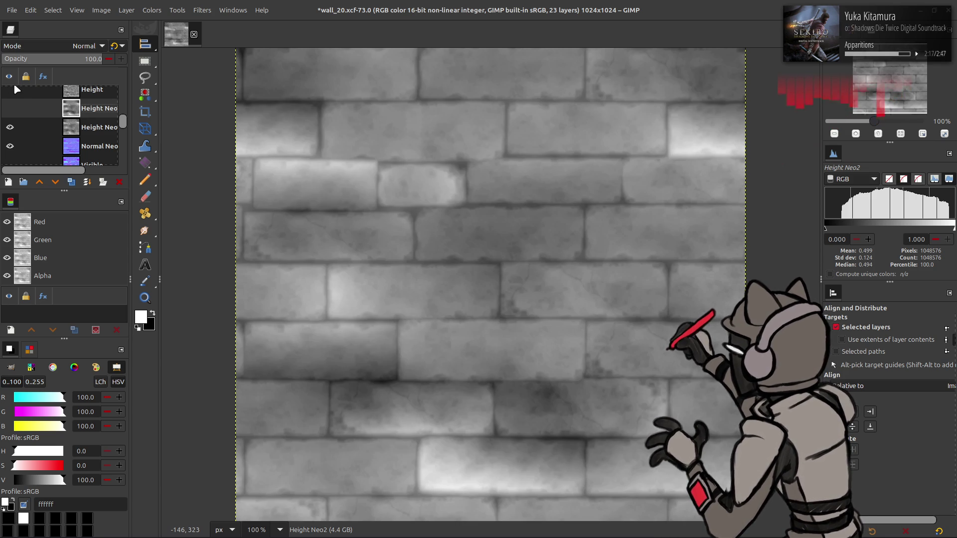
click(92, 127)
click(202, 10)
Apply a tileable Normal Map at scale 32 to Height Neo using the last-used preset
mouse_move(266, 154)
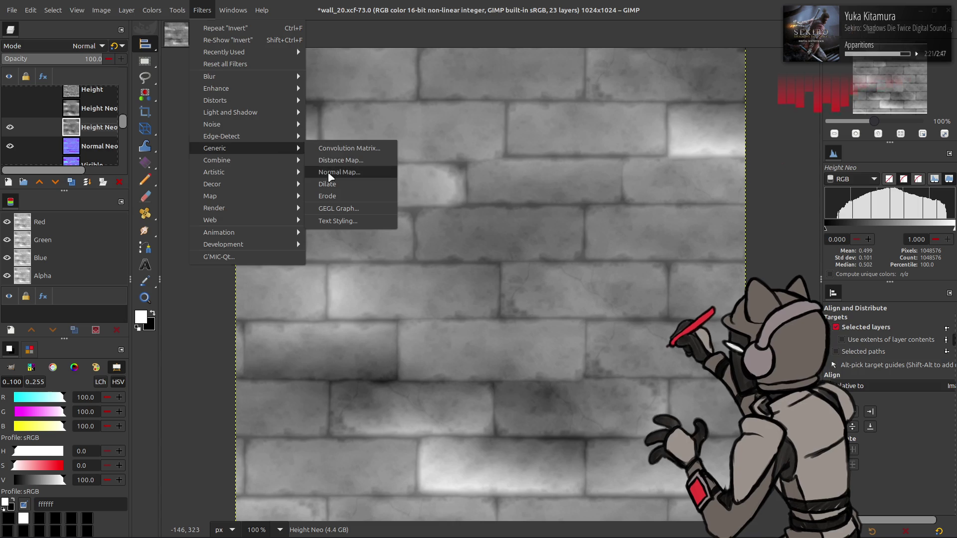
click(339, 176)
click(128, 184)
click(134, 194)
click(136, 186)
click(137, 189)
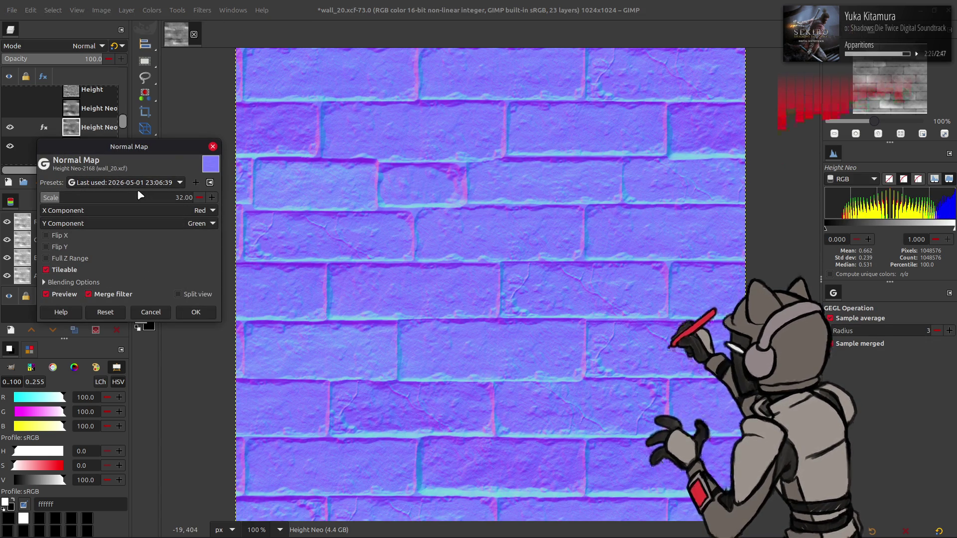
click(196, 312)
Zoom in and out and toggle Height Neo to inspect the new normal map
key(4)
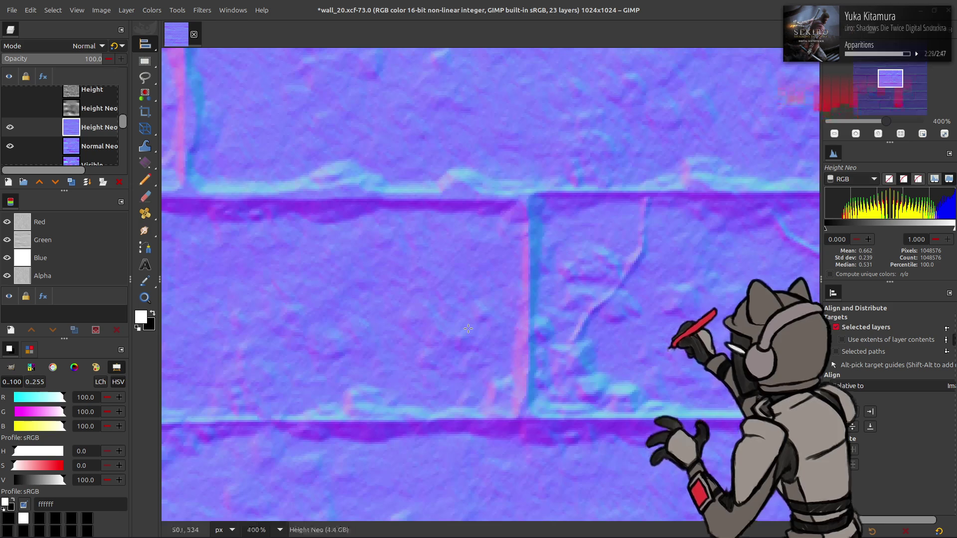
key(1)
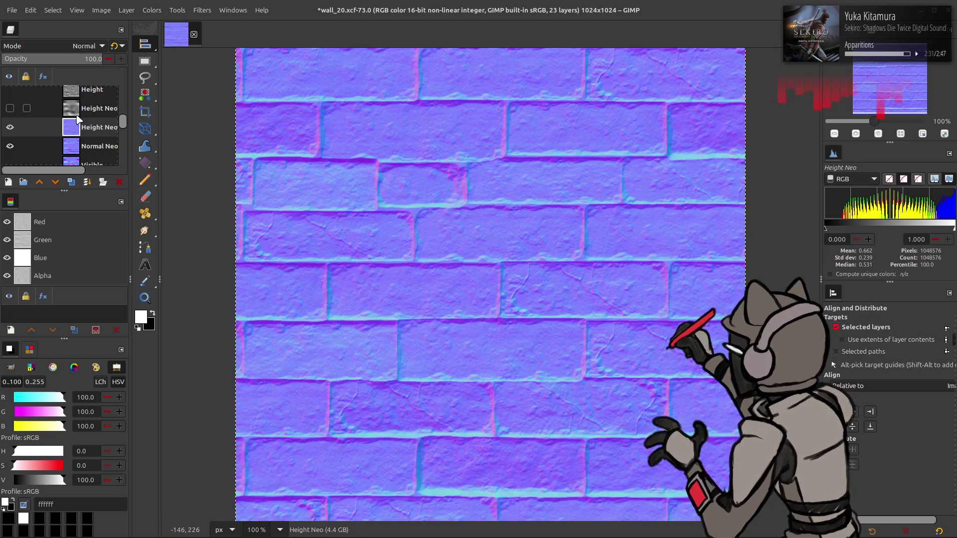
click(10, 128)
click(10, 128)
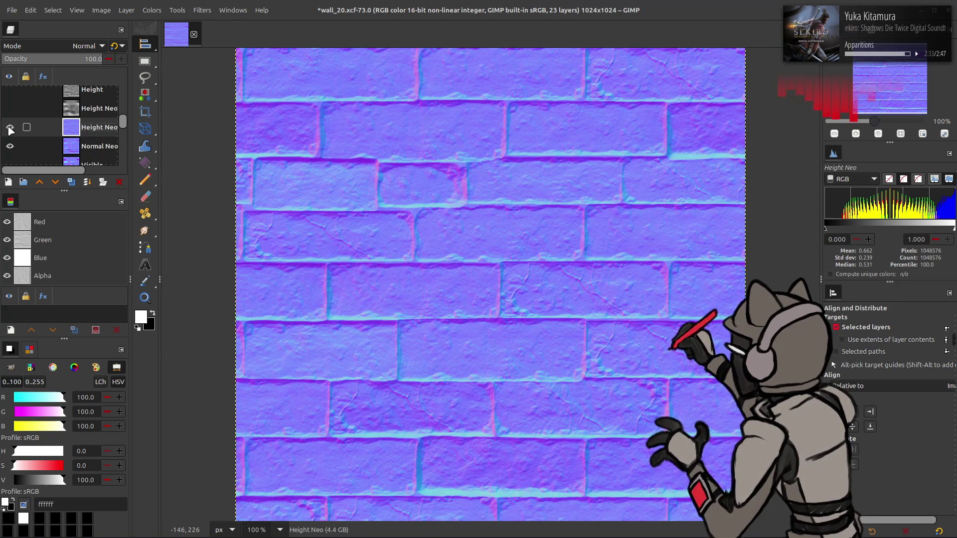
click(10, 128)
click(10, 128)
Show the wall_20_ny layer and toggle Height Neo repeatedly to compare against it
scroll(11, 145, down, 2)
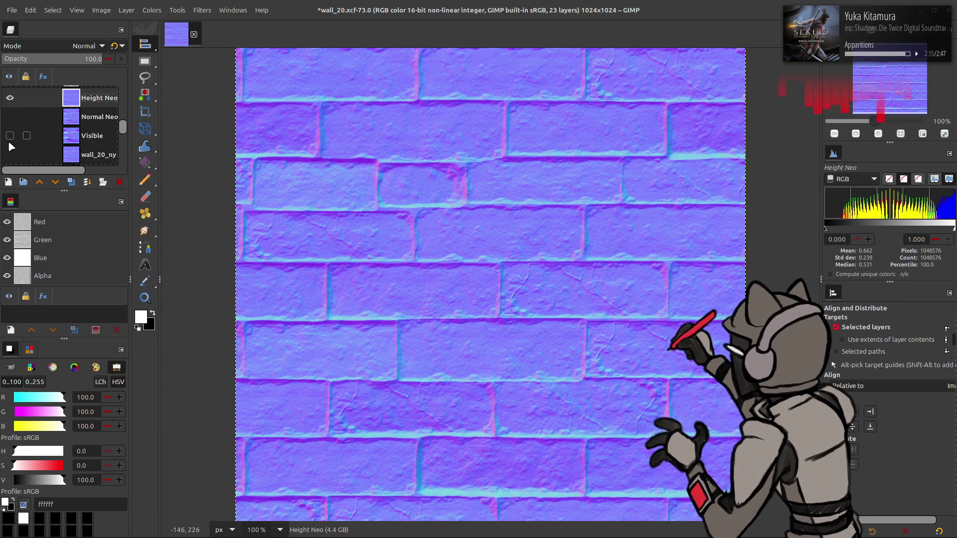
click(10, 153)
click(9, 103)
click(8, 103)
click(9, 103)
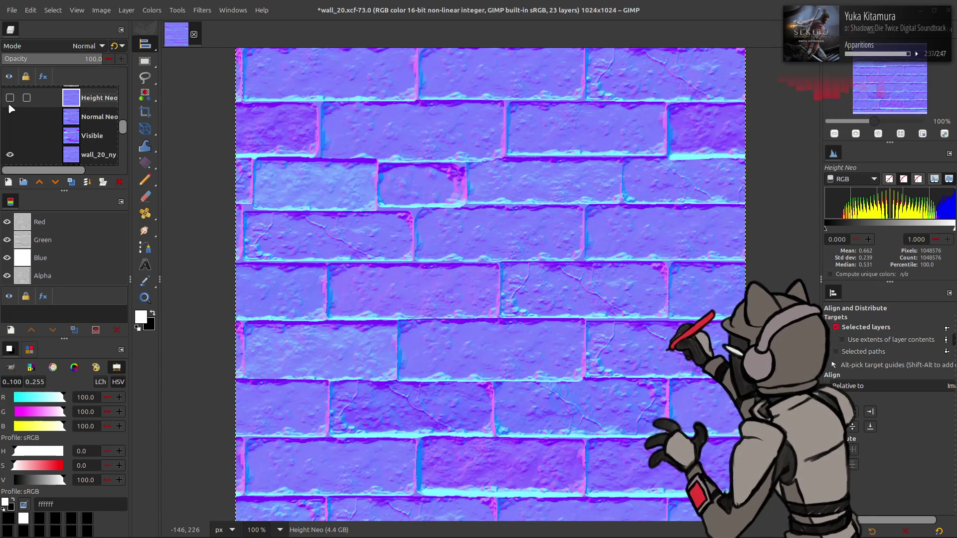
click(8, 104)
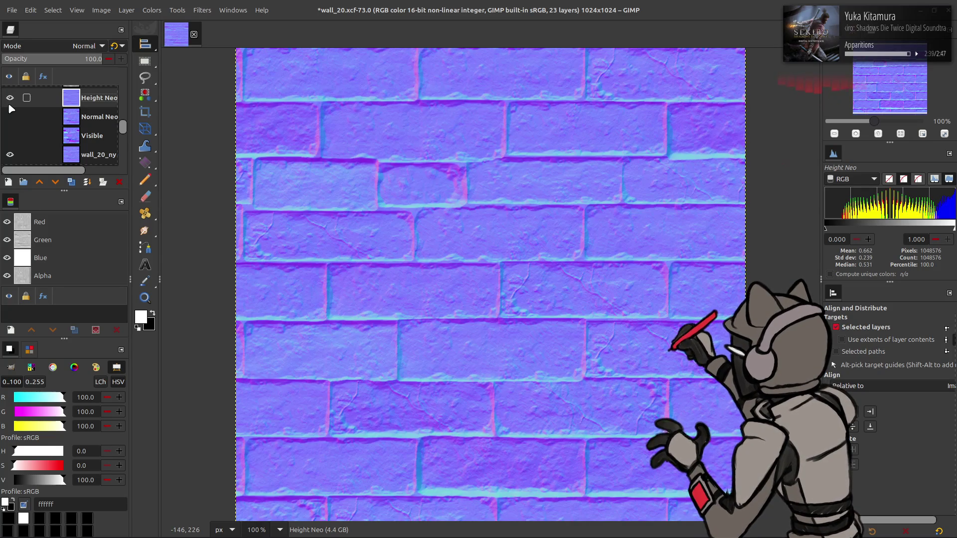
click(9, 105)
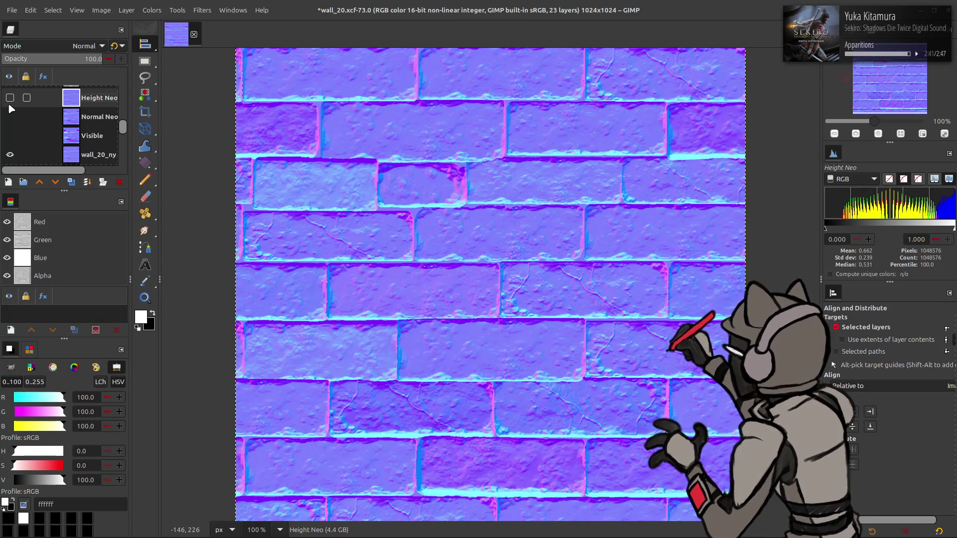
click(10, 105)
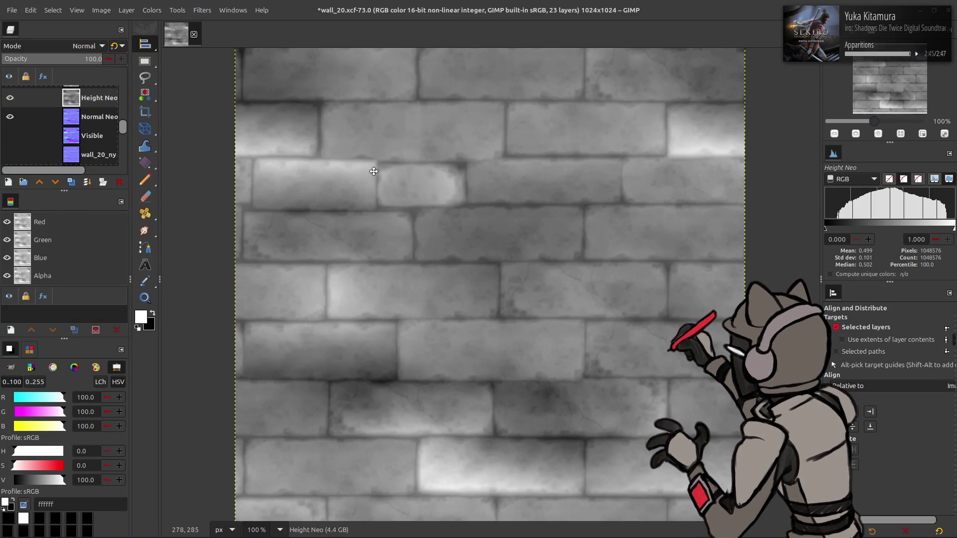
Reapply the Normal Map filter to Height Neo with scale raised to 64
key(shift+ctrl+f)
scroll(159, 181, down, 1)
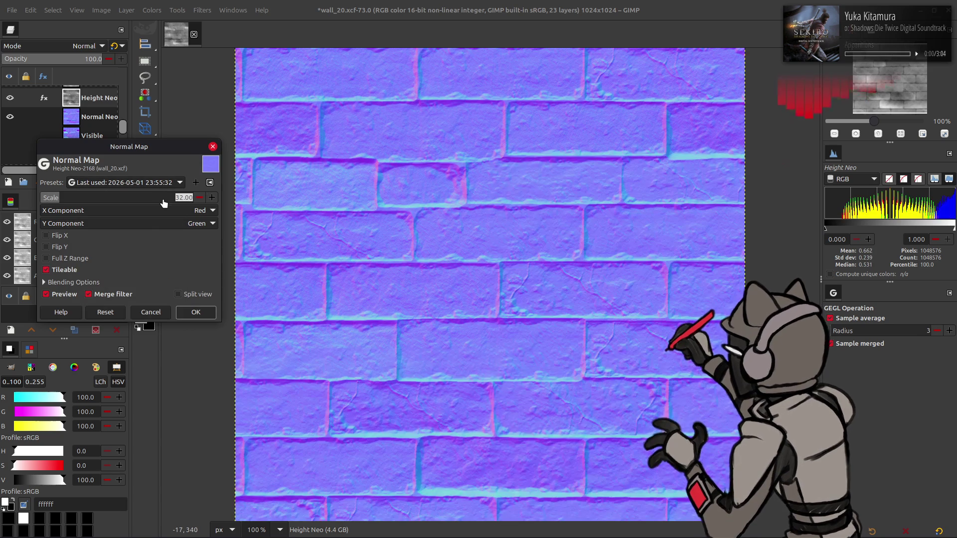
text(64)
key(Return)
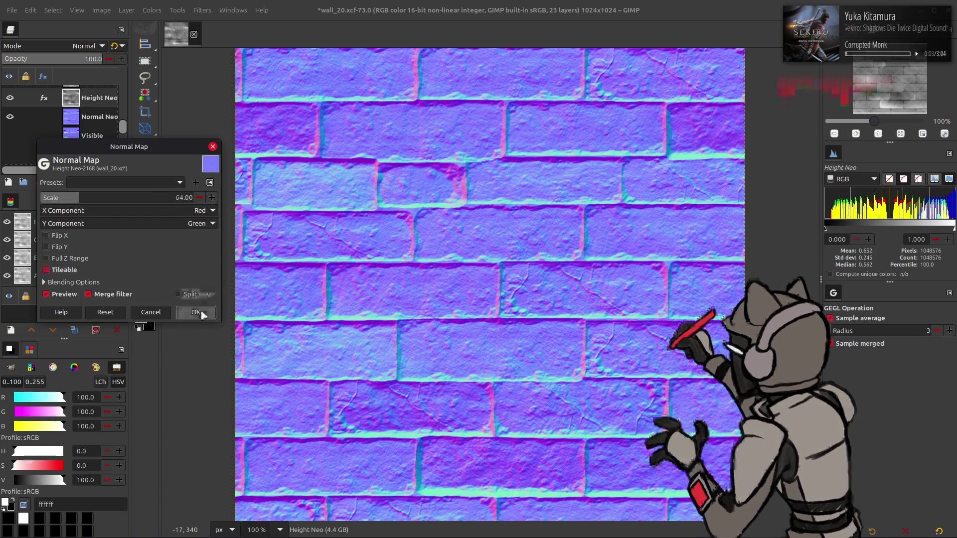
click(202, 313)
Toggle Height Neo repeatedly to compare with wall_20_ny, then select Height Neo2
scroll(14, 105, down, 1)
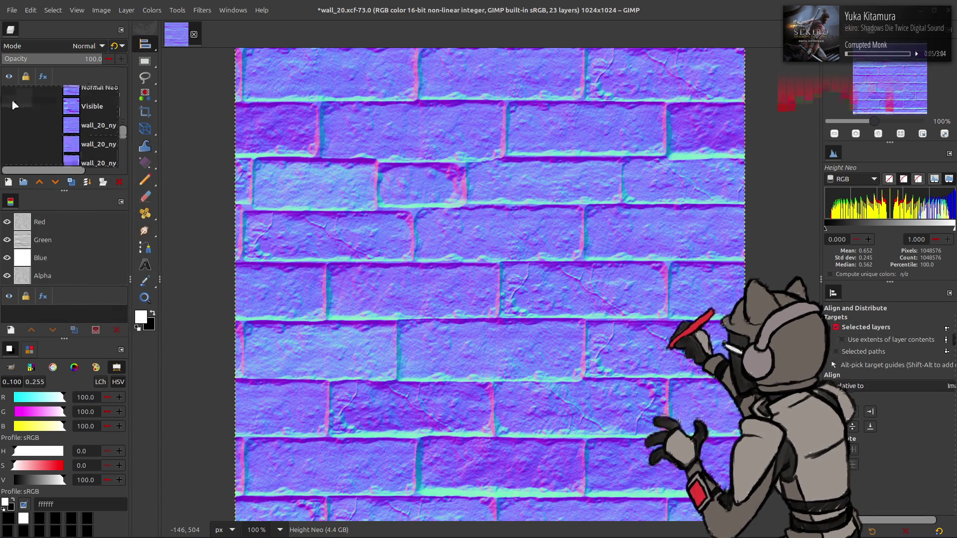
scroll(14, 104, up, 2)
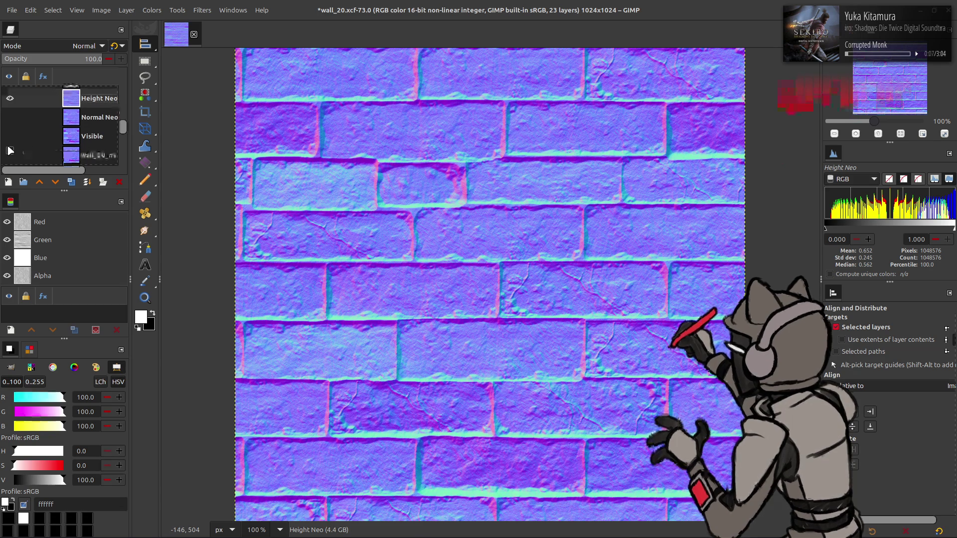
click(6, 103)
click(7, 103)
click(7, 104)
click(6, 103)
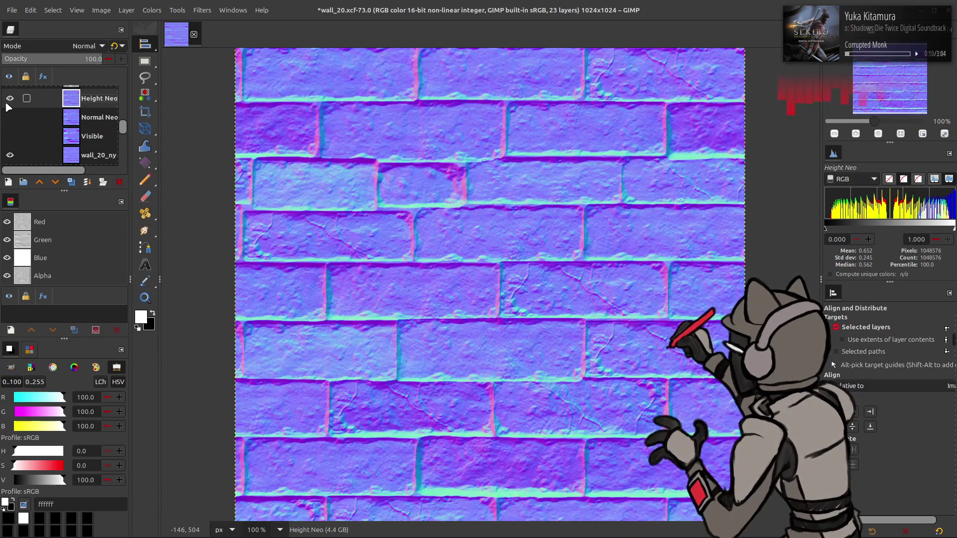
click(6, 103)
click(6, 104)
click(6, 104)
click(6, 103)
click(6, 103)
click(6, 104)
click(6, 104)
click(5, 104)
click(6, 104)
click(6, 104)
click(6, 103)
click(6, 103)
click(6, 103)
click(6, 104)
click(6, 103)
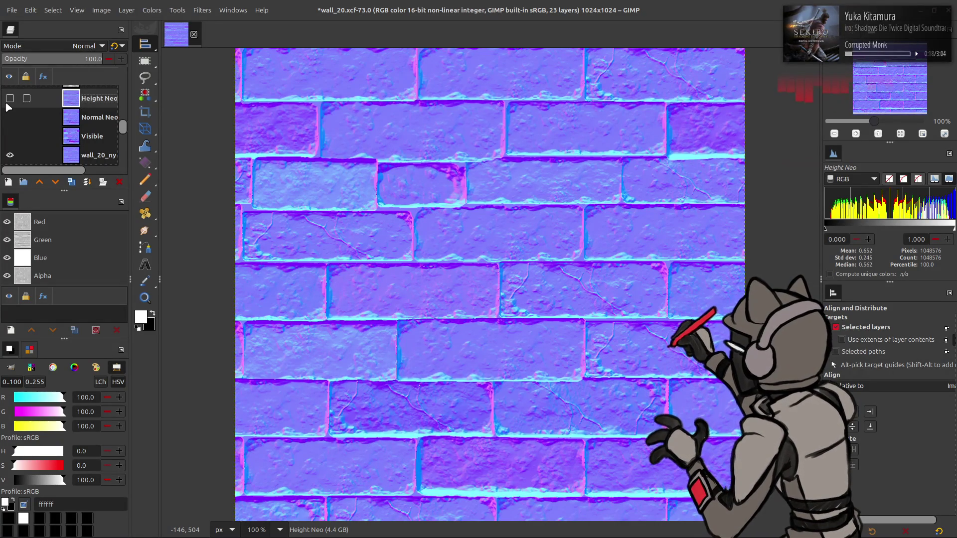
click(6, 104)
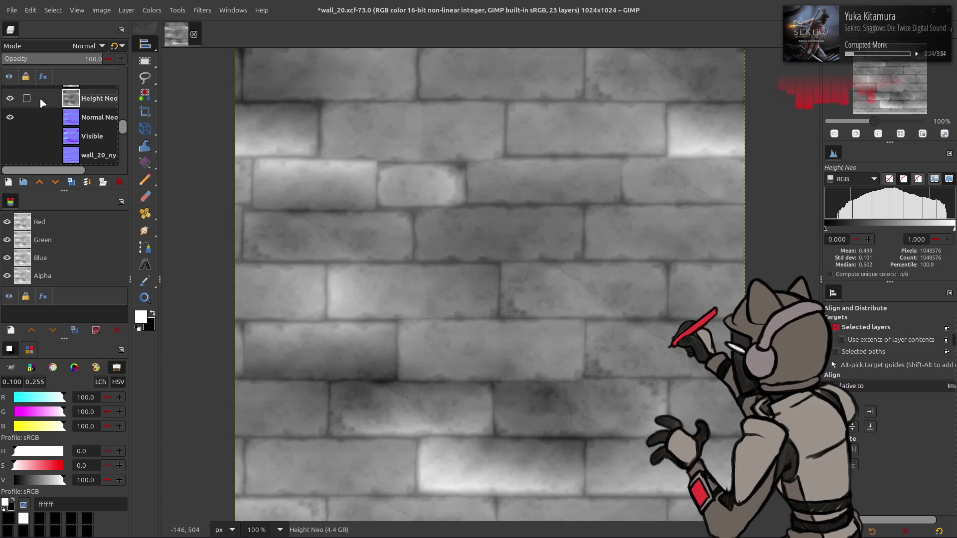
click(72, 111)
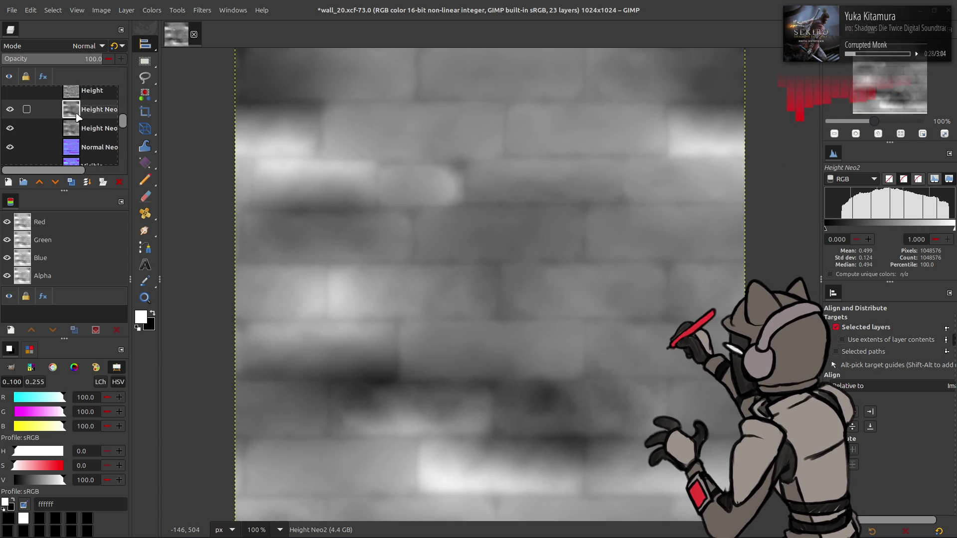
key(alt+Tab)
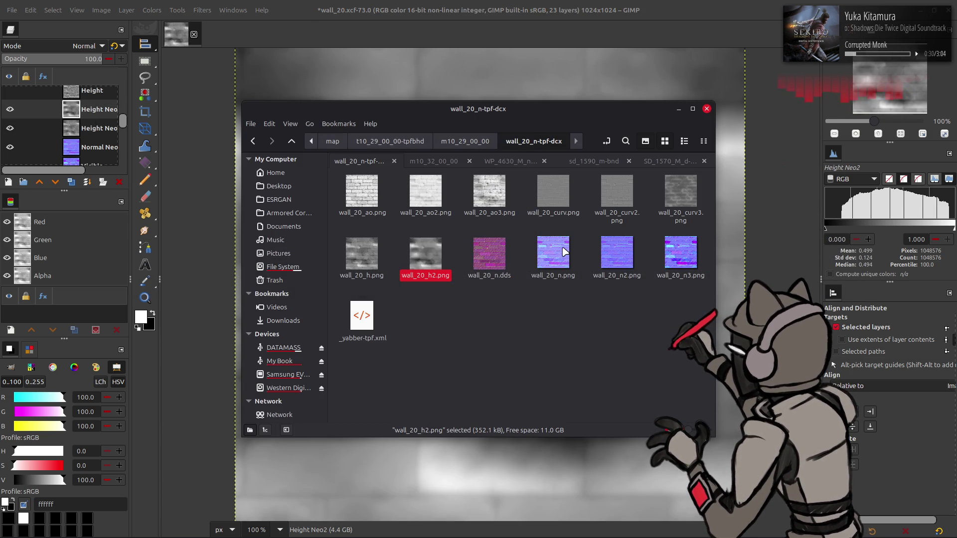
Drag wall_20_ao.png from the wall_20_n-tpf-dcx folder into the GIMP image
mouse_move(565, 250)
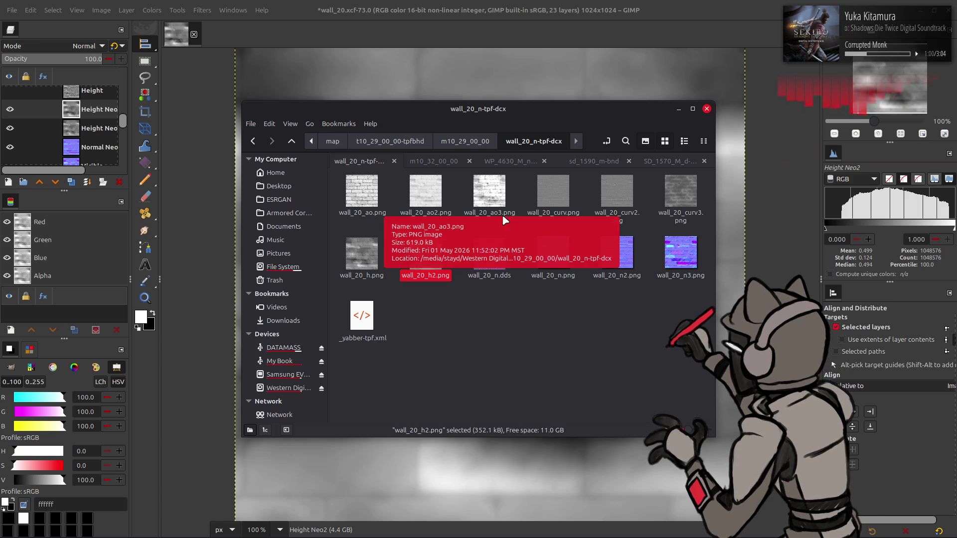
drag(367, 196, 470, 66)
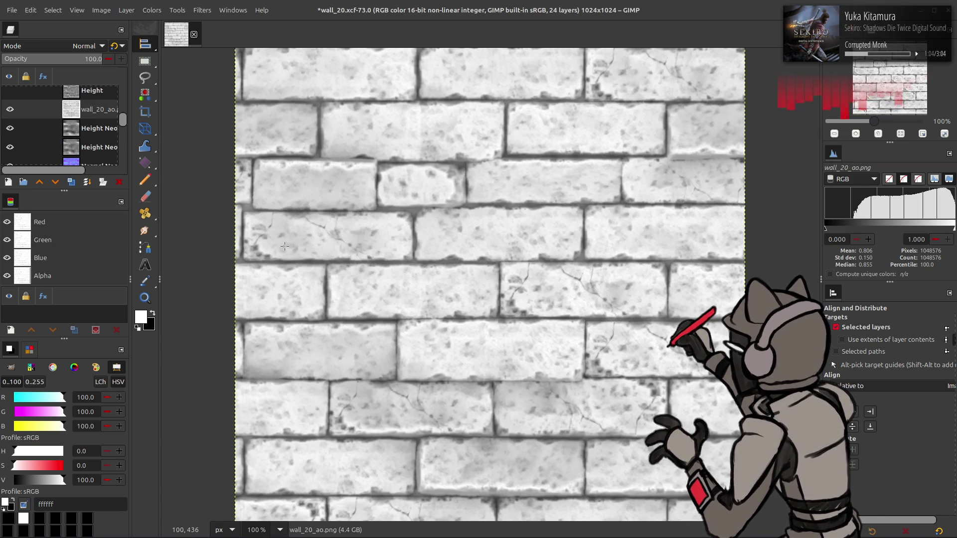
Rename the wall_20_ao.png layer to 'AO'
double_click(98, 113)
text(AO)
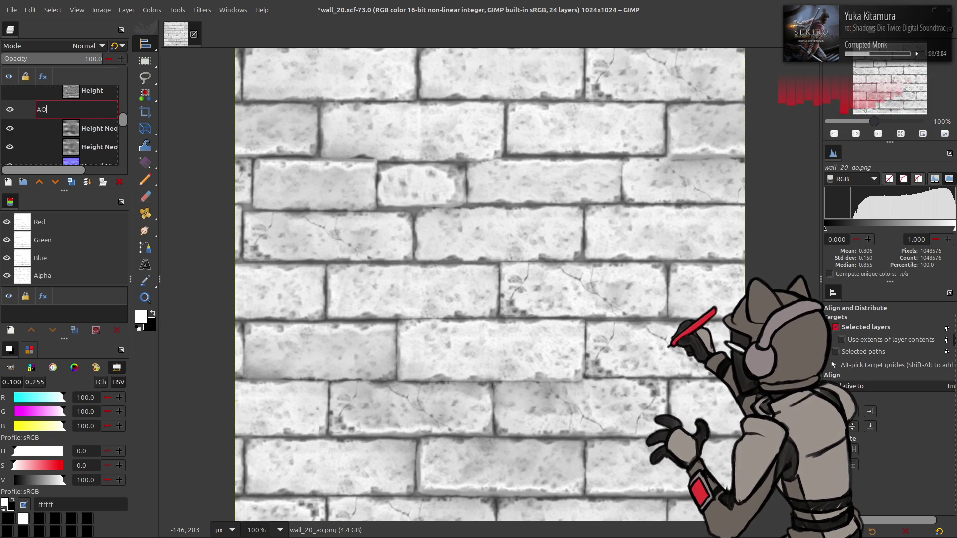
key(Return)
Open wall_20_ao2.png as a layer and rename it 'AO2'
key(ctrl+alt+o)
click(424, 187)
key(Return)
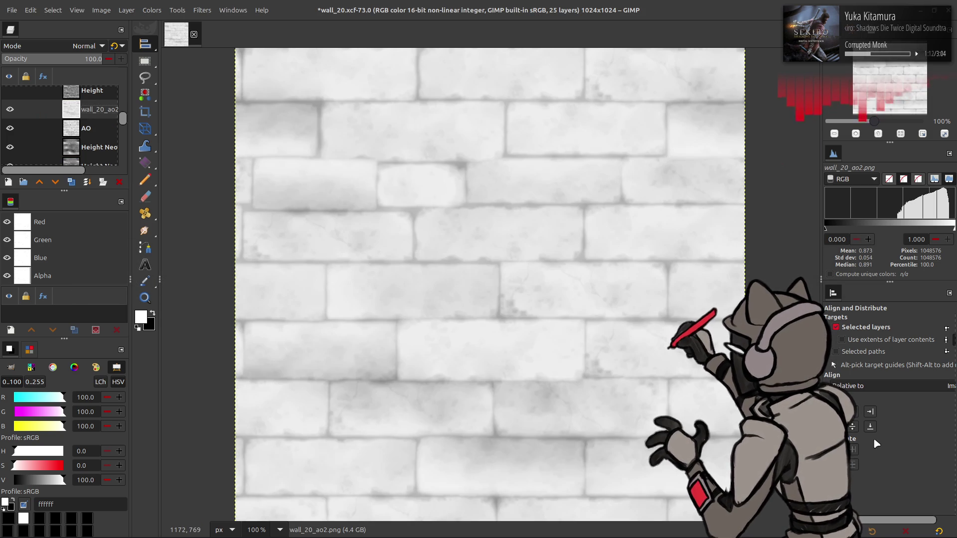
double_click(92, 110)
text(AO2)
key(Return)
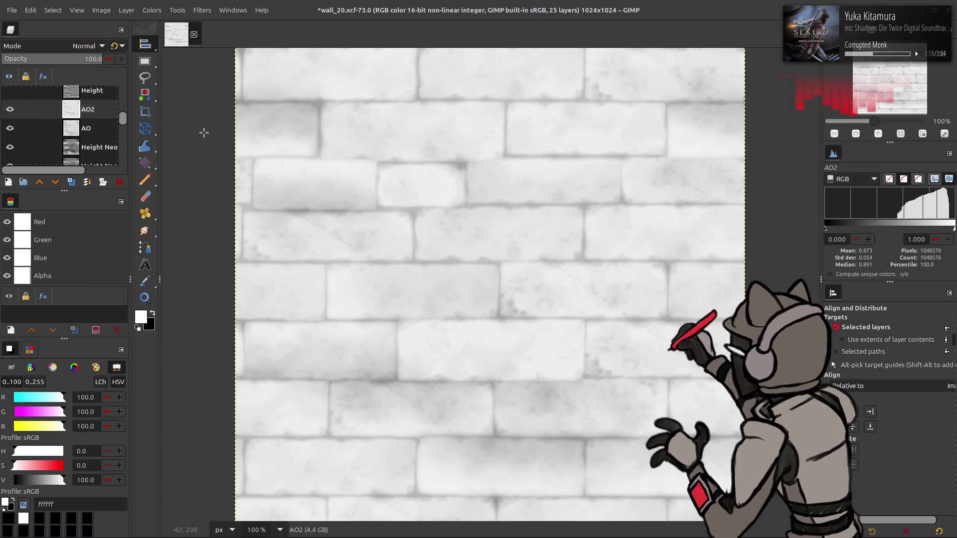
Drag wall_20_ao3.png in from the file manager and rename it 'AO3'
key(alt+Tab)
mouse_move(489, 197)
mouse_down()
mouse_move(489, 60)
mouse_move(503, 72)
mouse_up()
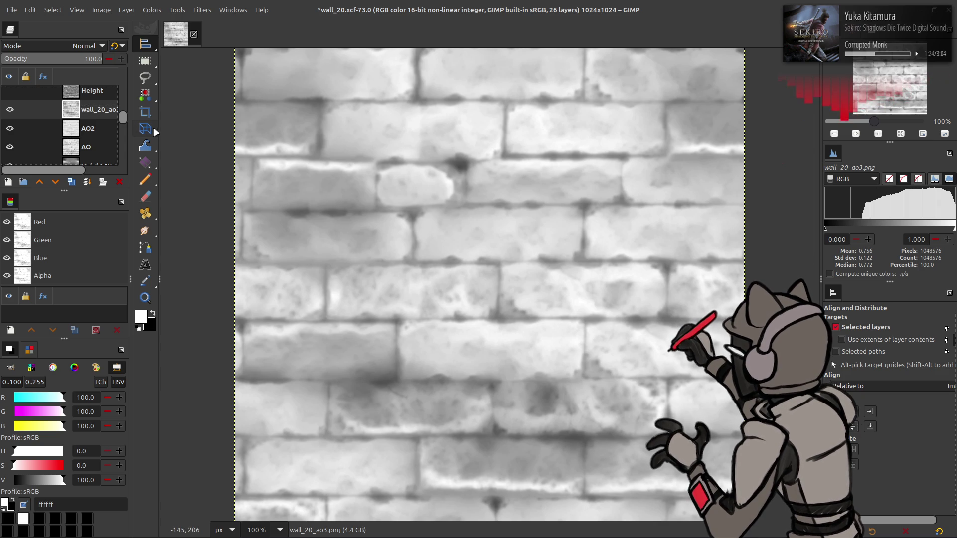
double_click(97, 109)
text(AO3)
key(Return)
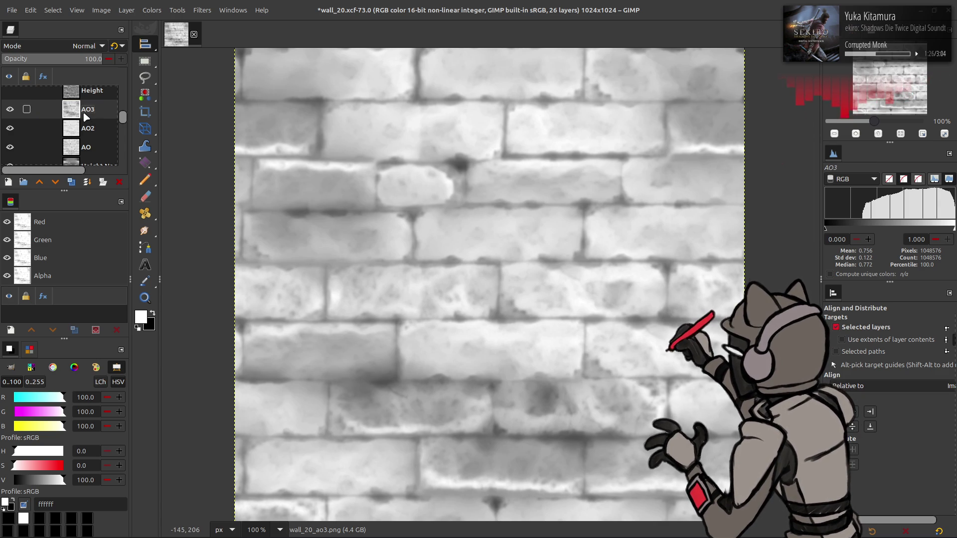
Try AO3 in legacy Multiply mode, compare it, then undo back to Normal
click(10, 109)
click(9, 109)
click(10, 110)
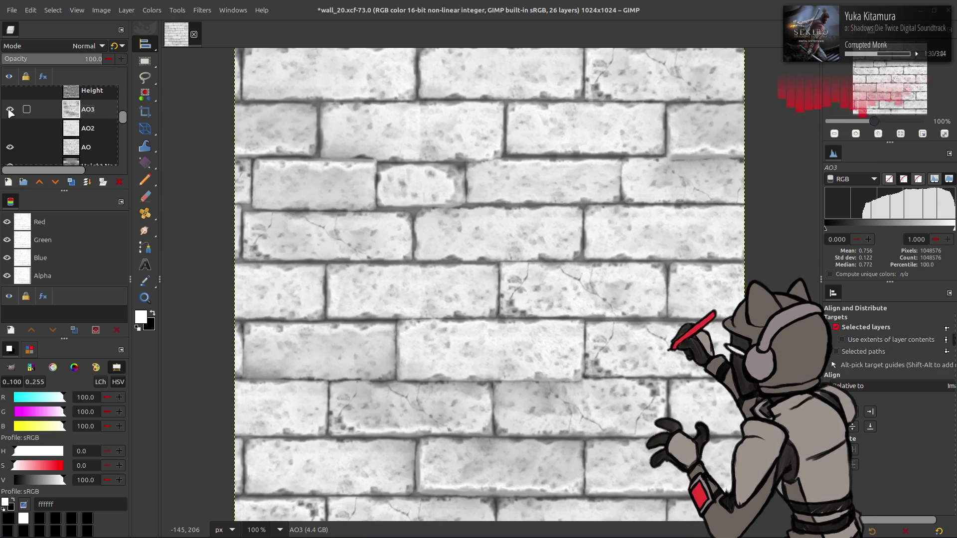
click(10, 110)
click(74, 46)
click(47, 223)
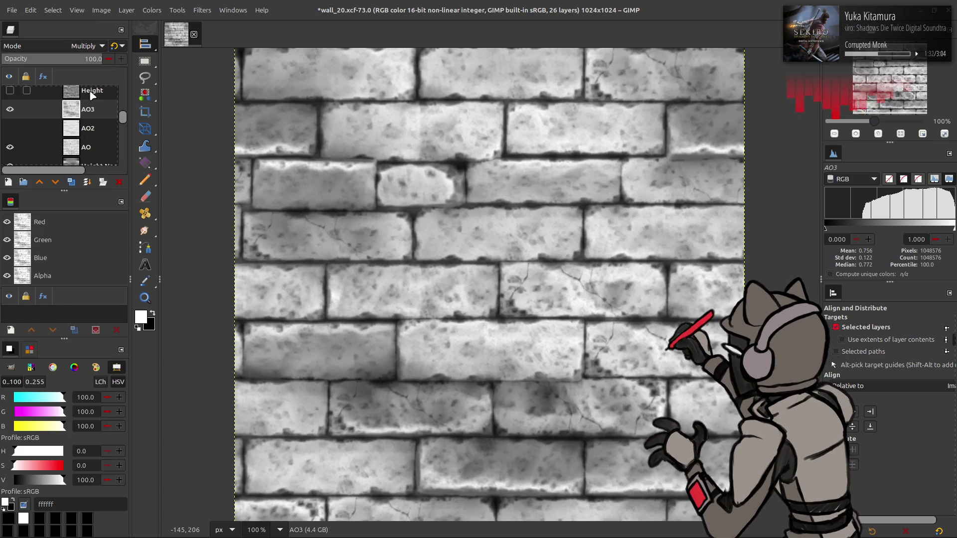
click(118, 46)
click(9, 110)
click(10, 110)
click(10, 109)
click(9, 109)
click(9, 110)
click(9, 110)
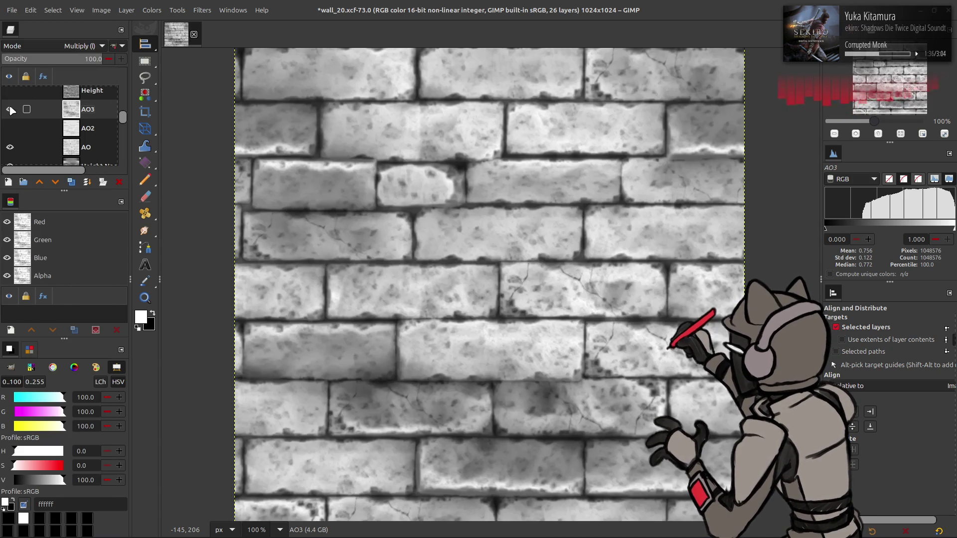
key(ctrl+z)
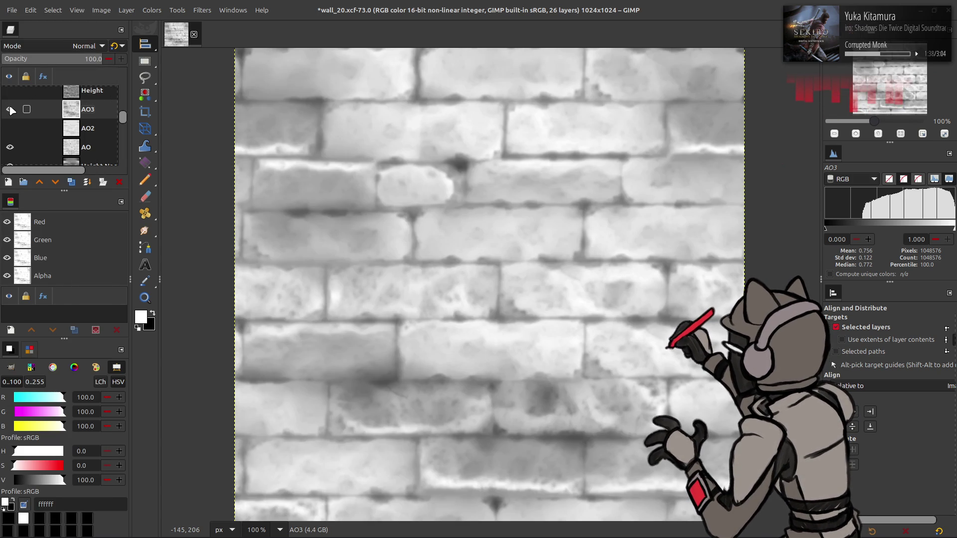
Try Soft light blending on the AO3 layer
click(67, 48)
click(54, 292)
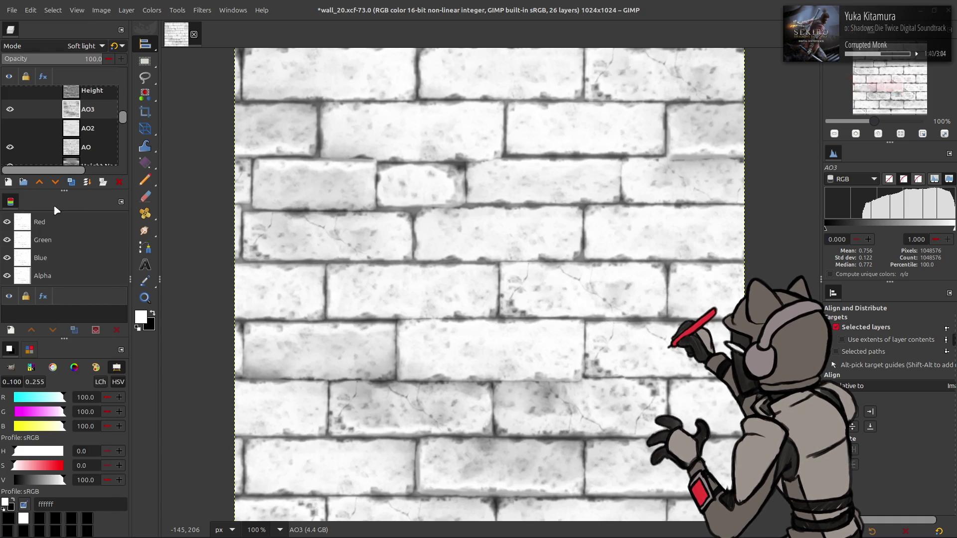
scroll(66, 49, up, 1)
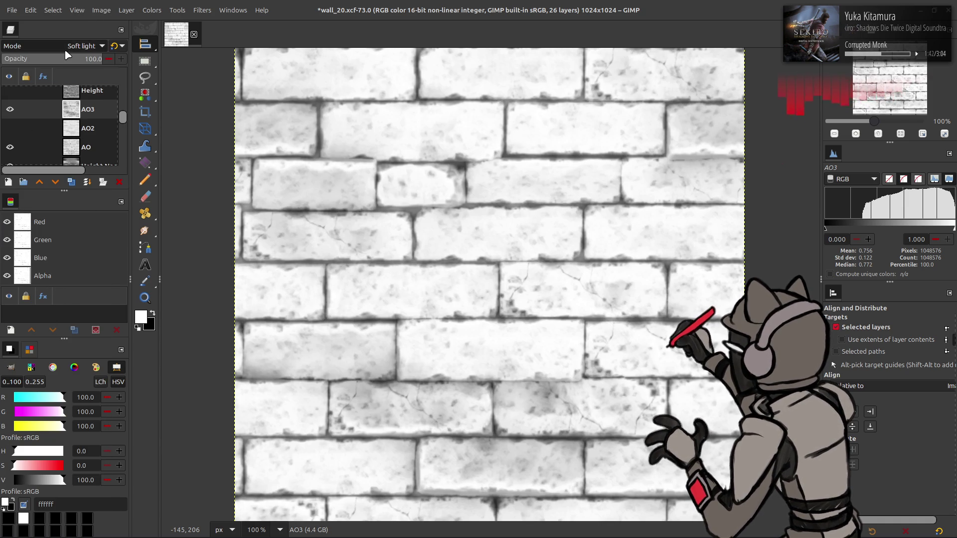
scroll(67, 54, down, 2)
scroll(67, 55, up, 1)
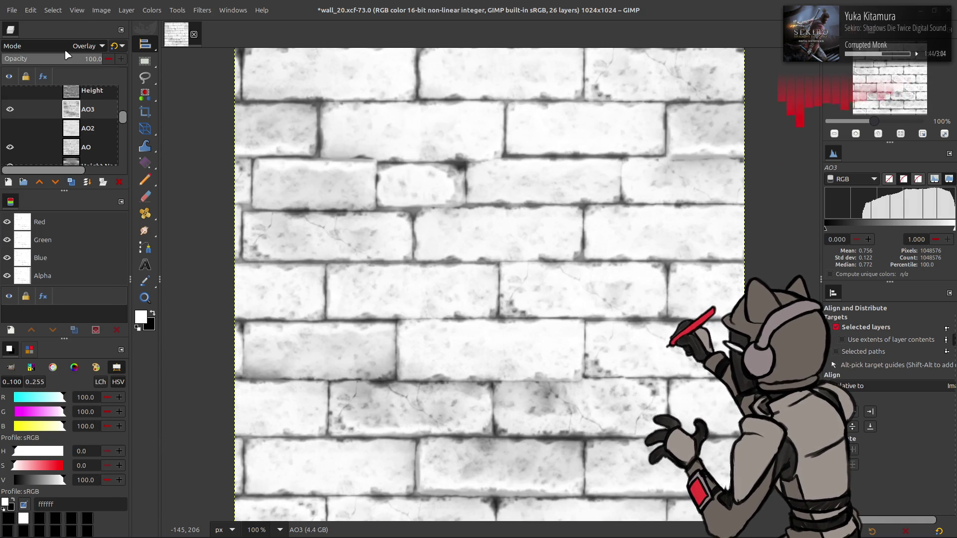
scroll(67, 55, up, 13)
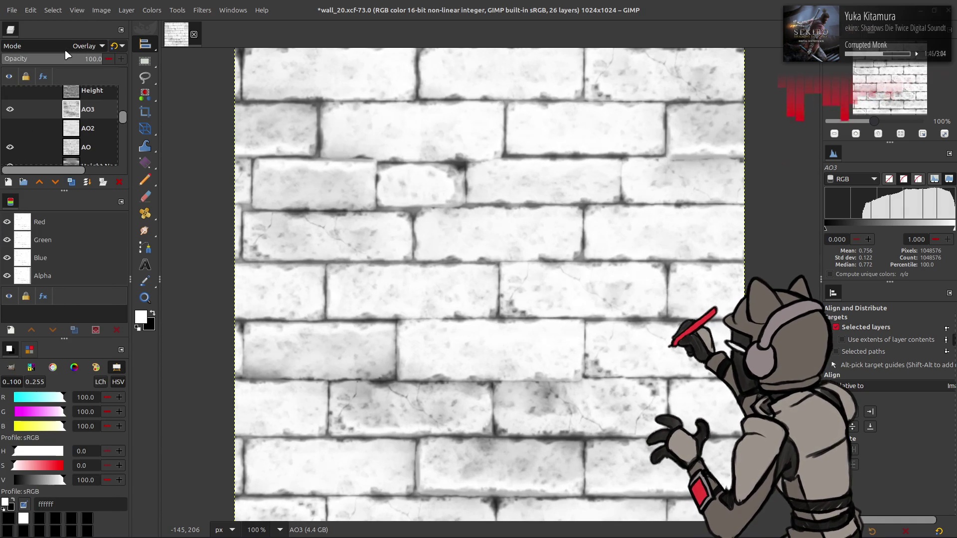
Hide AO3 and toggle the AO and AO2 layers to compare them
click(10, 109)
click(10, 129)
click(10, 147)
click(10, 147)
click(10, 128)
click(10, 128)
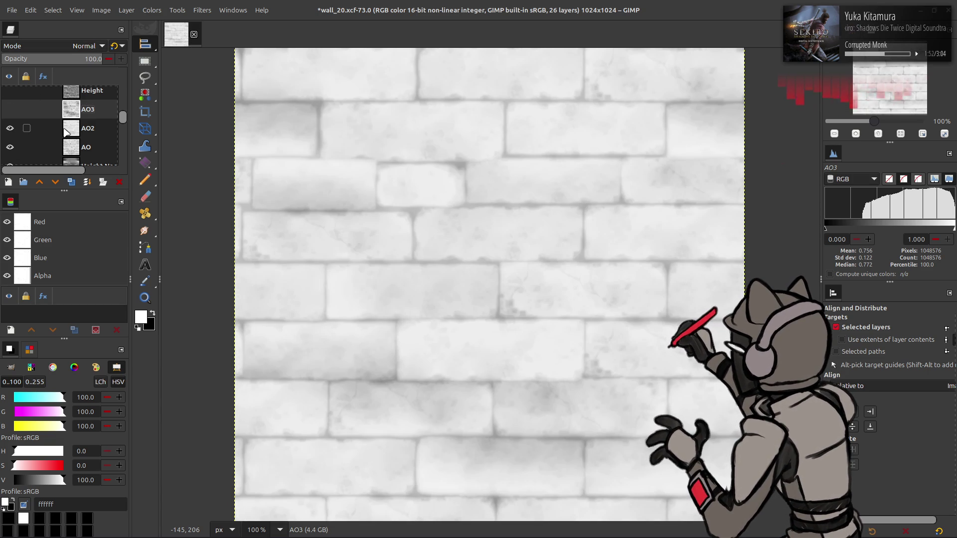
Select AO2 and bring up Colors > Levels for it
click(37, 131)
click(151, 11)
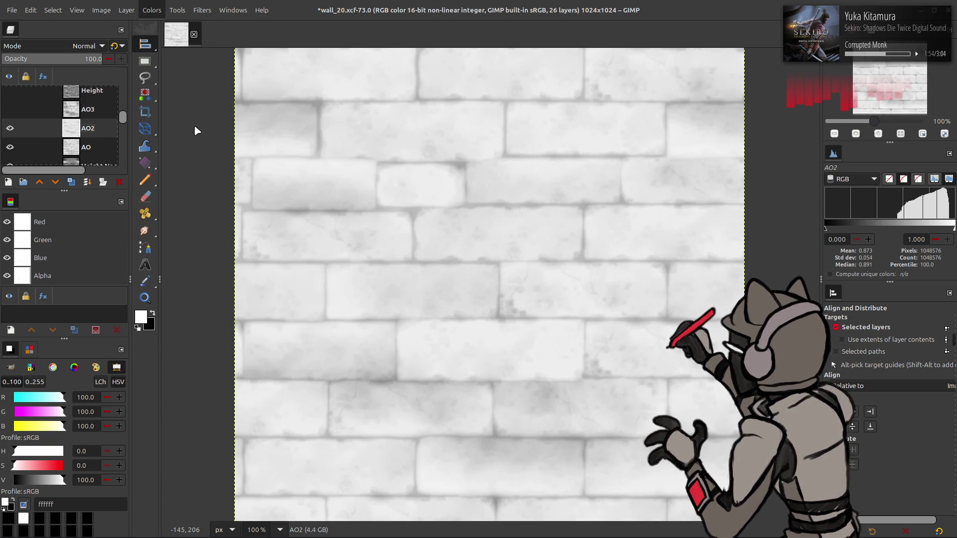
click(195, 127)
Set AO2's Levels black input to 50 and apply it
double_click(62, 226)
text(50)
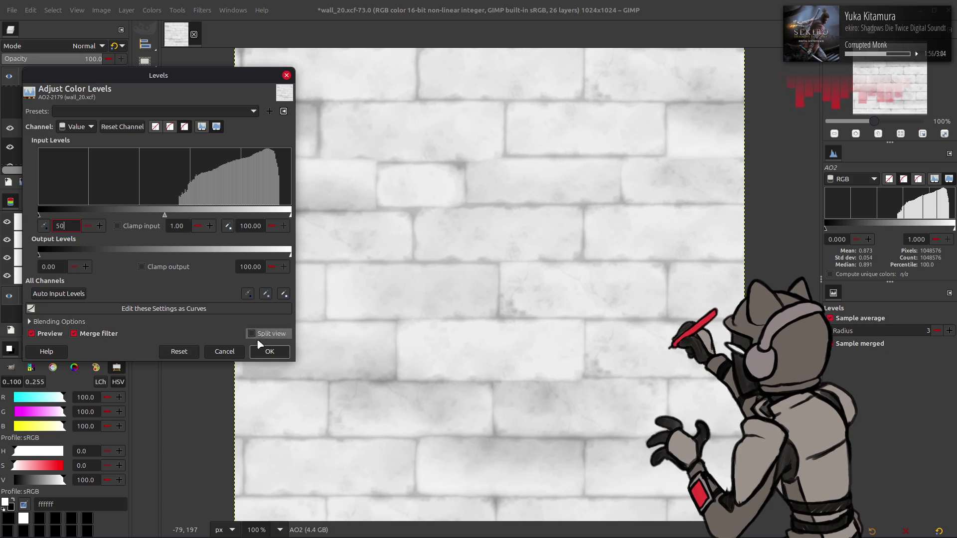
key(Return)
click(269, 351)
Compare AO2 on and off, then hide AO2 and AO and select Height Neo
click(10, 128)
click(9, 128)
click(10, 128)
click(9, 128)
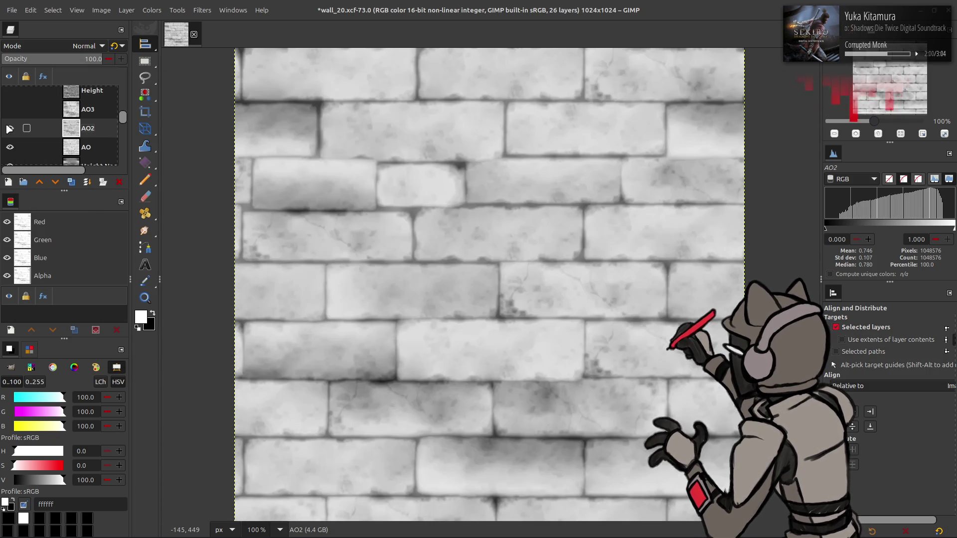
click(10, 128)
click(9, 128)
click(9, 128)
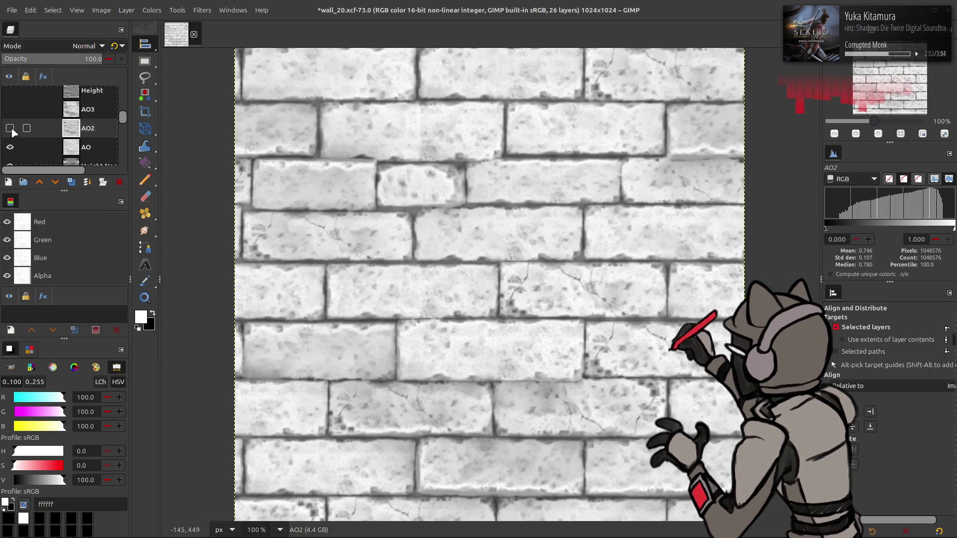
click(10, 128)
click(9, 128)
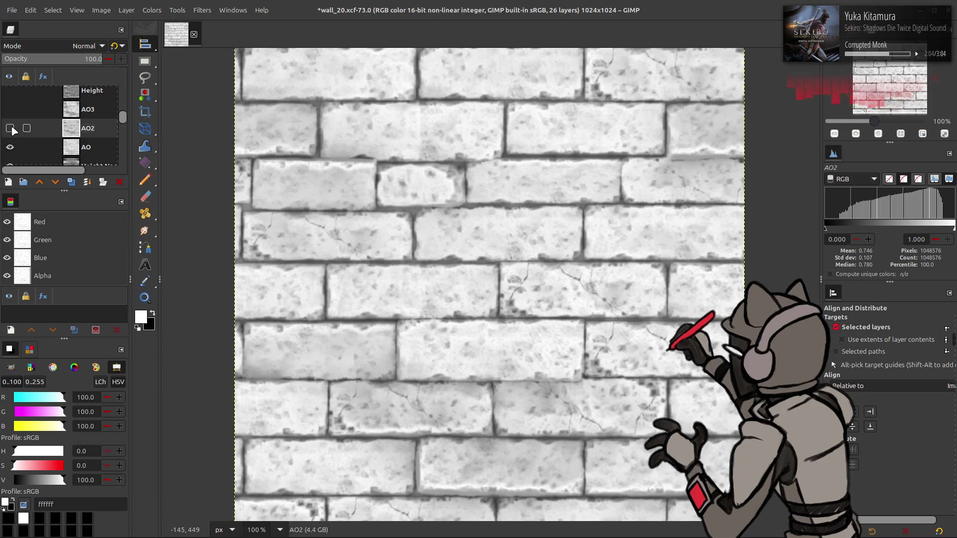
click(10, 147)
scroll(40, 139, down, 2)
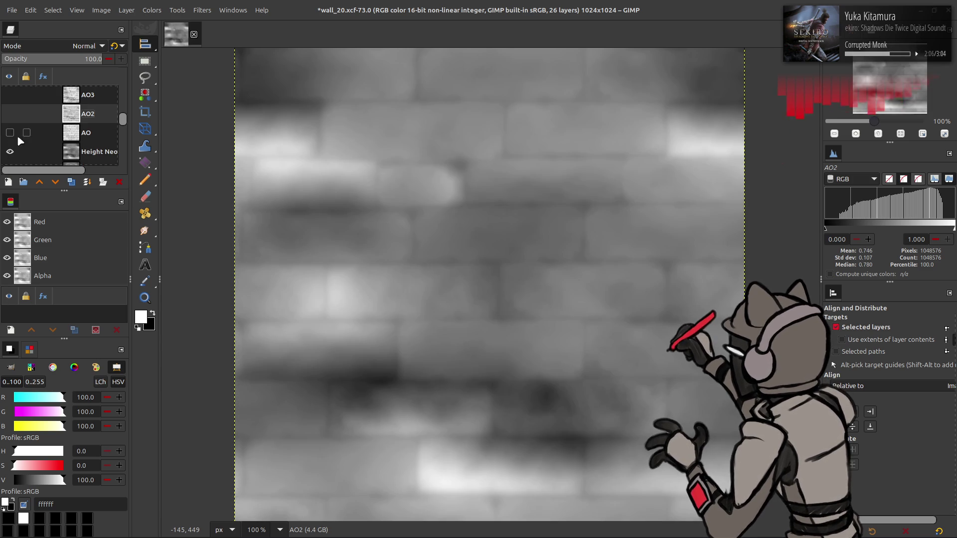
click(11, 133)
scroll(39, 130, down, 2)
click(80, 113)
Save wall_20.xcf and make AO3 the active layer
key(ctrl+s)
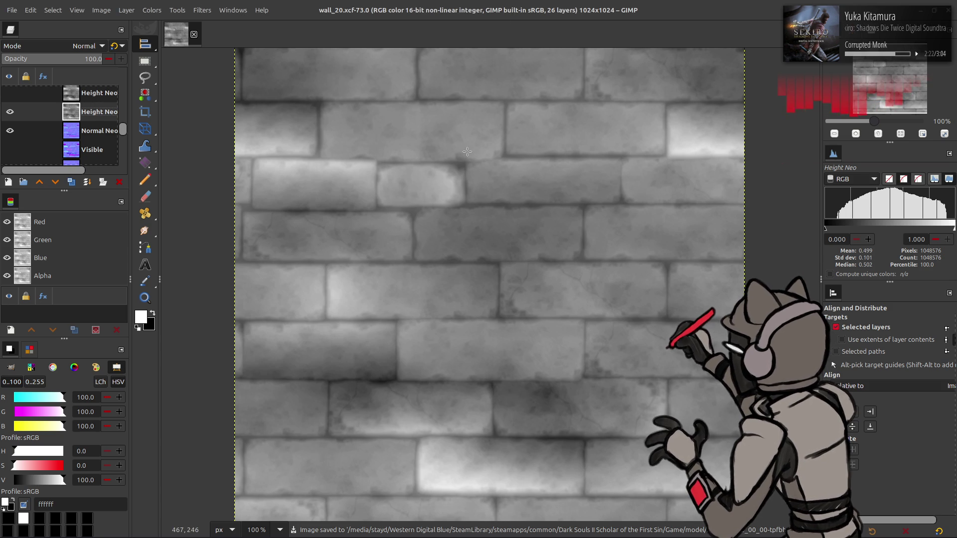
scroll(46, 124, down, 5)
click(93, 127)
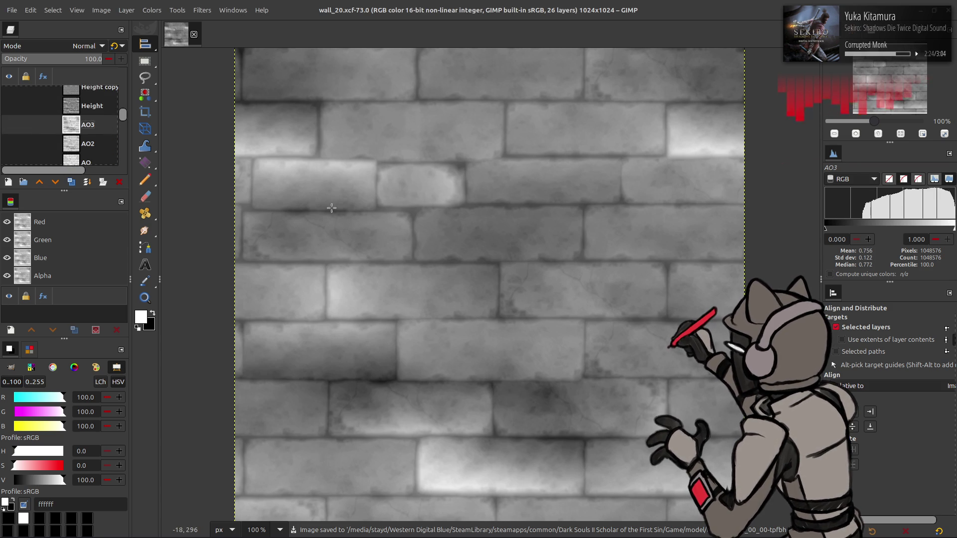
Drag wall_20_curv.png and wall_20_curv2.png from Nemo into the wall_20 image
key(alt+Tab)
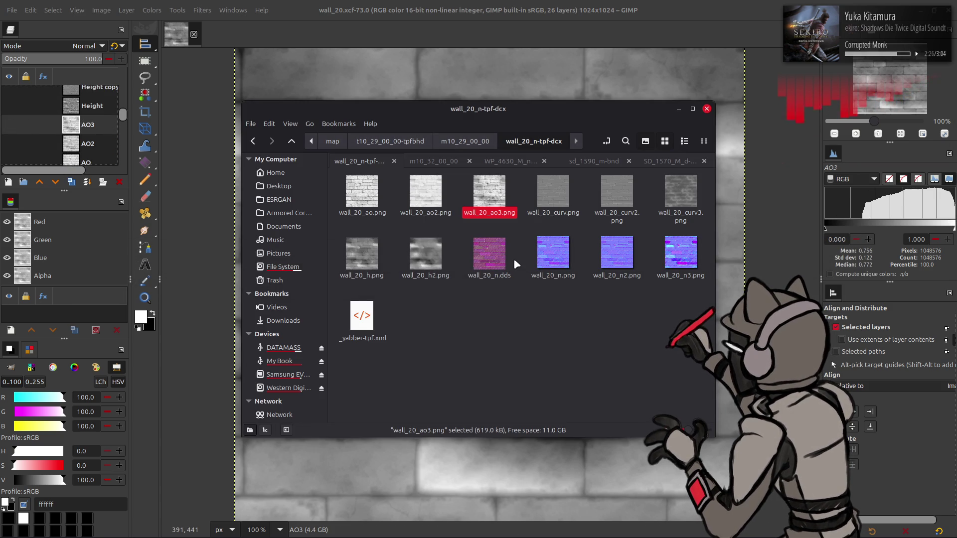
click(552, 197)
drag(552, 197, 533, 61)
key(alt+Tab)
drag(617, 197, 553, 82)
Close the separately opened wall_20_curv3.png image and drop it onto wall_20 instead
key(alt+Tab)
drag(693, 201, 599, 47)
key(ctrl+w)
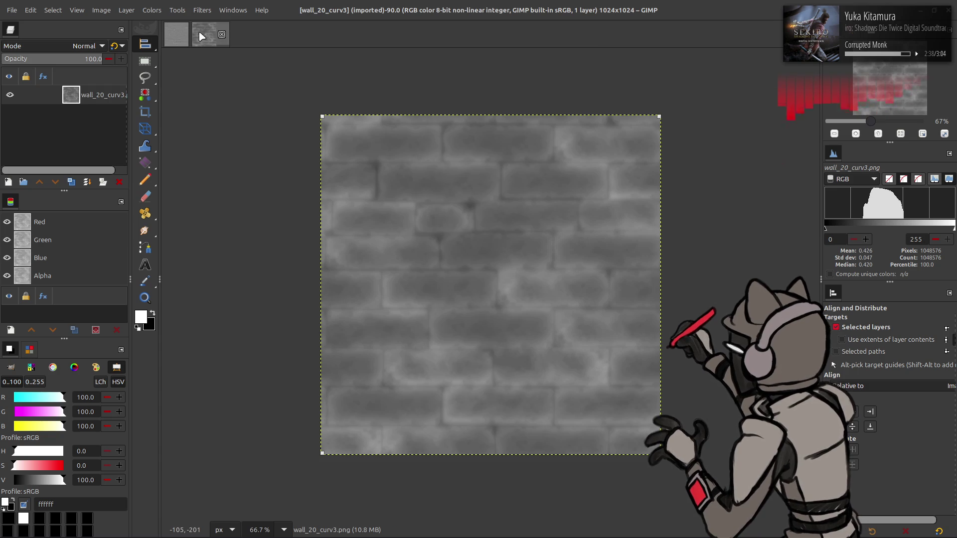
key(alt+Tab)
drag(681, 192, 623, 93)
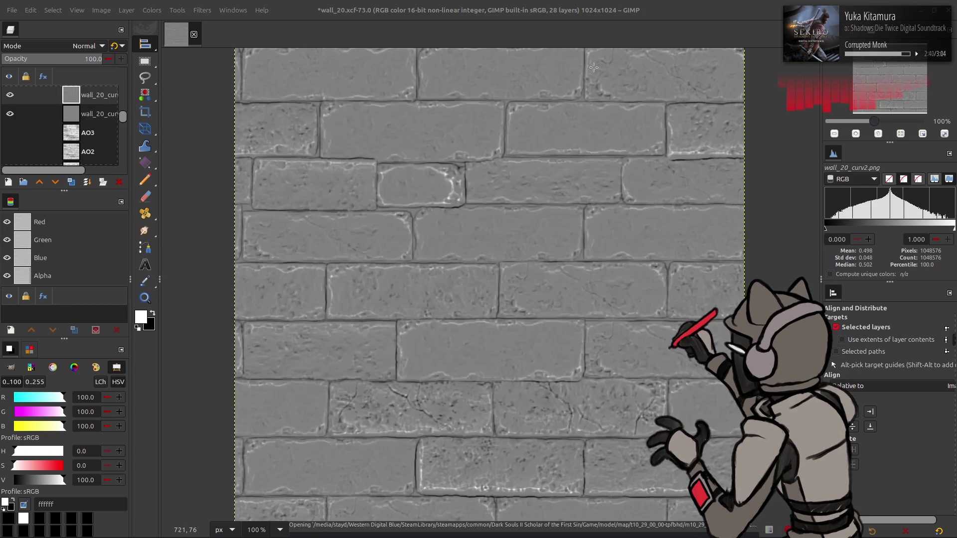
Rename the three imported curvature layers to Curv, Curv2 and Curv3
right_click(103, 98)
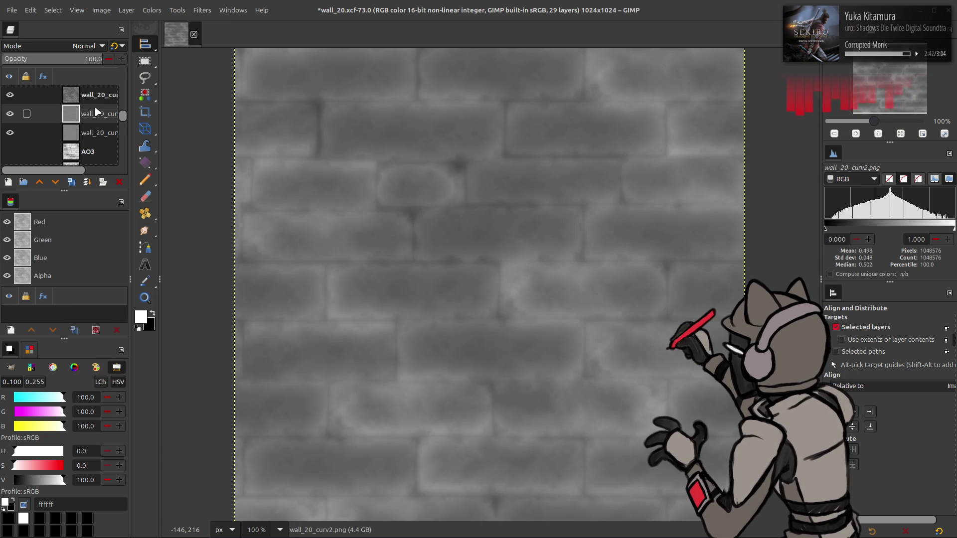
click(90, 132)
double_click(90, 131)
text(C)
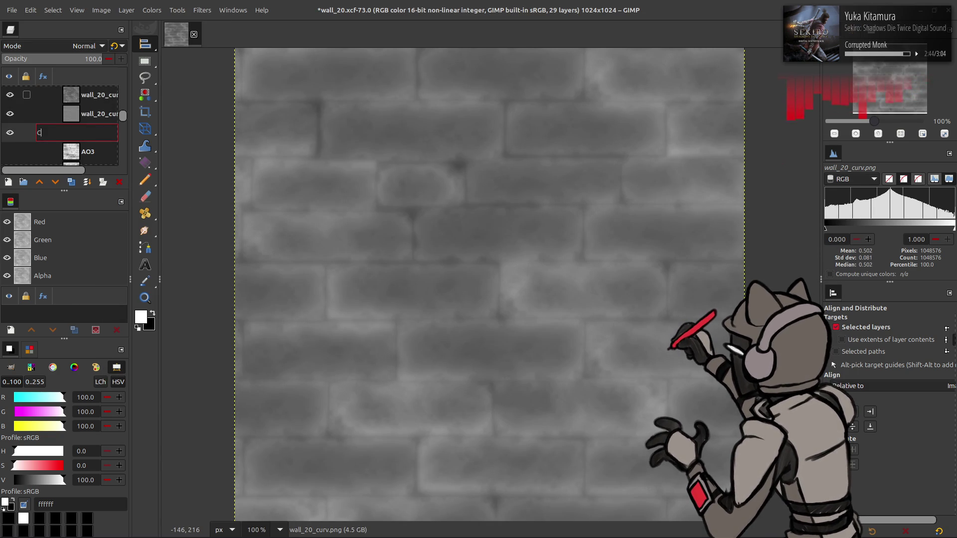
text(urv)
key(Return)
click(94, 119)
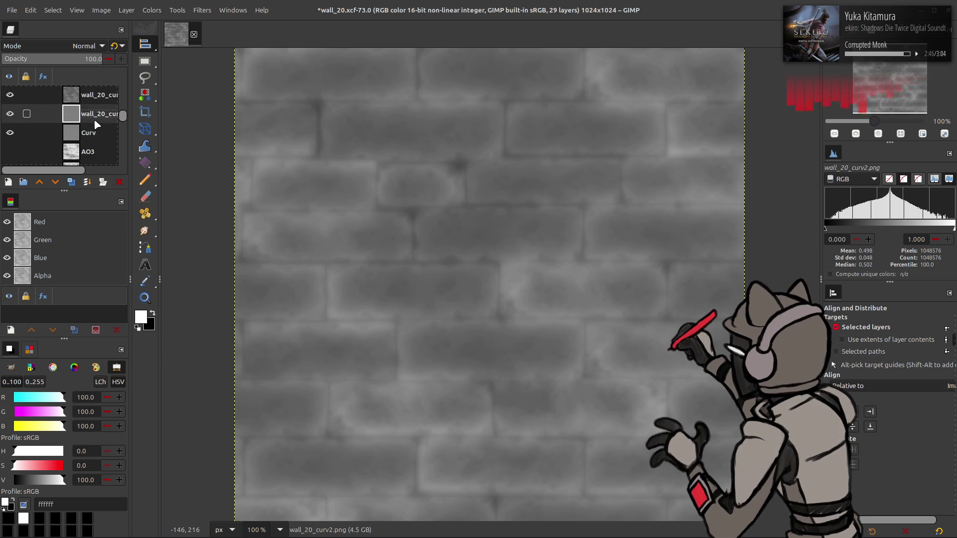
double_click(93, 119)
text(C)
key(Return)
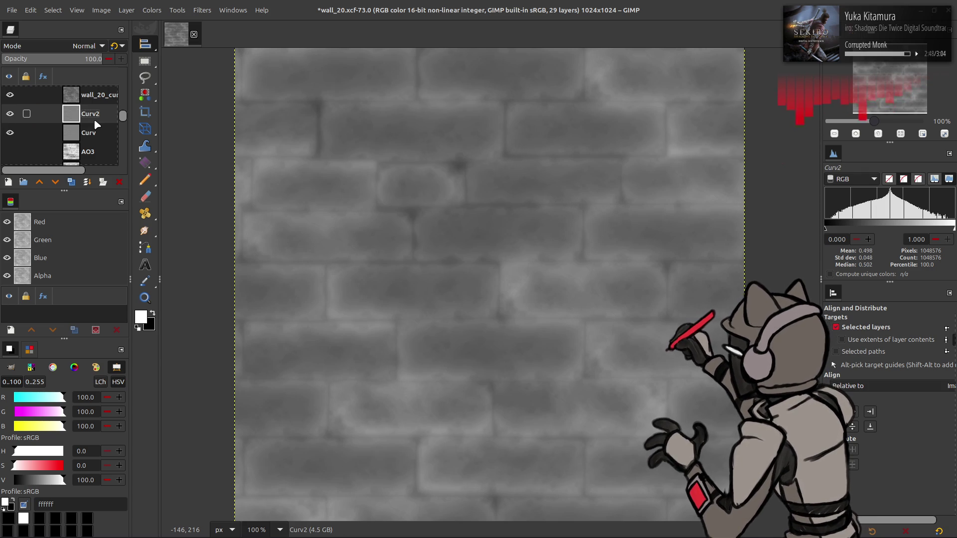
double_click(98, 96)
text(Curv)
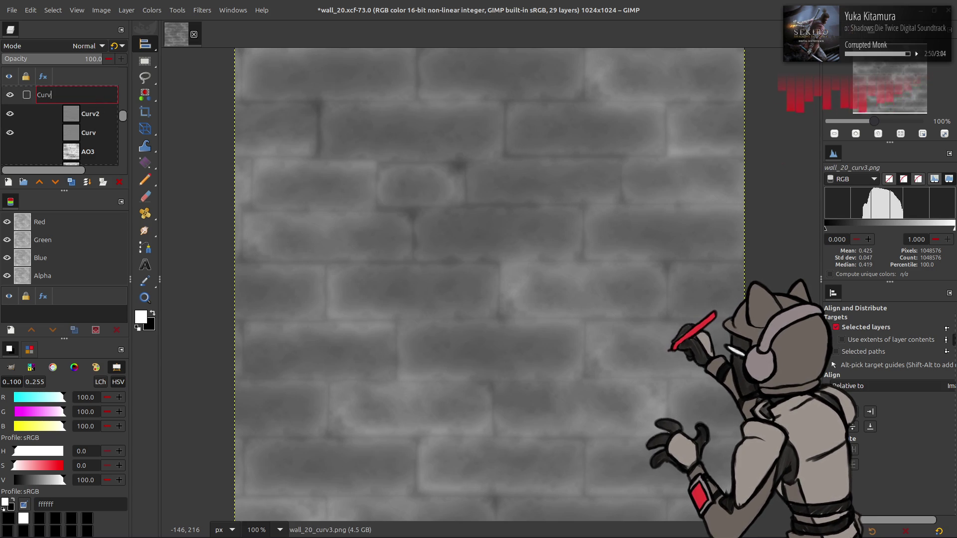
text(3)
key(Return)
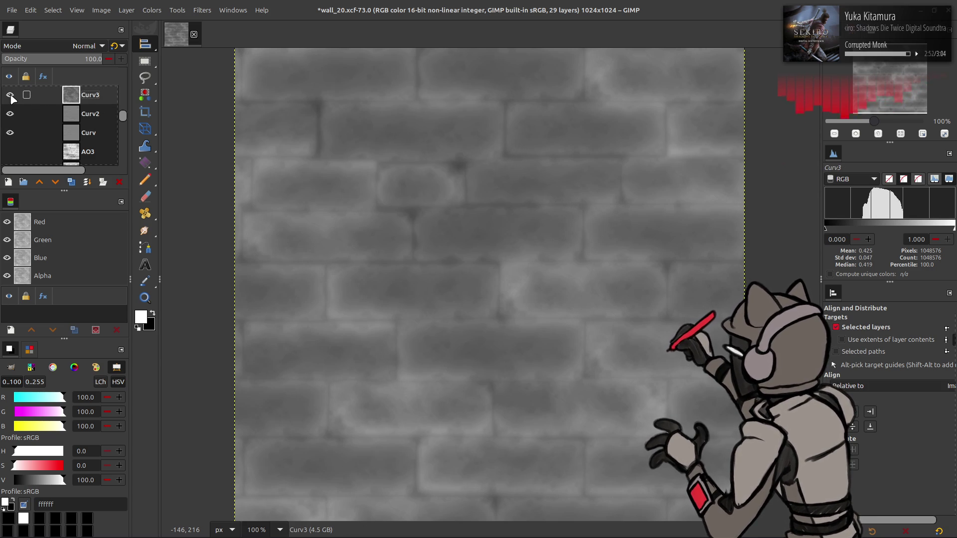
Toggle the Curv2 and Curv3 layers to compare them, leaving Curv2 hidden and Curv3 visible
click(10, 94)
click(10, 113)
click(10, 114)
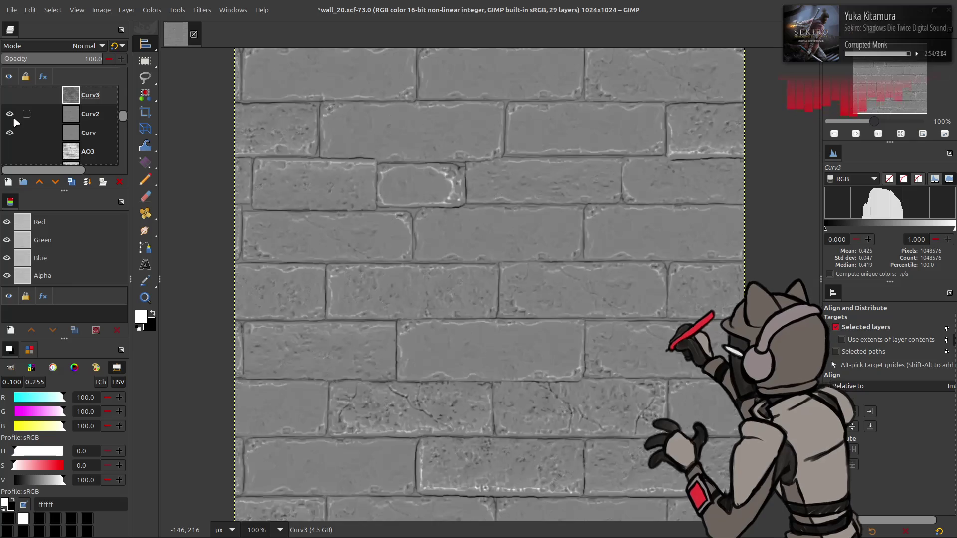
click(11, 114)
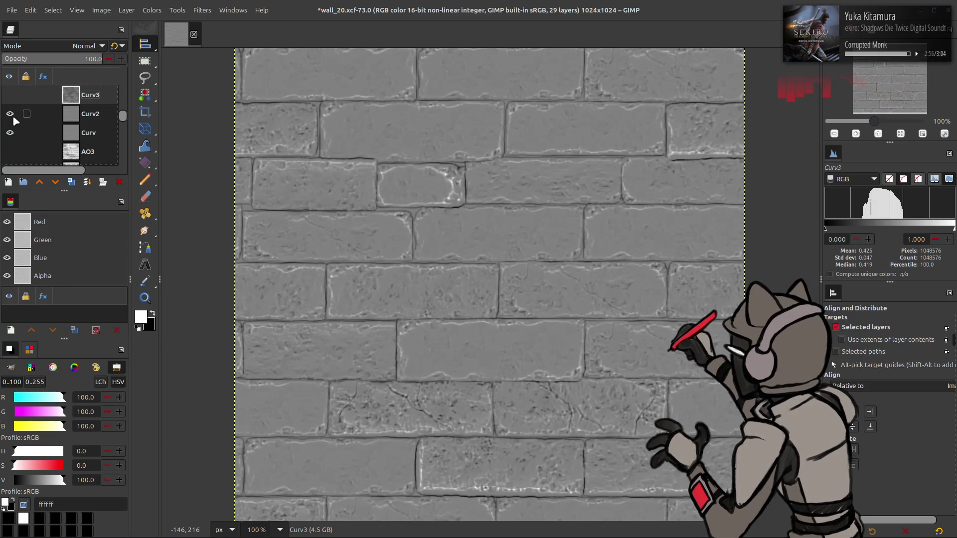
click(13, 116)
click(13, 115)
click(13, 116)
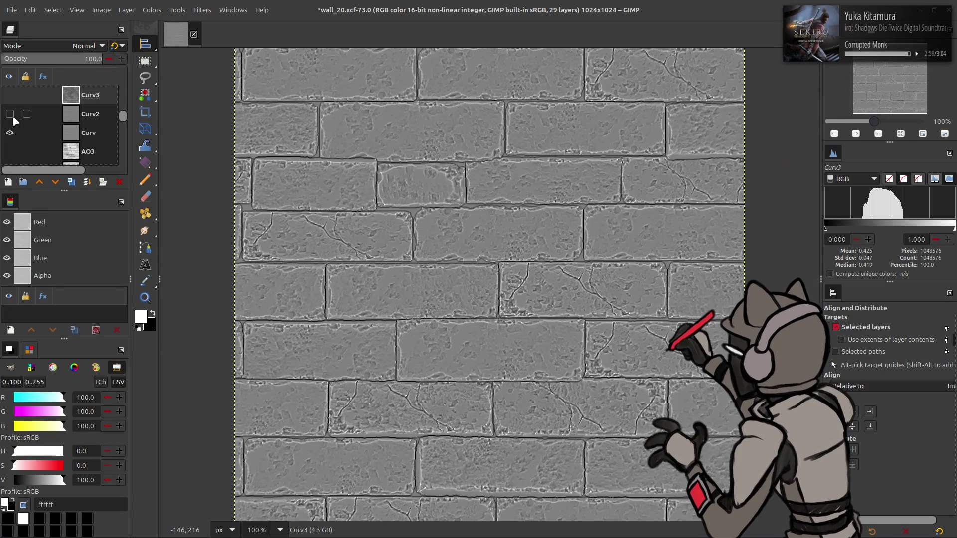
click(15, 96)
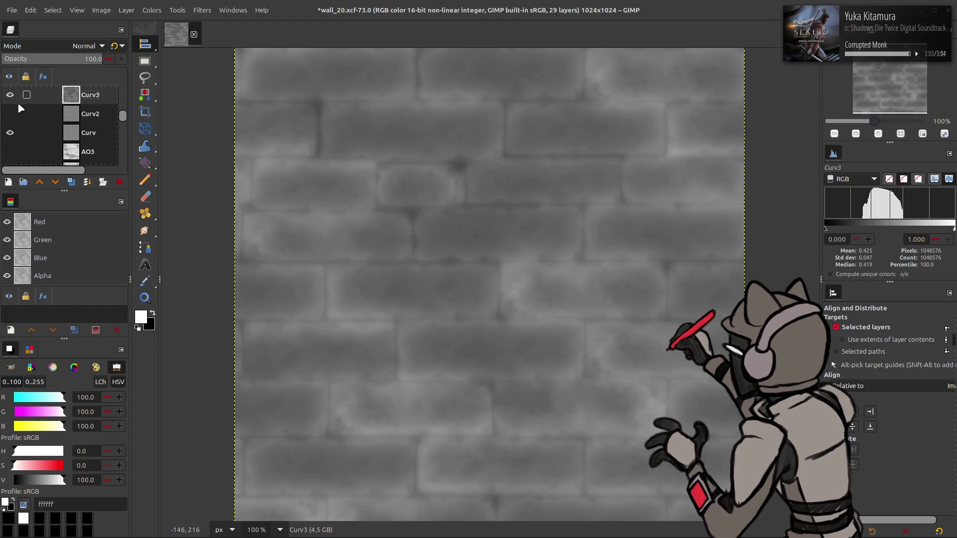
click(10, 95)
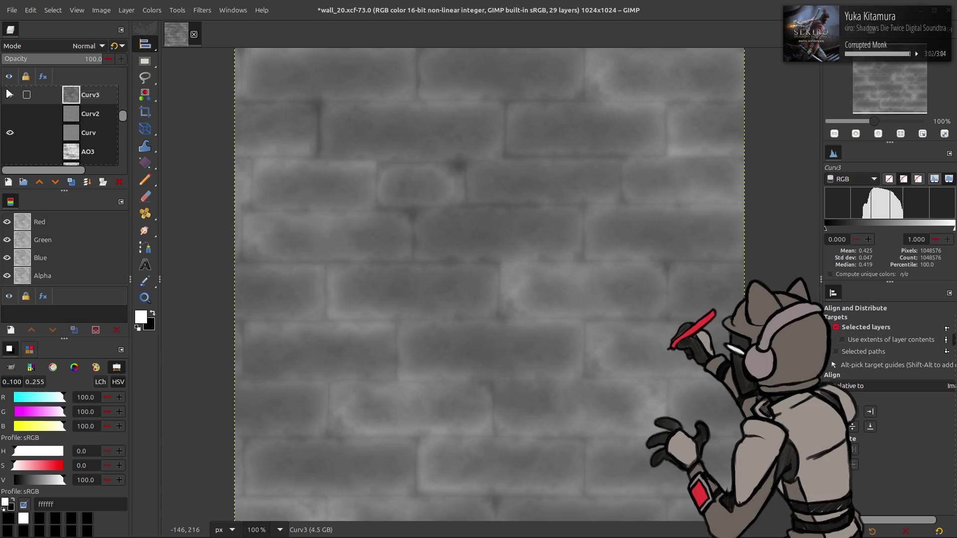
click(10, 95)
click(10, 95)
click(10, 95)
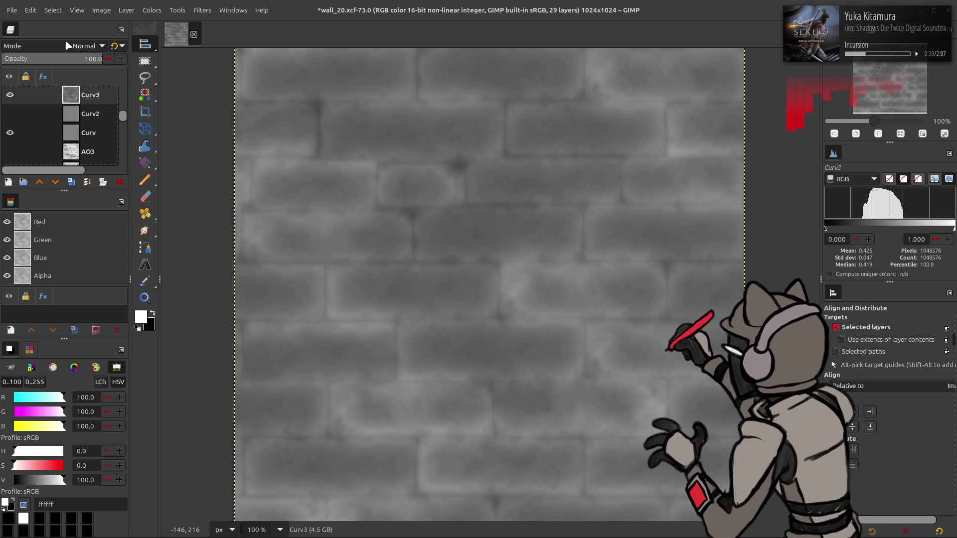
drag(10, 95, 10, 151)
Hide the second Height Neo layer, select Normal Neo, and save wall_20.xcf
scroll(54, 115, down, 3)
scroll(12, 120, up, 1)
click(11, 117)
click(11, 117)
scroll(12, 118, down, 1)
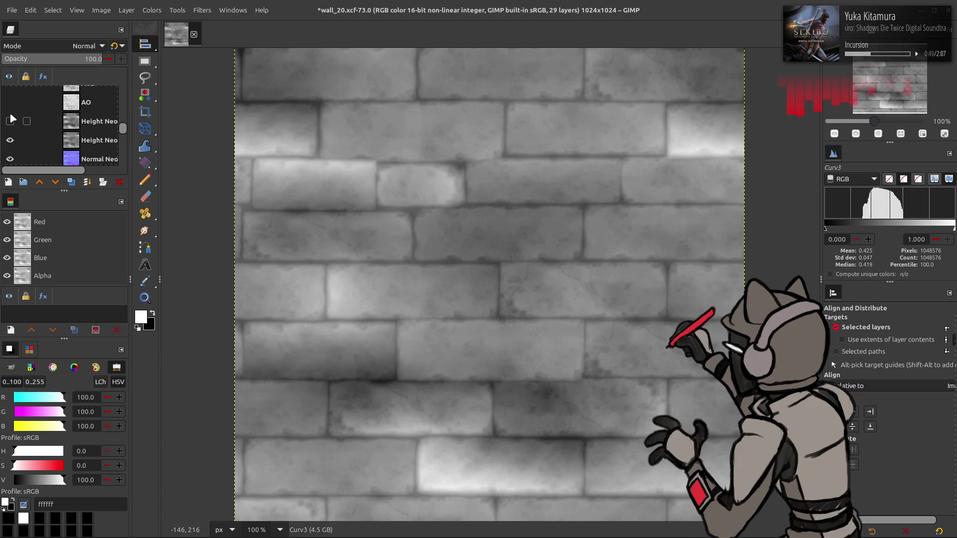
scroll(15, 127, down, 1)
click(12, 128)
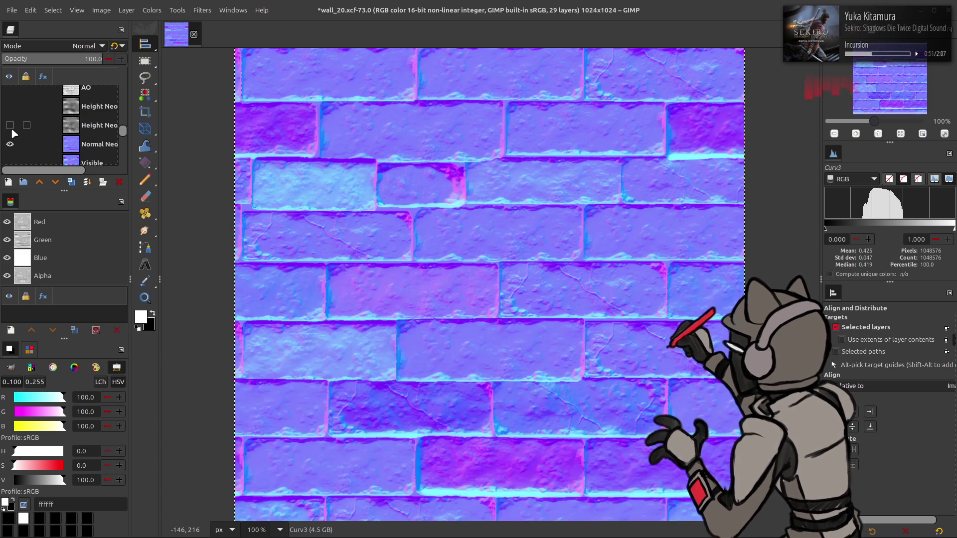
click(50, 143)
key(ctrl+s)
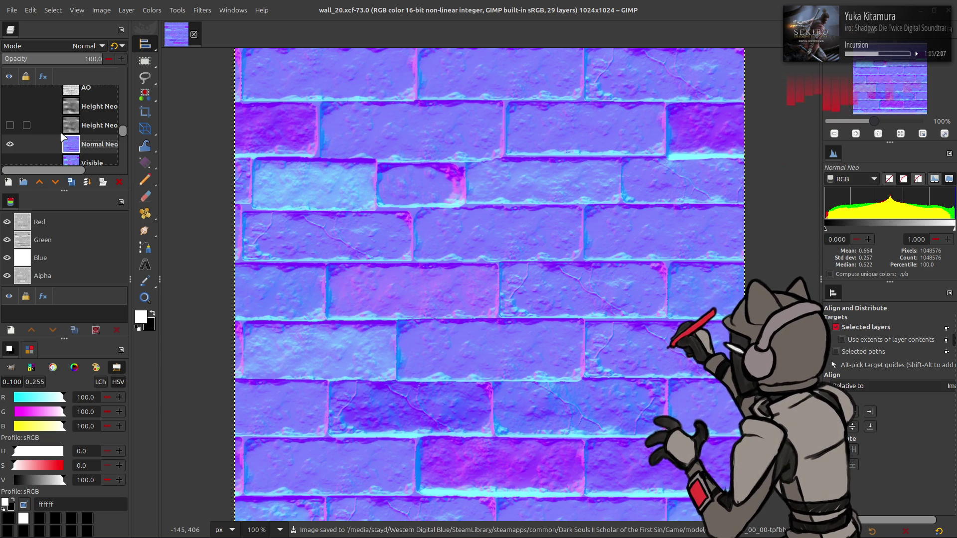
Show the second Height Neo height map again after comparing it with AO, leaving the first Height Neo hidden
scroll(63, 137, down, 2)
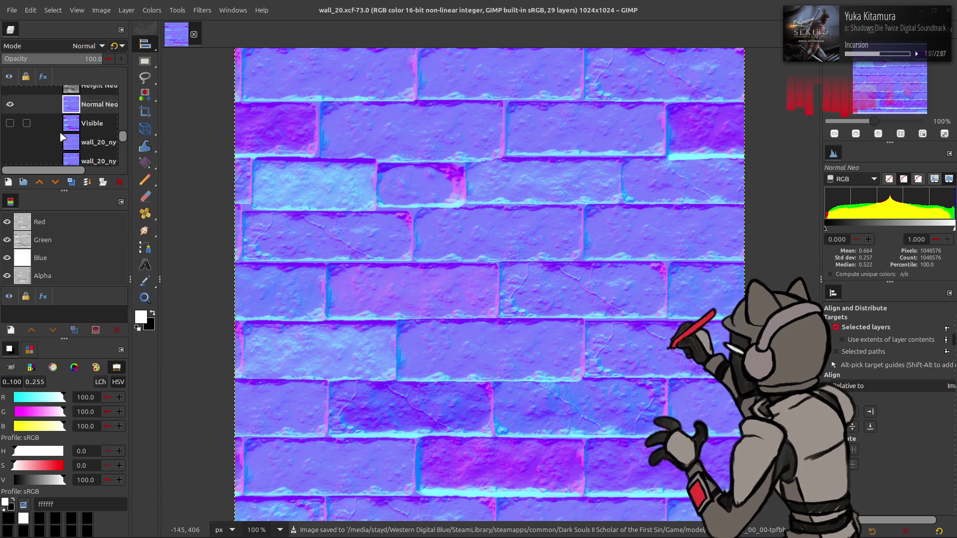
scroll(62, 137, up, 3)
scroll(44, 136, down, 1)
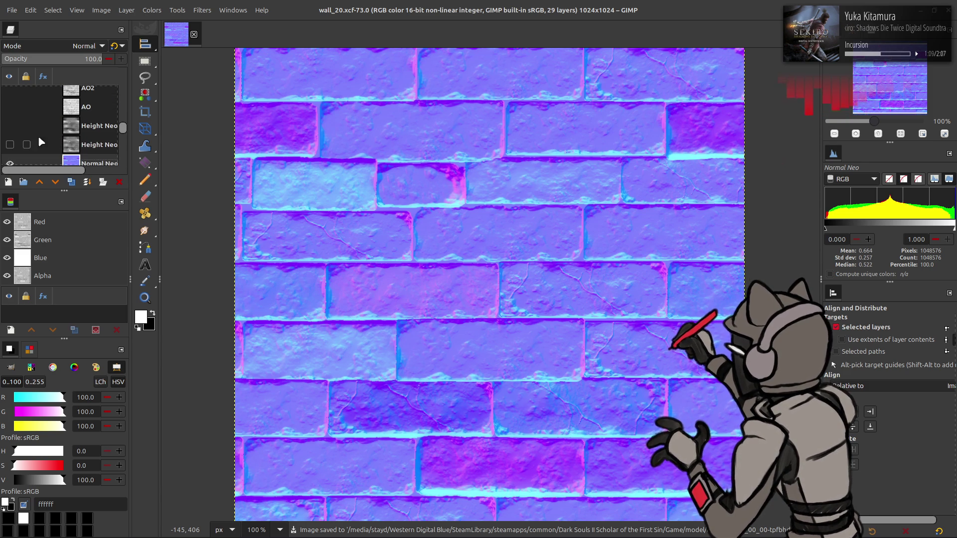
click(44, 136)
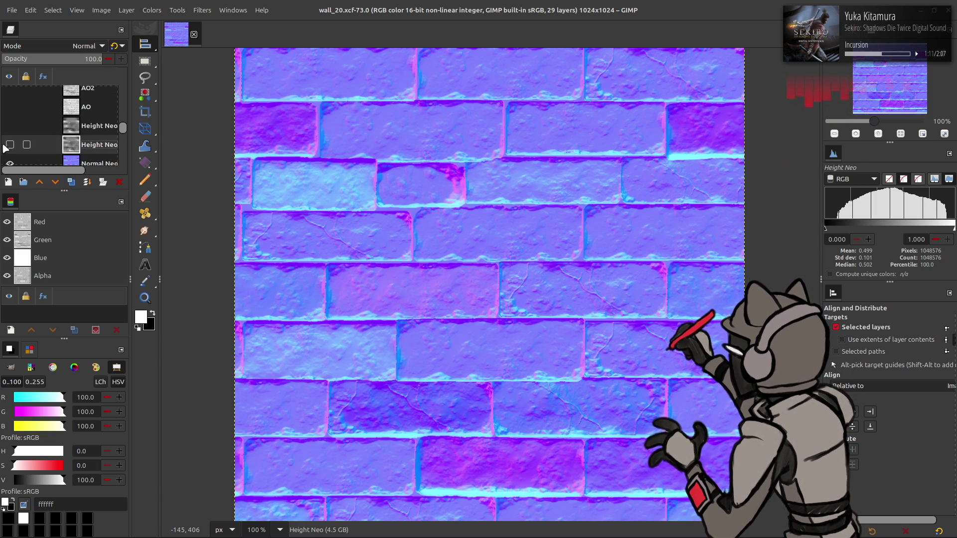
click(10, 145)
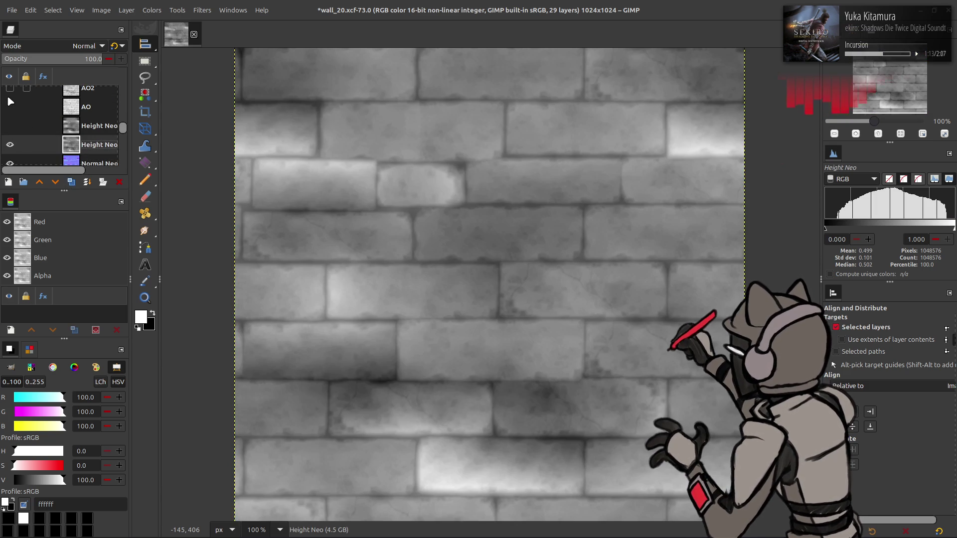
click(12, 106)
click(12, 106)
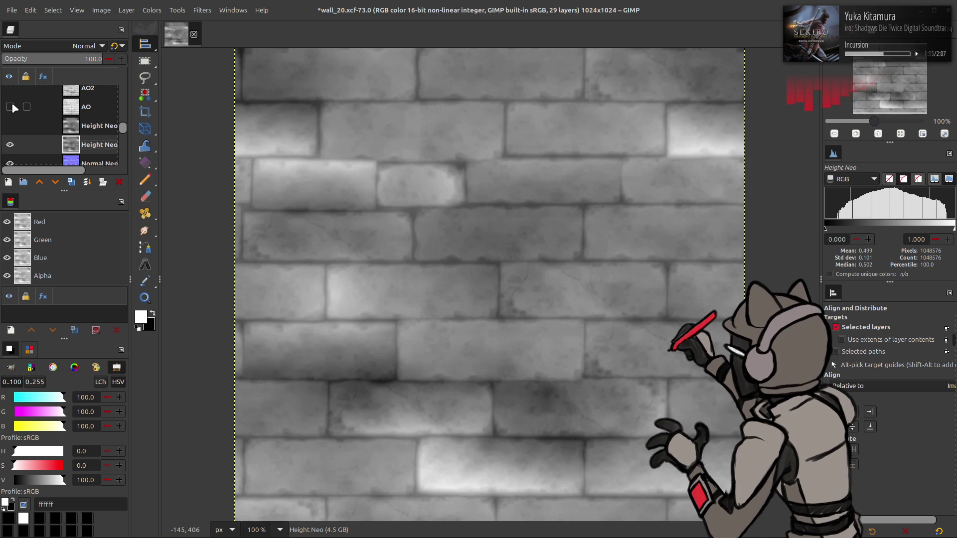
click(9, 143)
click(9, 143)
click(10, 126)
click(10, 126)
click(10, 126)
click(10, 125)
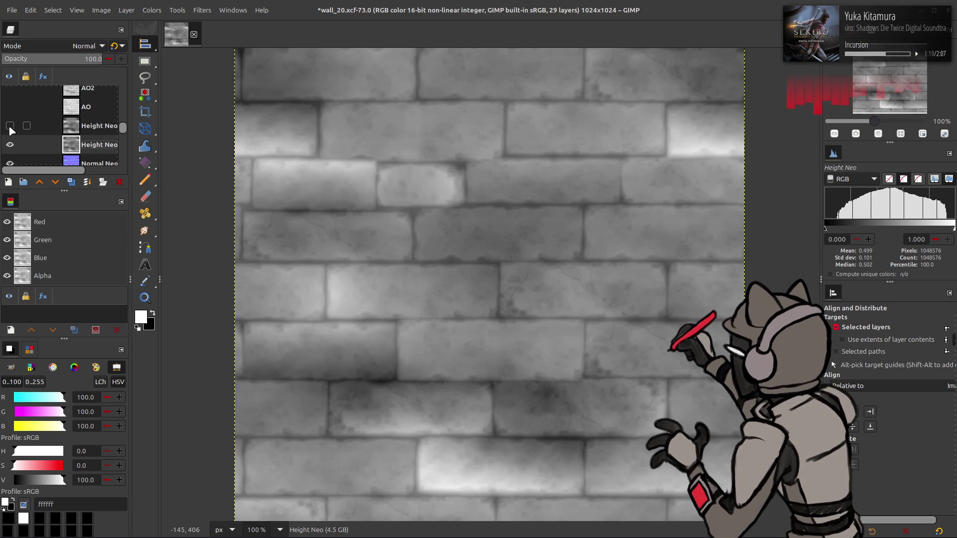
Duplicate the Height Neo layer to create a Height Neo2 copy
click(71, 182)
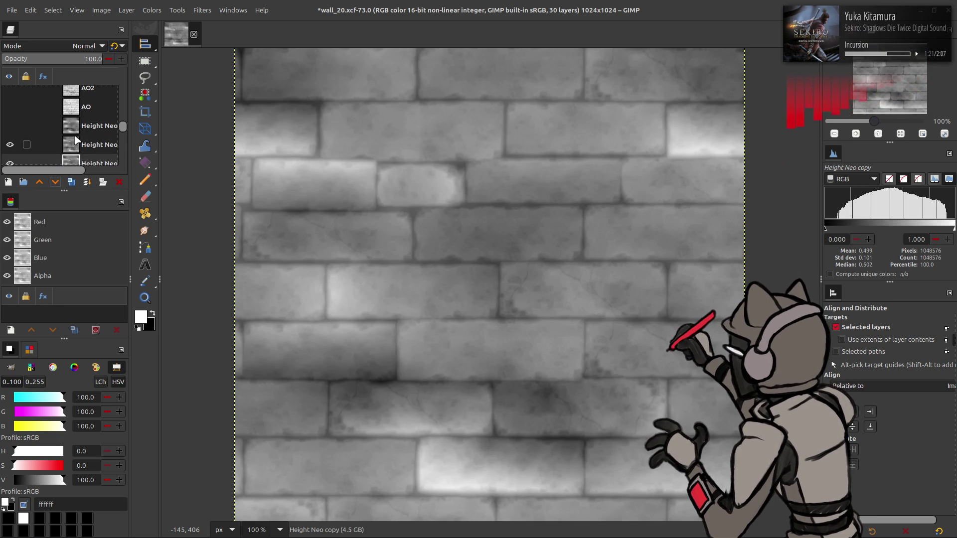
click(74, 145)
click(72, 182)
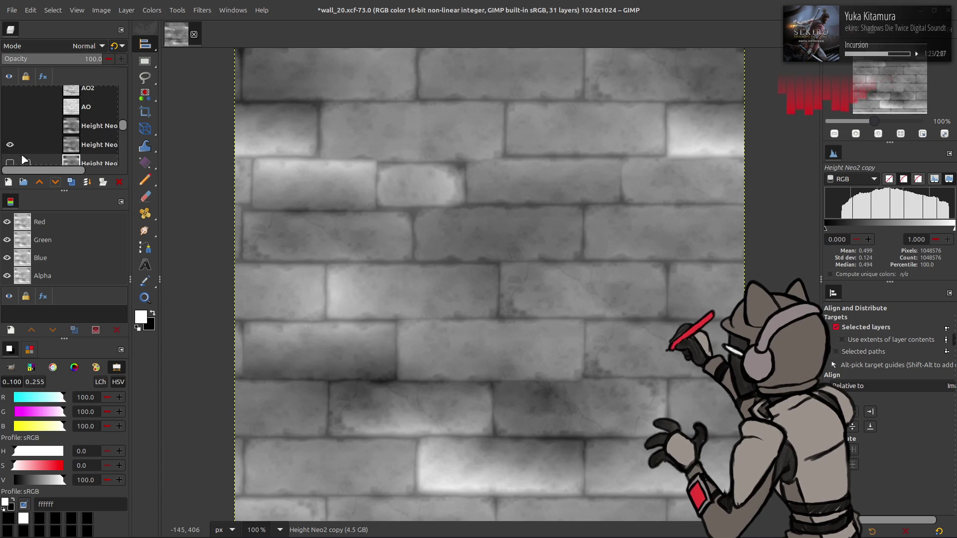
scroll(14, 142, down, 1)
Set the Height Neo2 copy to Grain extract (legacy) mode at 50% opacity
click(10, 139)
click(85, 46)
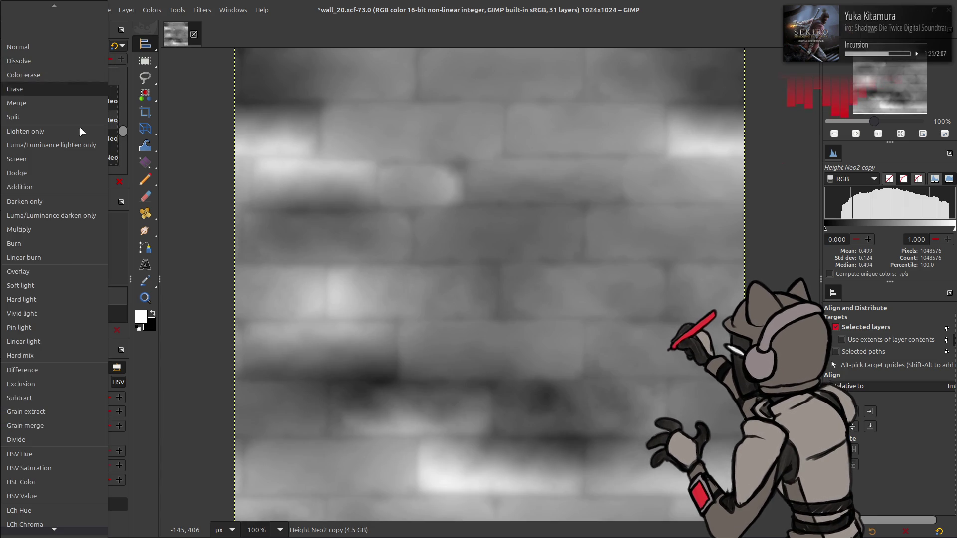
click(56, 412)
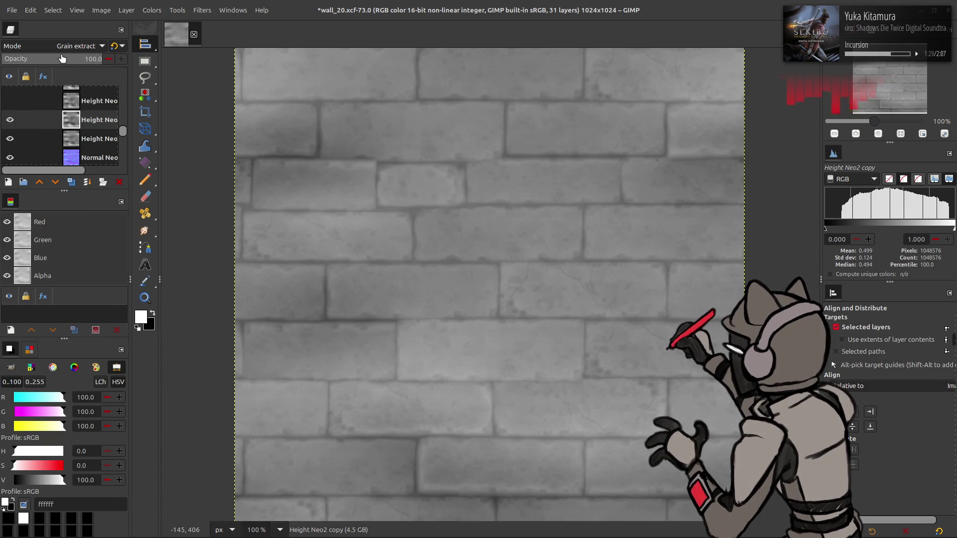
click(114, 45)
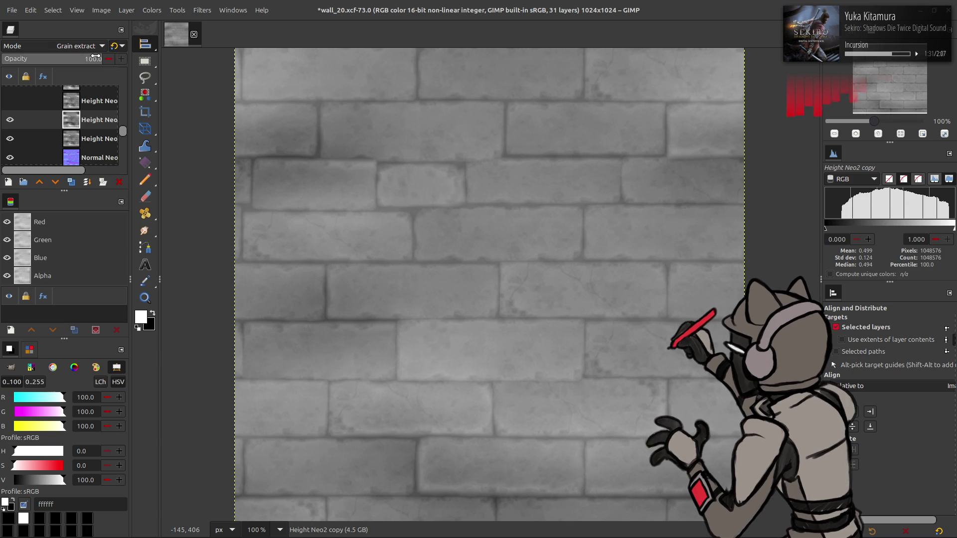
triple_click(92, 59)
text(50)
key(Return)
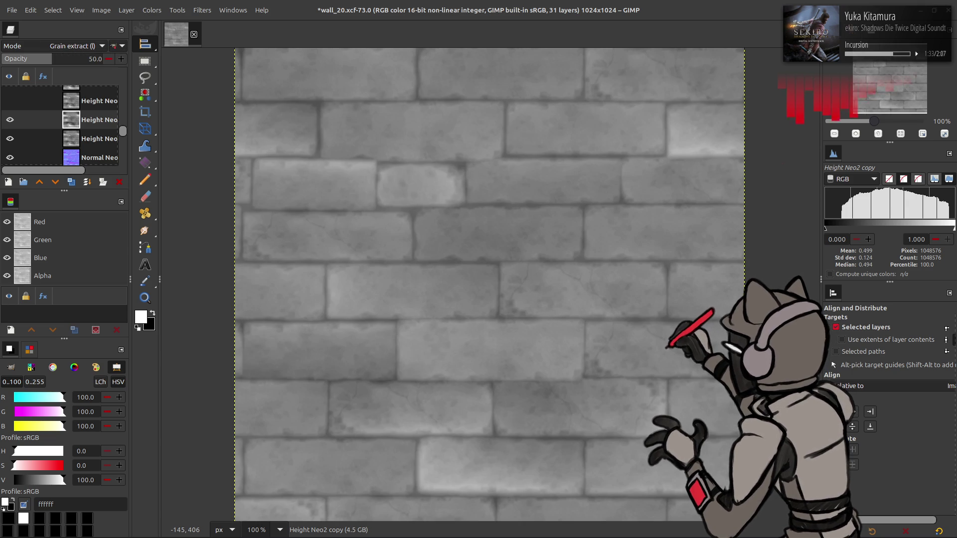
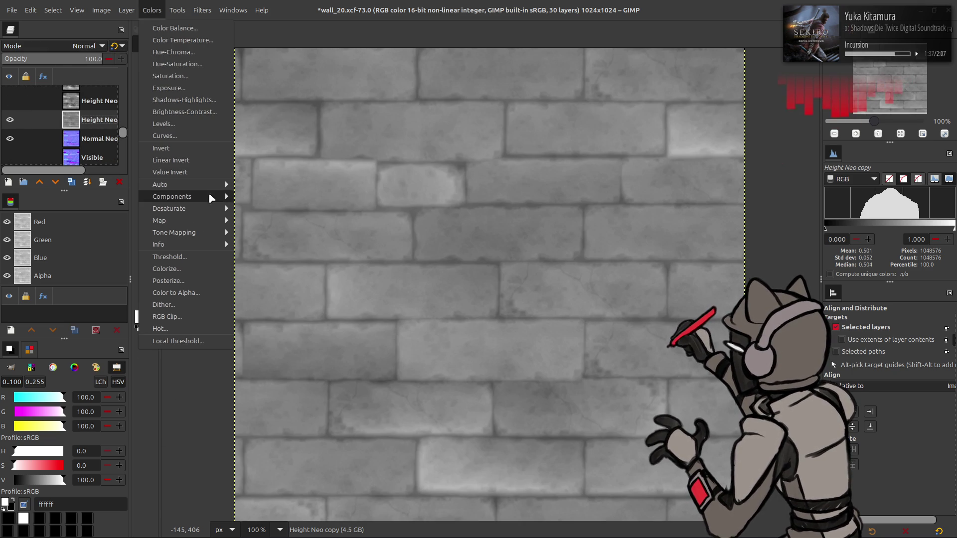
Stretch the contrast of the Height Neo copy layer with non-linear components
click(255, 202)
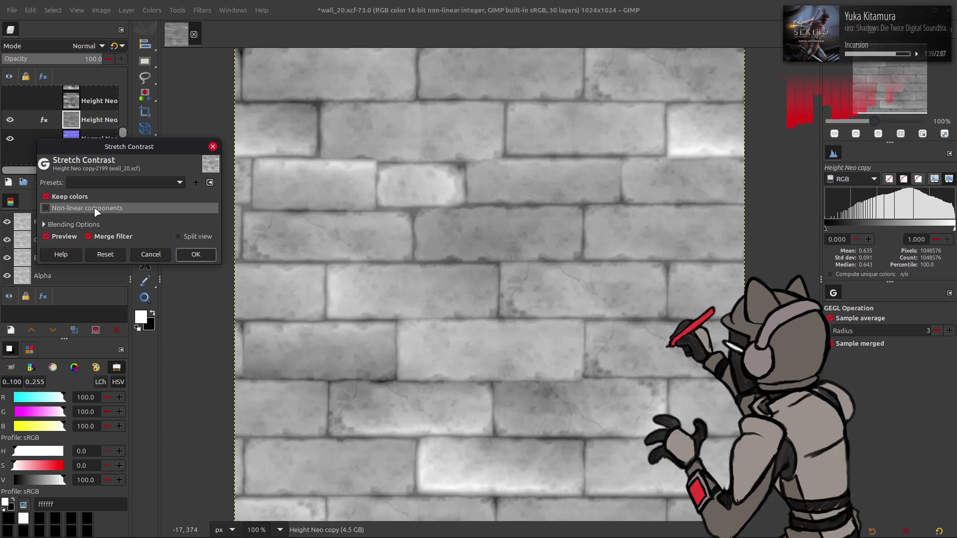
click(88, 208)
click(196, 255)
Toggle the Height Neo layers on and off to compare the height map with the normals
key(m)
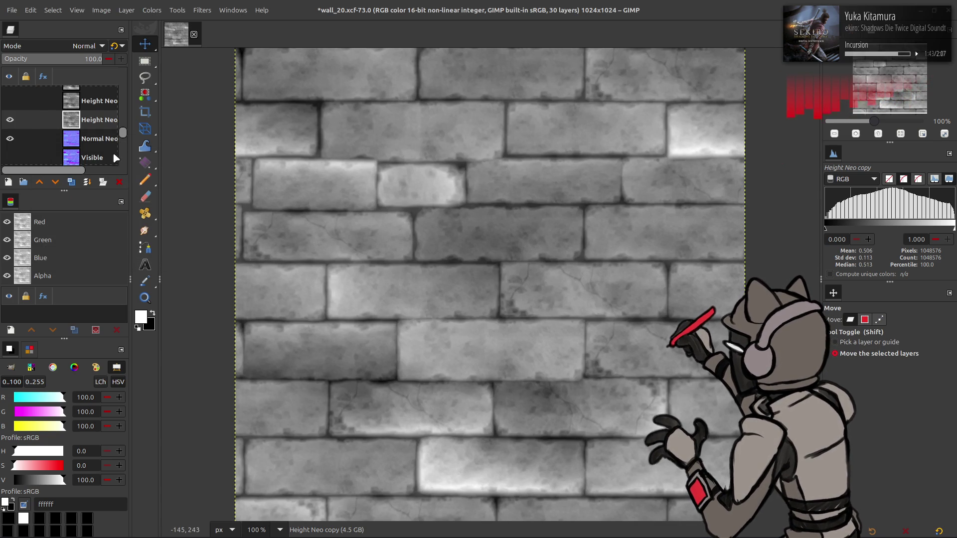
click(10, 119)
click(10, 120)
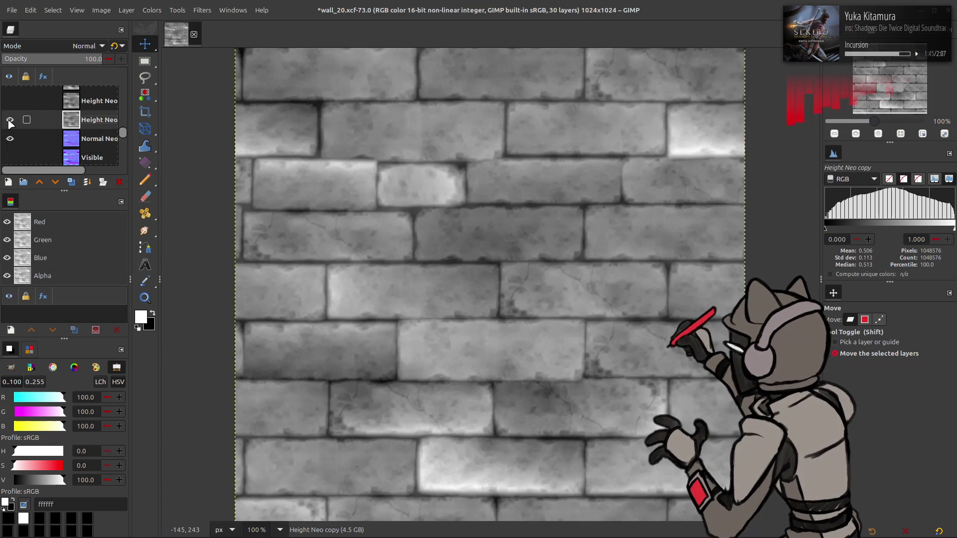
click(10, 102)
click(9, 101)
click(10, 101)
click(10, 101)
click(10, 101)
click(10, 102)
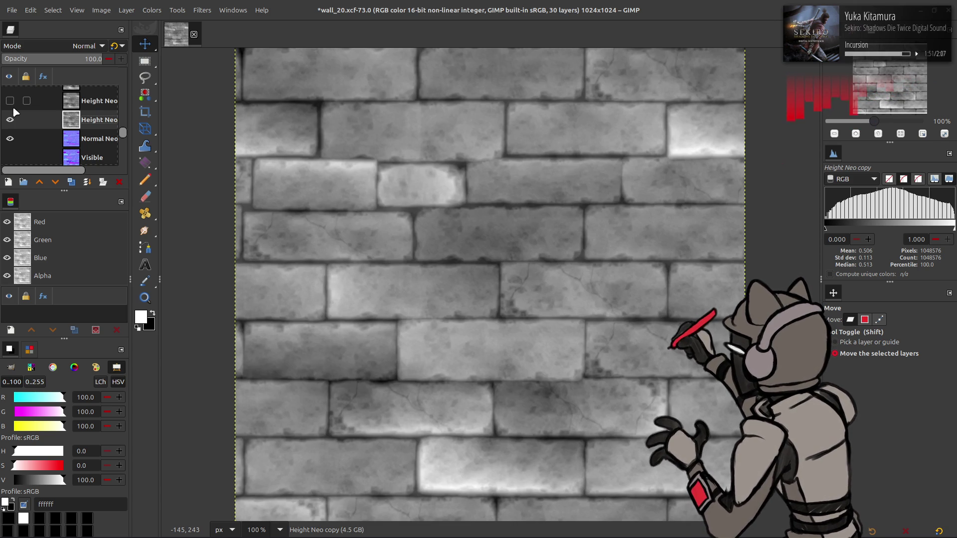
Check the AO, Curv and Curv2 layers, leaving the blurred Curv3 layer visible
scroll(14, 102, up, 2)
scroll(12, 106, up, 2)
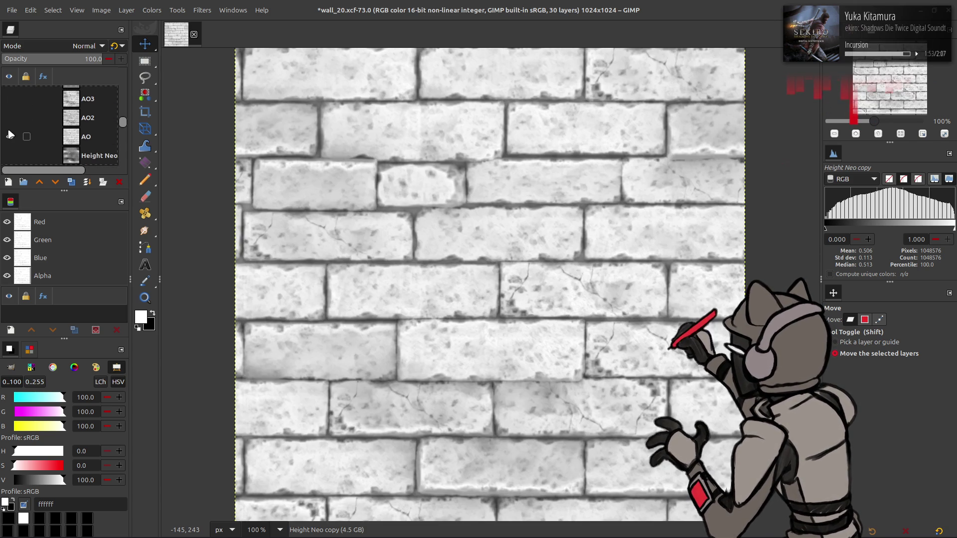
click(10, 136)
click(10, 136)
click(10, 135)
click(10, 135)
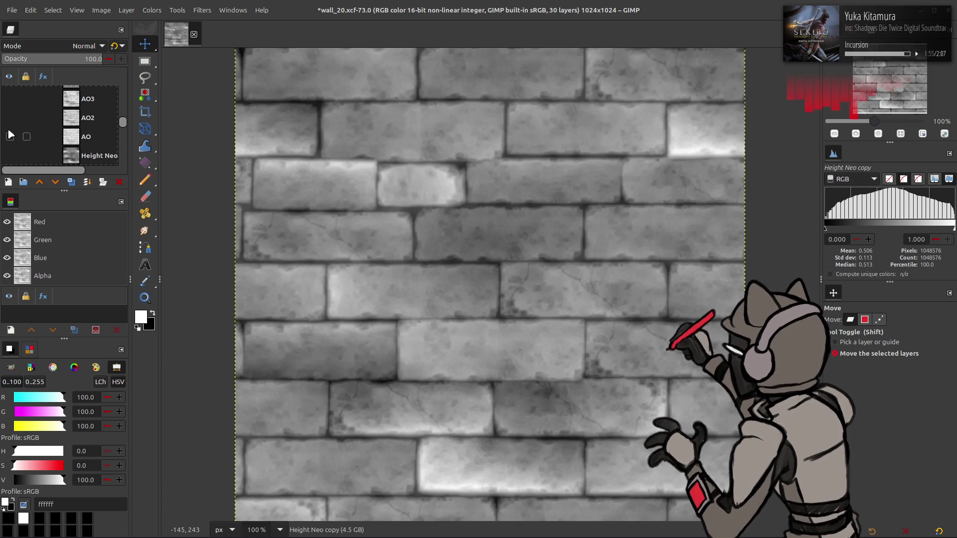
scroll(56, 134, up, 2)
scroll(55, 127, up, 1)
click(11, 124)
click(10, 106)
click(7, 94)
click(11, 124)
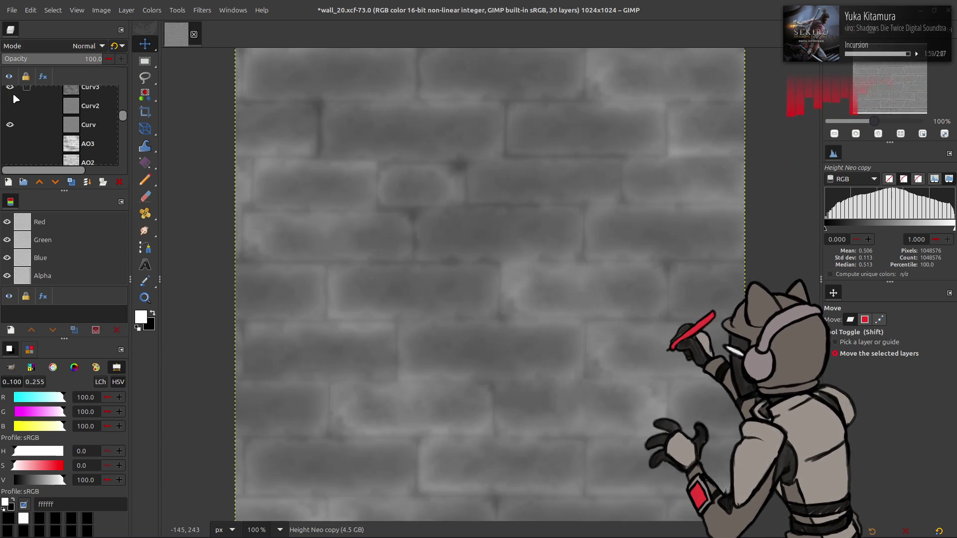
Duplicate Curv3 and place the copy just above Height Neo copy
scroll(12, 123, up, 1)
scroll(12, 122, up, 1)
click(90, 117)
click(72, 182)
mouse_move(88, 119)
mouse_down()
mouse_move(92, 159)
mouse_move(87, 124)
mouse_up()
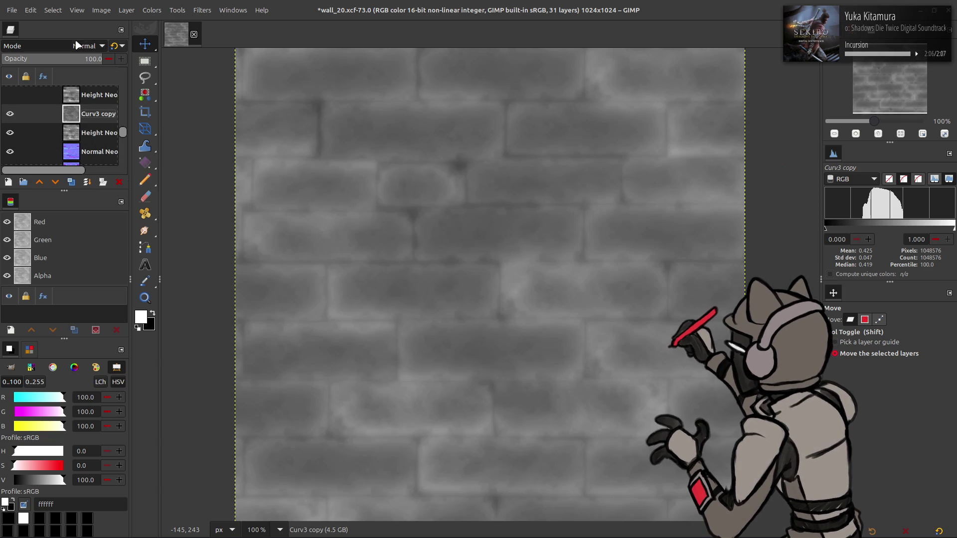
Set Curv3 copy to Soft light blending and invert its colours
click(78, 46)
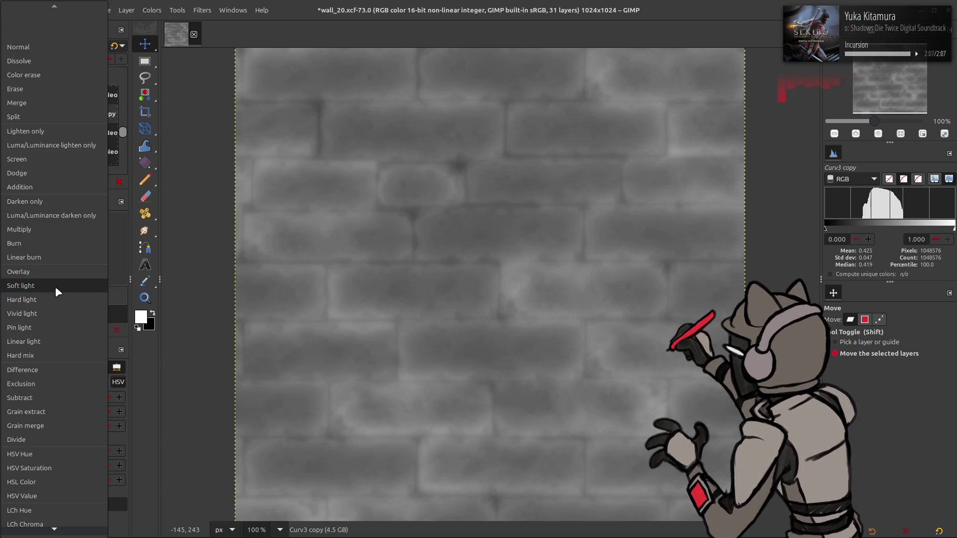
click(55, 285)
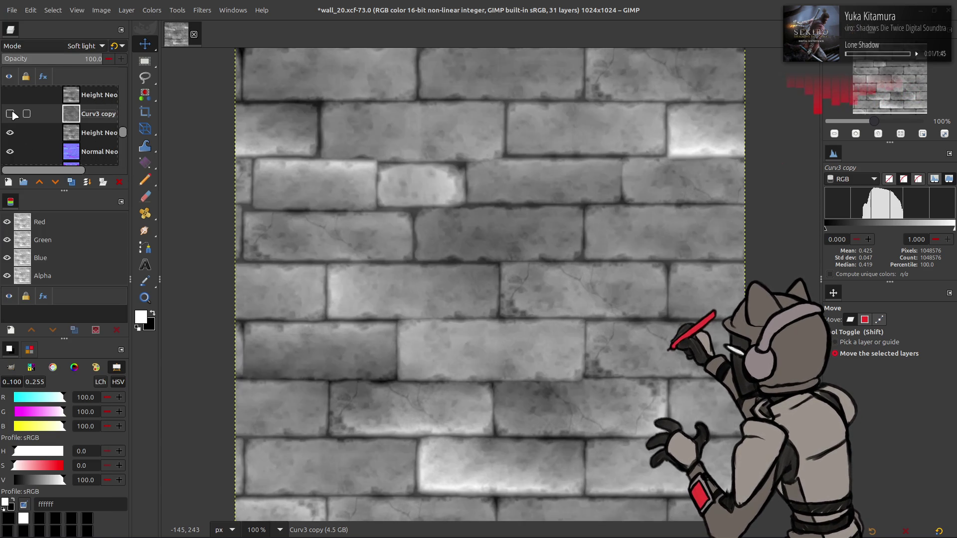
scroll(65, 46, down, 1)
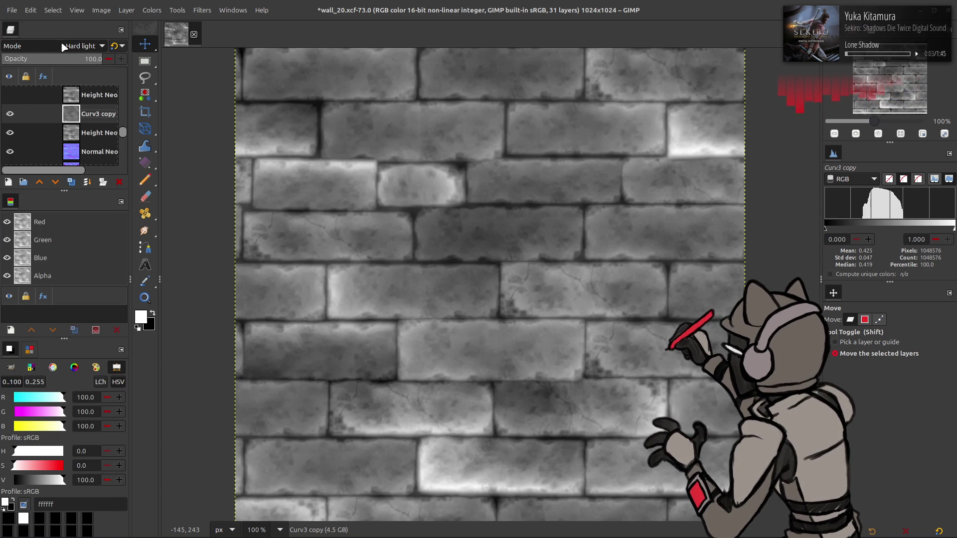
click(151, 11)
click(170, 149)
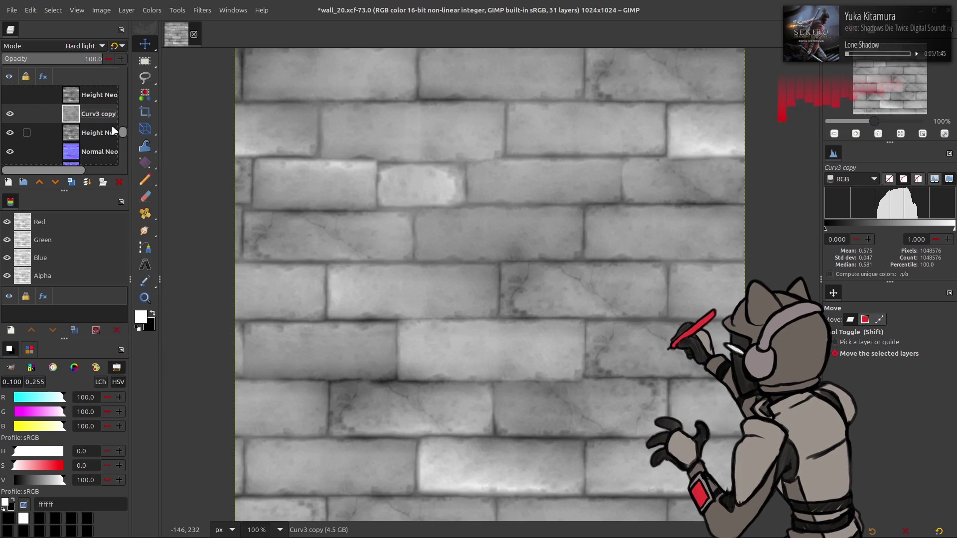
Compare the inverted Curv3 copy, then switch its blend mode to Overlay
click(10, 114)
click(10, 114)
click(10, 114)
click(10, 114)
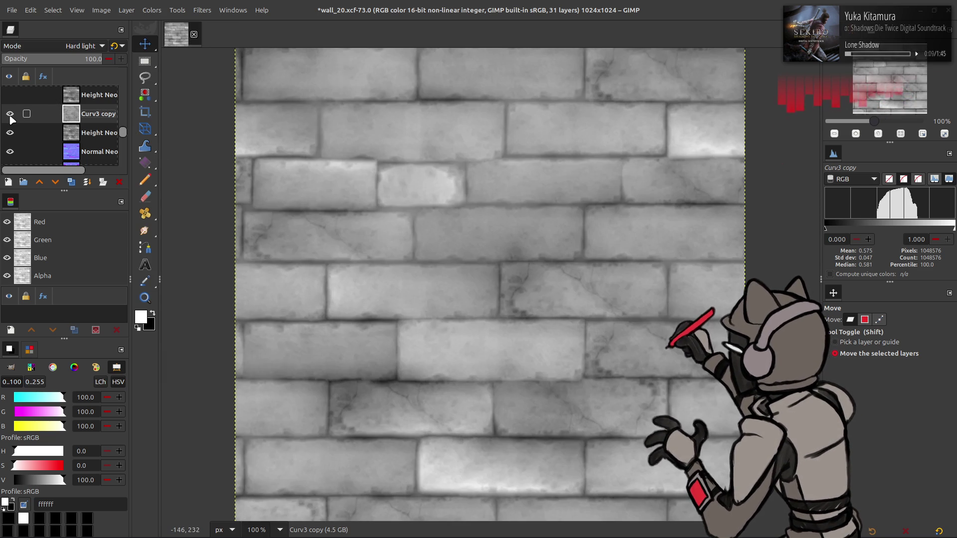
click(10, 114)
click(10, 114)
click(58, 46)
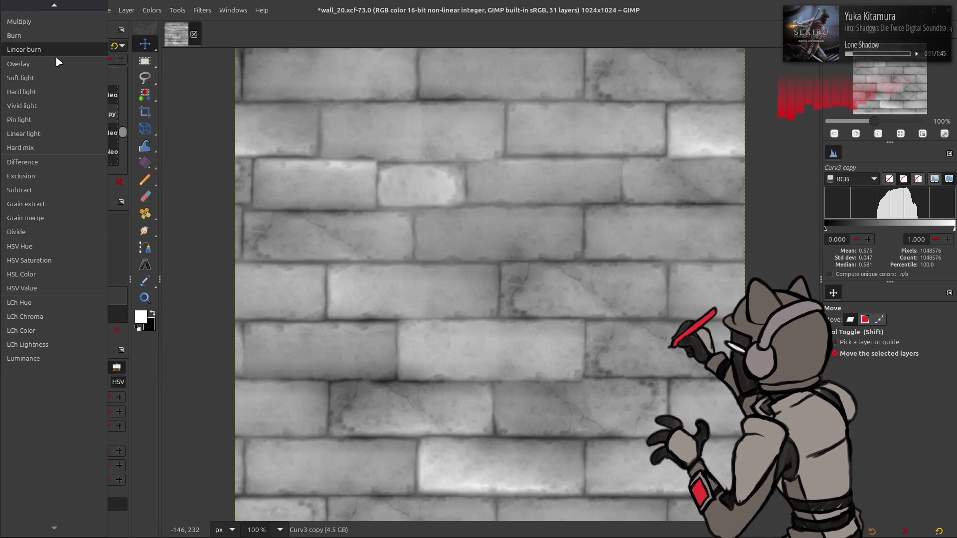
click(58, 60)
Toggle Curv3 copy repeatedly to judge the Overlay effect, leaving it visible
click(10, 114)
click(10, 114)
click(16, 115)
click(16, 114)
click(17, 115)
click(16, 114)
click(17, 115)
click(16, 114)
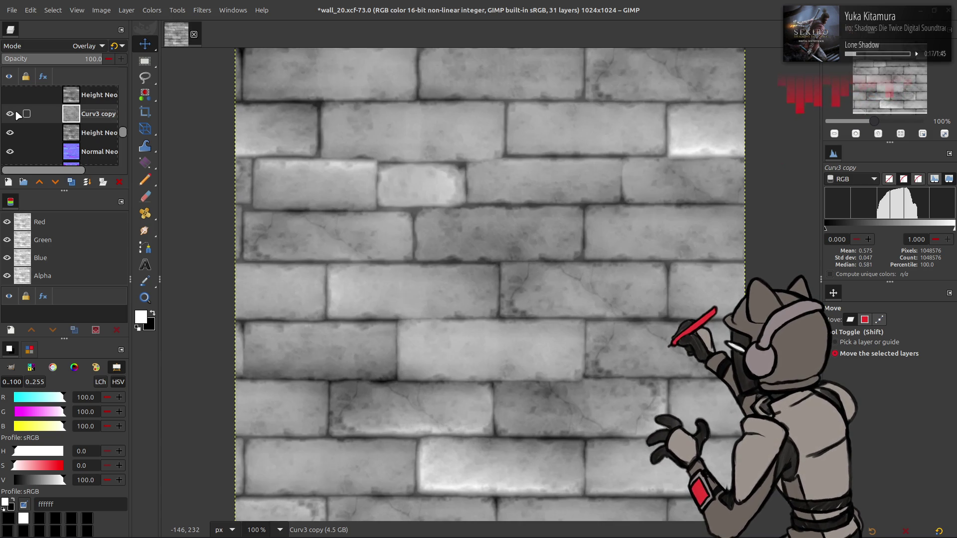
click(16, 114)
click(16, 114)
click(17, 114)
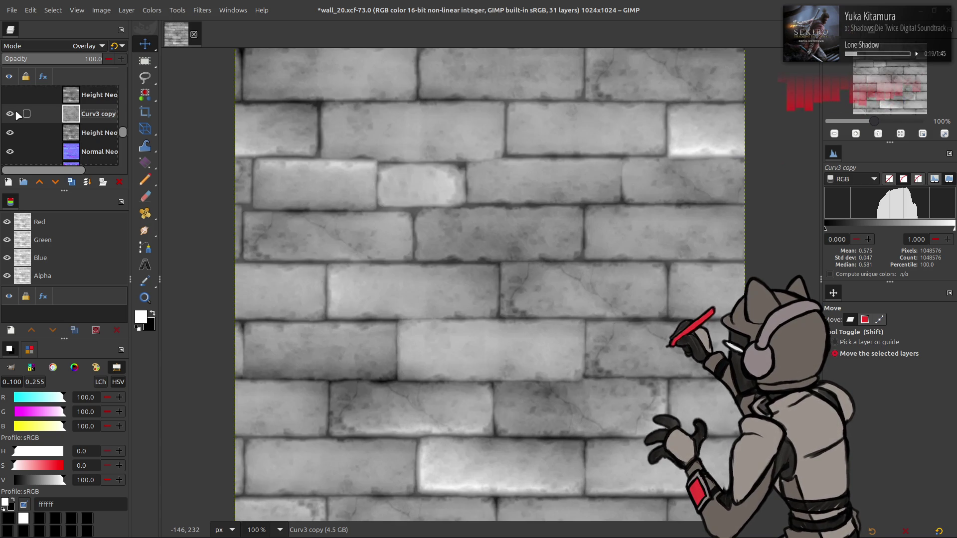
click(16, 115)
click(17, 114)
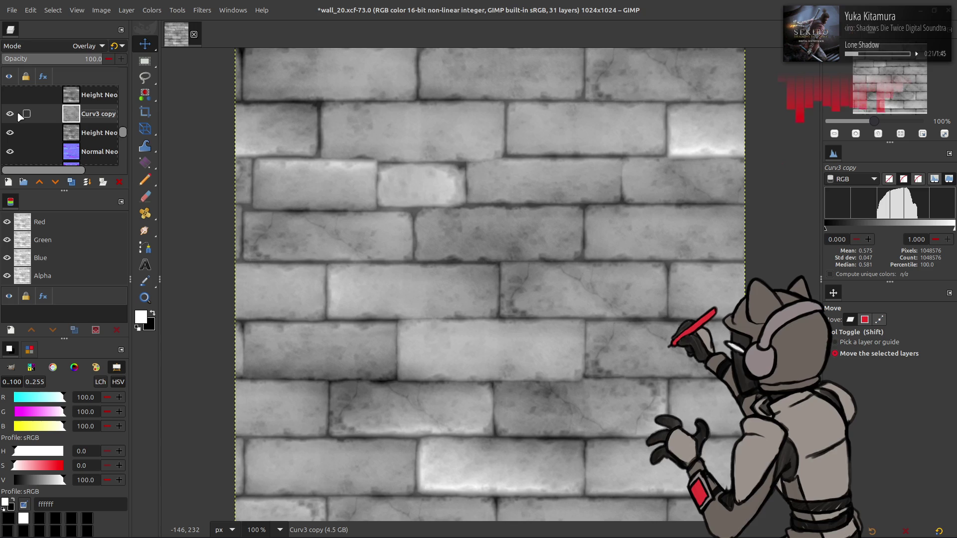
Merge Curv3 copy down into Height Neo copy
scroll(70, 48, down, 1)
scroll(58, 48, down, 2)
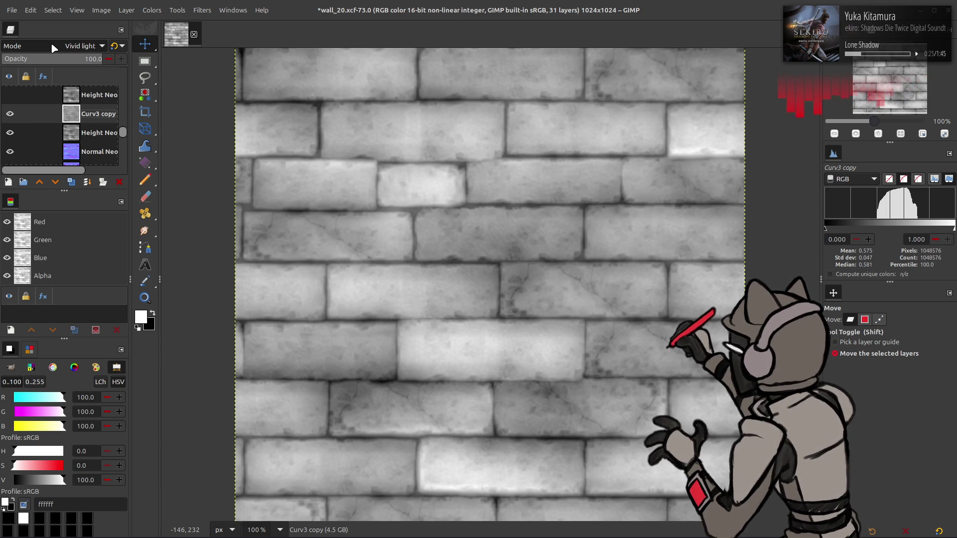
scroll(53, 48, up, 1)
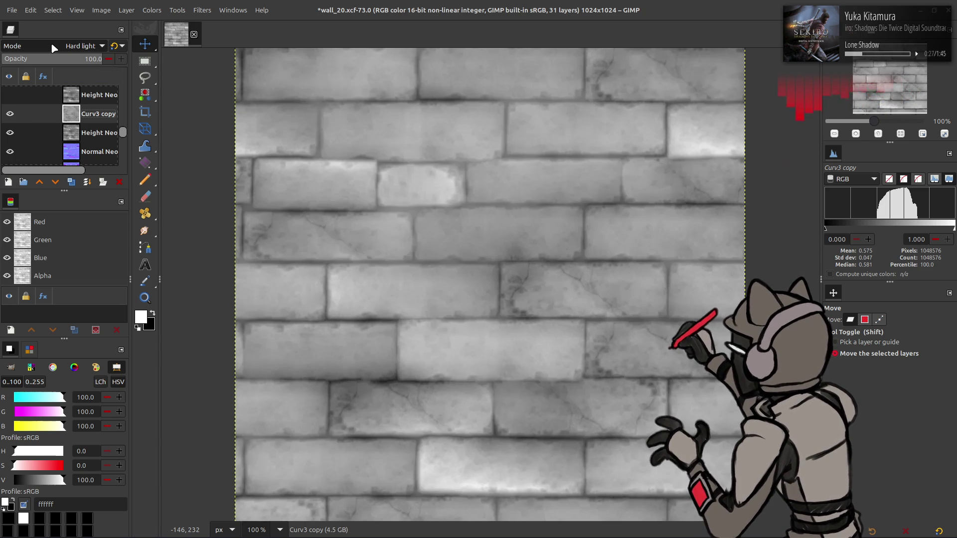
scroll(54, 48, down, 3)
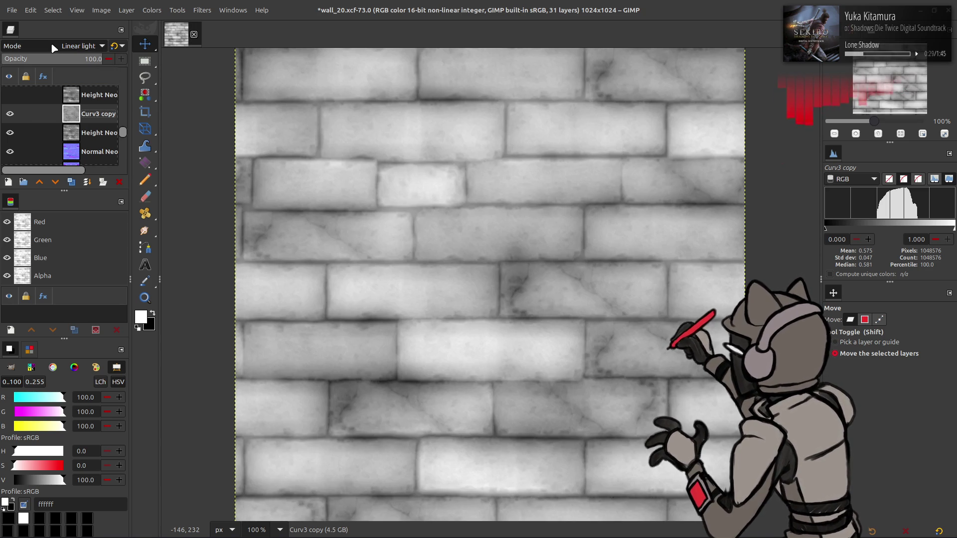
scroll(54, 48, up, 2)
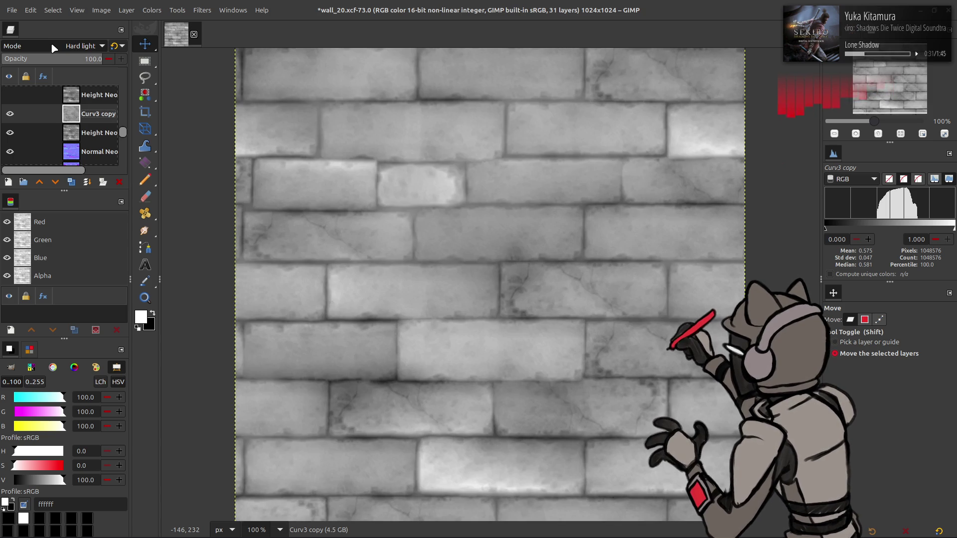
scroll(54, 48, up, 1)
scroll(54, 47, up, 1)
scroll(54, 48, down, 1)
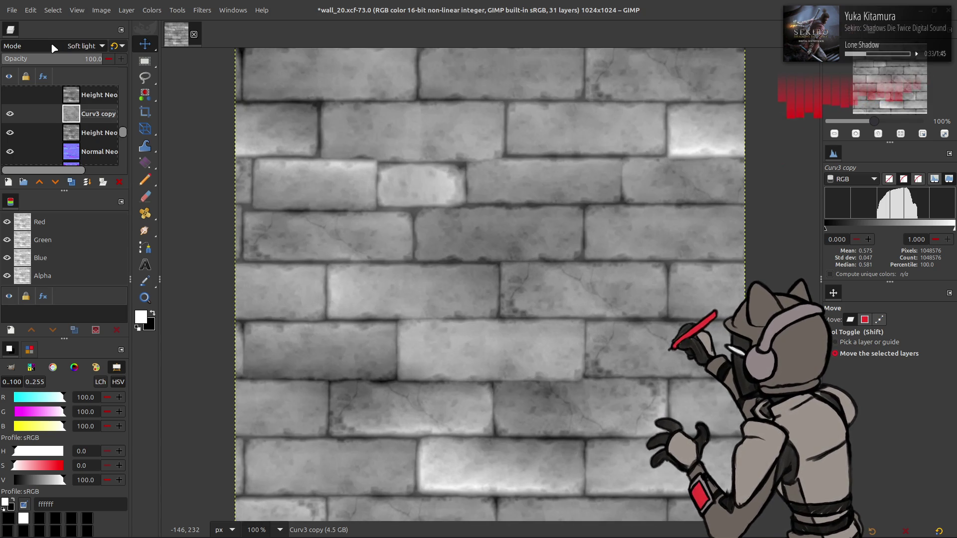
scroll(54, 47, up, 1)
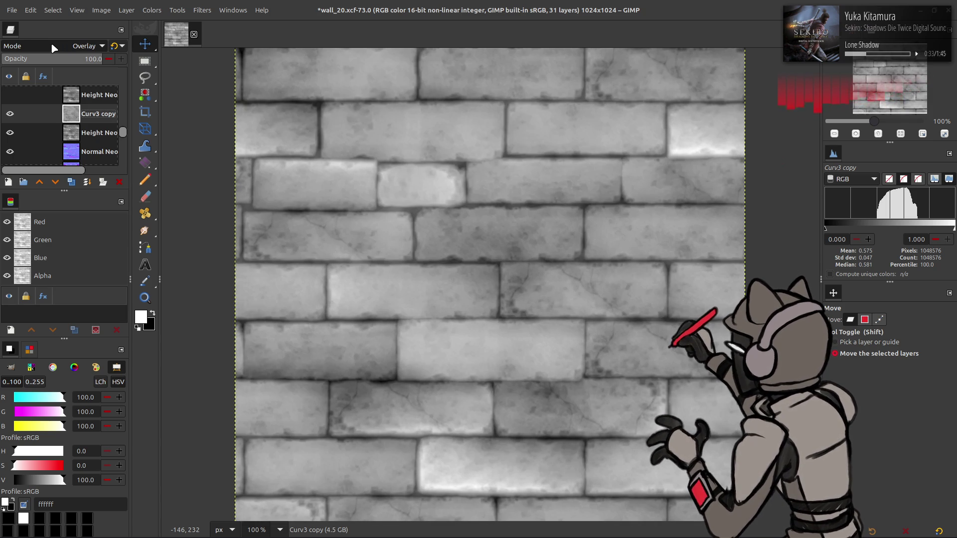
right_click(75, 119)
click(94, 251)
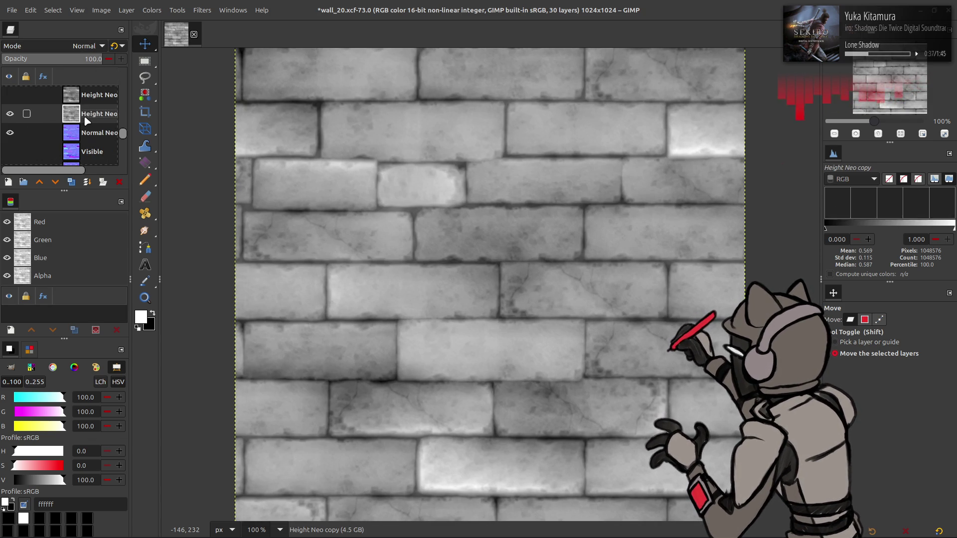
Raise the height map's Levels output low value to 25 and save the image
click(10, 114)
click(10, 113)
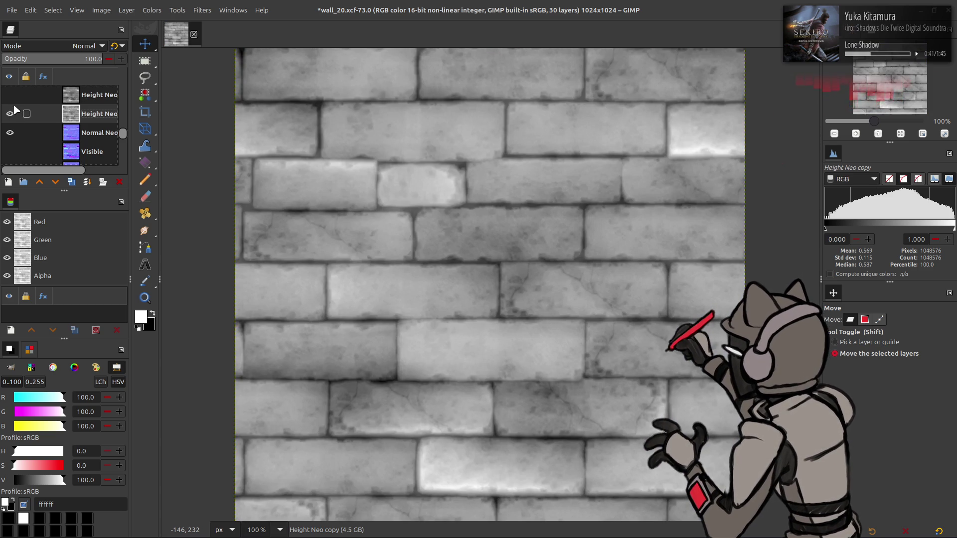
click(151, 10)
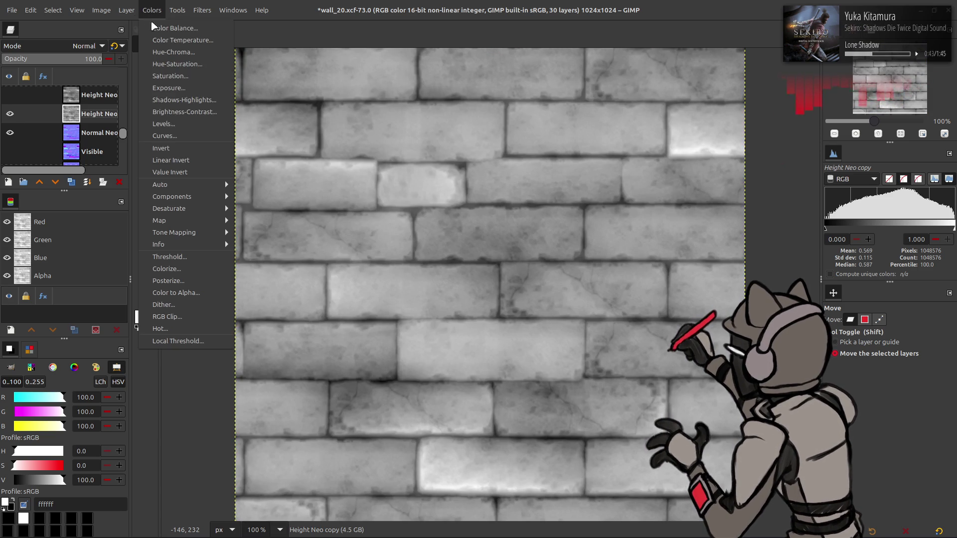
click(165, 119)
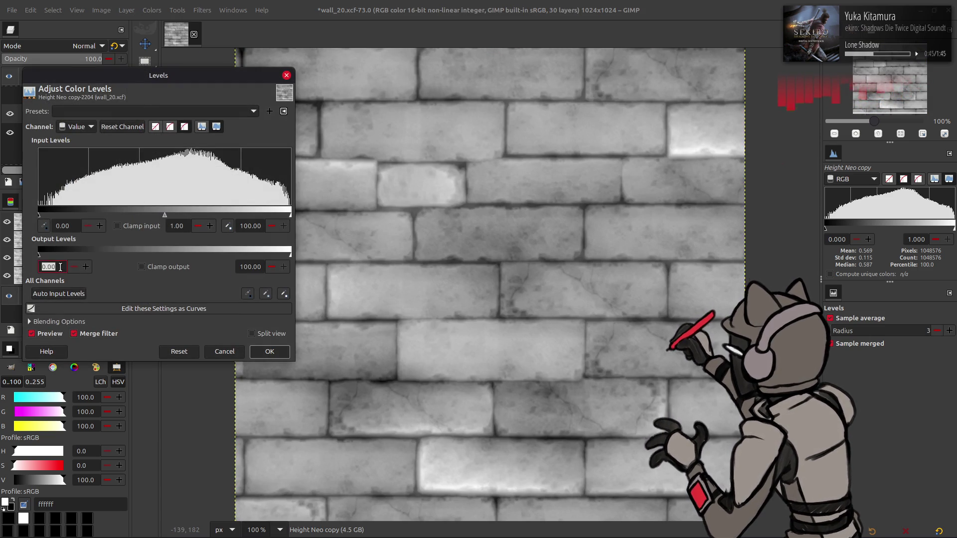
text(25)
key(Return)
click(269, 351)
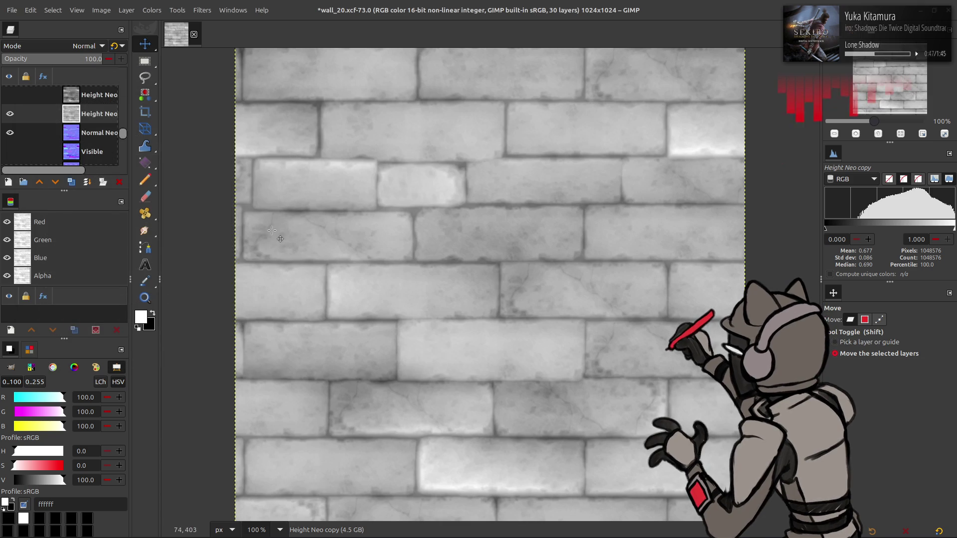
key(ctrl+s)
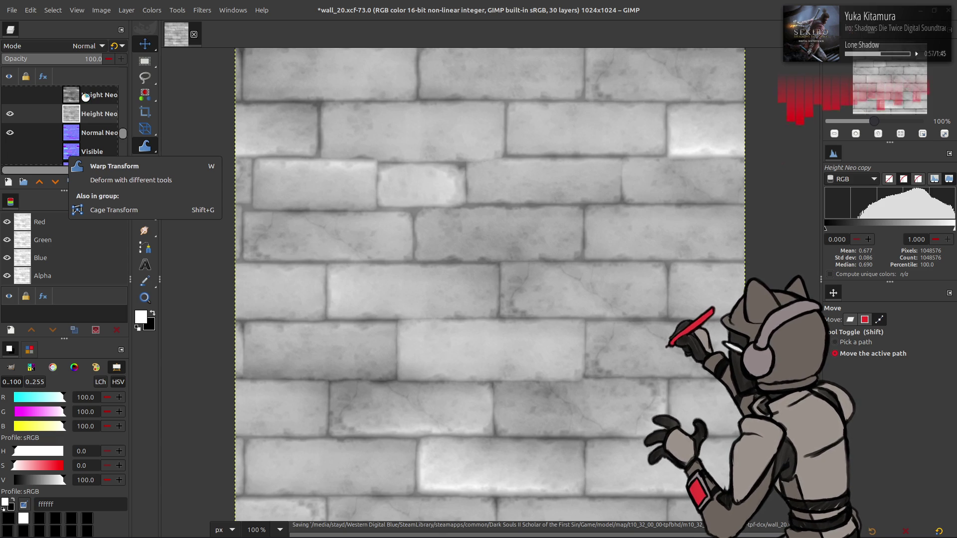
Delete all layers except Height Neo copy and Normal Neo, and hide Height Neo copy
scroll(94, 127, up, 5)
shift+click(95, 101)
click(119, 182)
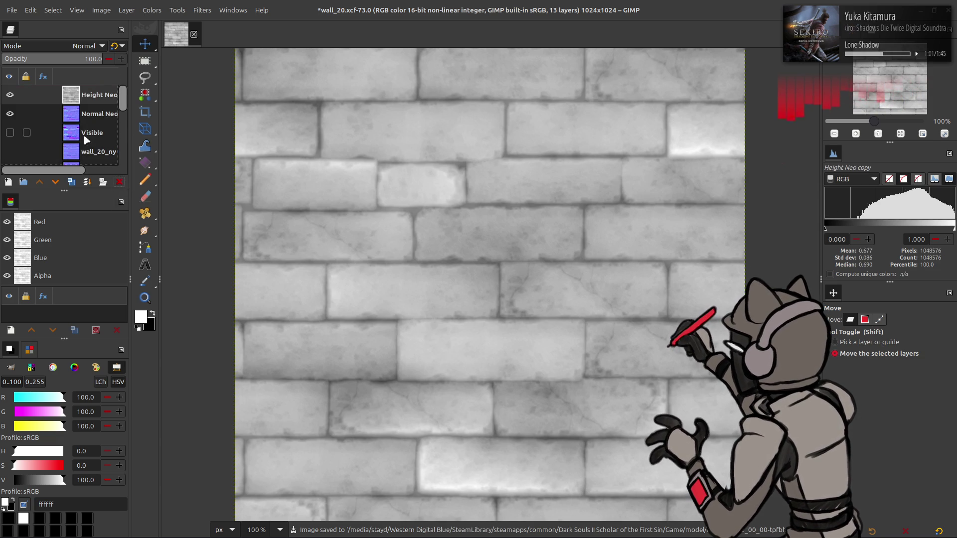
shift+click(99, 158)
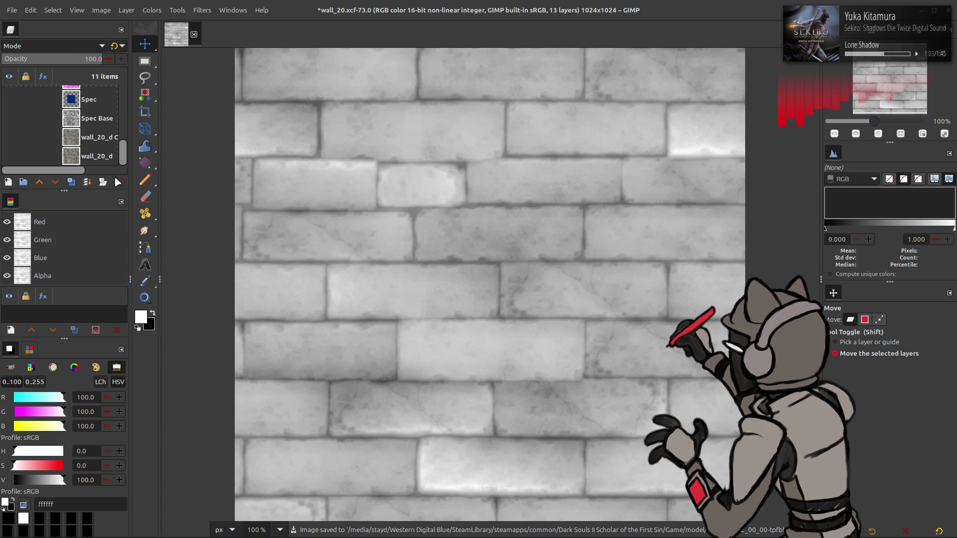
click(119, 182)
click(87, 96)
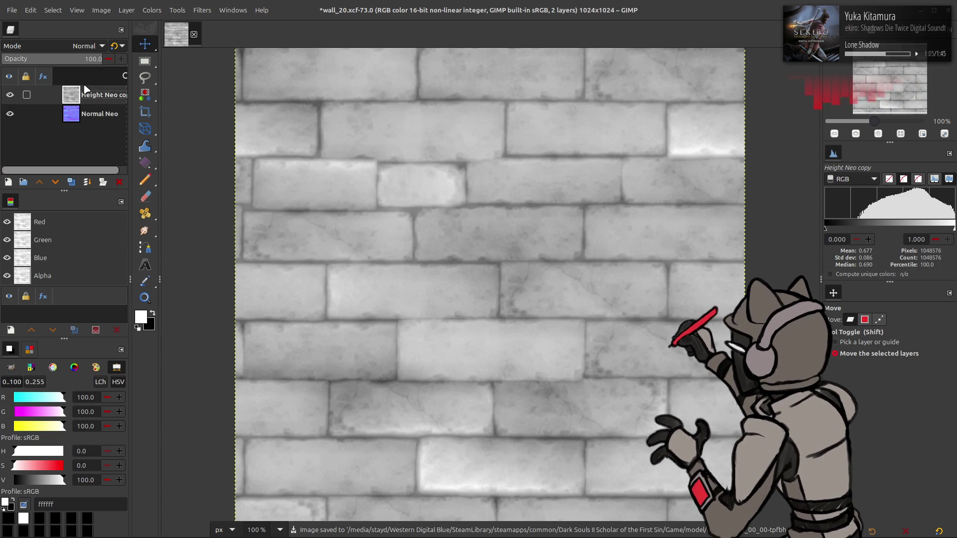
click(10, 95)
click(85, 116)
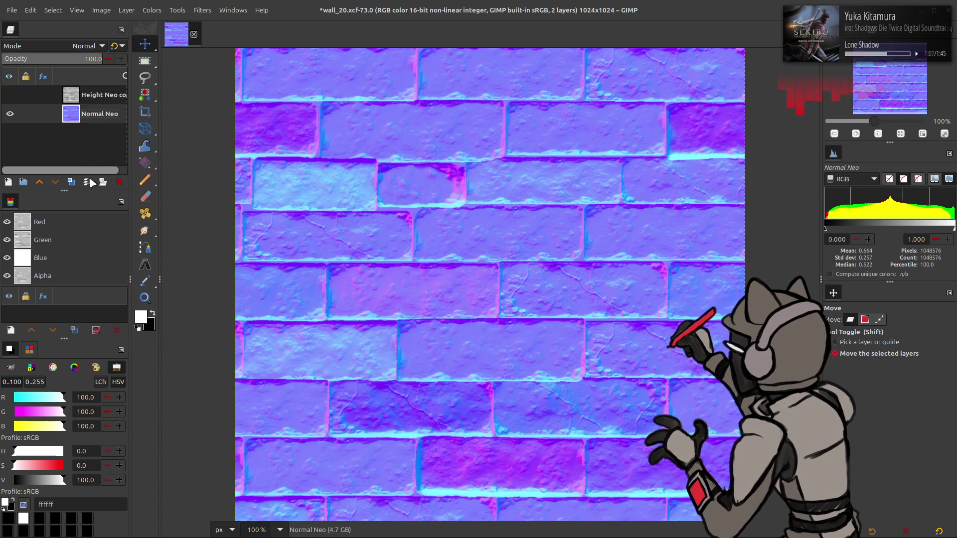
Show Height Neo copy and zero its red and green output with Levels
click(72, 182)
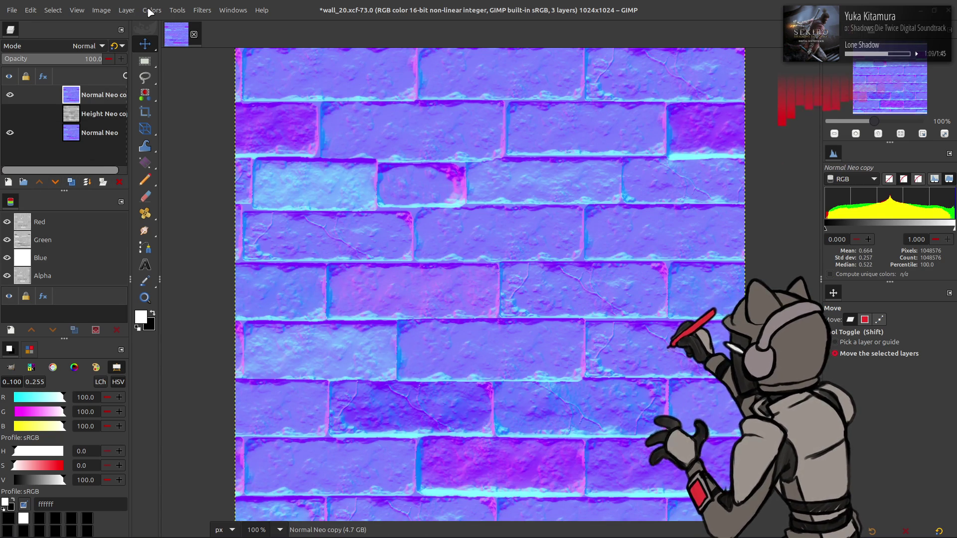
click(120, 183)
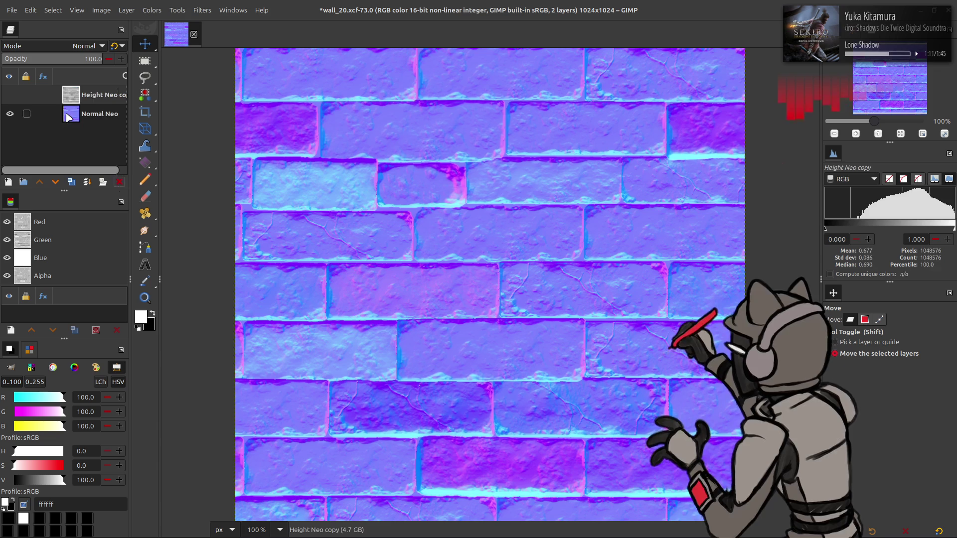
click(10, 94)
click(152, 10)
click(164, 124)
scroll(78, 127, down, 1)
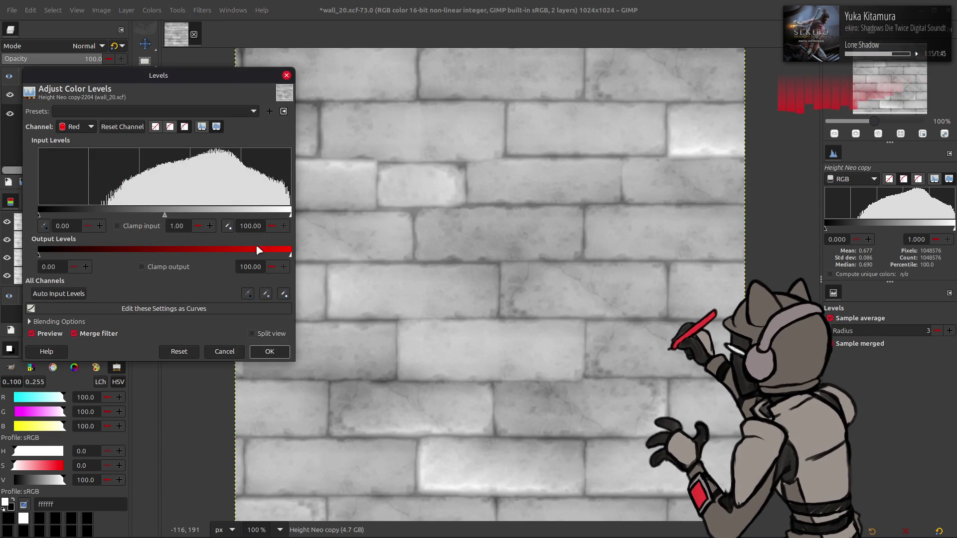
drag(290, 254, 2, 254)
scroll(77, 126, down, 1)
scroll(259, 267, down, 10)
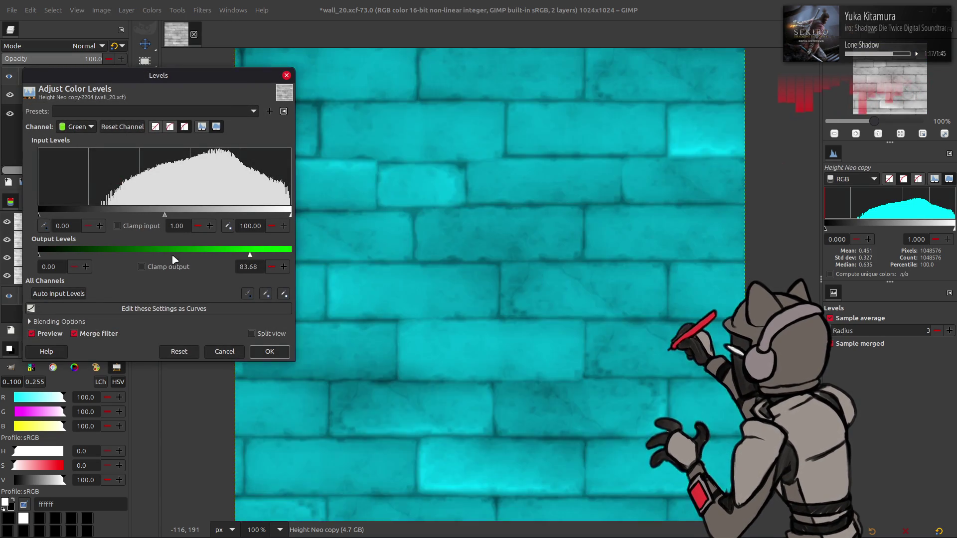
click(260, 352)
Empty the blue channel of Normal Neo with Levels
click(94, 115)
click(152, 10)
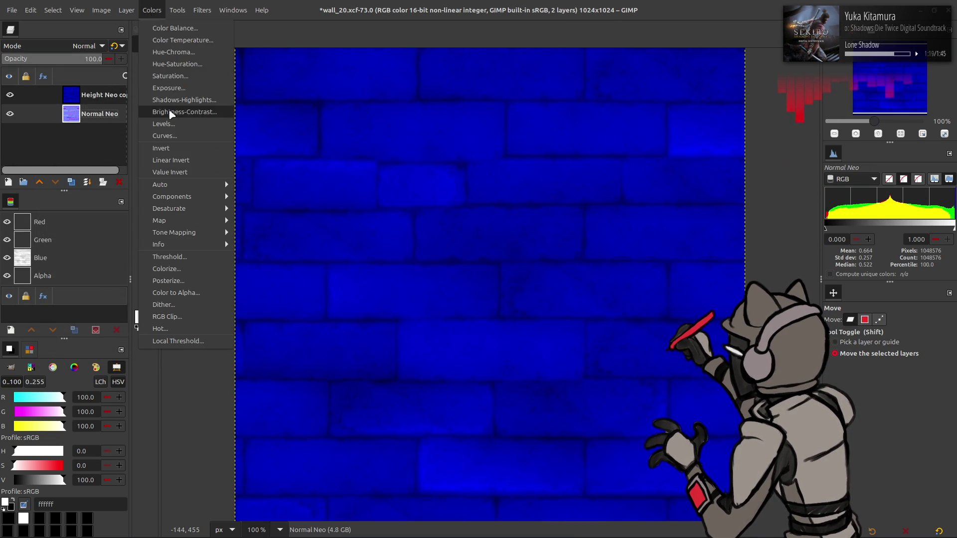
click(172, 130)
scroll(77, 127, down, 2)
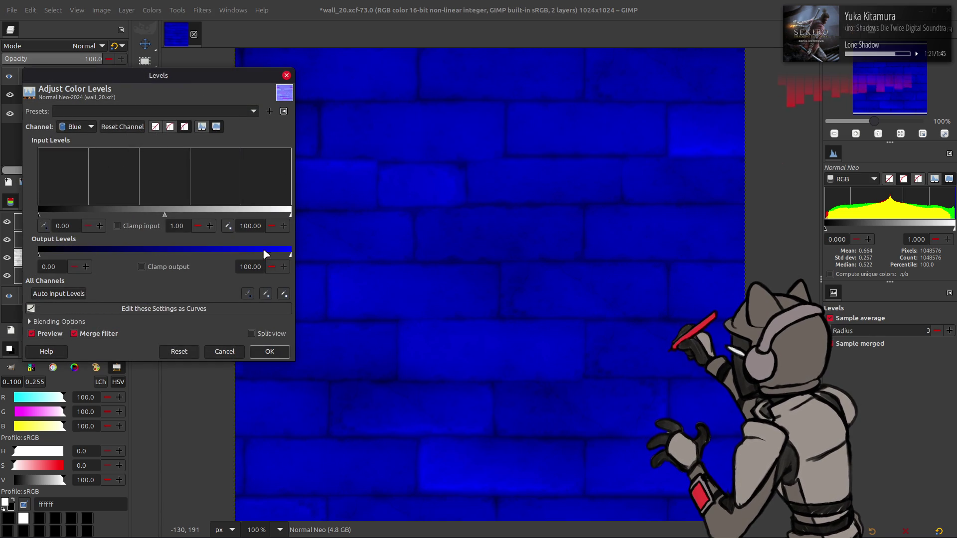
click(269, 352)
Set the height layer to Addition, merge it into Normal Neo, and remove the alpha channel
click(75, 94)
click(80, 46)
click(20, 187)
right_click(91, 95)
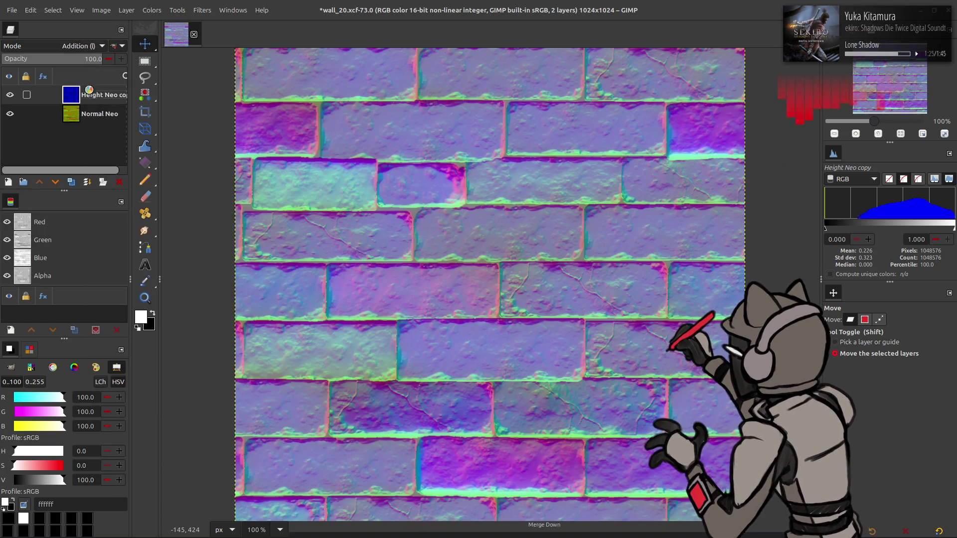
click(123, 205)
right_click(91, 93)
key(r)
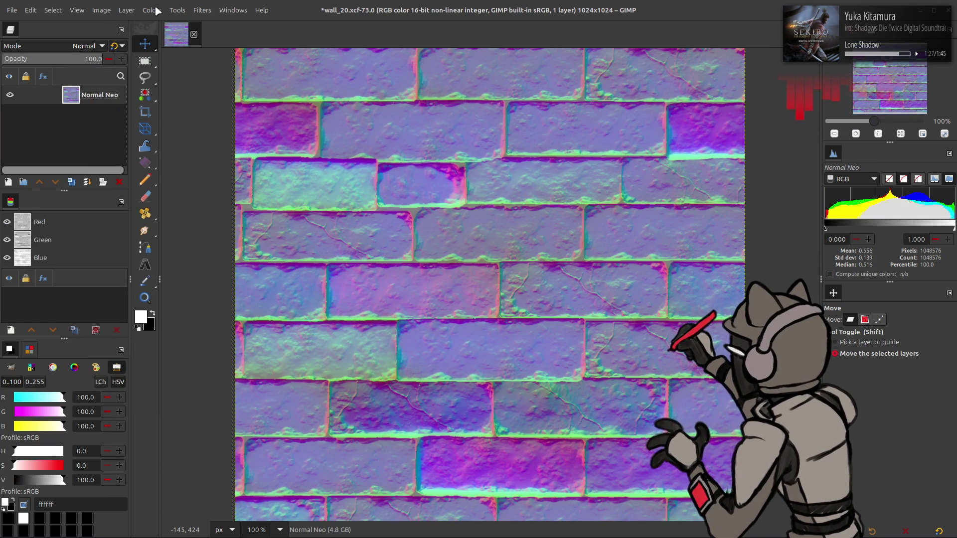
click(149, 11)
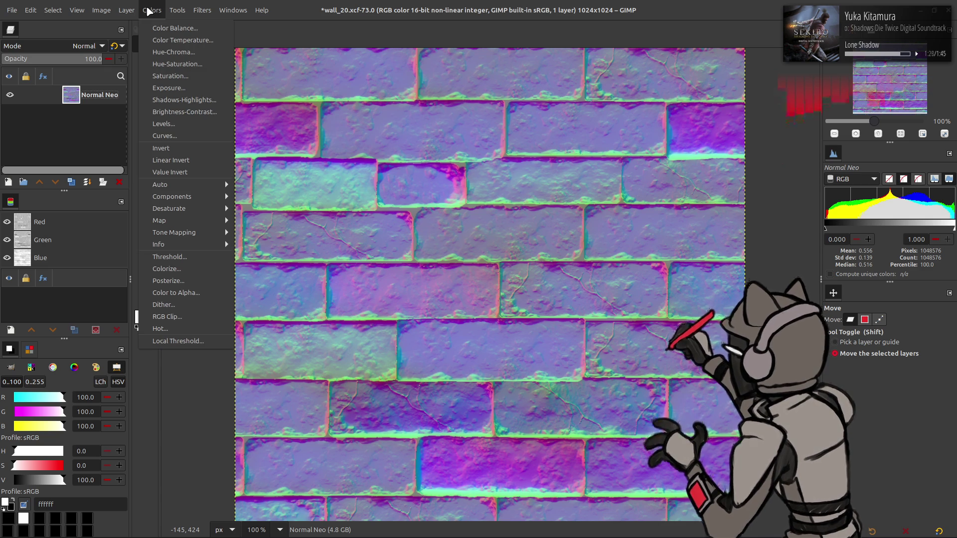
Make a colour channel into a selection, add it as Normal Neo's layer mask, then deselect
click(149, 11)
right_click(21, 233)
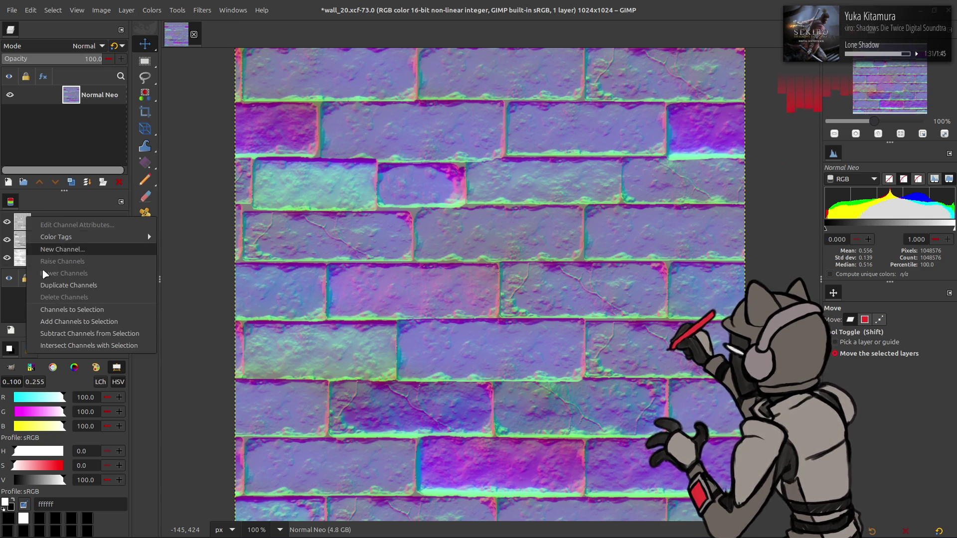
click(60, 307)
right_click(80, 94)
click(125, 271)
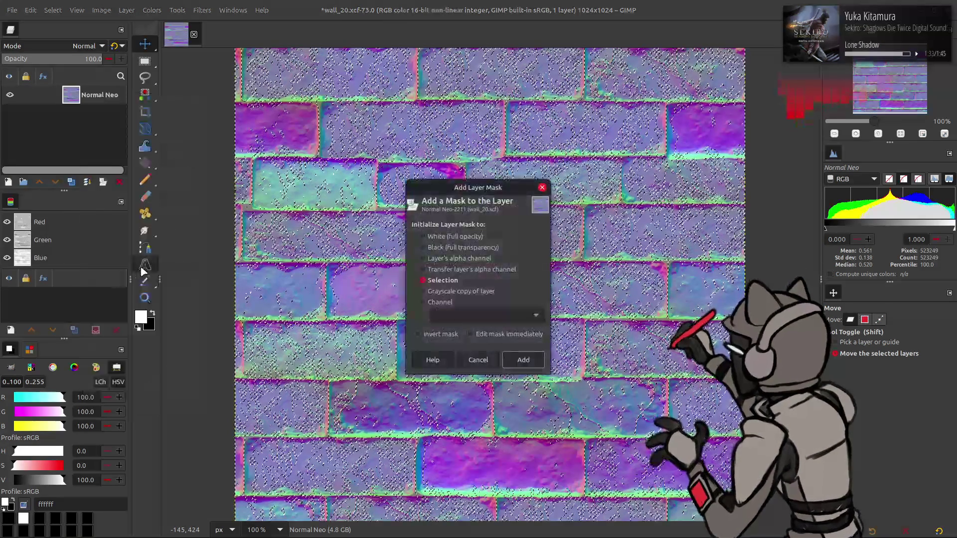
click(520, 359)
click(53, 10)
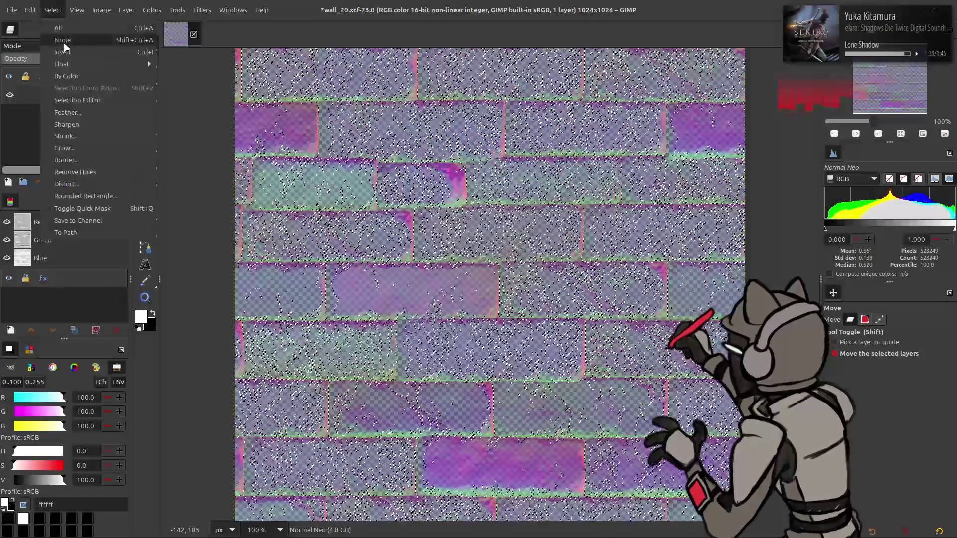
click(64, 40)
Raise the red channel fully with Levels output low 100 and apply the layer mask
click(151, 10)
click(164, 124)
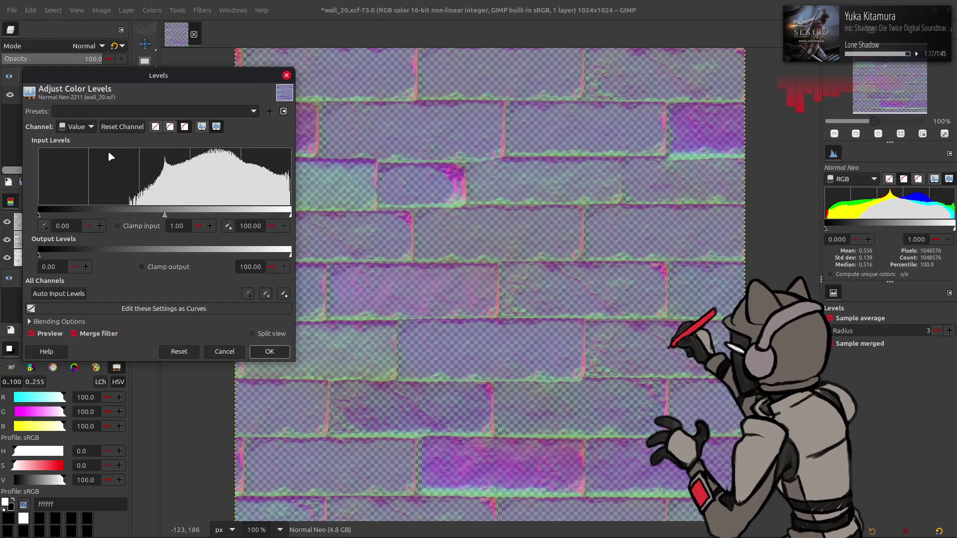
scroll(75, 127, down, 1)
drag(39, 254, 463, 293)
click(269, 351)
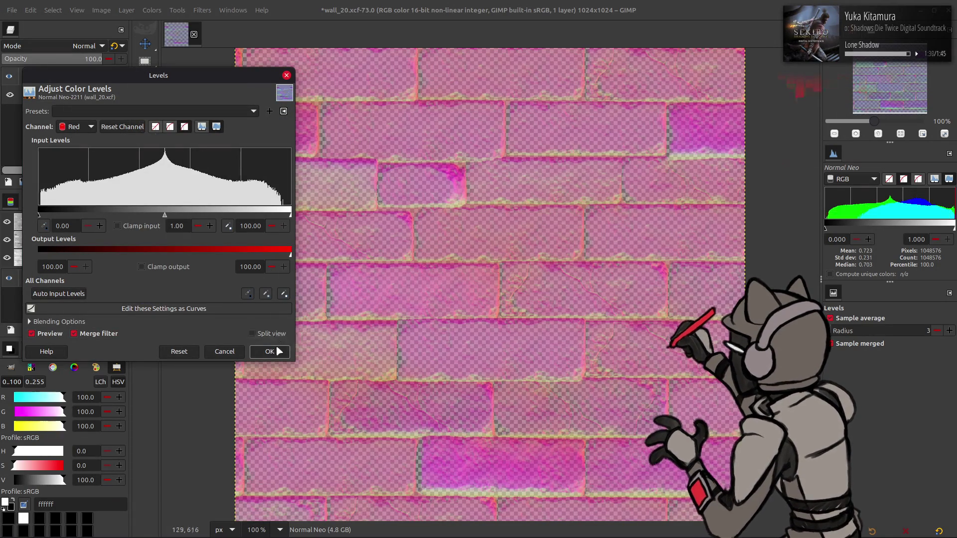
right_click(91, 95)
click(143, 280)
click(11, 10)
click(68, 185)
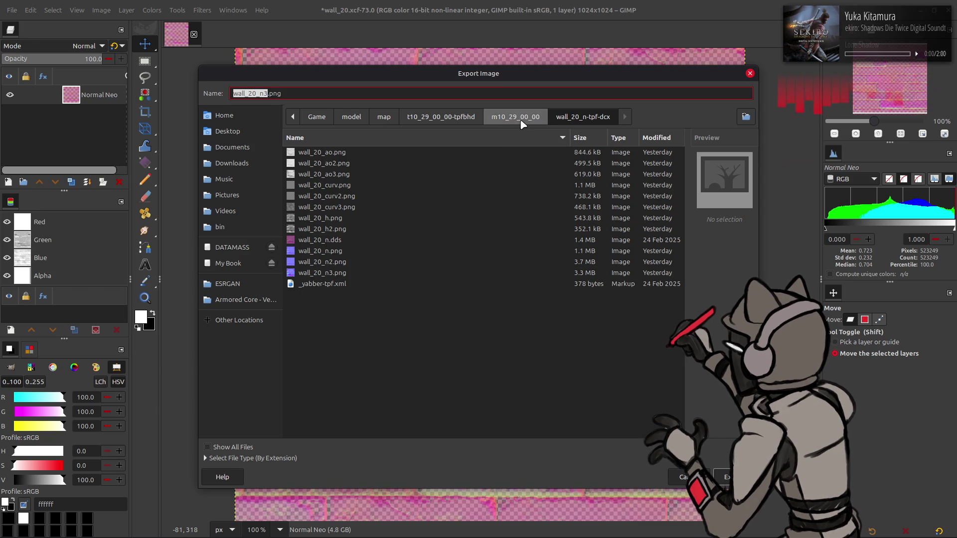
Back up wall_20_n.dds as wall_20_n (copy).dds in the file manager
key(alt+Tab)
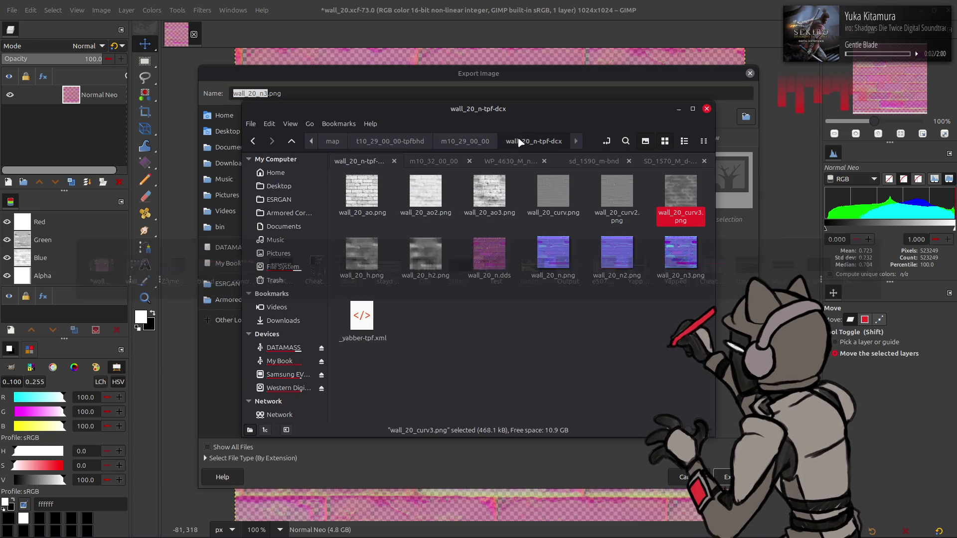
click(491, 259)
key(ctrl+c)
key(ctrl+v)
key(alt+Tab)
Overwrite wall_20_n.dds with a BC3/DXT5 export using mipmaps and Repeat wrap mode
double_click(335, 240)
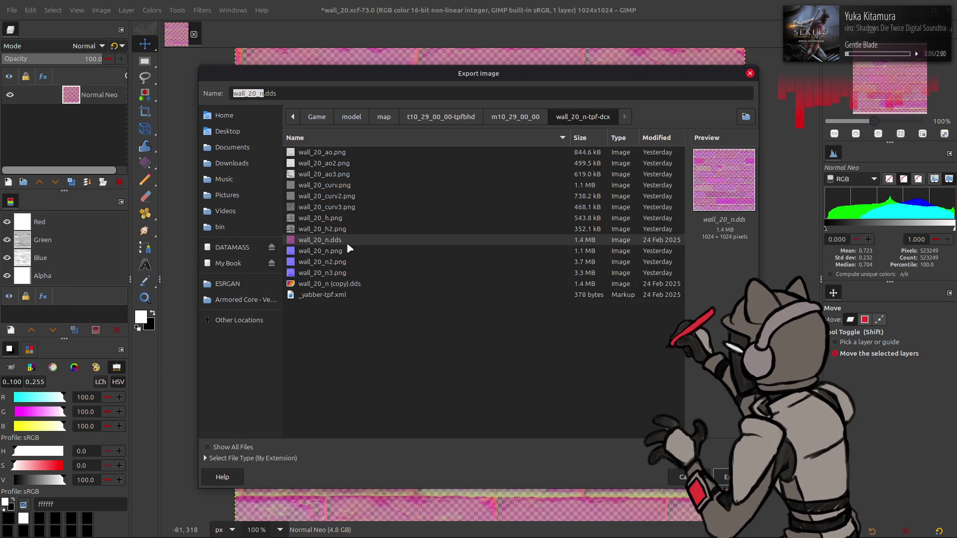
click(538, 329)
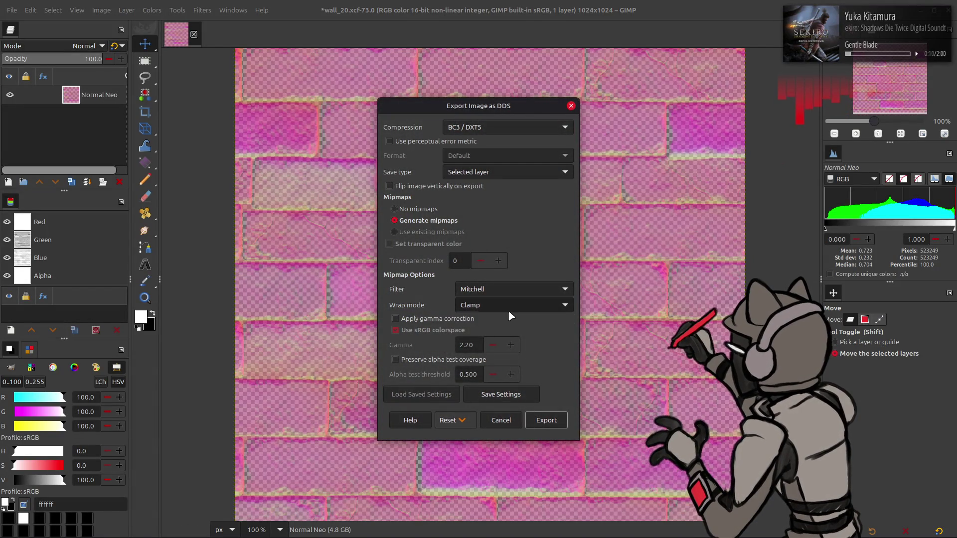
scroll(503, 309, up, 1)
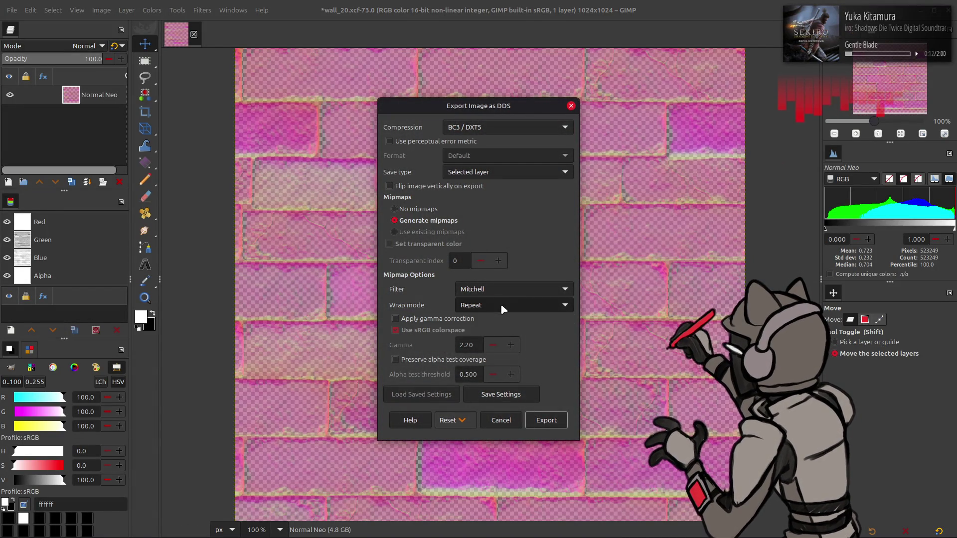
click(544, 420)
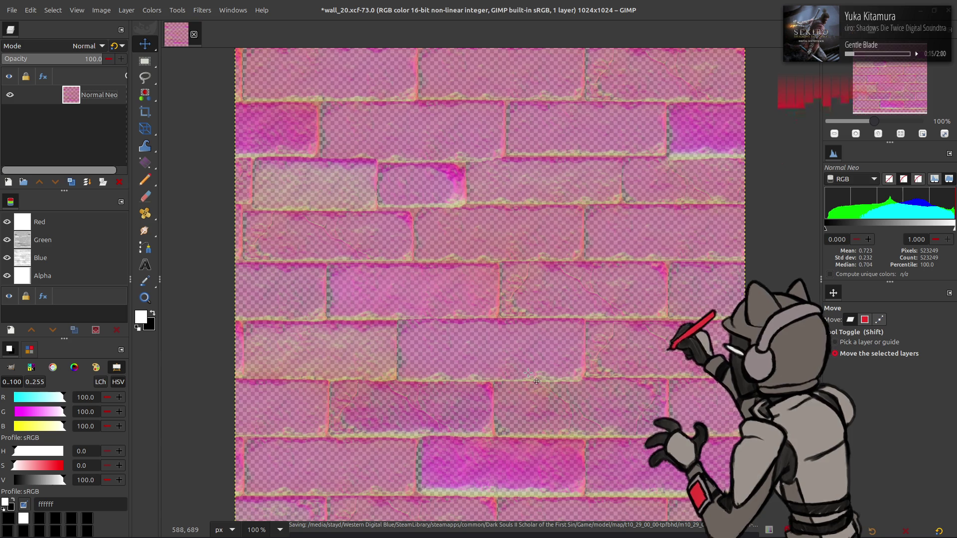
key(alt+Tab)
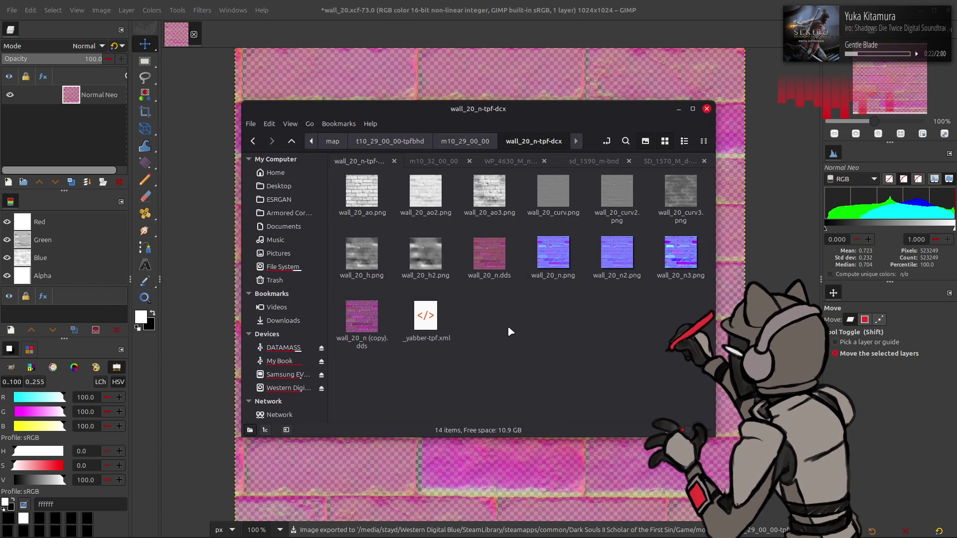
Repack the wall_20_n-tpf-dcx folder with Yabber
key(BackSpace)
right_click(406, 299)
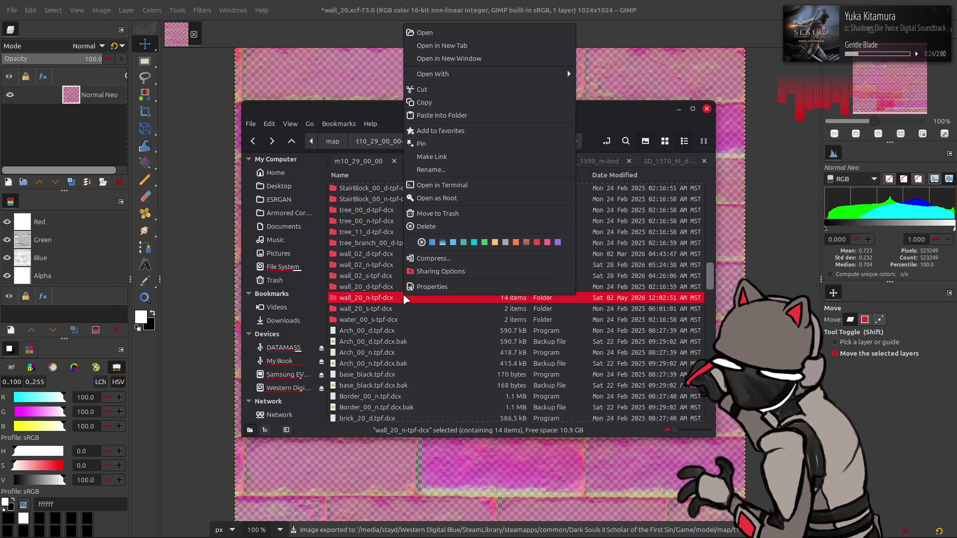
mouse_move(549, 74)
click(622, 114)
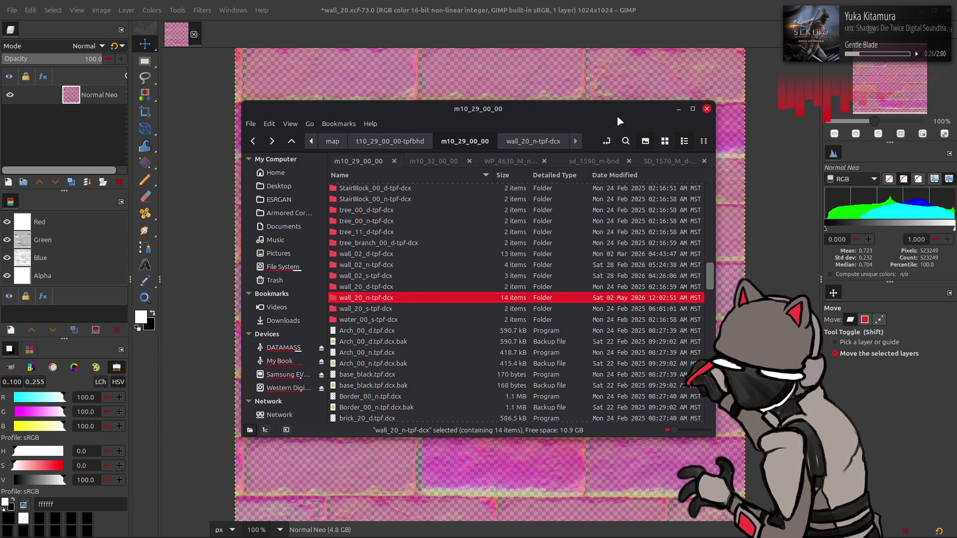
Repack the t10_29_00_00-tpfbhd folder with Yabber from the map folder
key(BackSpace)
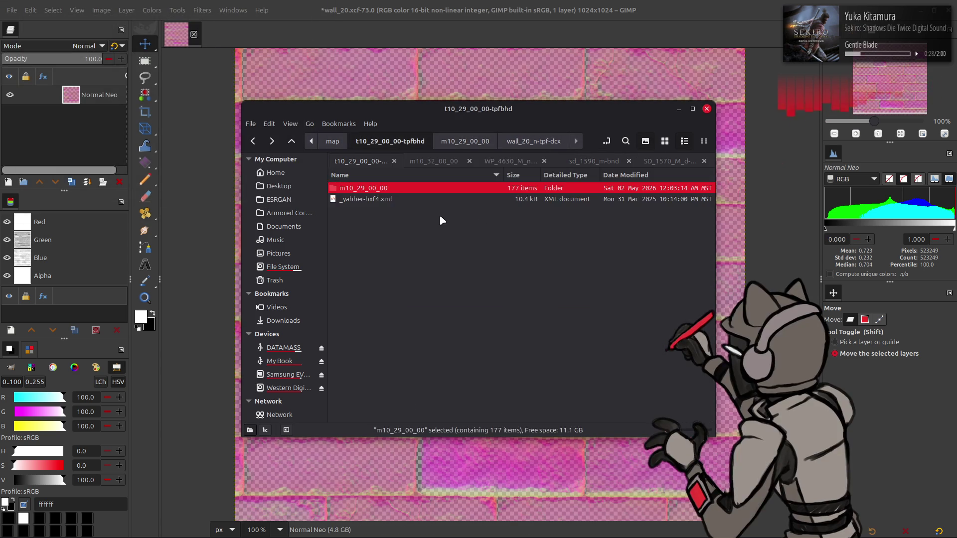
key(BackSpace)
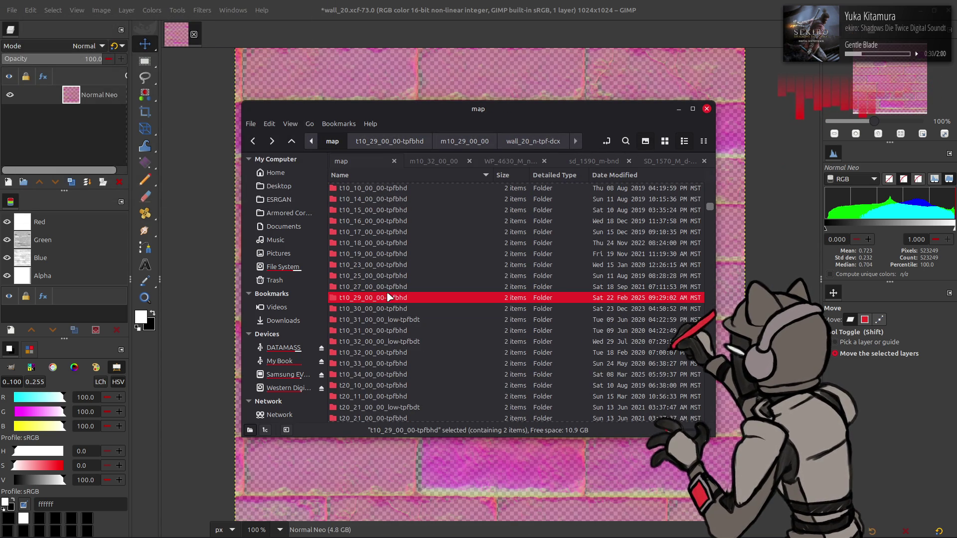
right_click(389, 297)
mouse_move(549, 74)
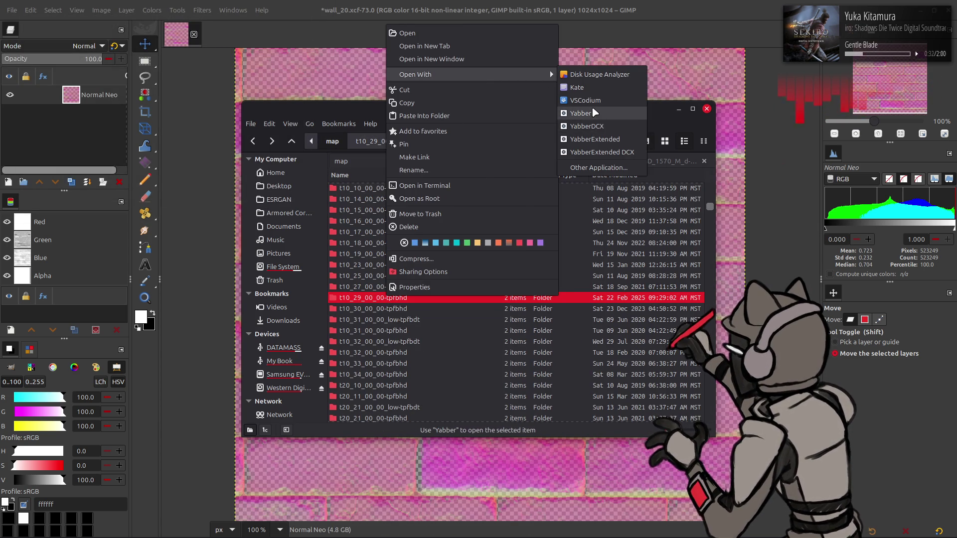
click(581, 113)
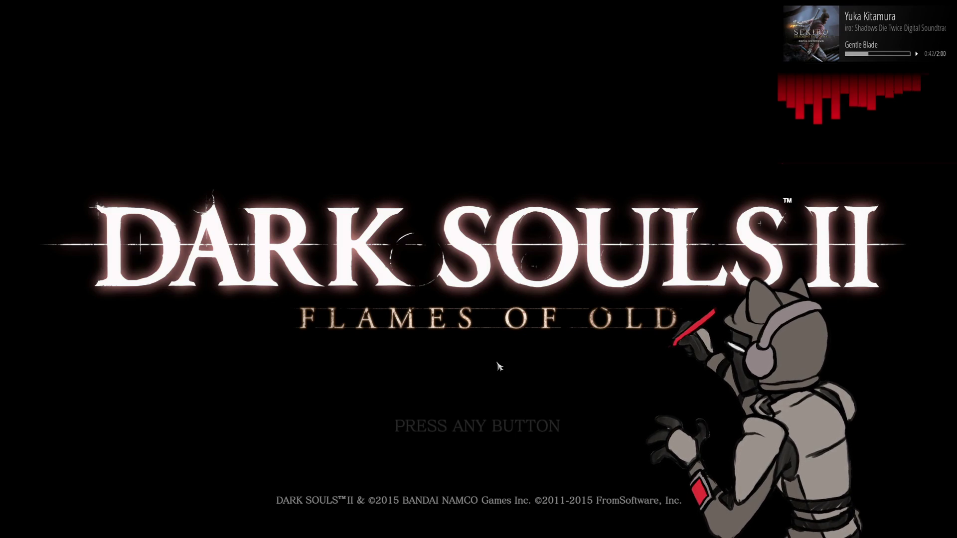
Skip the title screen, play offline, and continue with the level 838 Shaded Woods save
key(Return)
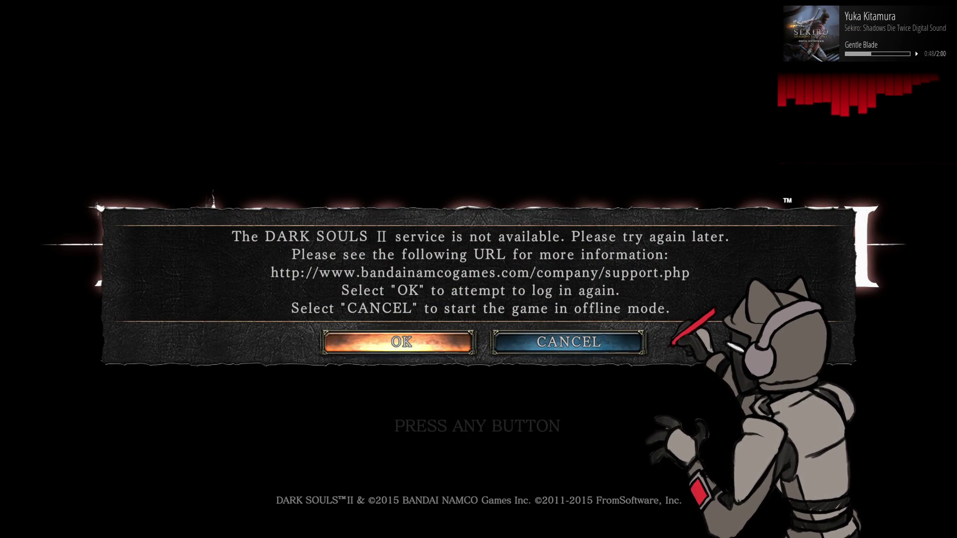
click(551, 344)
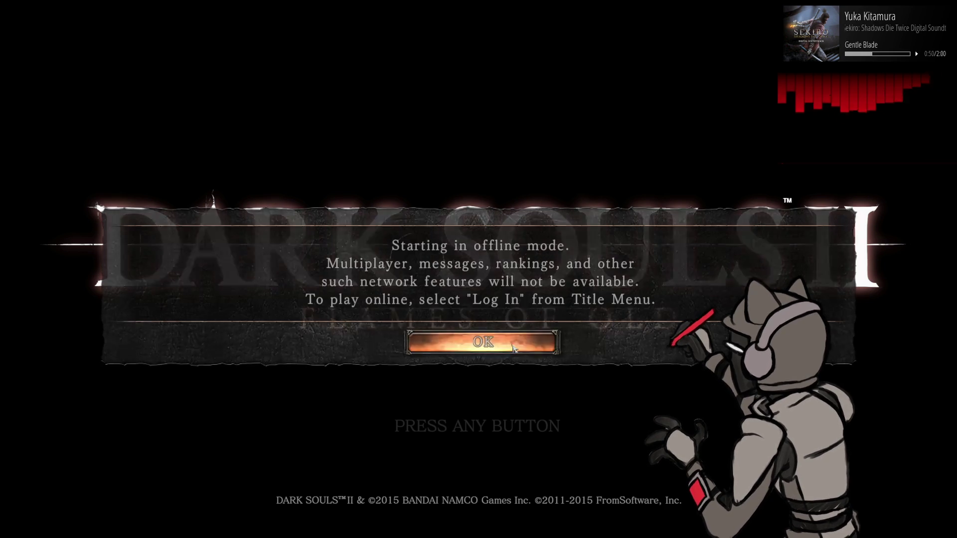
click(504, 387)
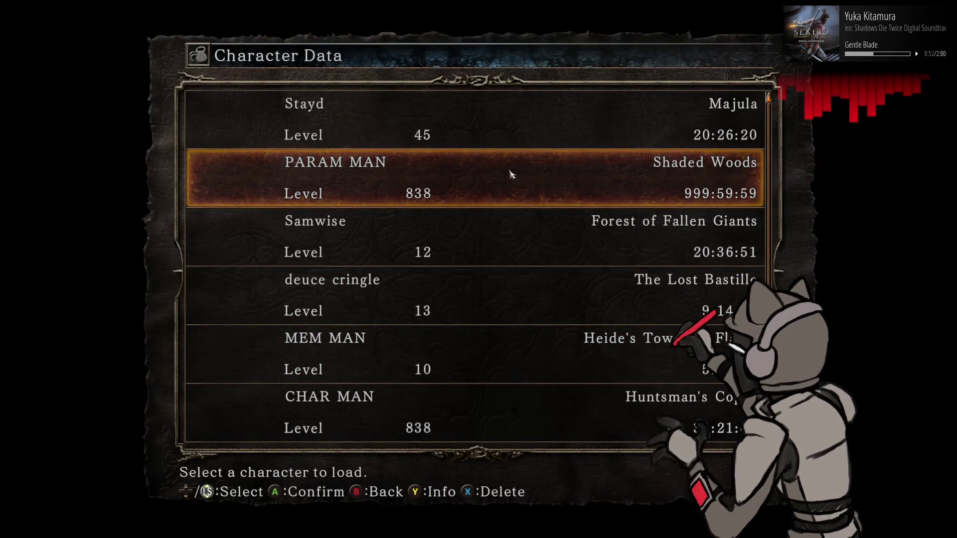
click(511, 173)
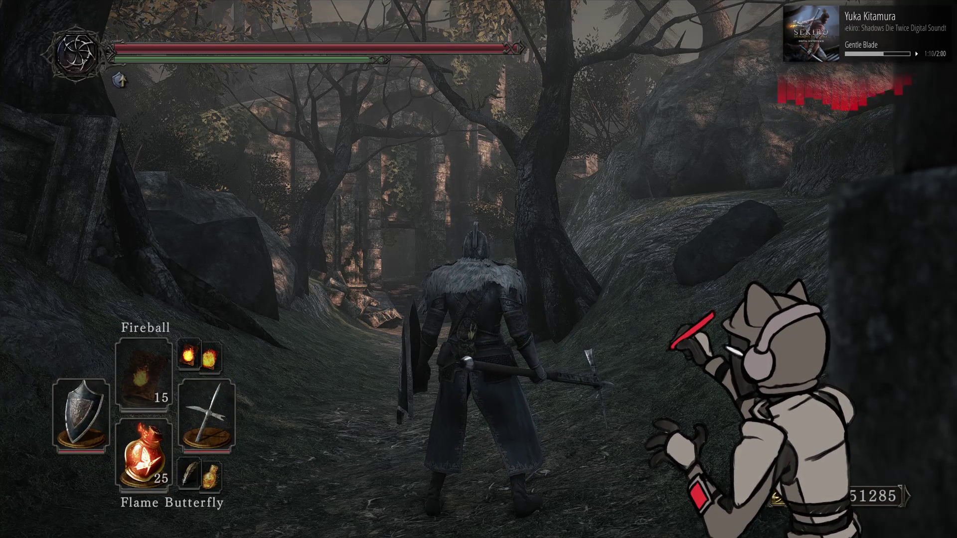
Walk down the path to the stone archway ruins
mouse_move(478, 269)
key(w)
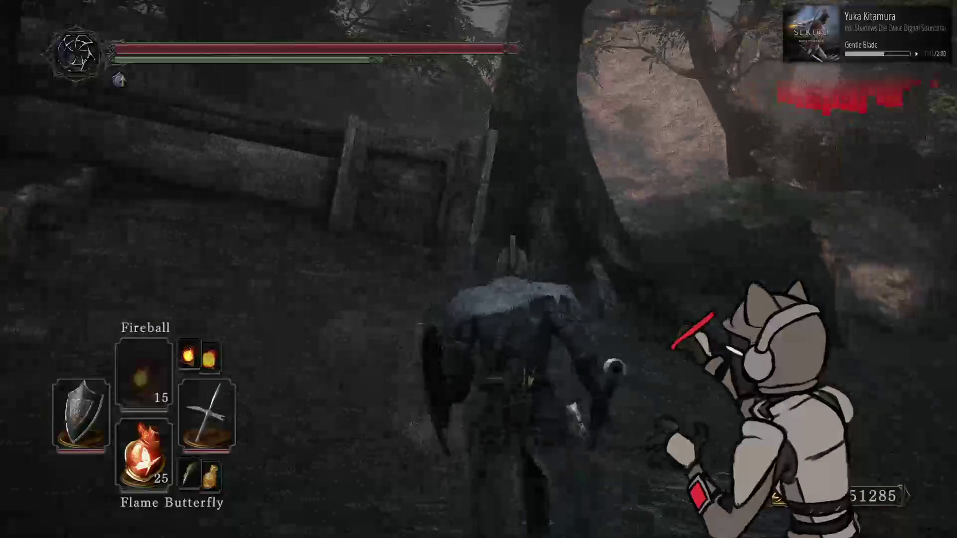
key(w)
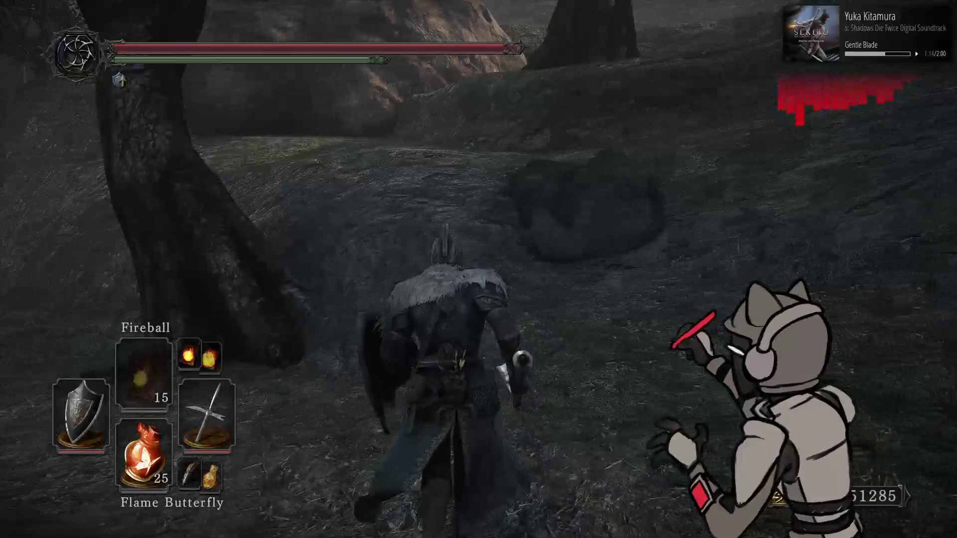
key(w)
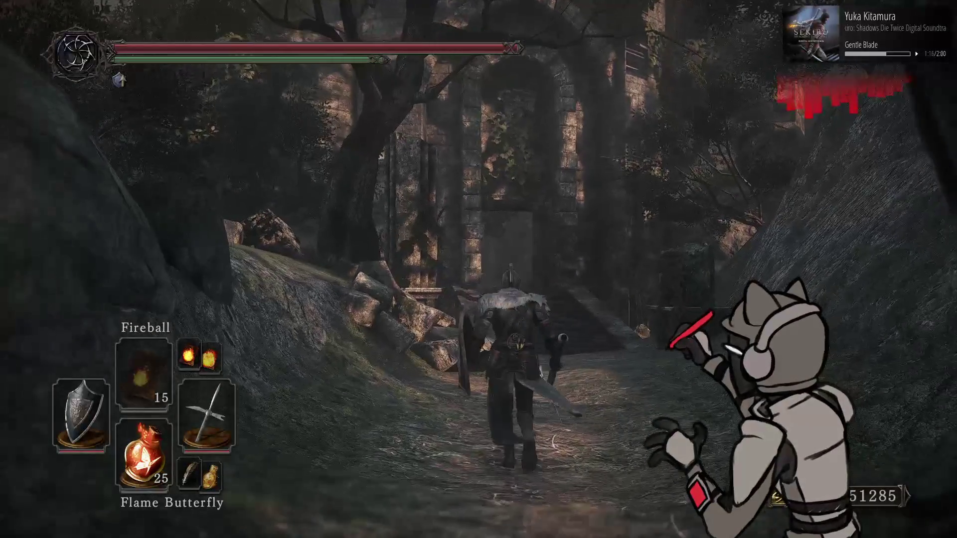
key(w)
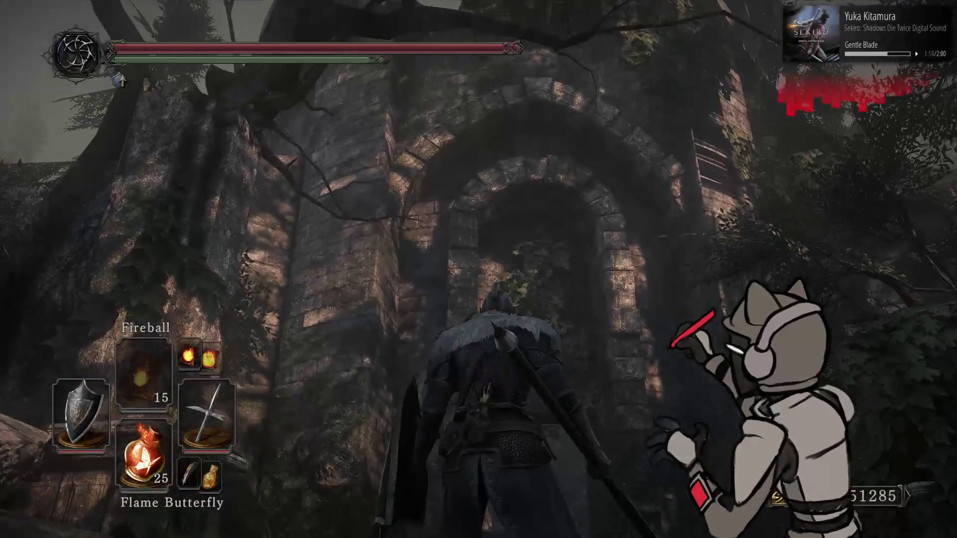
Equip the binoculars and pan left and right across the tower's brick wall
key(w)
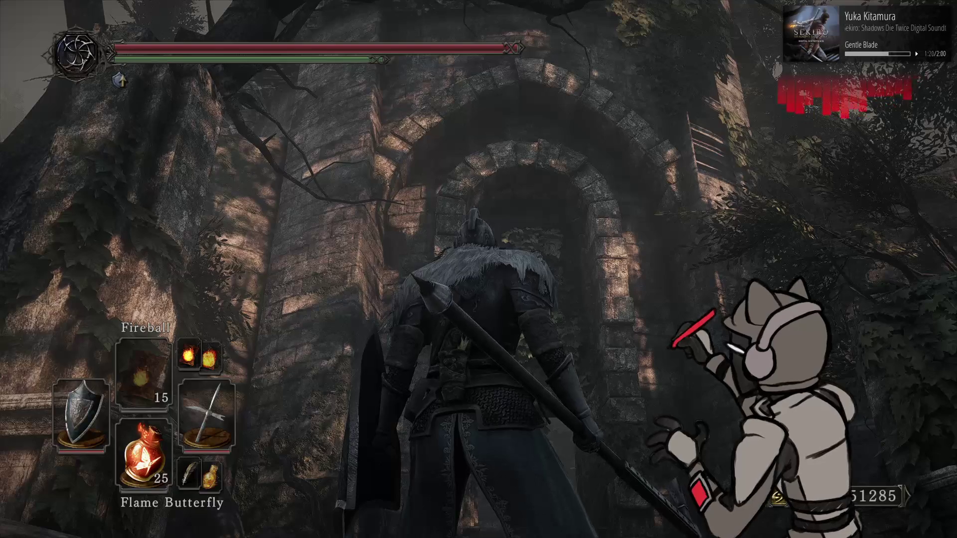
key(Right)
key(h)
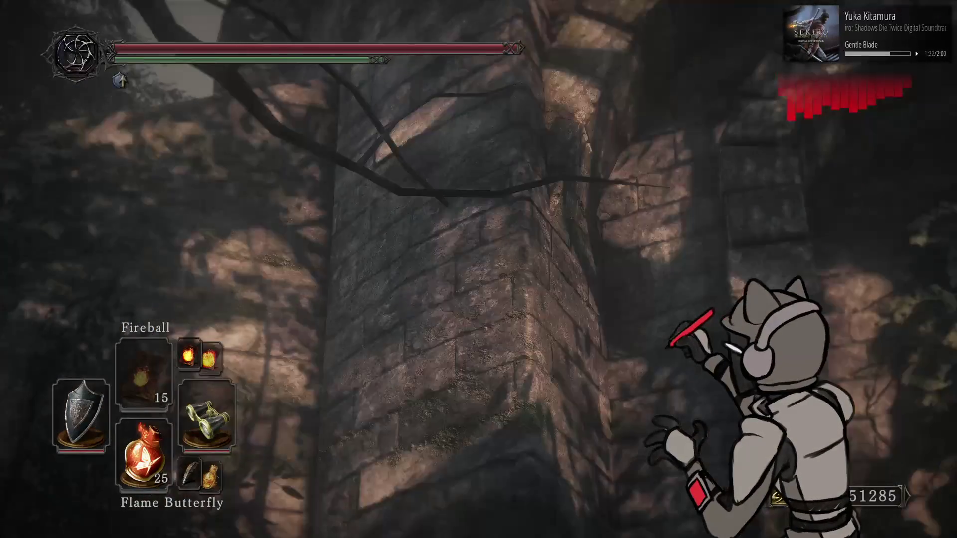
key(j)
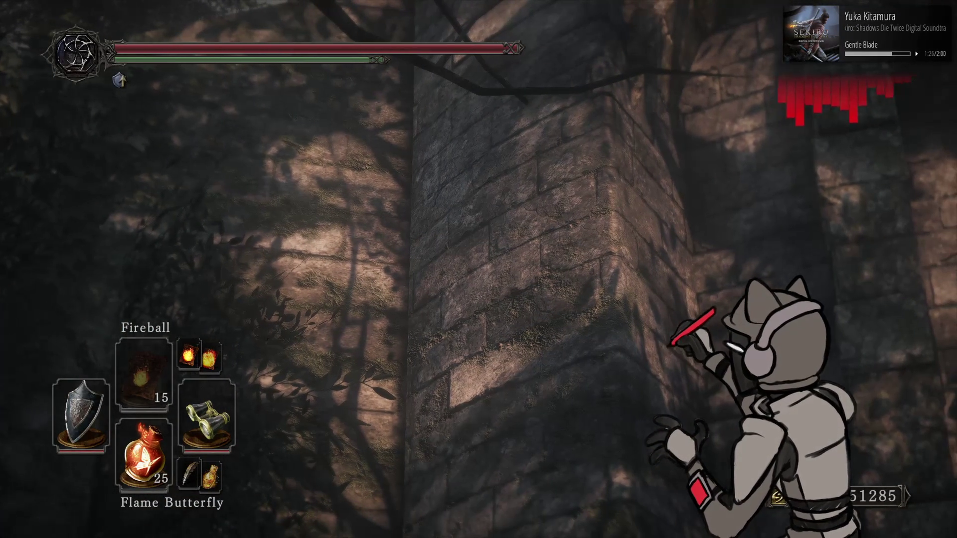
key(j)
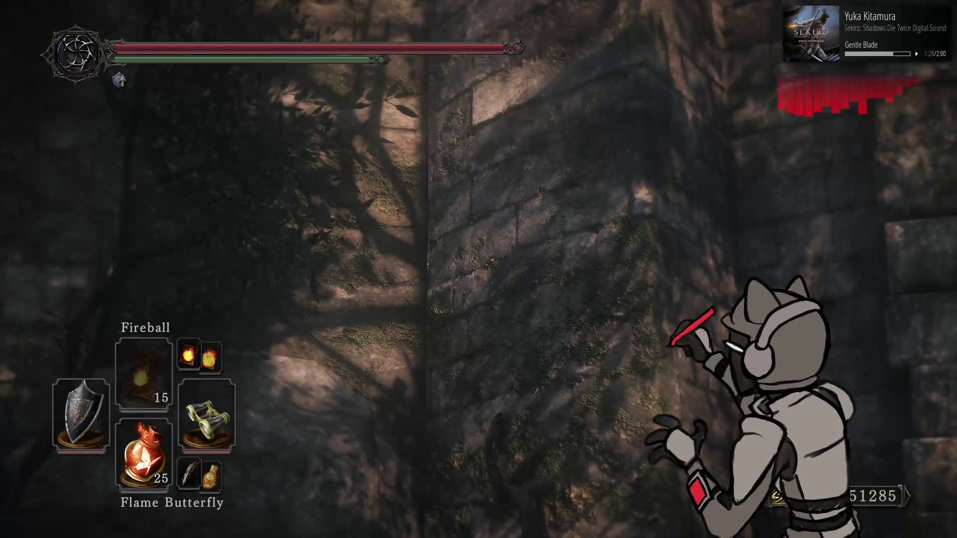
key(l)
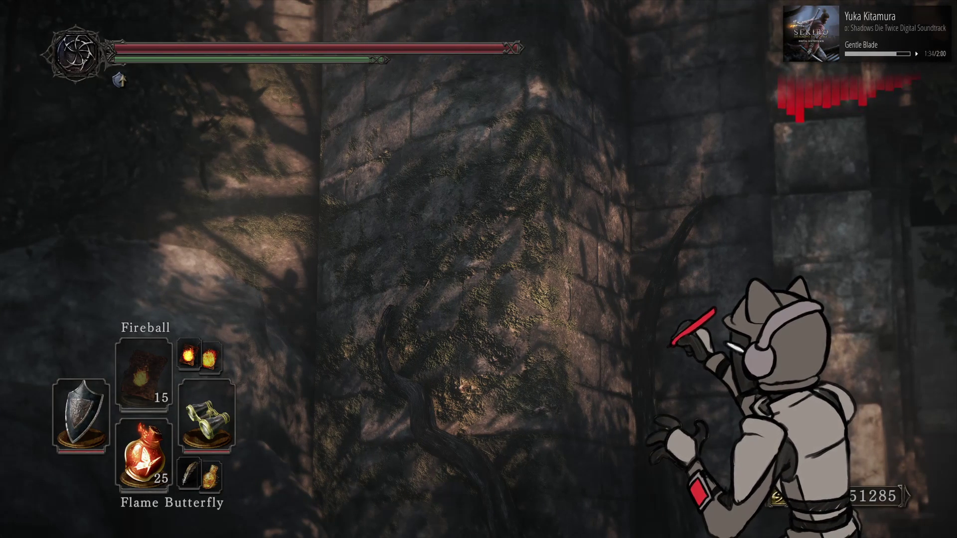
Inspect the stone wall beside the stairs up close through the binoculars
key(r)
key(w)
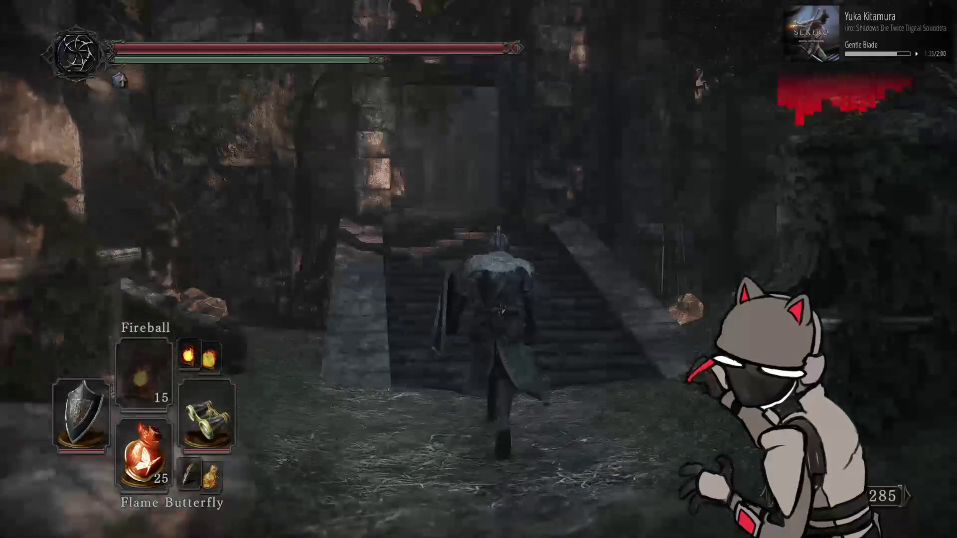
key(r)
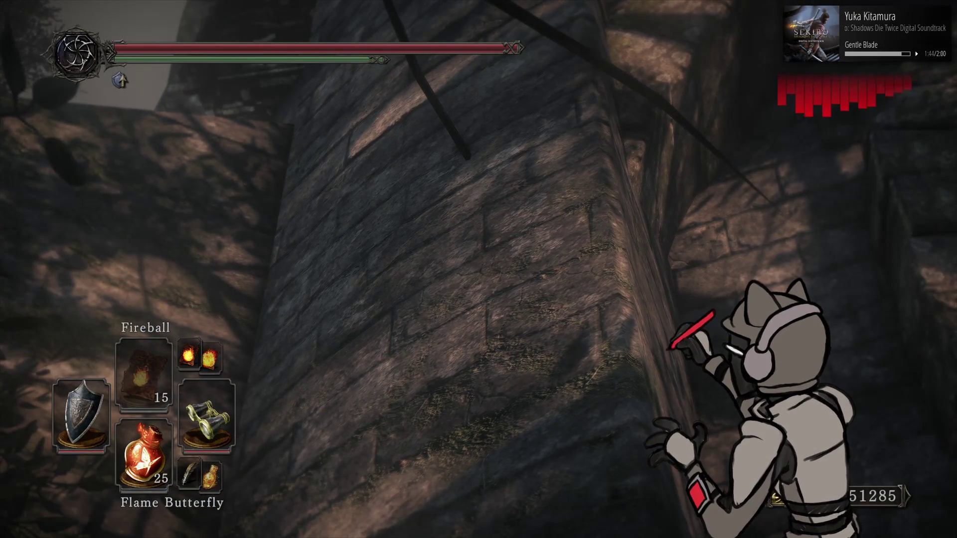
key(Escape)
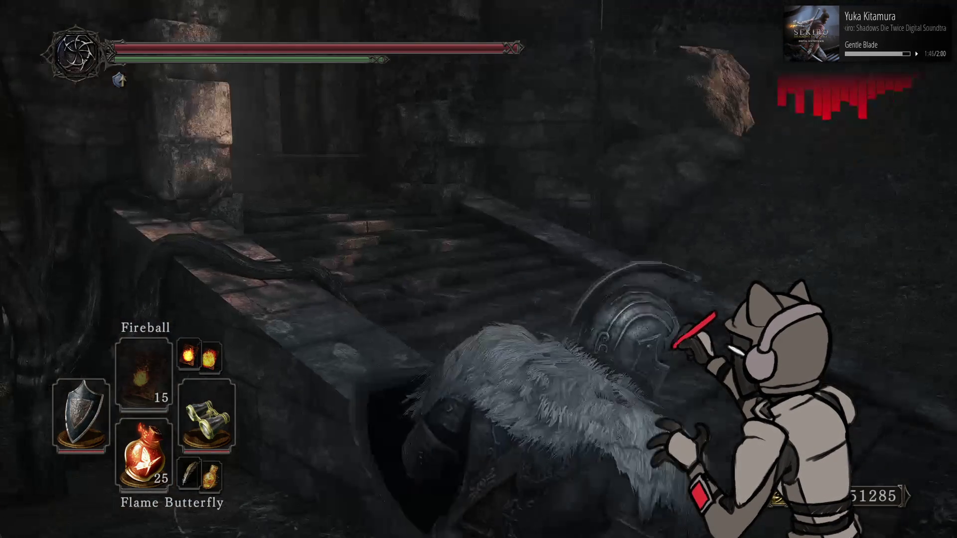
Climb into the barrel courtyard and look over the ivy, lit brick and tower walls
key(w)
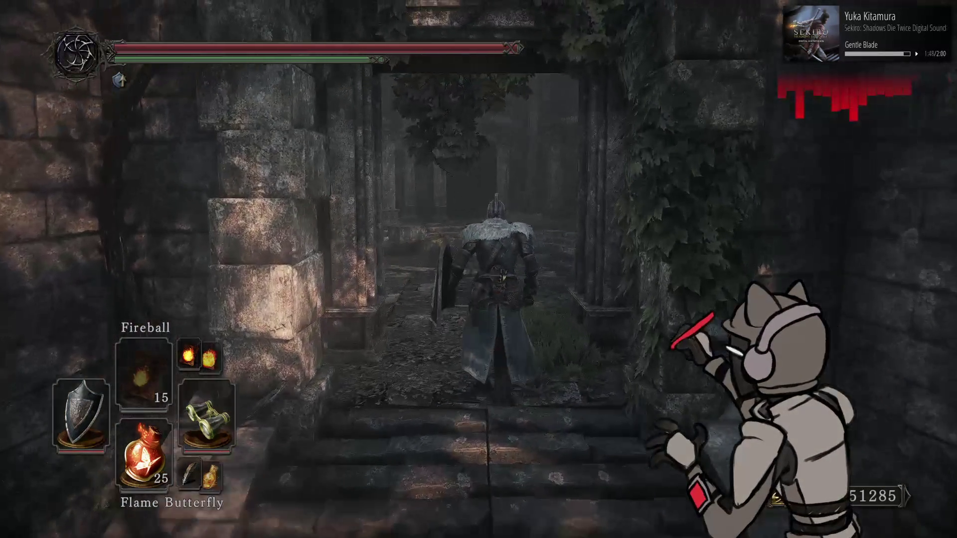
key(w)
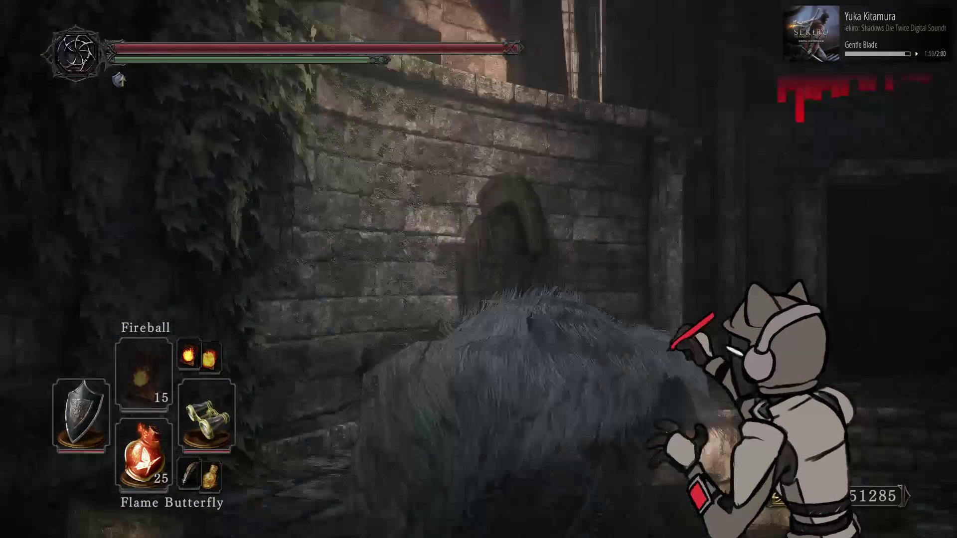
key(w)
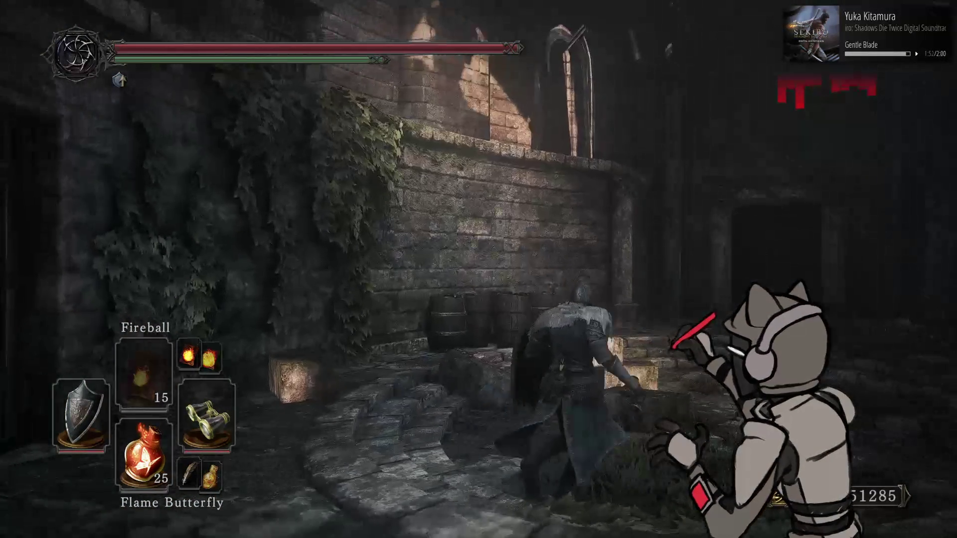
key(s)
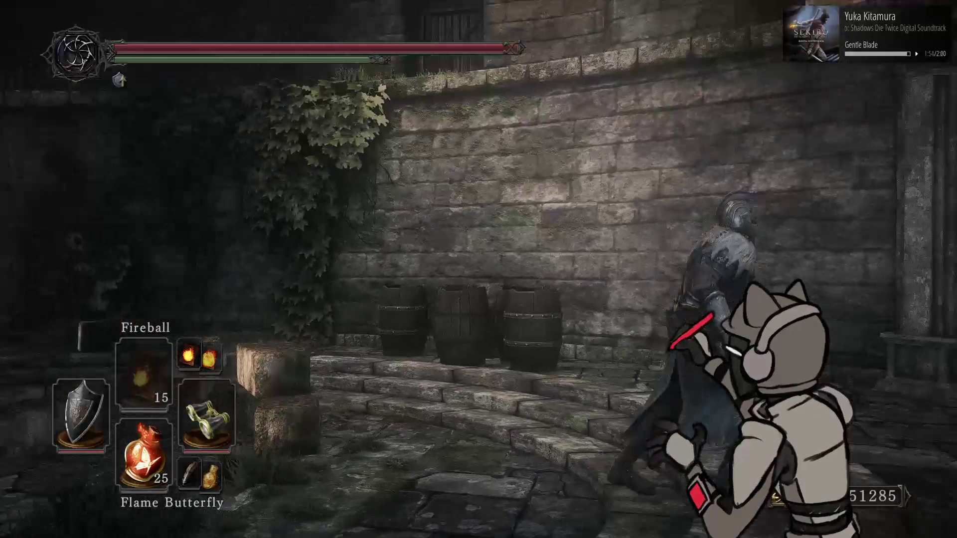
key(s)
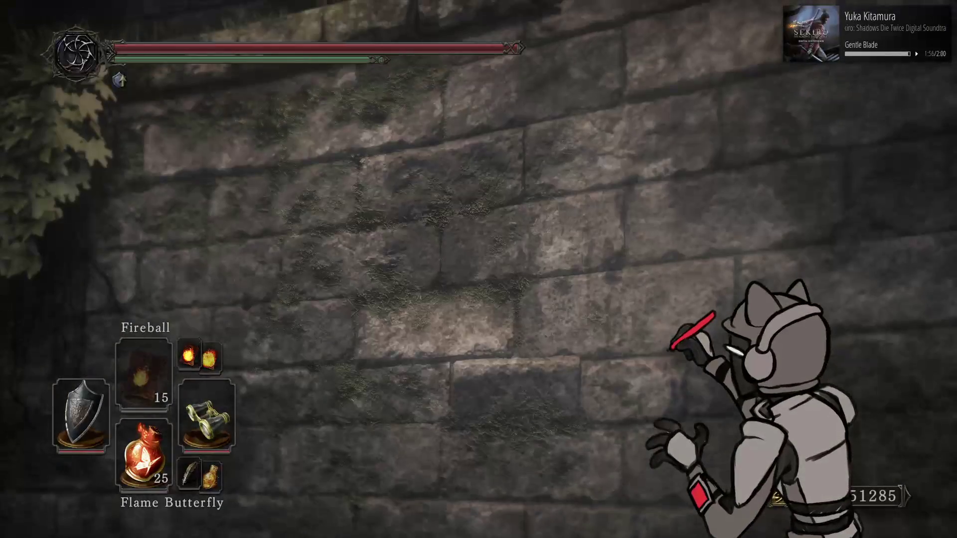
key(s)
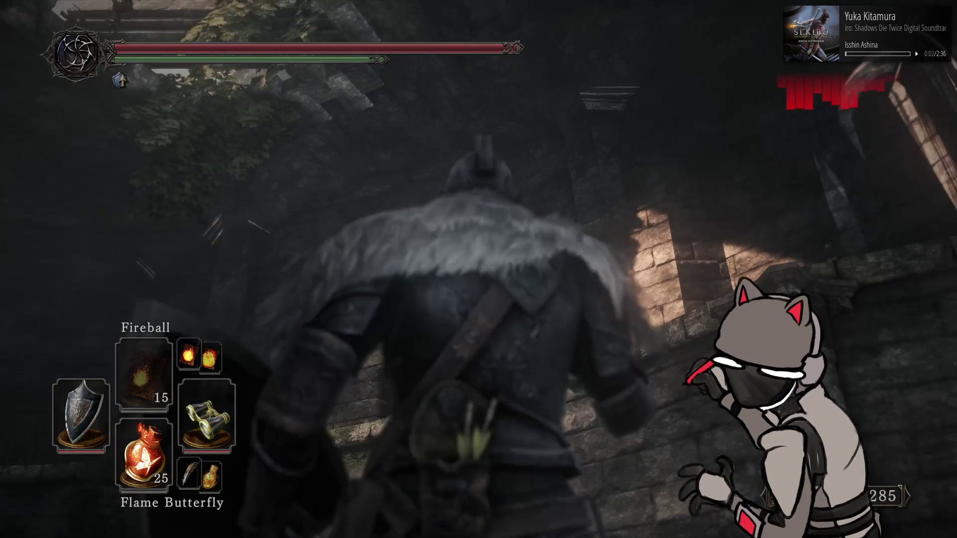
key(alt+Tab)
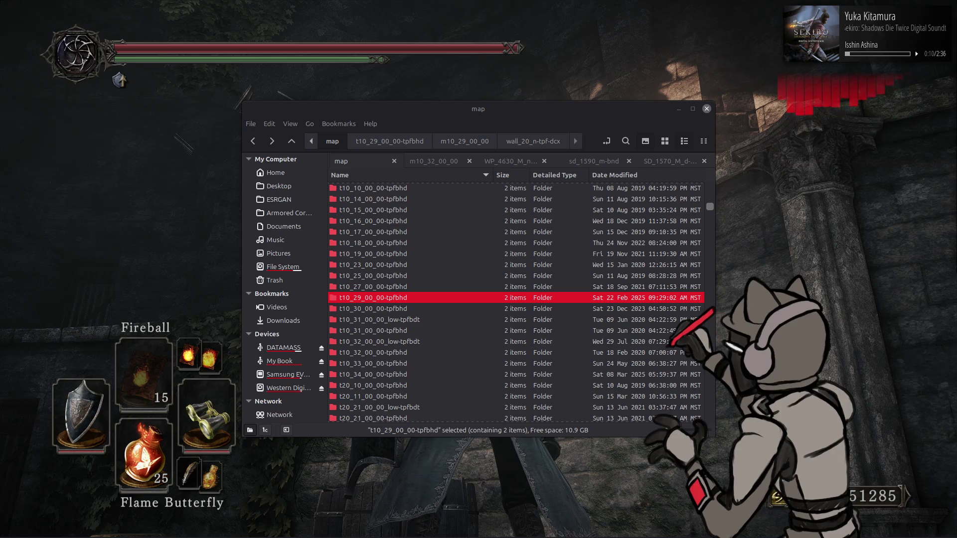
key(alt+Tab)
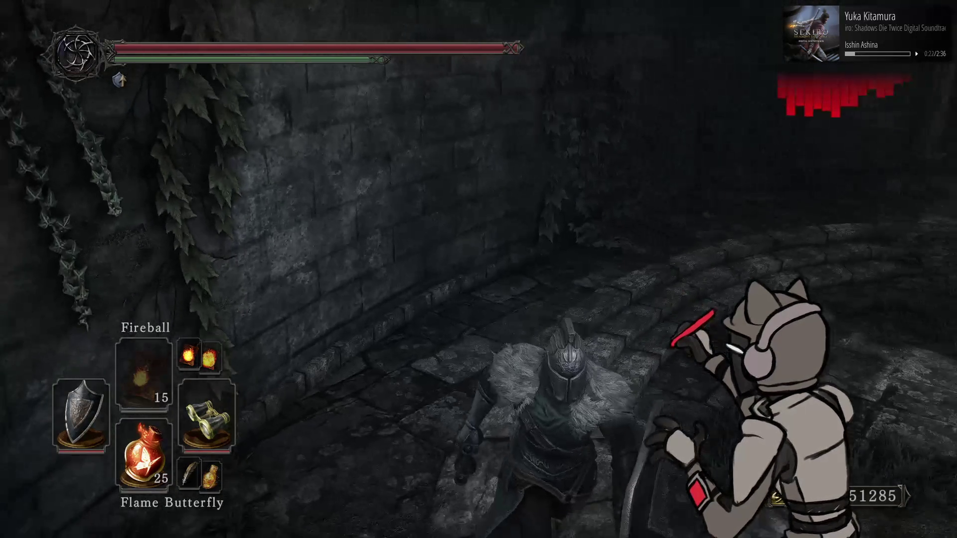
Save and quit via the gear tab's Quit Game, returning to GIMP's wall_20.xcf
key(Escape)
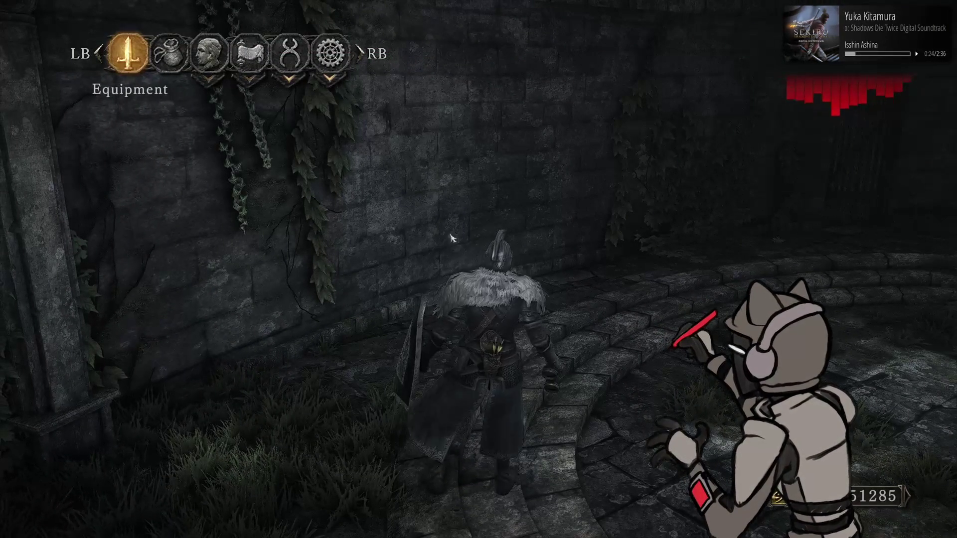
click(330, 54)
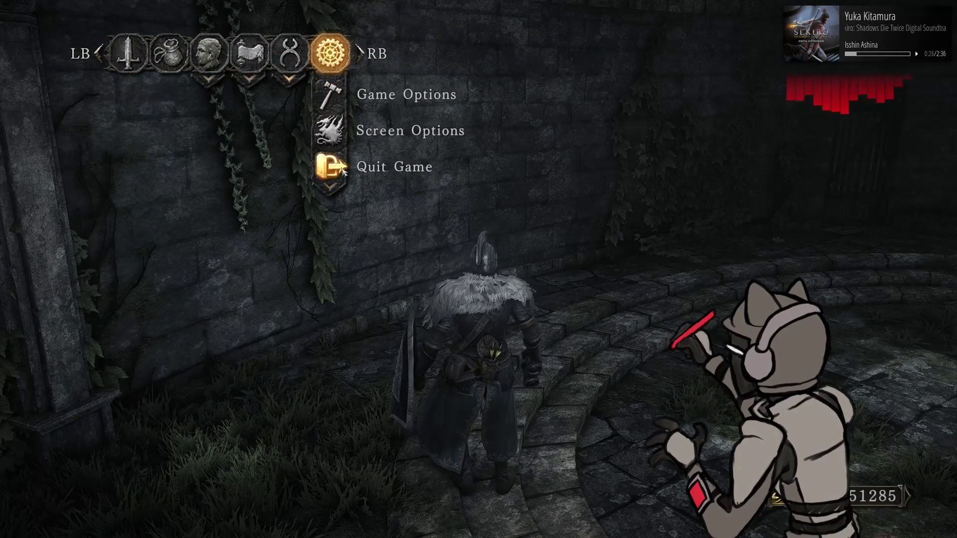
click(349, 175)
click(454, 386)
key(alt+Tab)
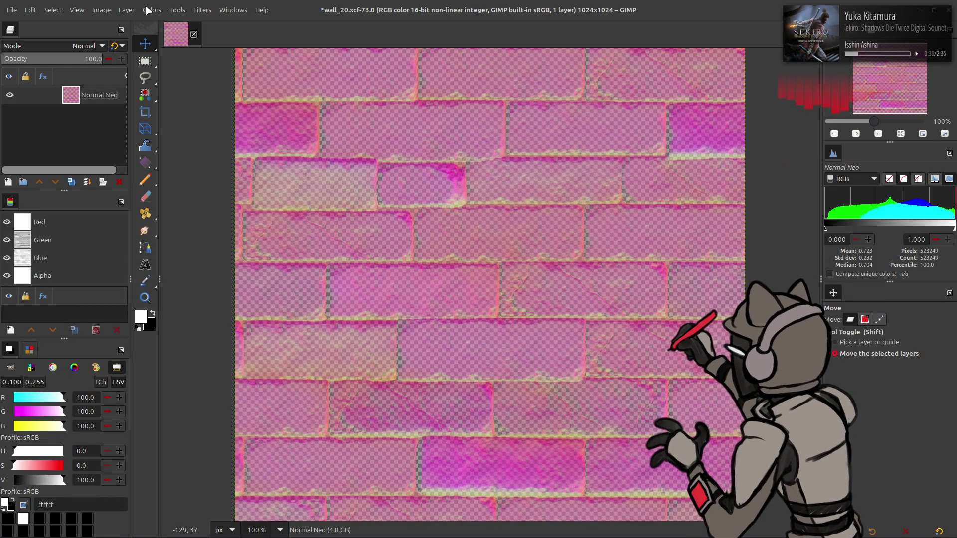
Raise the Normal Neo layer's blue channel low input level to 25 in Levels
click(148, 10)
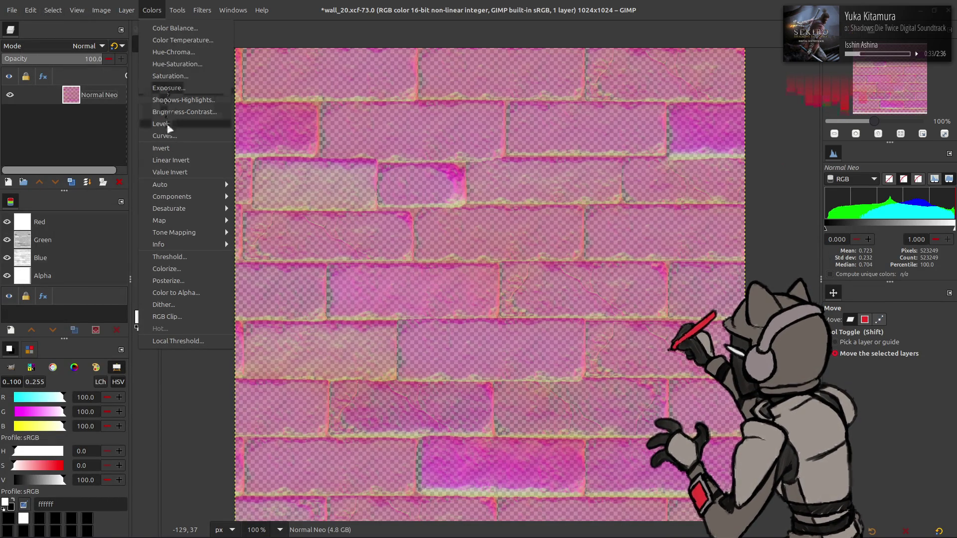
click(164, 123)
scroll(82, 128, down, 2)
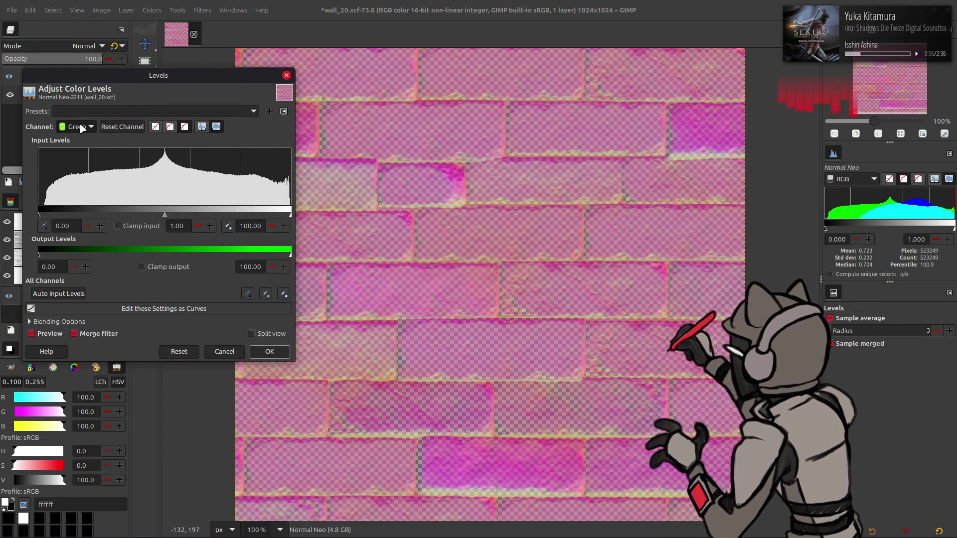
scroll(83, 128, down, 1)
text(25)
key(Return)
text(5)
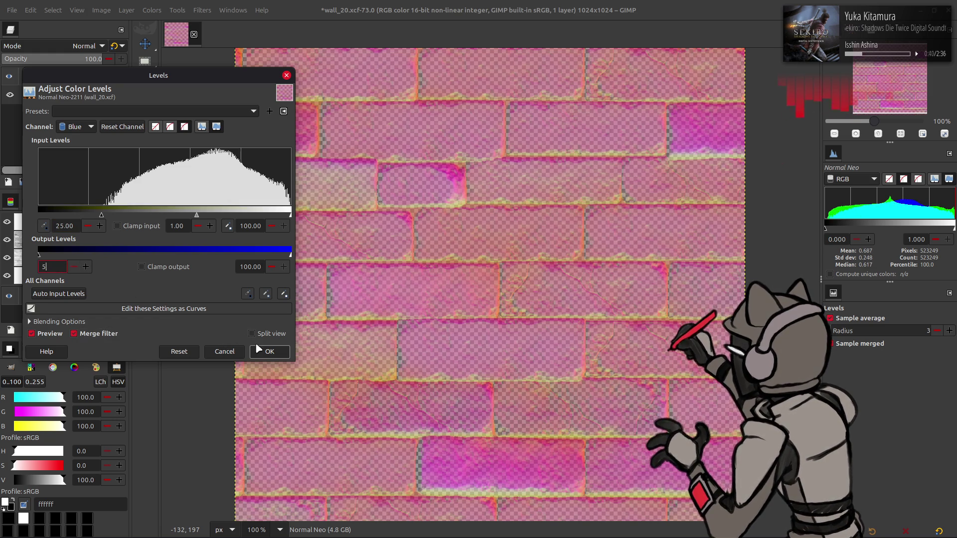
click(263, 351)
Overwrite wall_20_n.dds in the game's map folder with the updated image
click(11, 10)
click(30, 173)
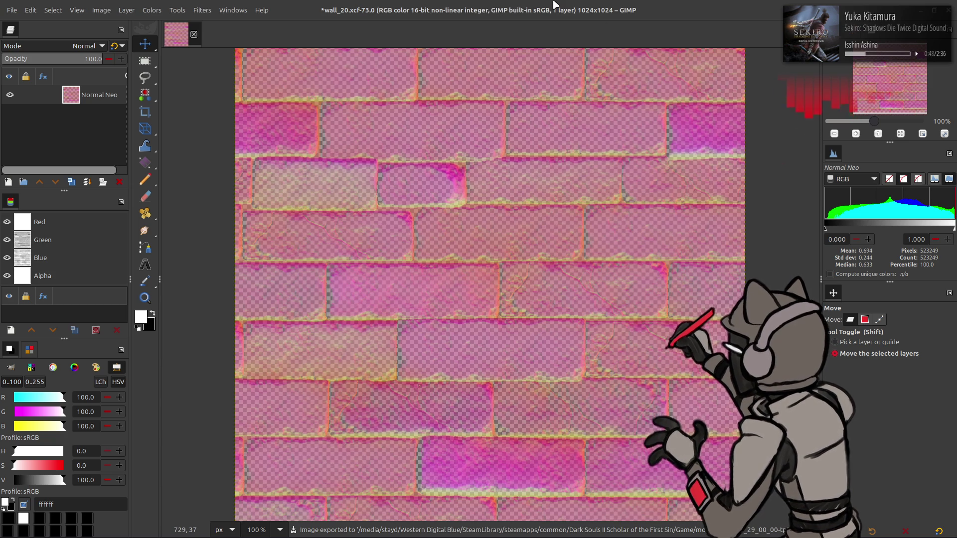
key(alt+Tab)
key(alt+Tab)
Repack the wall_20_n-tpf-dcx folder with Yabber
key(Return)
key(Return)
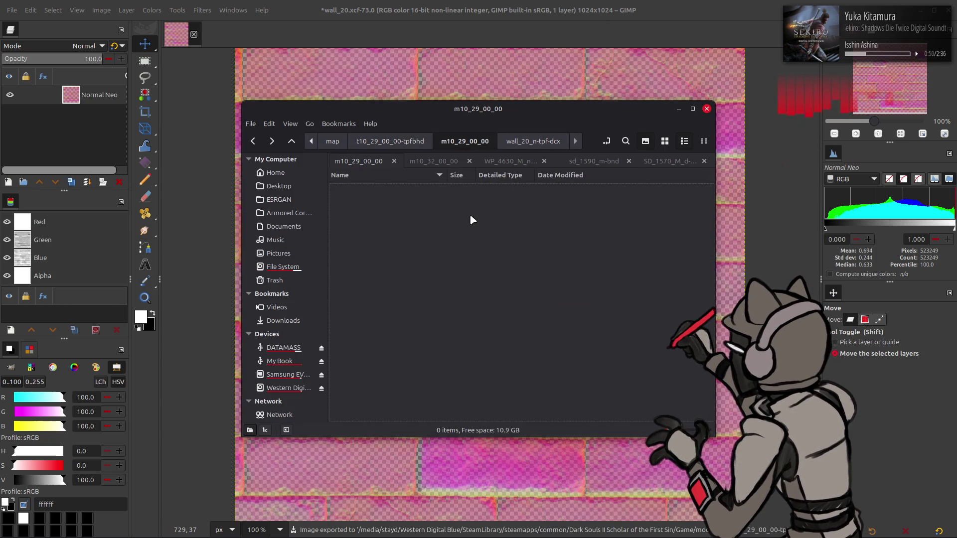
click(381, 308)
right_click(379, 309)
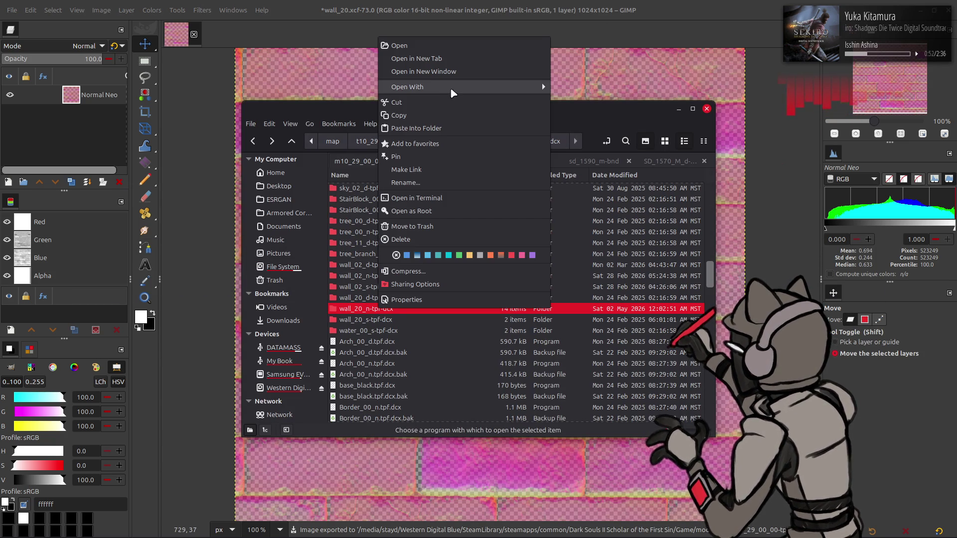
mouse_move(542, 87)
click(594, 130)
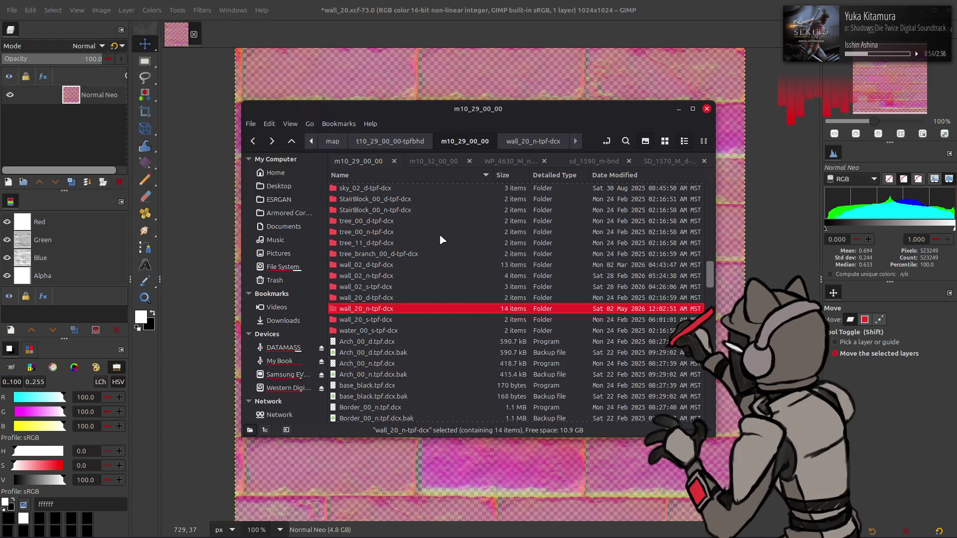
Repack the t10_29_00_00-tpfbhd folder in the map directory with Yabber
key(BackSpace)
key(BackSpace)
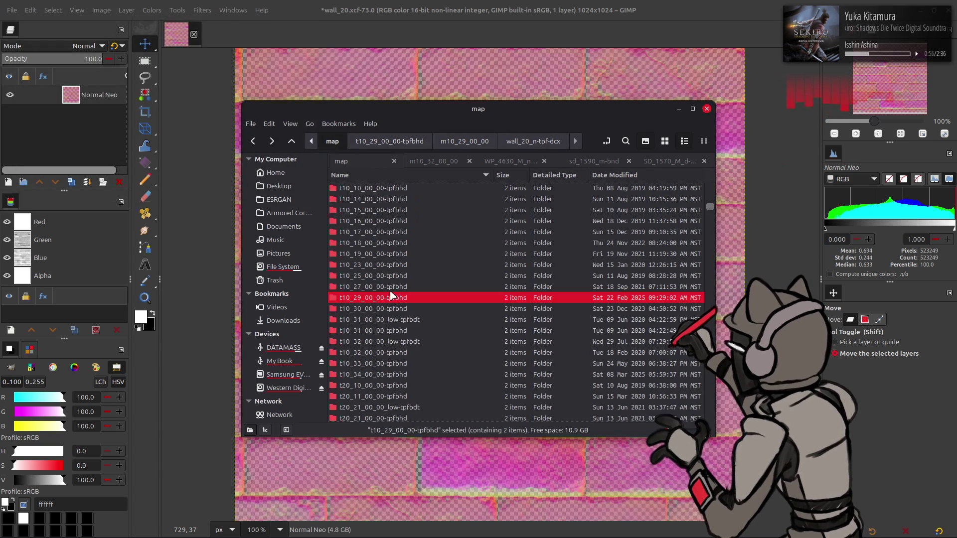
right_click(380, 301)
mouse_move(498, 78)
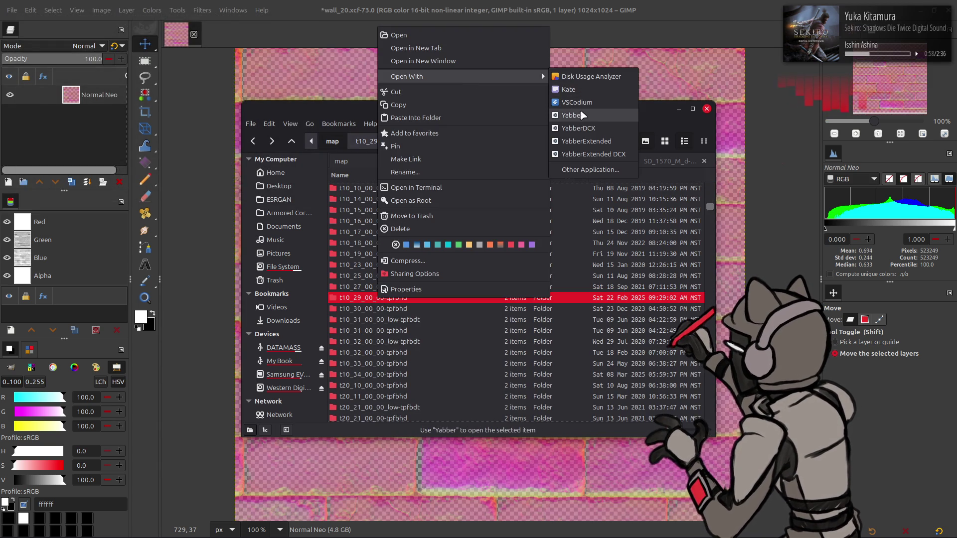
click(593, 106)
key(alt+Tab)
key(alt+Tab)
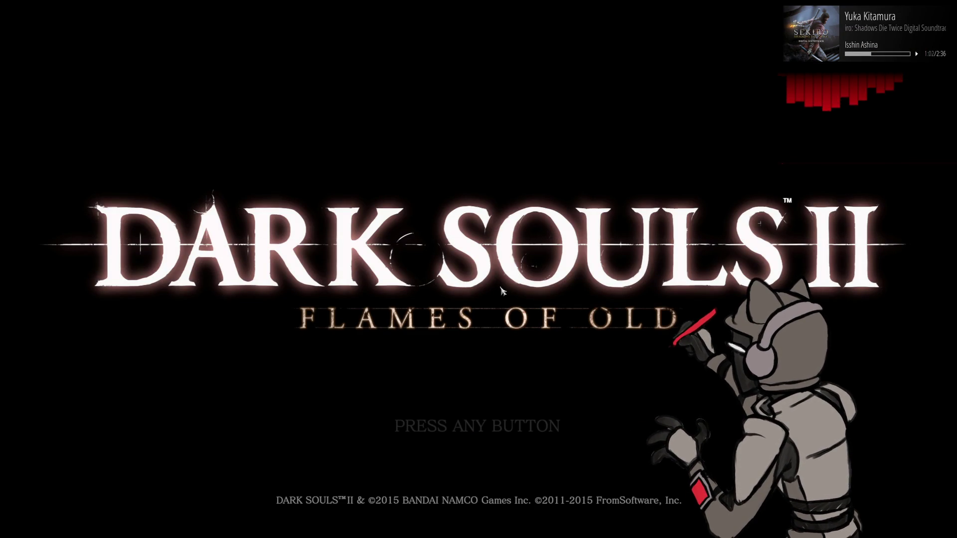
Start Dark Souls II in offline mode and load the saved character
click(569, 303)
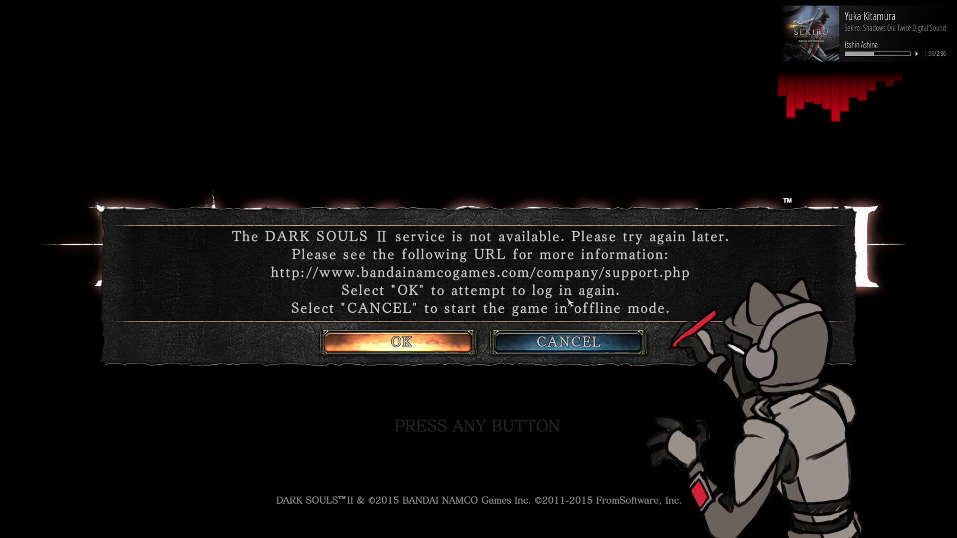
click(641, 345)
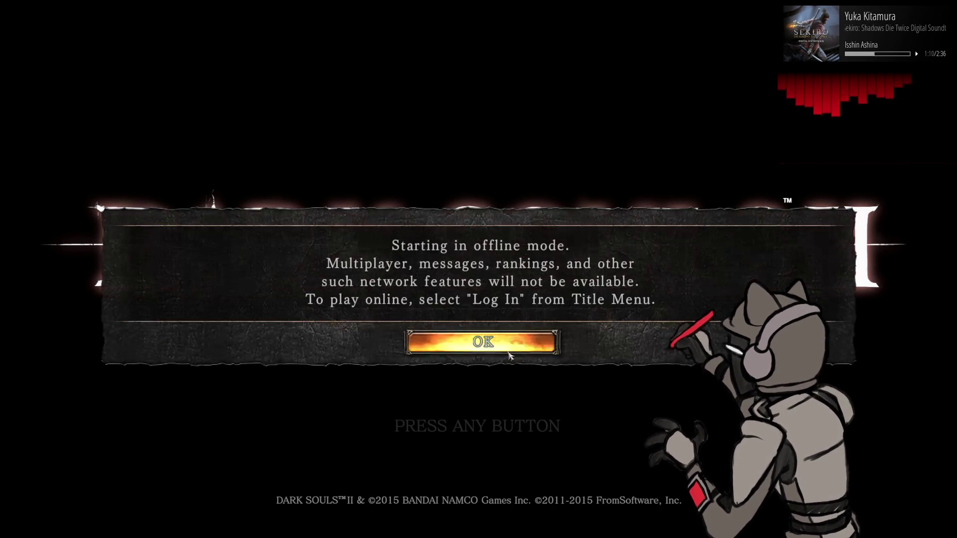
click(478, 338)
click(479, 385)
click(547, 170)
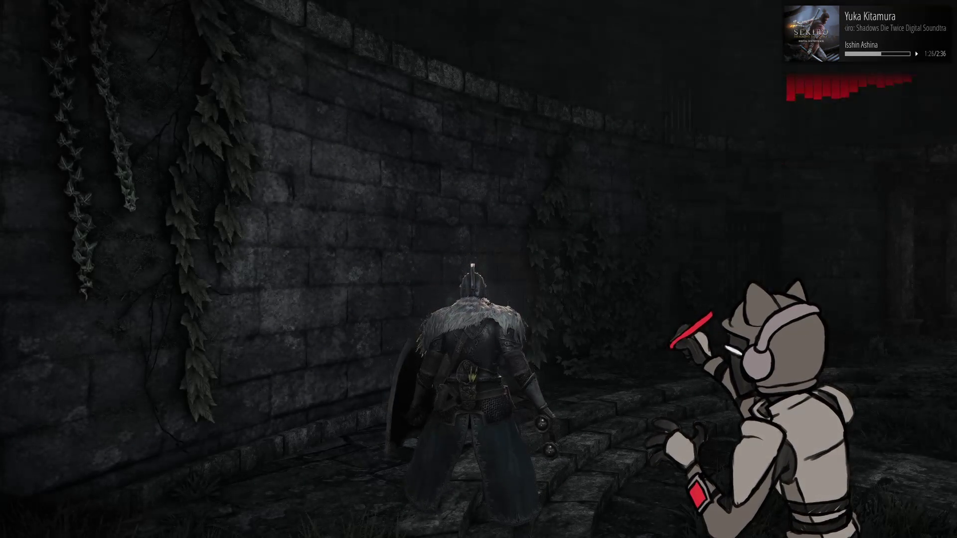
Walk the knight along the courtyard's brick and ivy walls to inspect the new texture
key(w)
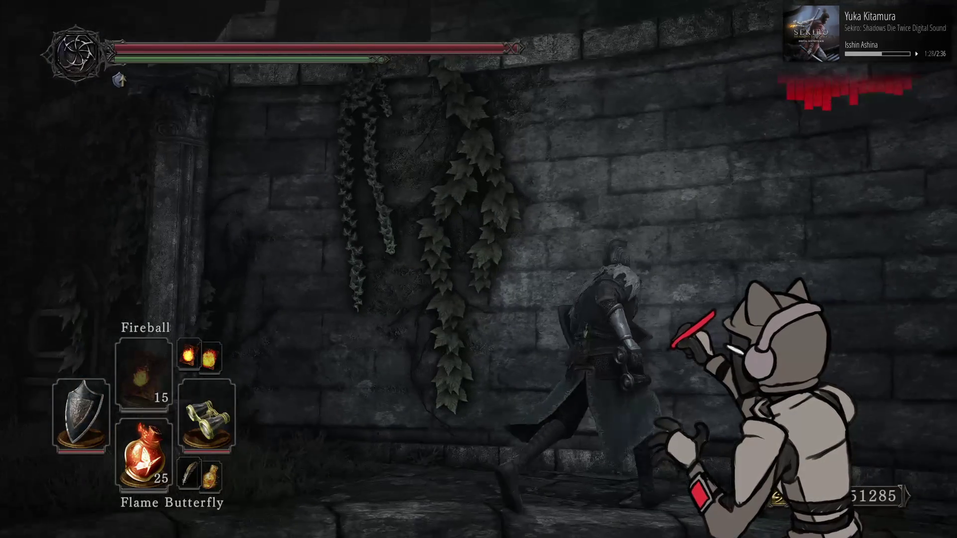
key(w)
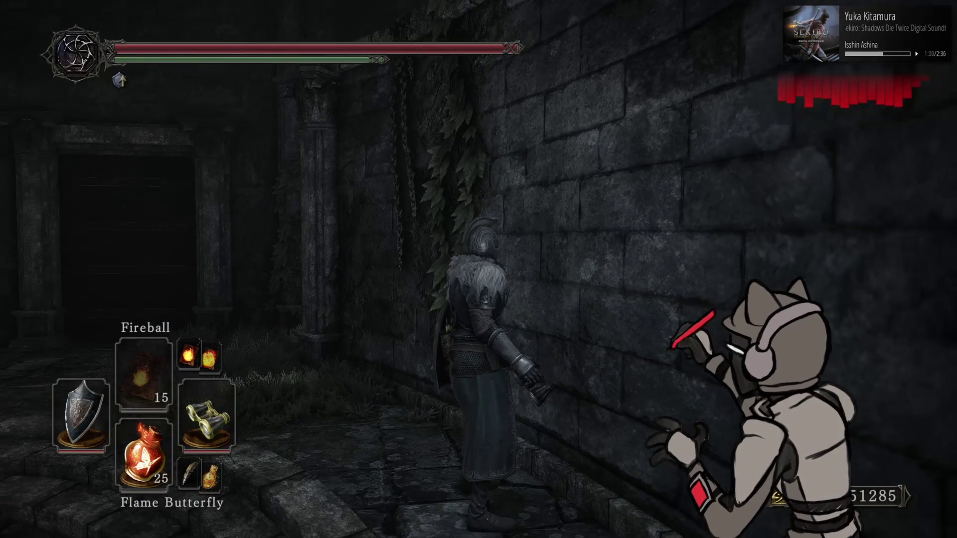
key(w)
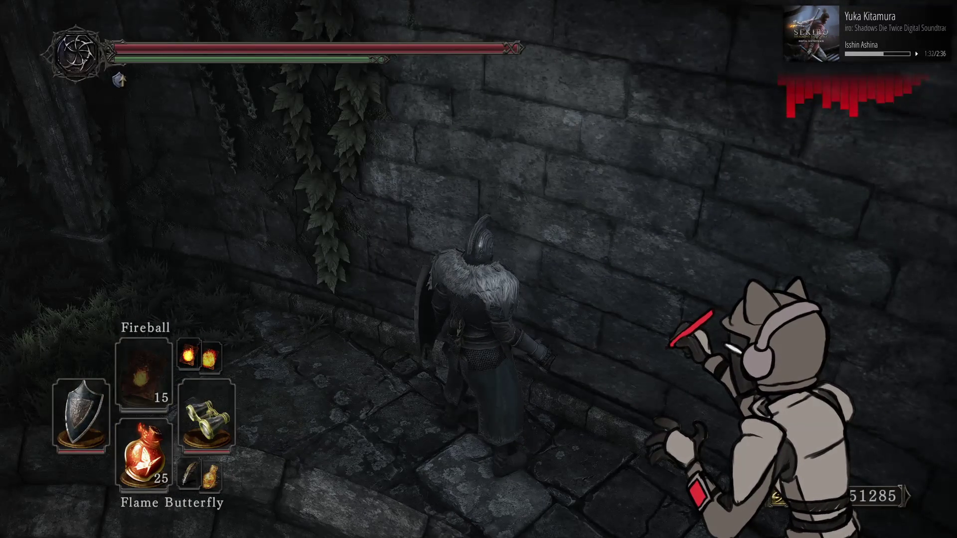
key(w)
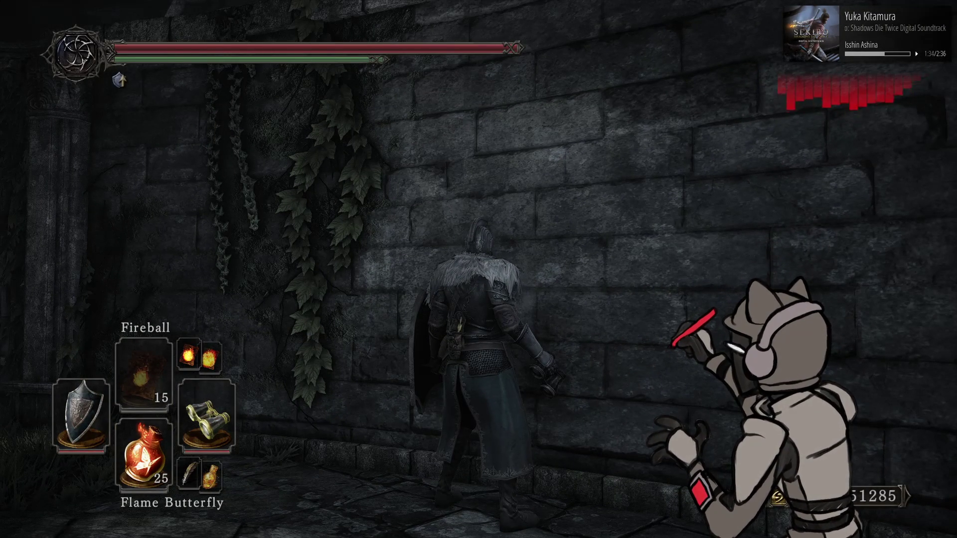
key(w)
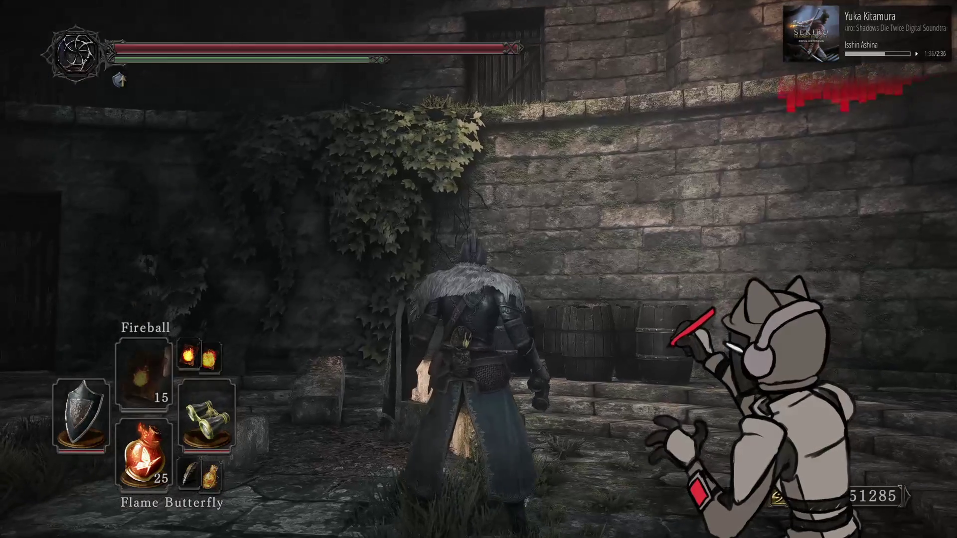
key(w)
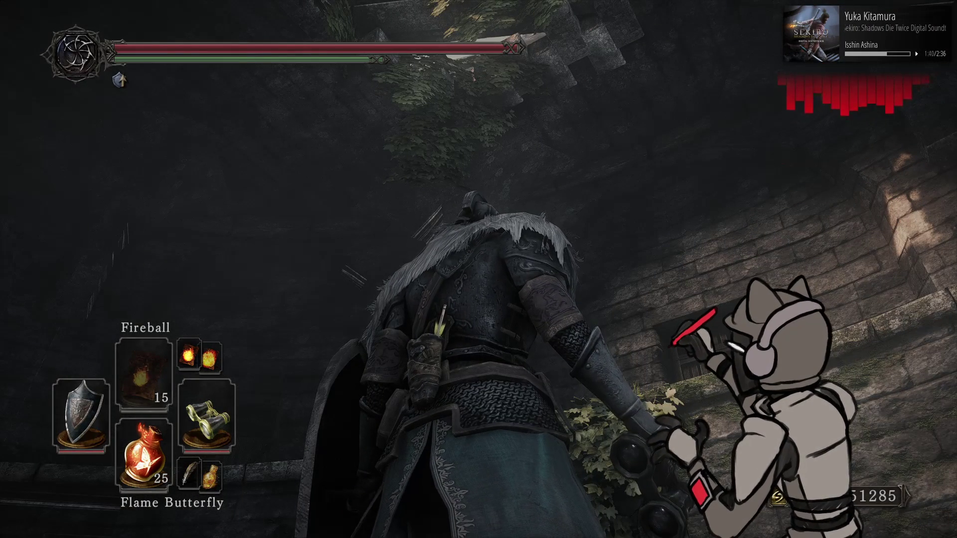
key(q)
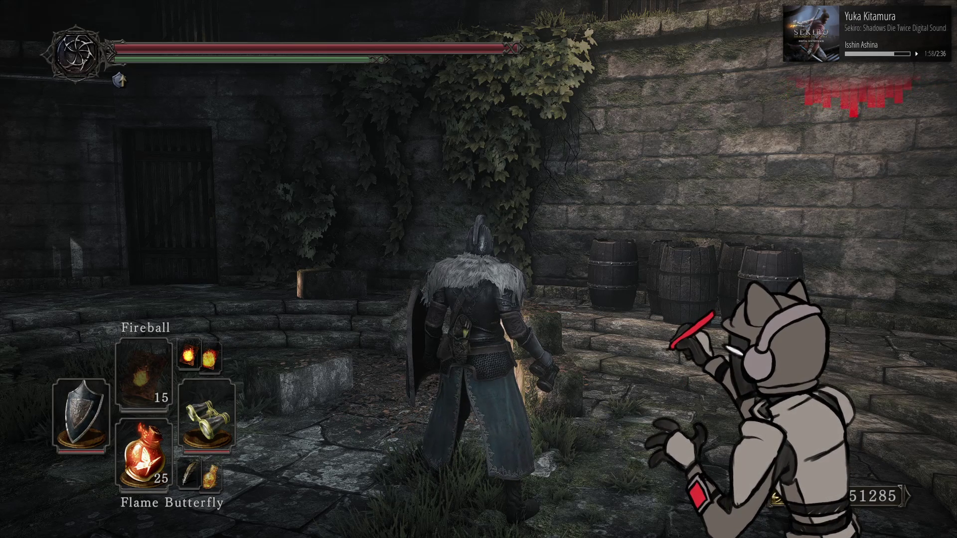
key(q)
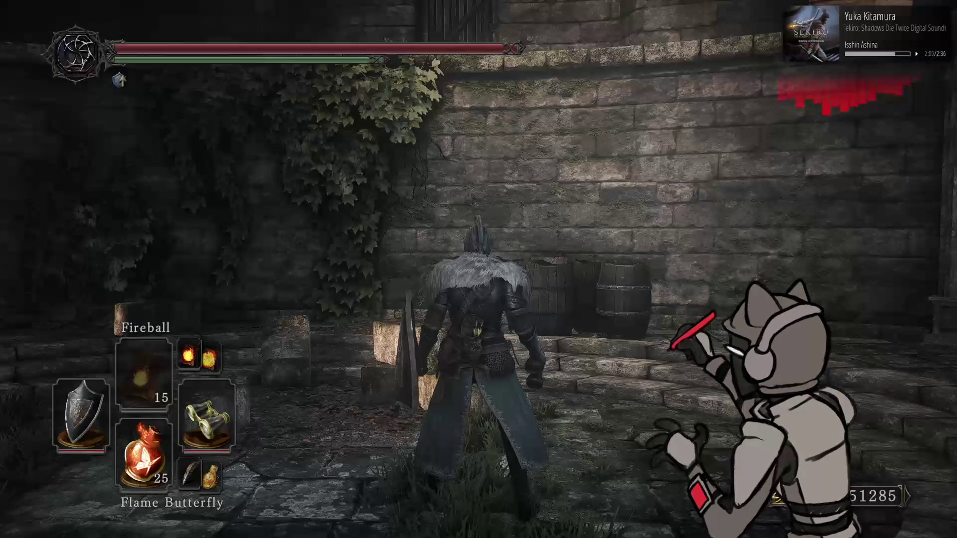
key(w)
key(w)
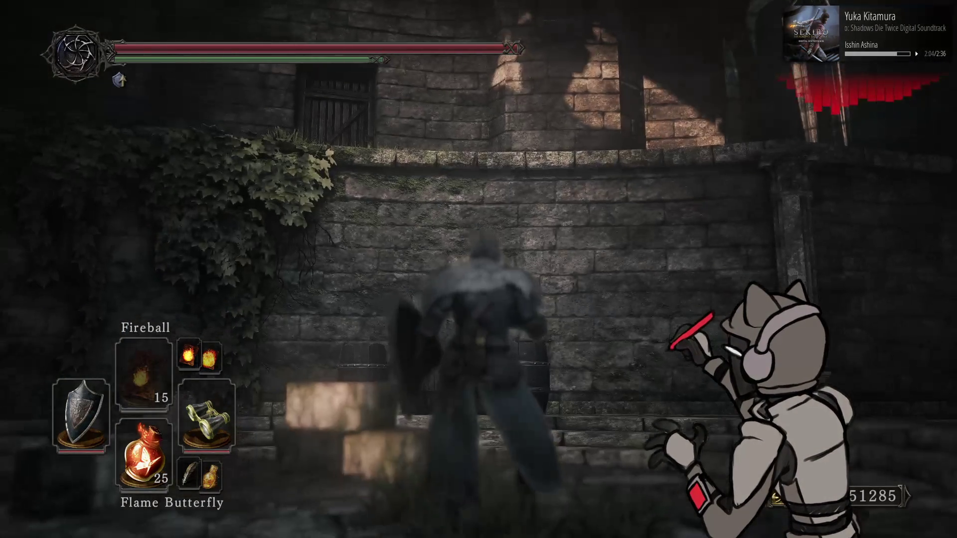
key(w)
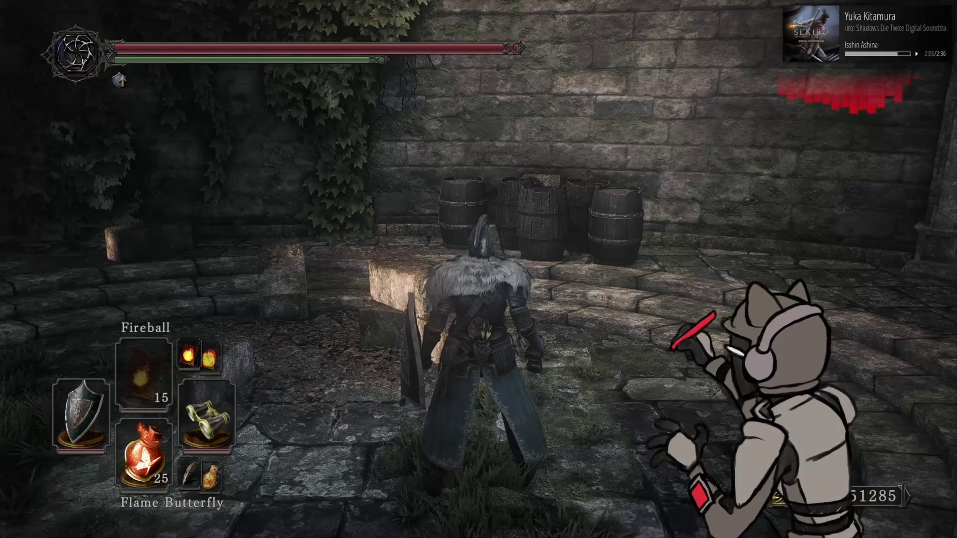
key(alt+Tab)
key(alt+Tab)
key(alt+Tab)
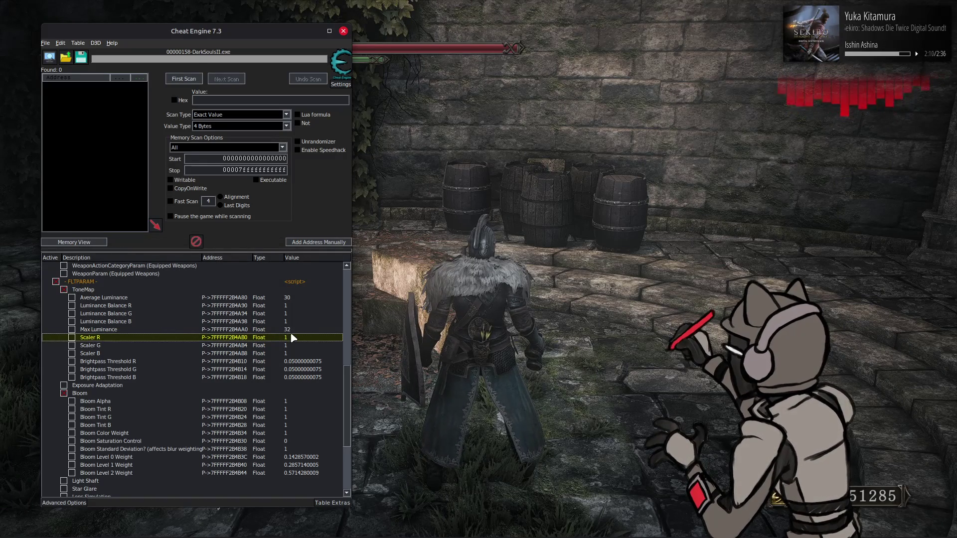
Set tone-map Scaler R to 0.9 and activate Scaler R, G and B
double_click(296, 337)
text(0.9)
key(Return)
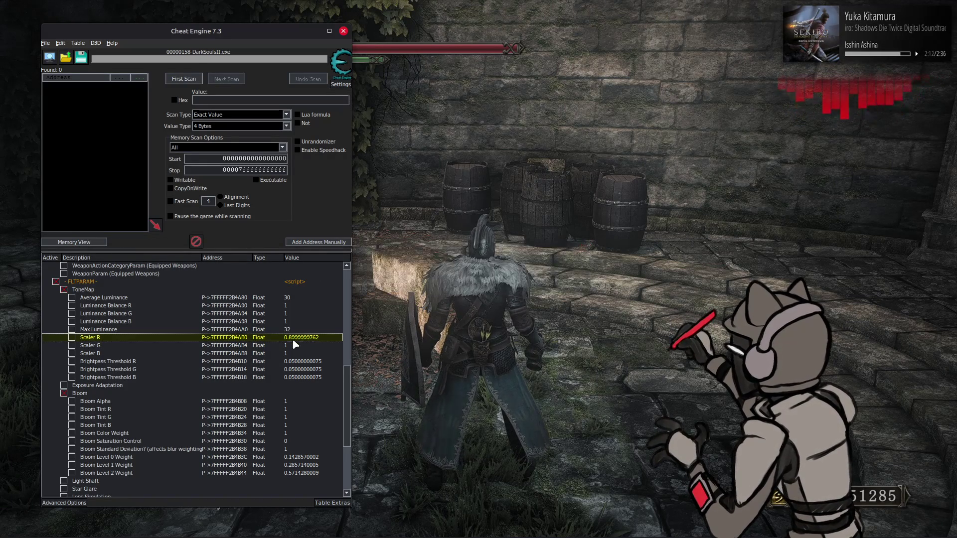
key(space)
key(Down)
key(space)
key(Down)
key(space)
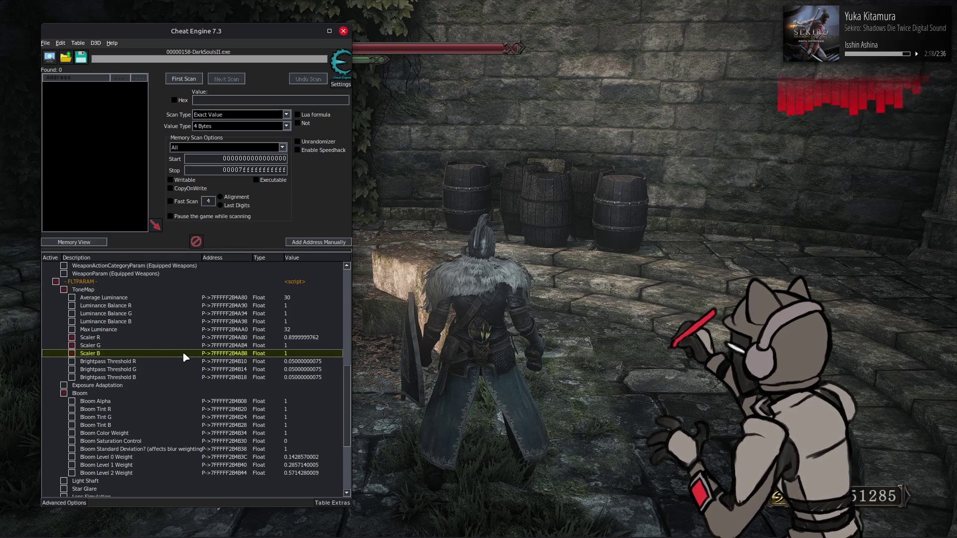
Leave Bloom Tint unchanged and set Brightpass Threshold R, G and B to 0.1
click(297, 409)
shift+click(298, 426)
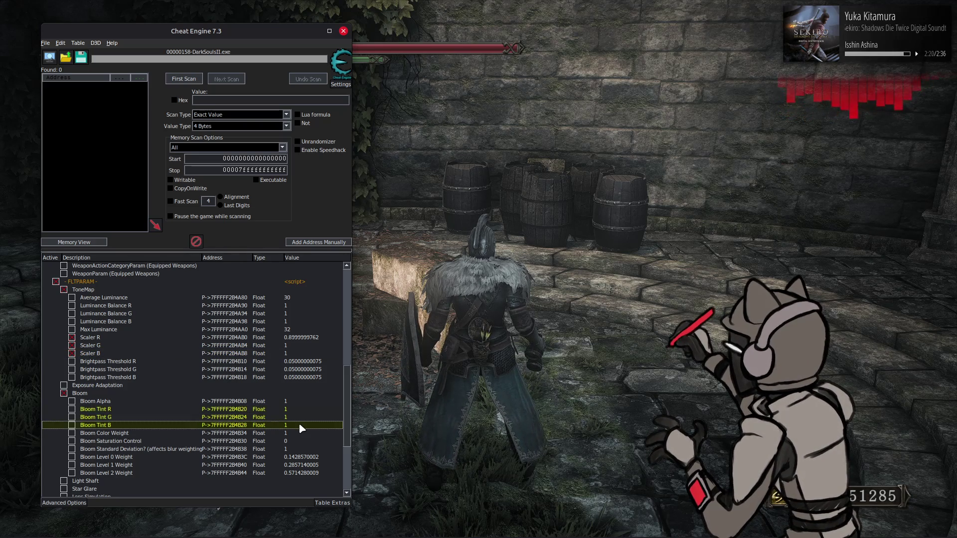
key(Return)
key(Return)
key(Return)
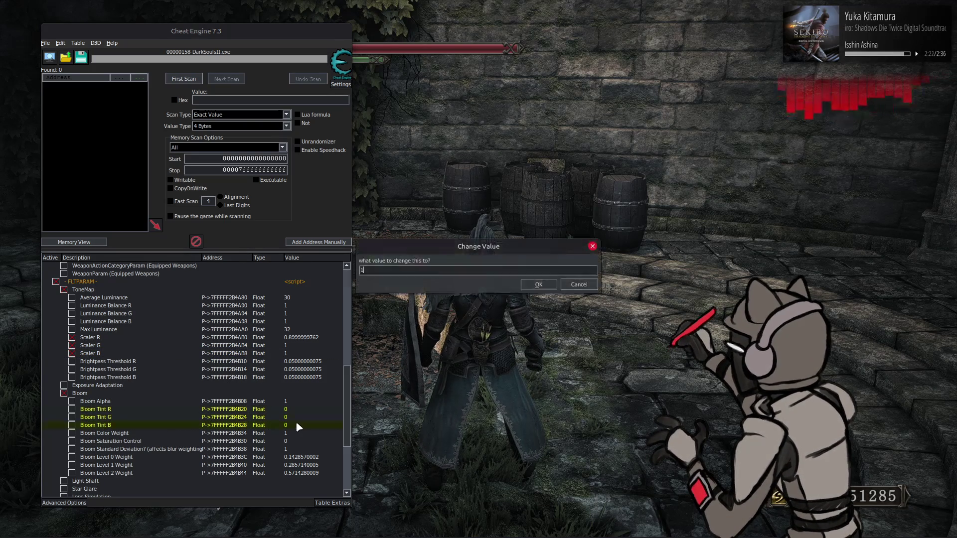
key(Return)
click(295, 362)
shift+click(298, 377)
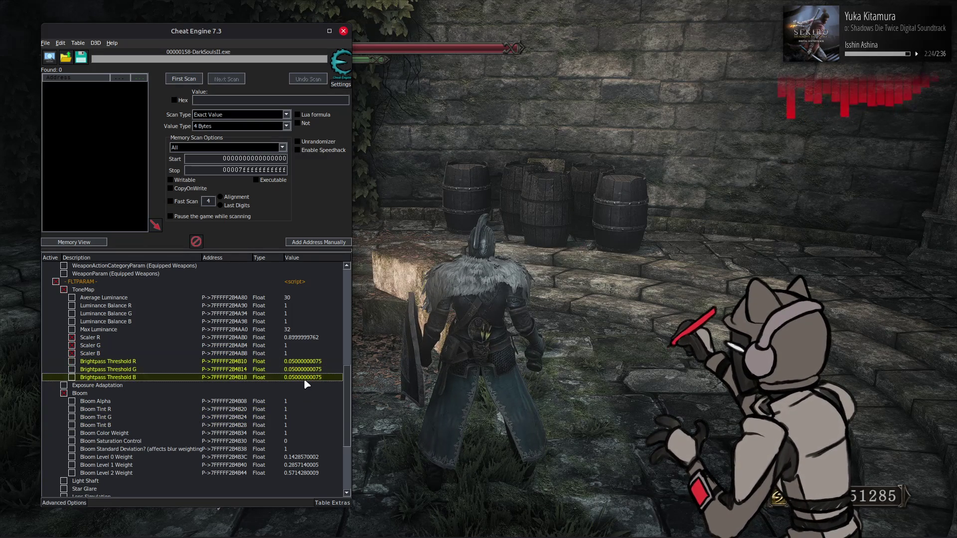
key(Return)
key(Return)
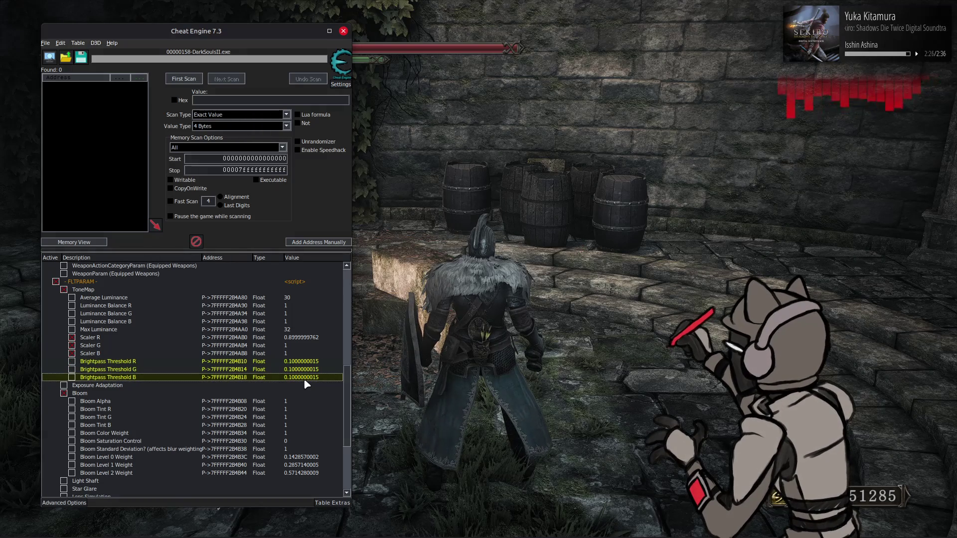
click(481, 343)
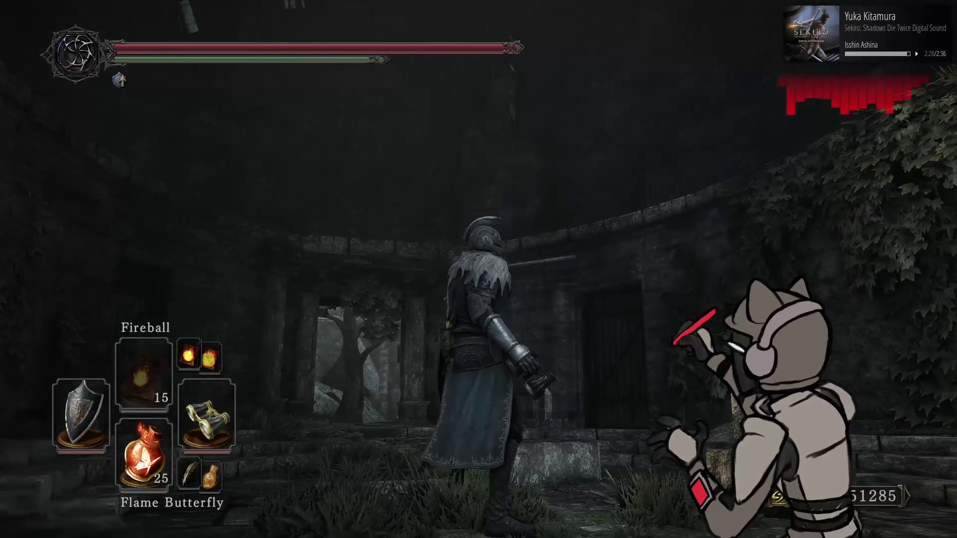
Light the brick wall with the torch, then swap back to the shield
key(Left)
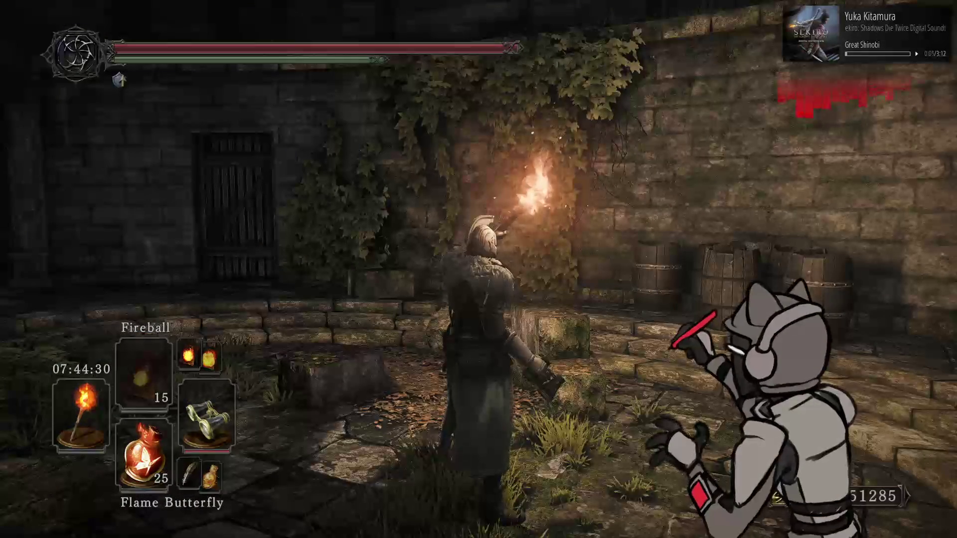
key(Left)
key(alt+Tab)
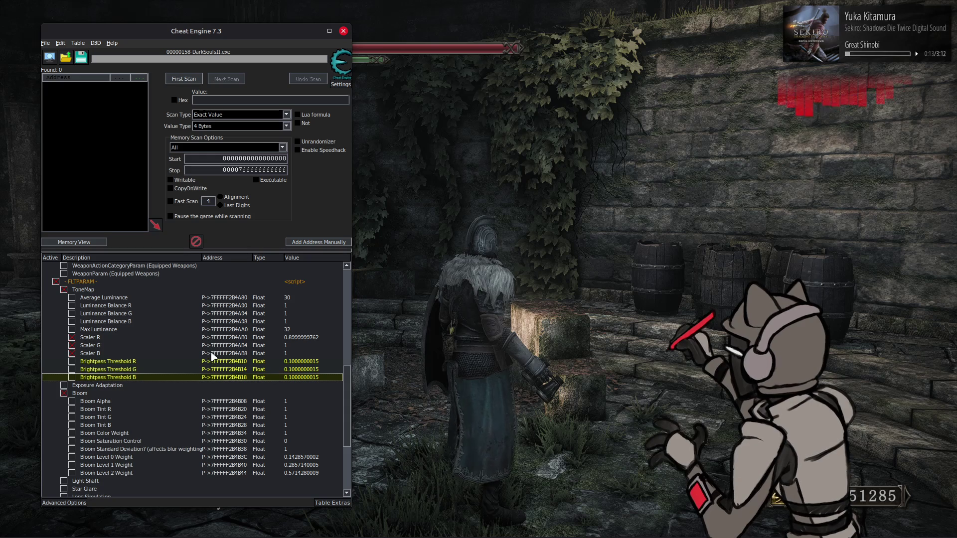
Activate the three Brightpass Threshold entries and expand the Exposure Adaptation group
click(73, 362)
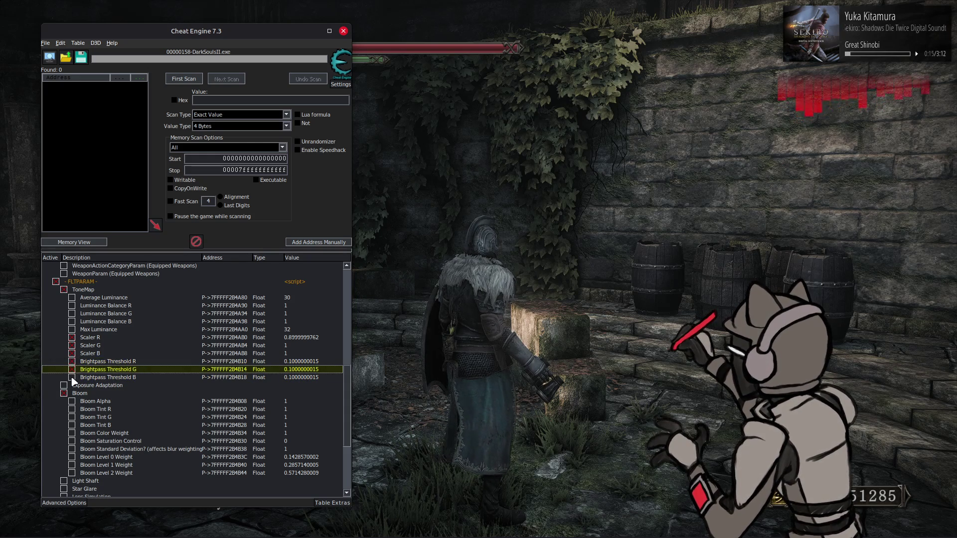
click(60, 385)
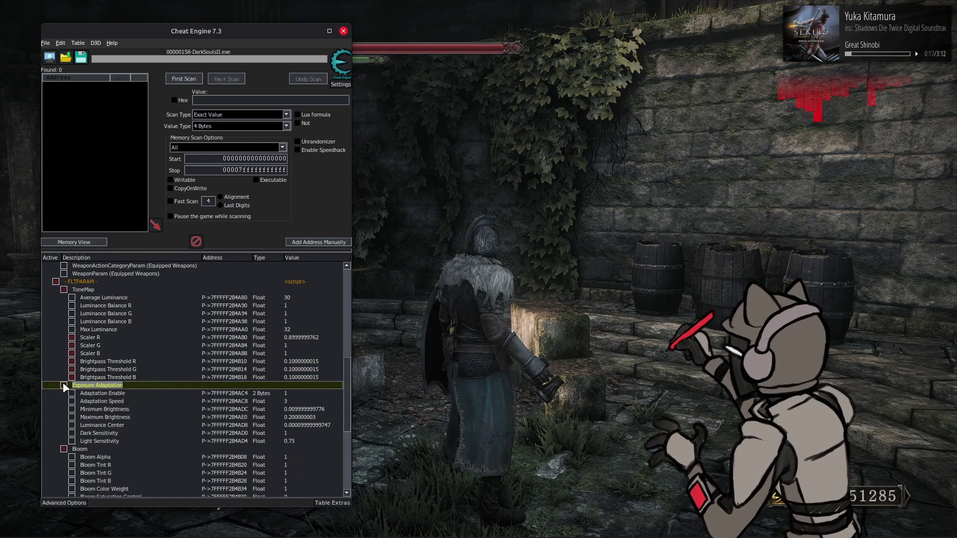
scroll(90, 381, down, 2)
scroll(98, 381, down, 2)
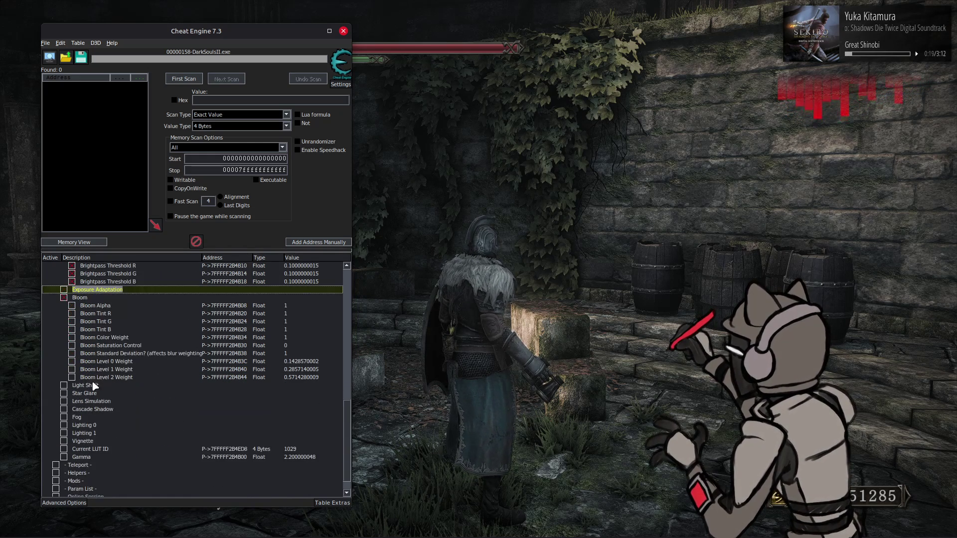
scroll(83, 390, down, 10)
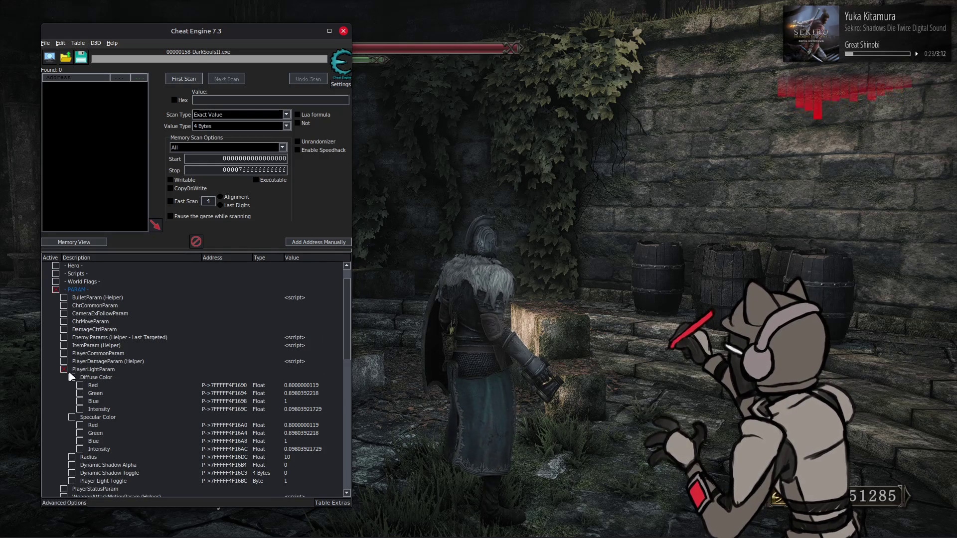
Set the player light's diffuse and specular Red to 1 and Blue to 0.8
click(305, 387)
ctrl+click(300, 425)
double_click(301, 426)
text(1)
key(Return)
click(297, 402)
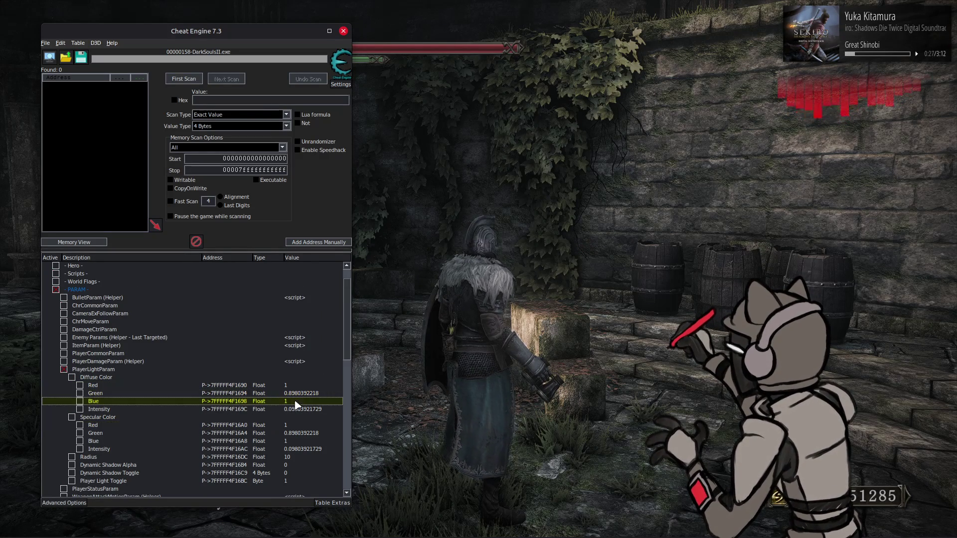
ctrl+click(297, 442)
double_click(300, 443)
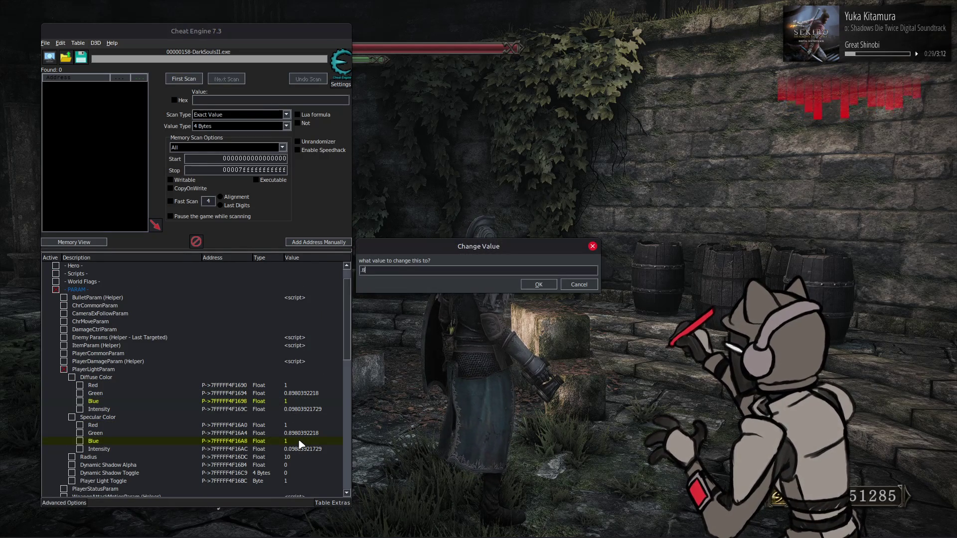
key(Return)
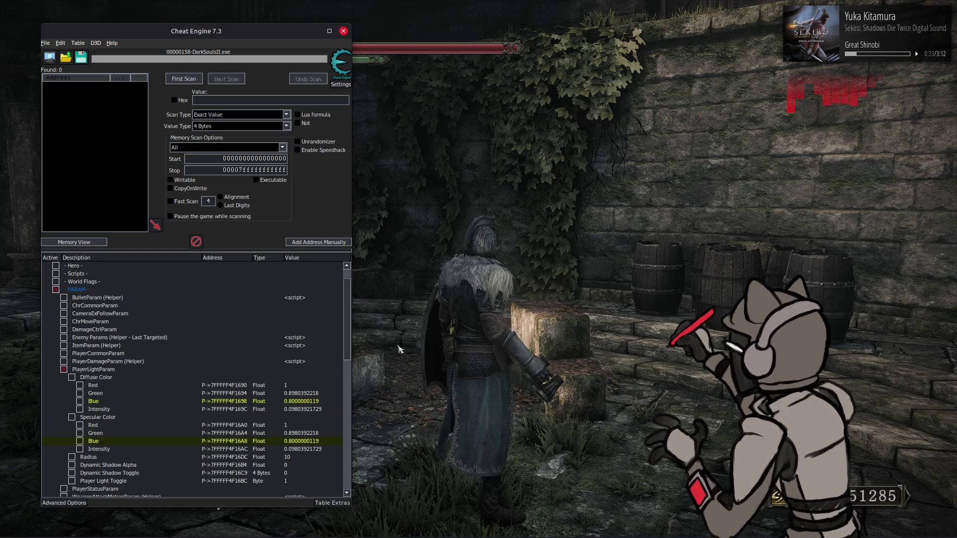
Walk the knight through the dark doorway into the stone shaft to check the lighting
click(615, 307)
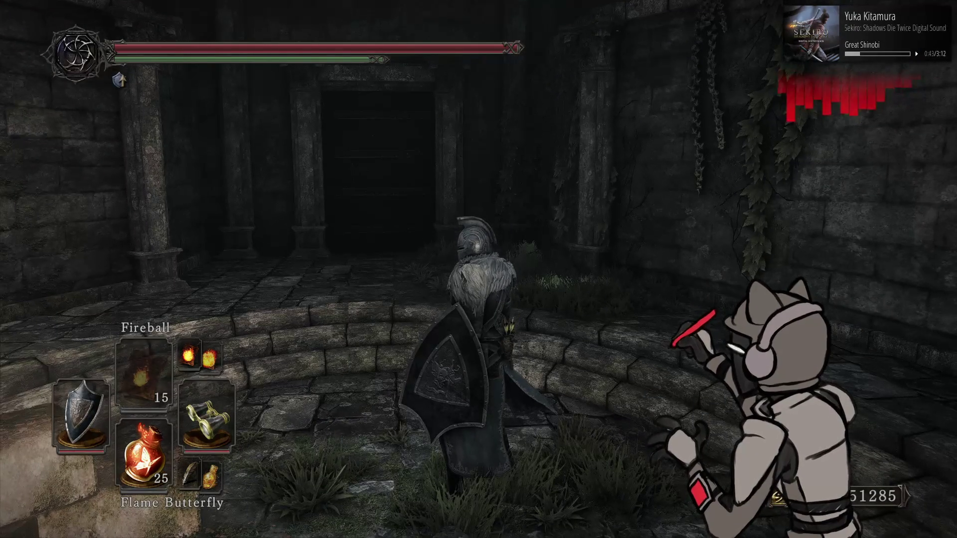
key(w)
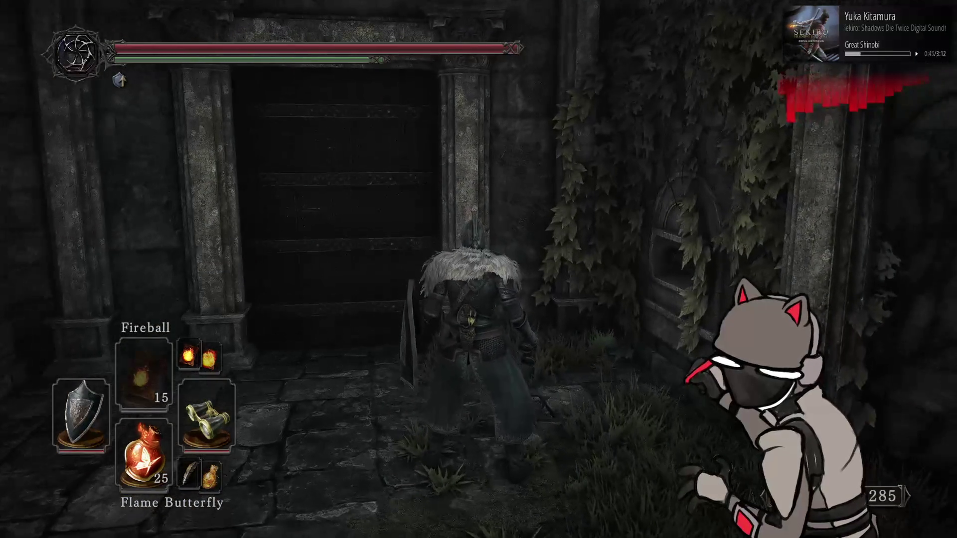
key(d)
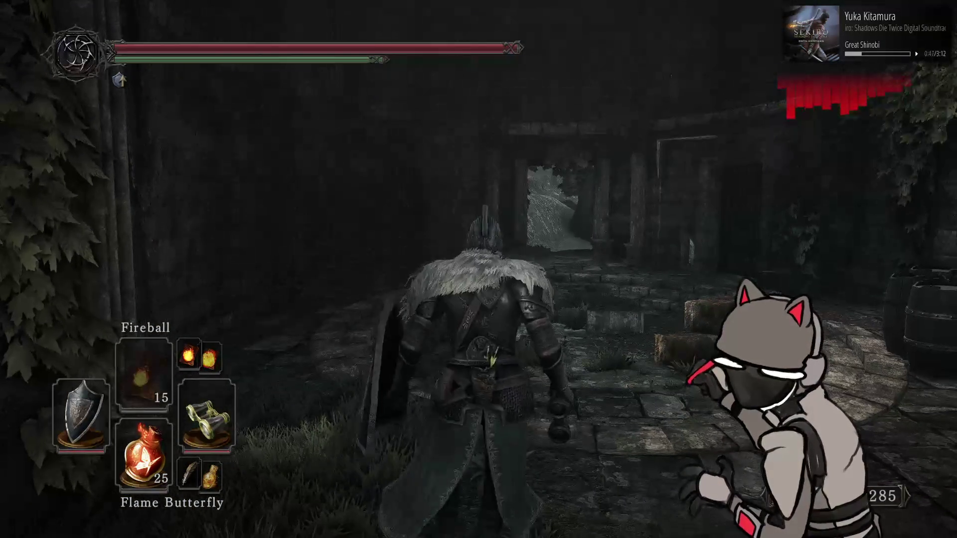
key(w)
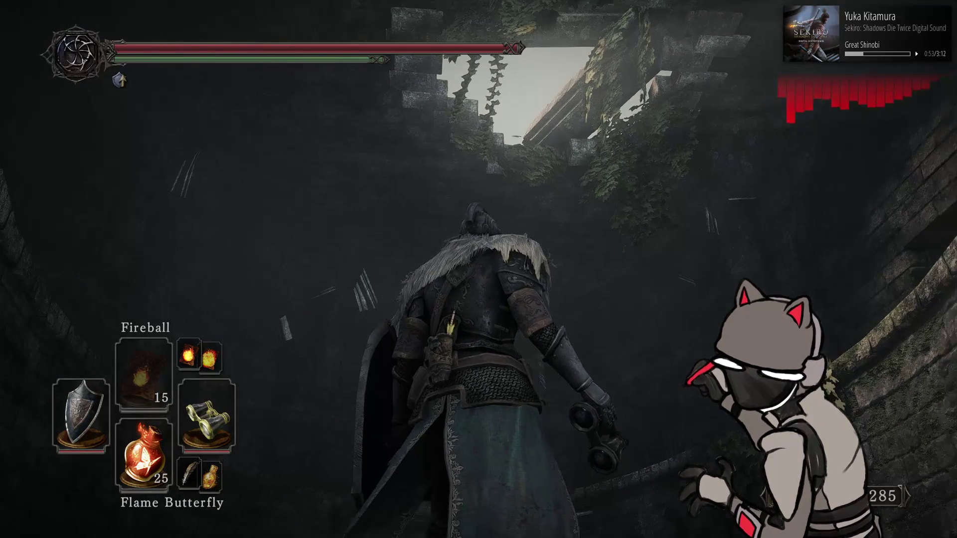
Set both player light Intensity values to 1 and the light Radius to 4
key(alt+Tab)
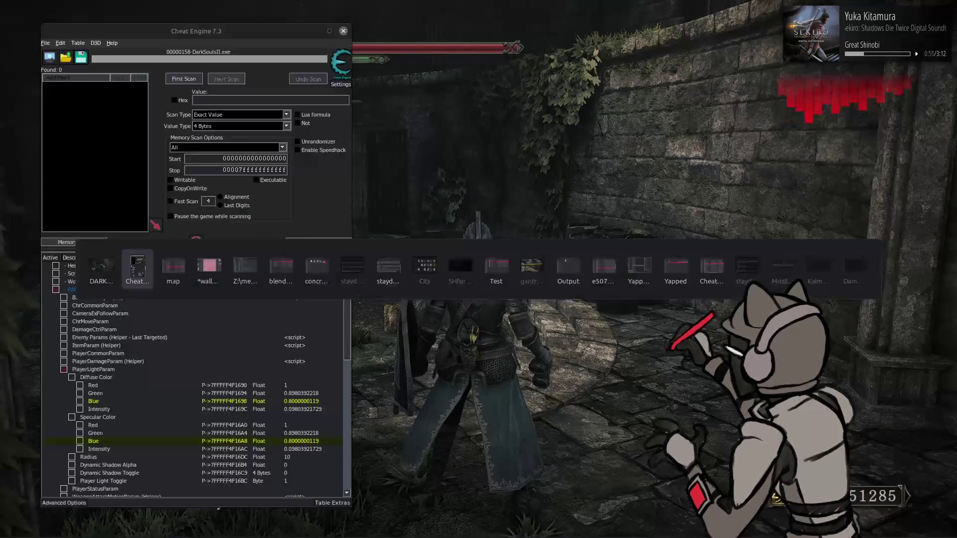
click(300, 409)
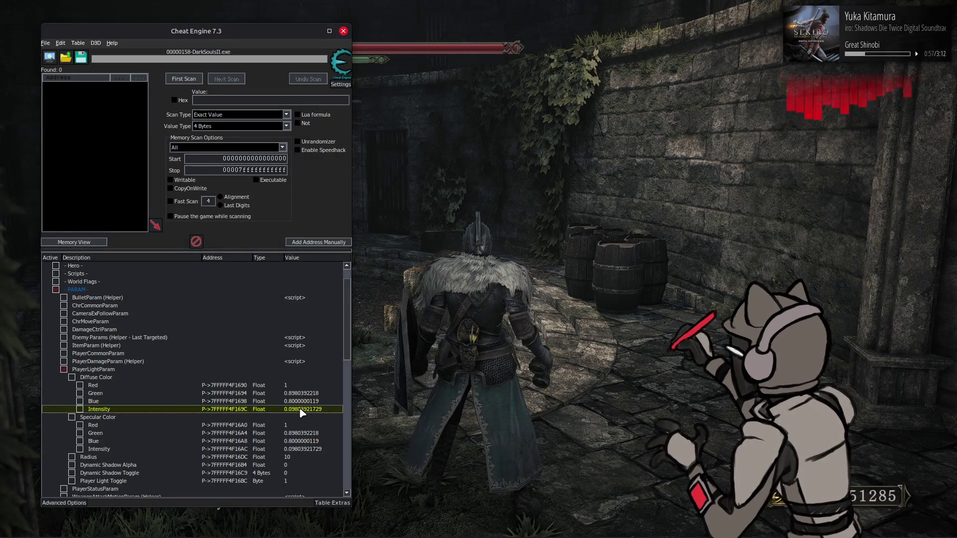
ctrl+click(301, 449)
double_click(306, 450)
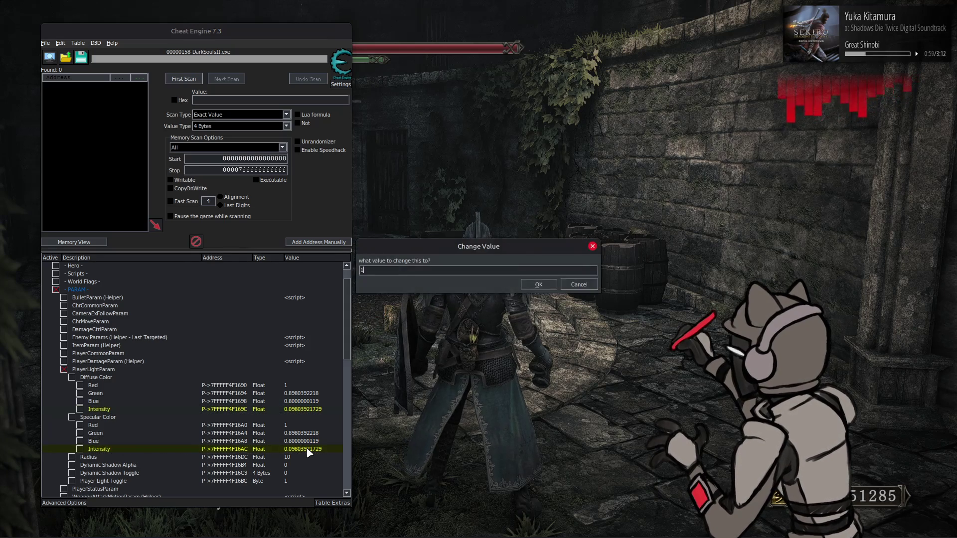
text(1)
key(Return)
click(306, 457)
double_click(299, 457)
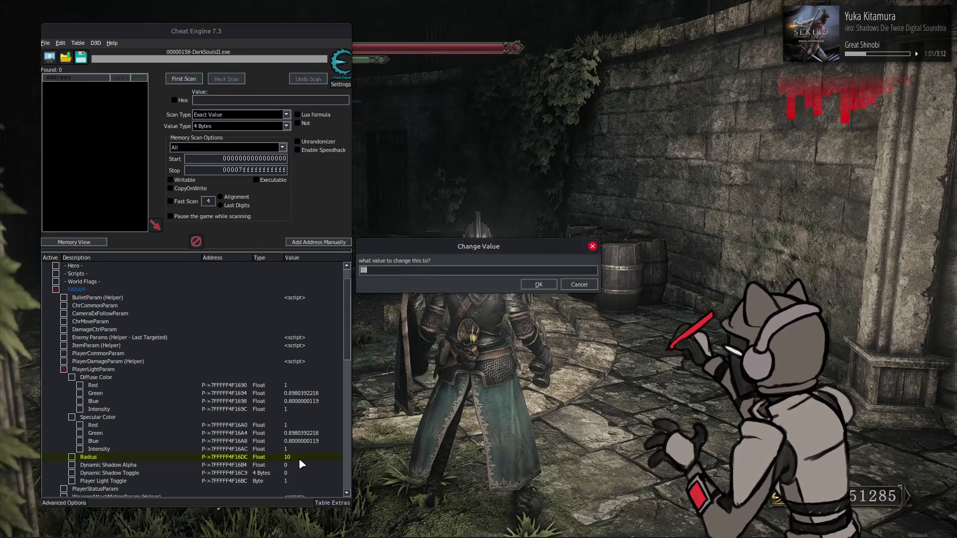
text(4)
key(Return)
click(506, 418)
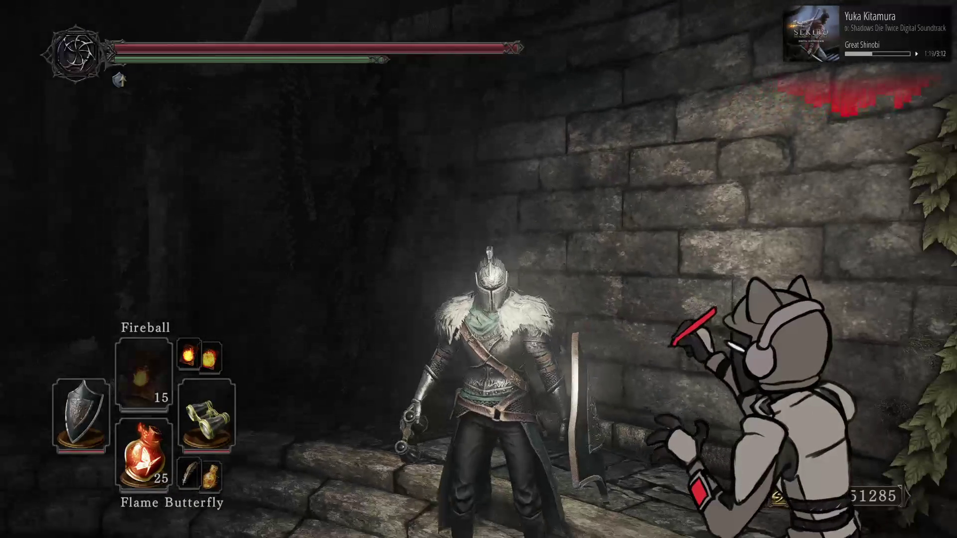
Open the in-game system menu, then return to the Cheat Engine table
key(Escape)
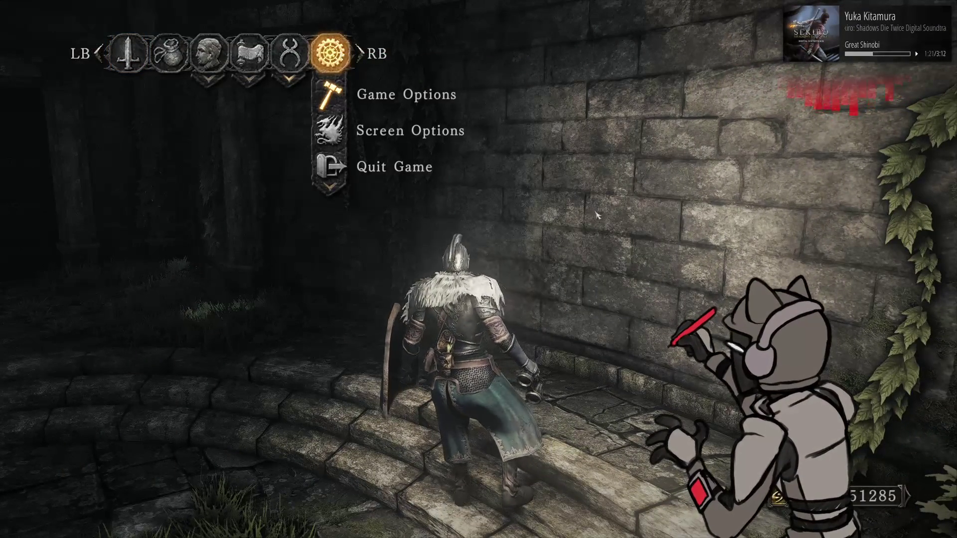
key(alt+Tab)
Freeze the diffuse Intensity, Blue, Green and Red values, then edit the specular Intensity value
drag(73, 460, 81, 412)
click(80, 409)
click(79, 401)
click(79, 393)
click(79, 385)
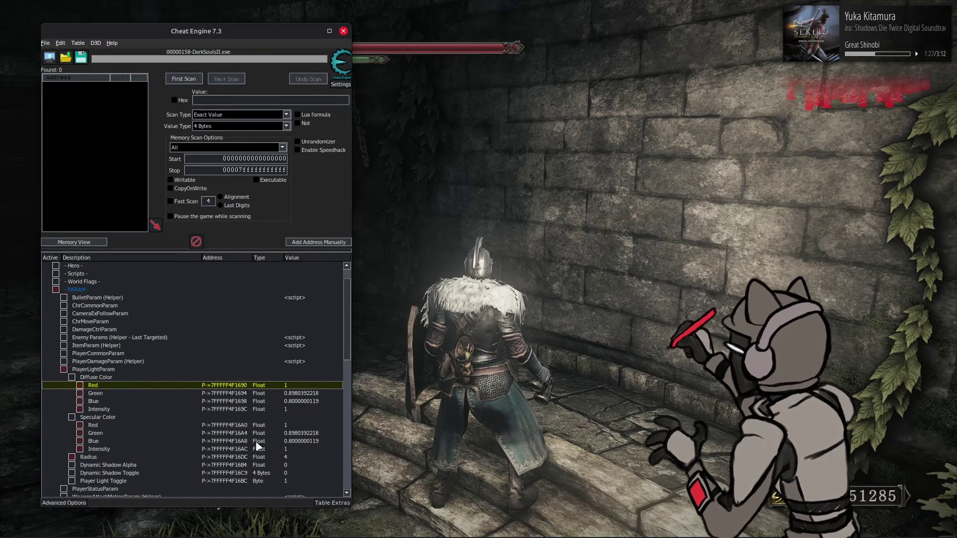
double_click(299, 449)
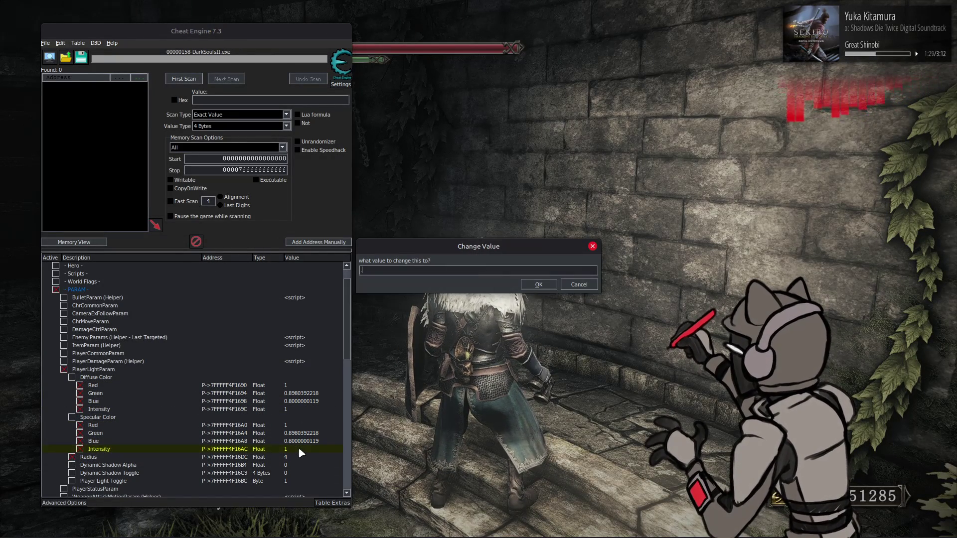
key(Return)
Walk the knight past the barrels and down the steps to check the brighter lighting
key(alt+Tab)
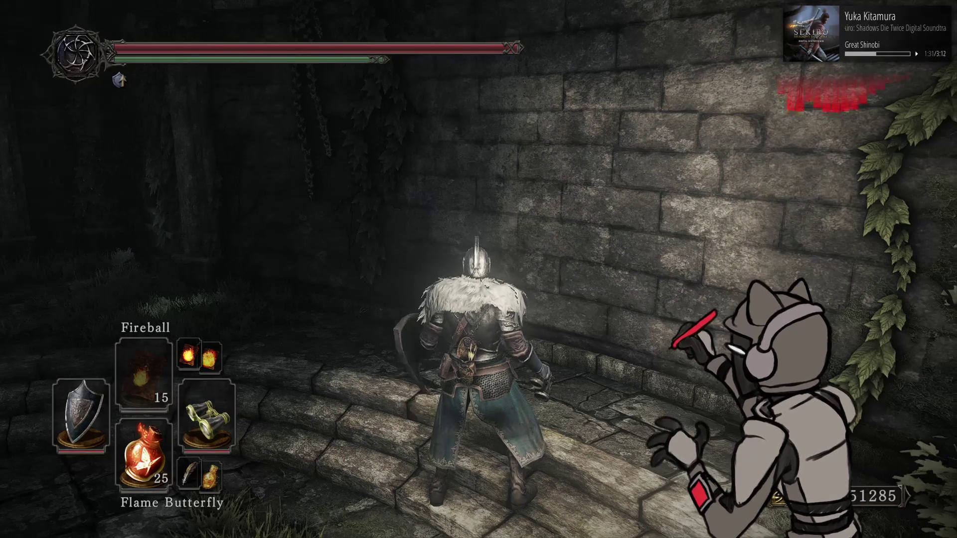
key(s)
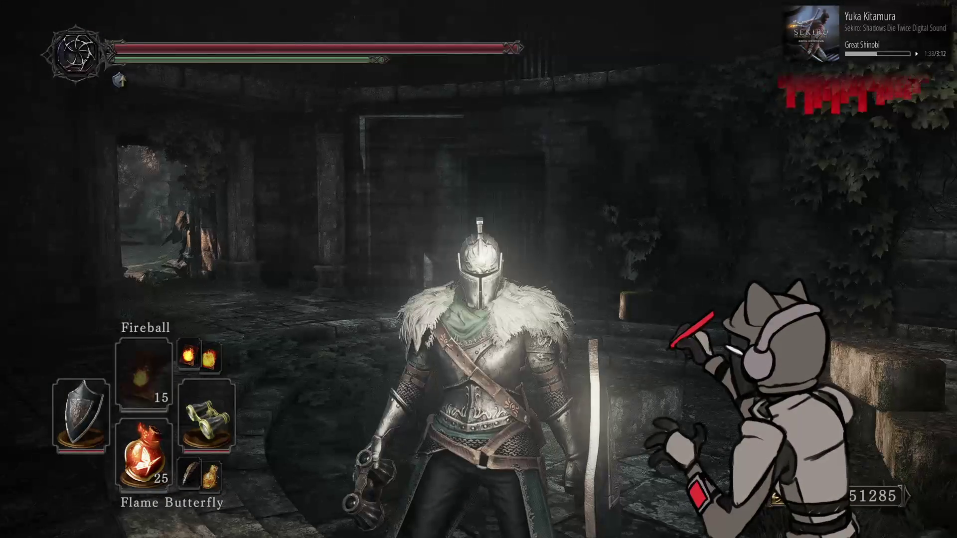
key(w)
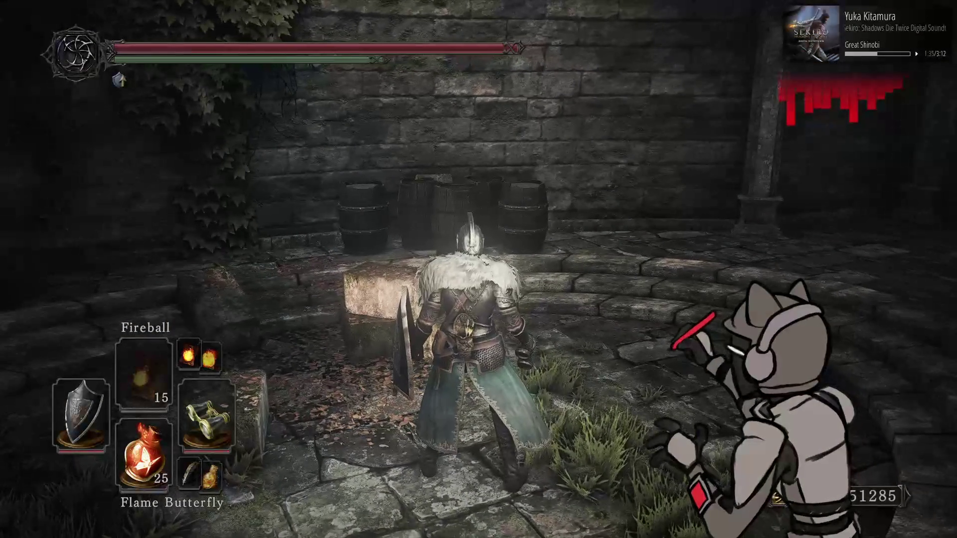
key(w)
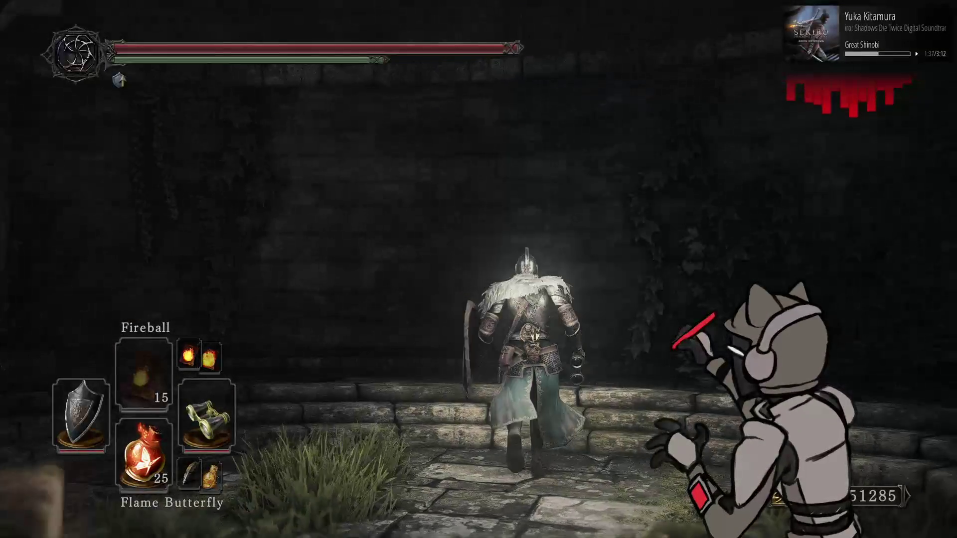
key(w)
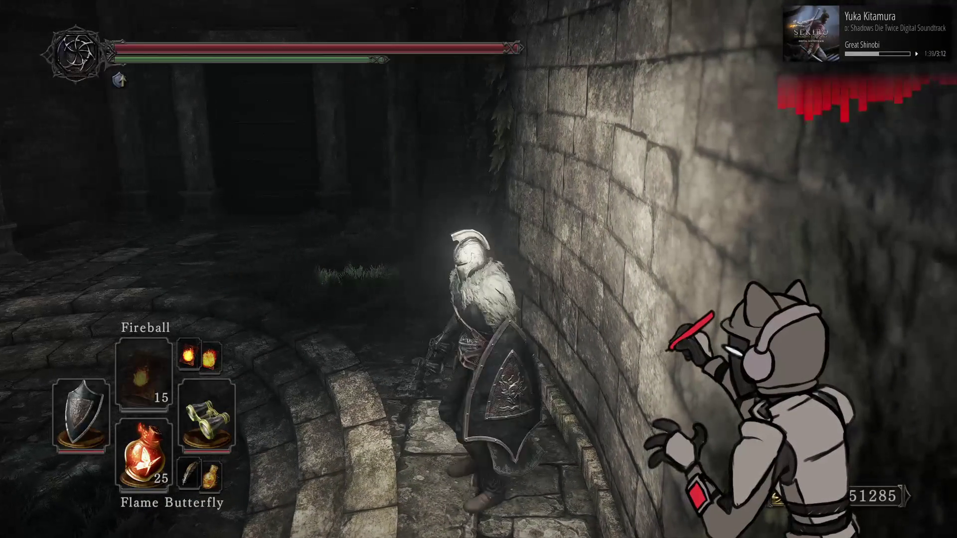
Save and quit the game through the system menu's Quit Game option
key(Escape)
key(Down)
key(Down)
key(Return)
key(Left)
key(Return)
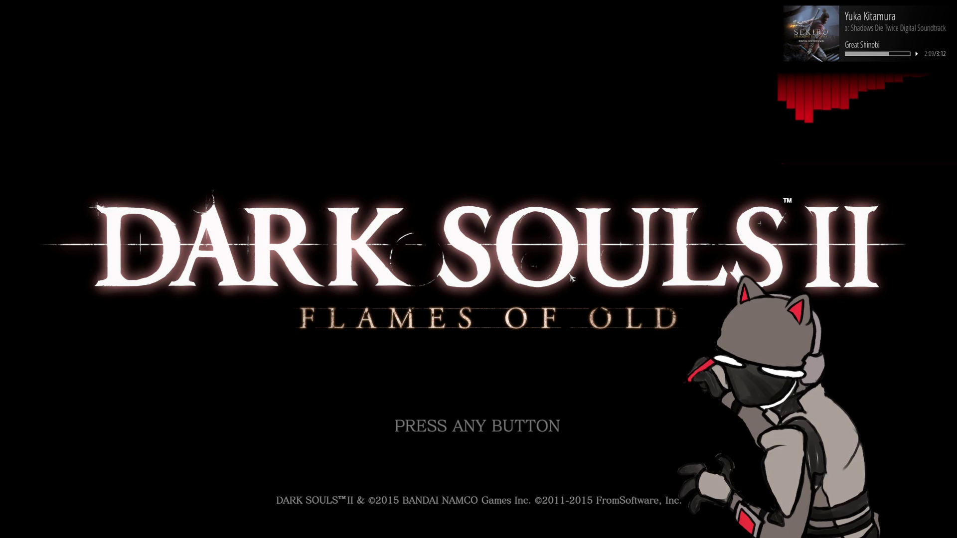
Leave the title screen and bring up the list of open windows with Alt+Tab
key(alt+Tab)
key(alt+Tab)
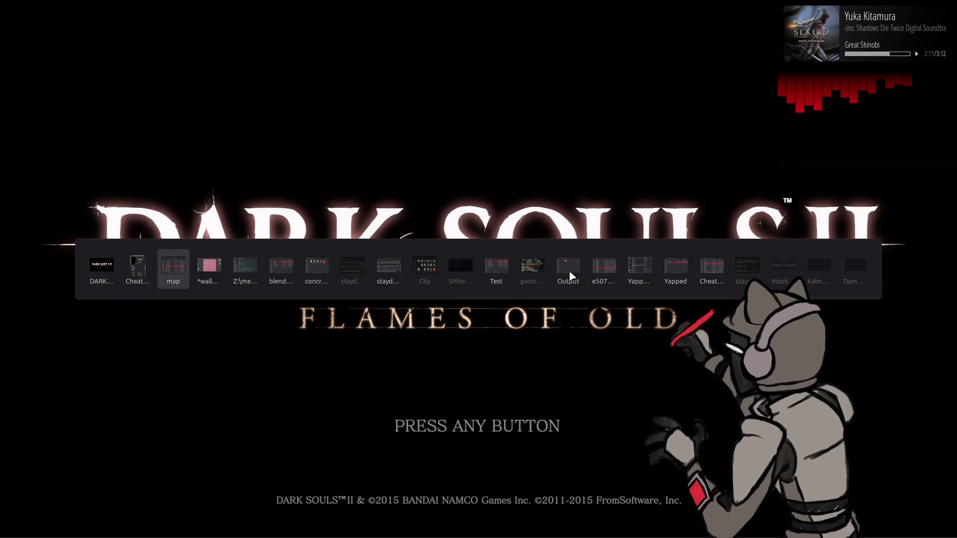
Go into m10_29_00_00, then wall_20_n-tpf-dcx, and open _yabber-tpf.xml with Notepad++
double_click(436, 280)
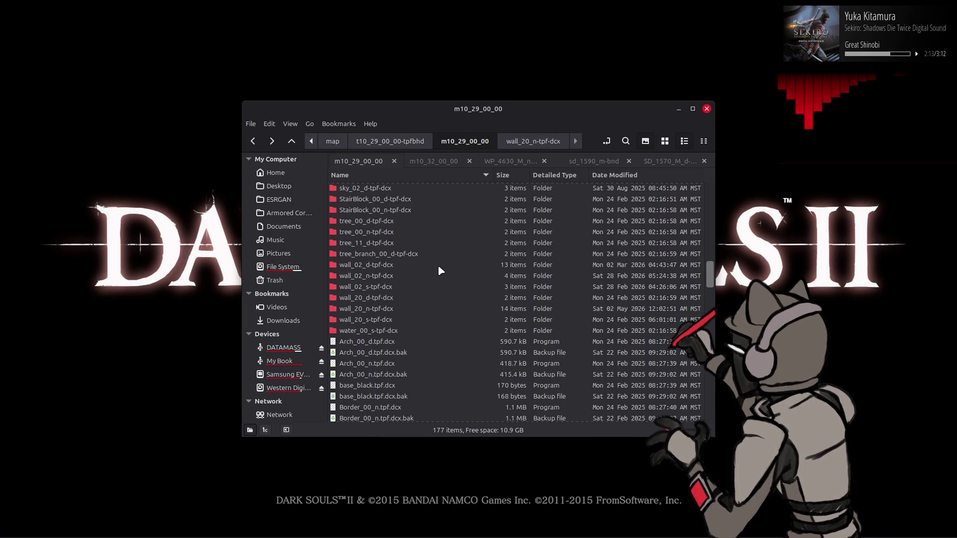
double_click(403, 309)
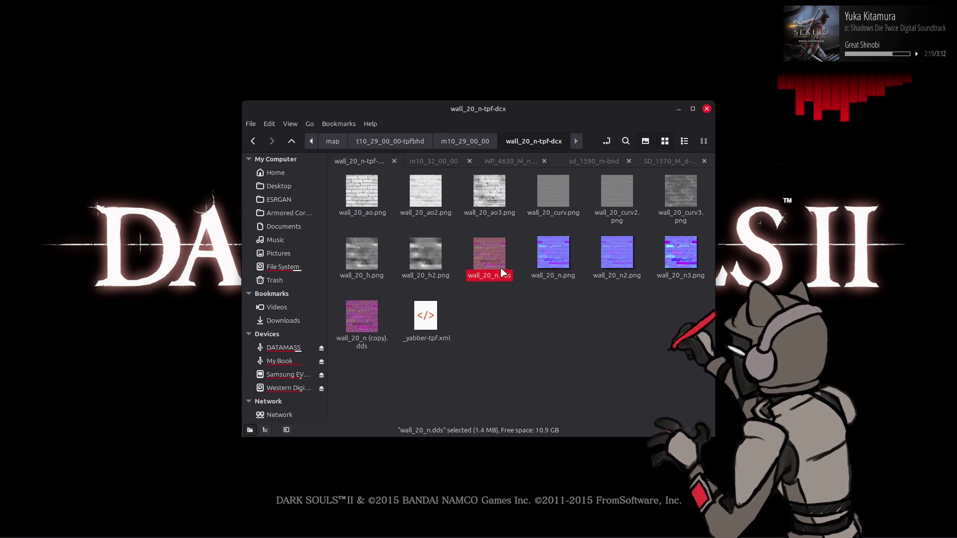
right_click(427, 316)
mouse_move(476, 347)
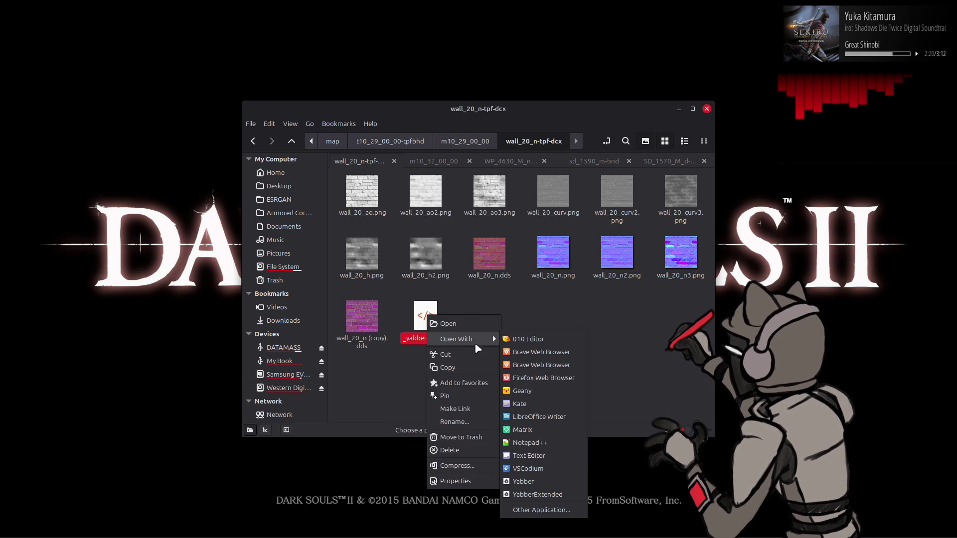
click(548, 443)
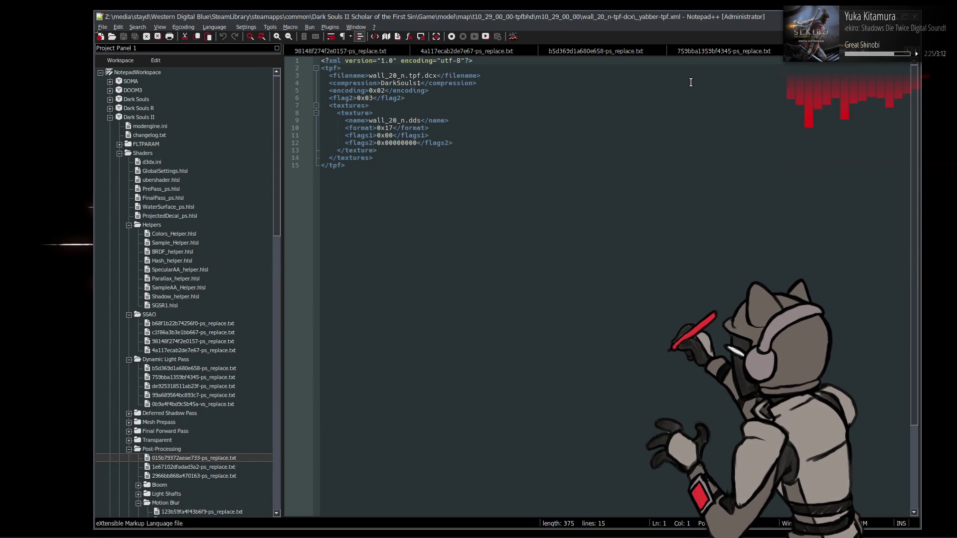
Move to the 015b79372aeae733-ps_replace.txt shader tab, then go back to wall_20.xcf in GIMP
key(ctrl+w)
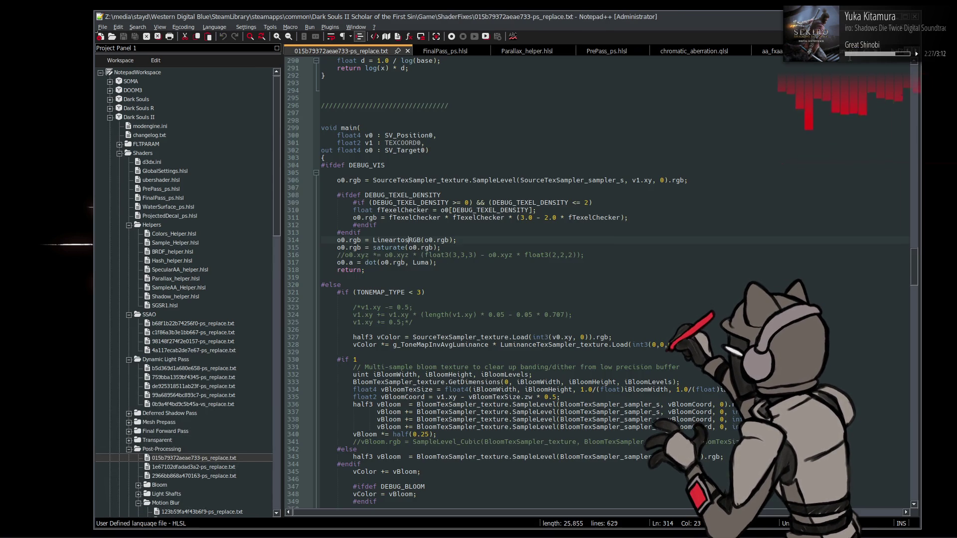
key(alt+Tab)
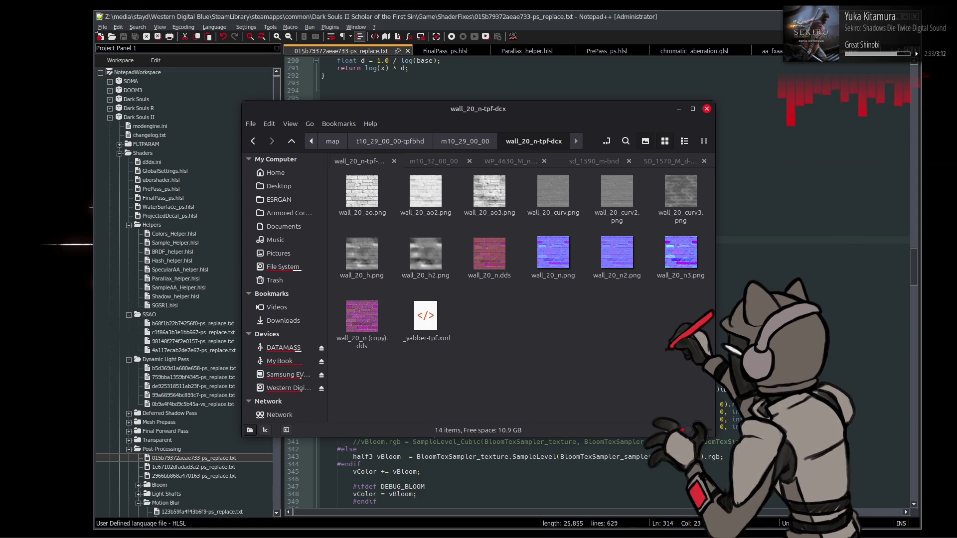
click(140, 526)
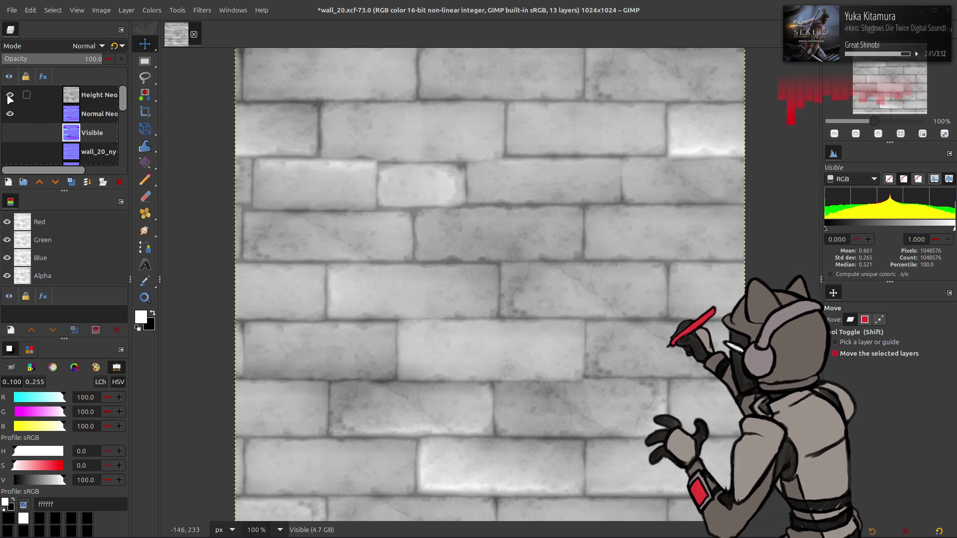
Rename the Height Neo copy layer to Z Neo
click(87, 97)
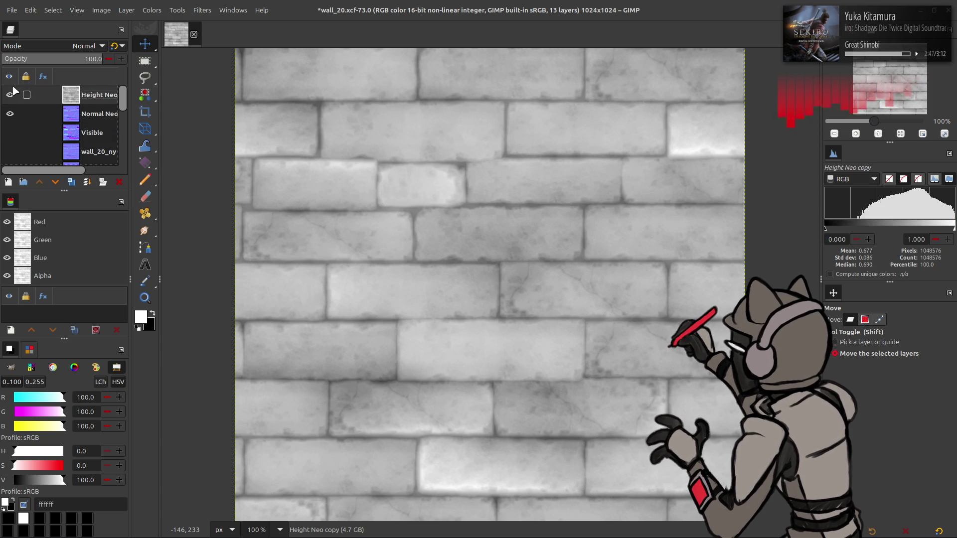
click(10, 94)
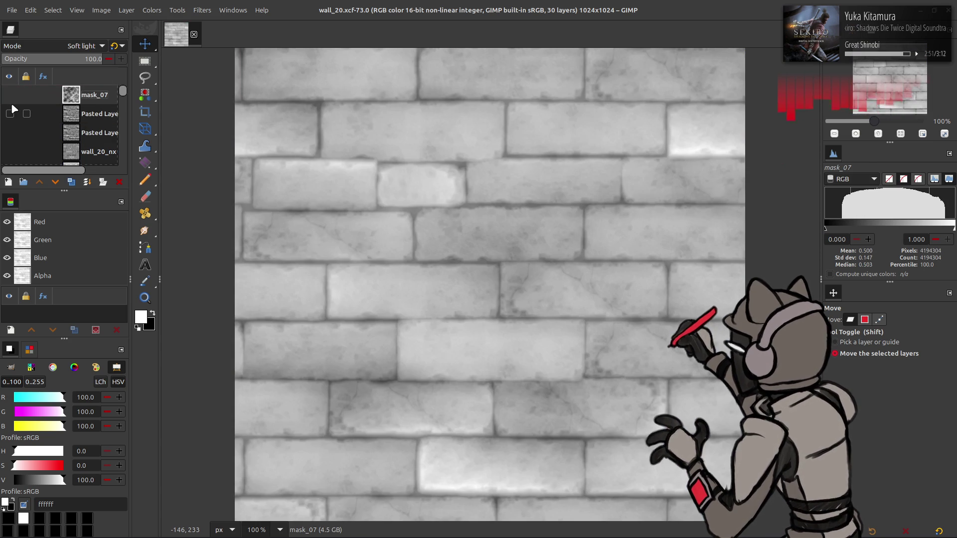
click(11, 112)
scroll(20, 109, down, 5)
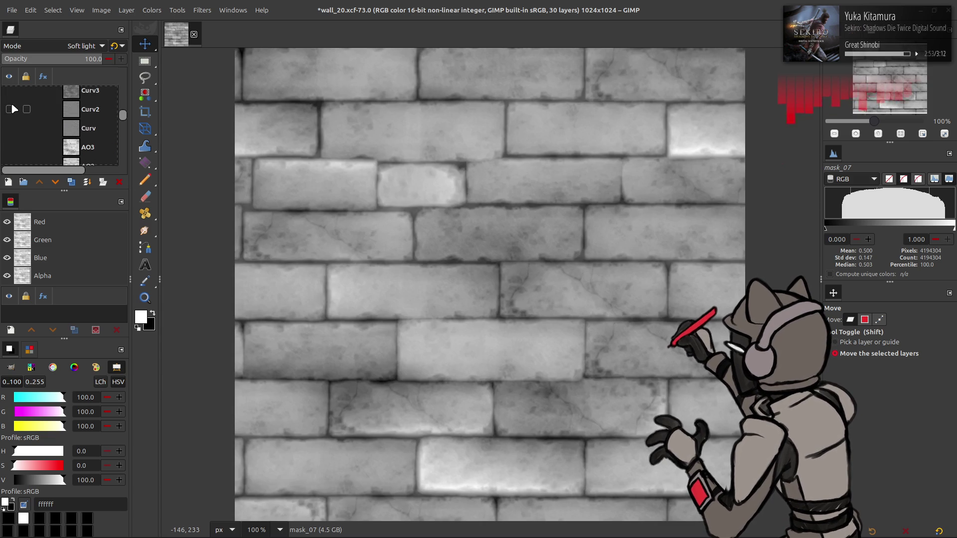
scroll(50, 124, down, 2)
click(78, 131)
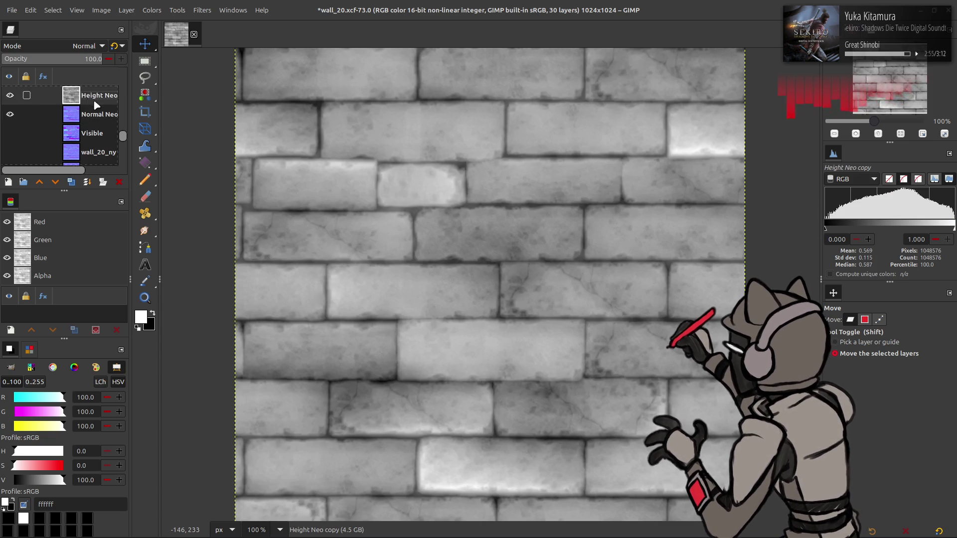
double_click(92, 126)
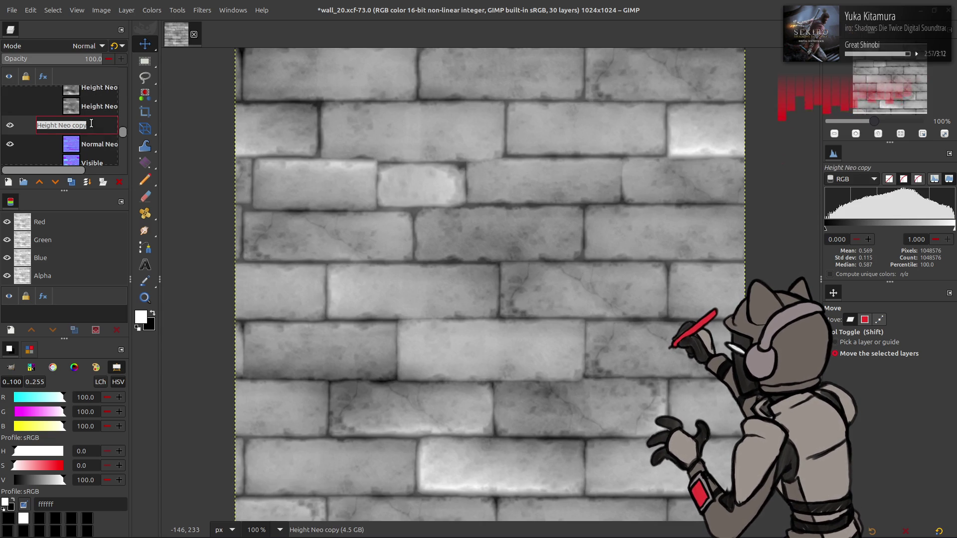
text(Z Neo)
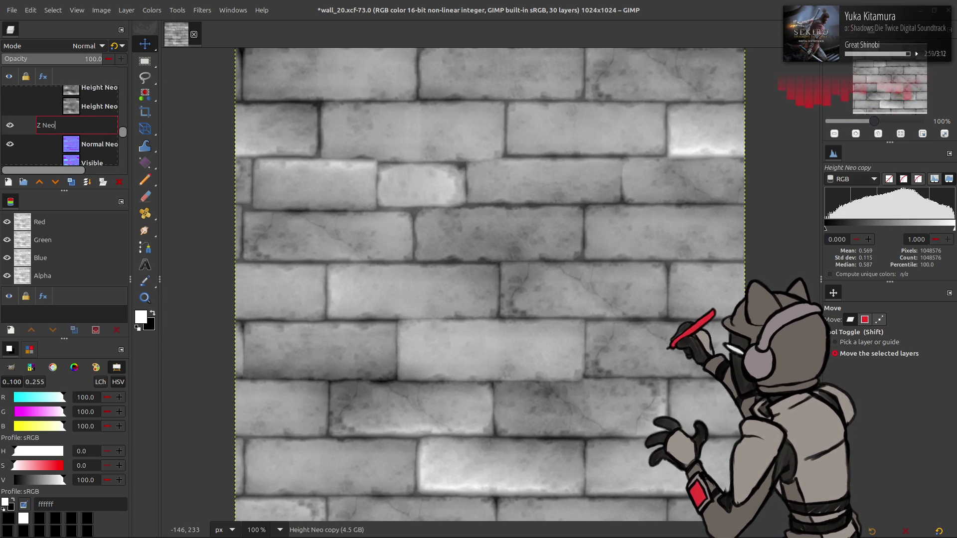
key(Return)
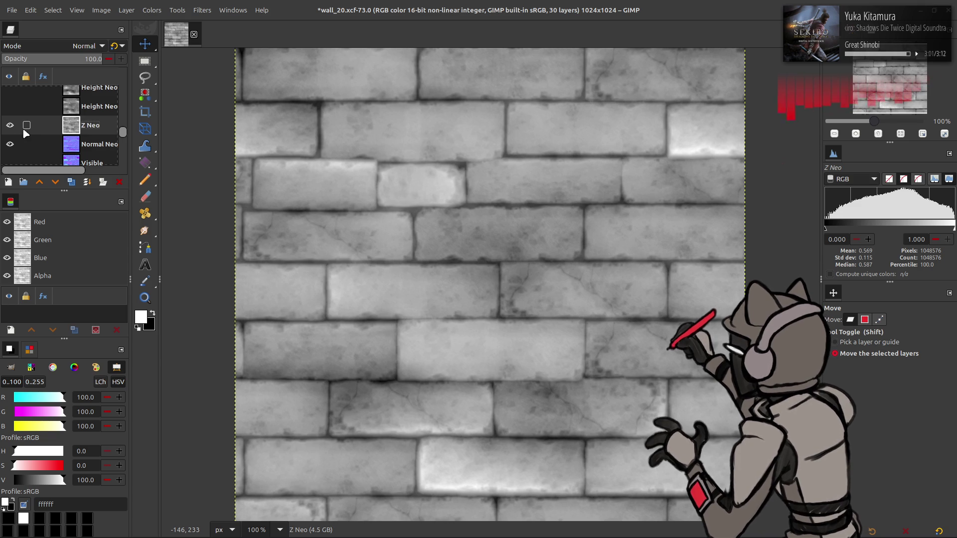
Toggle Z Neo and the AO, AO2 and AO3 layers on and off to compare them
click(9, 126)
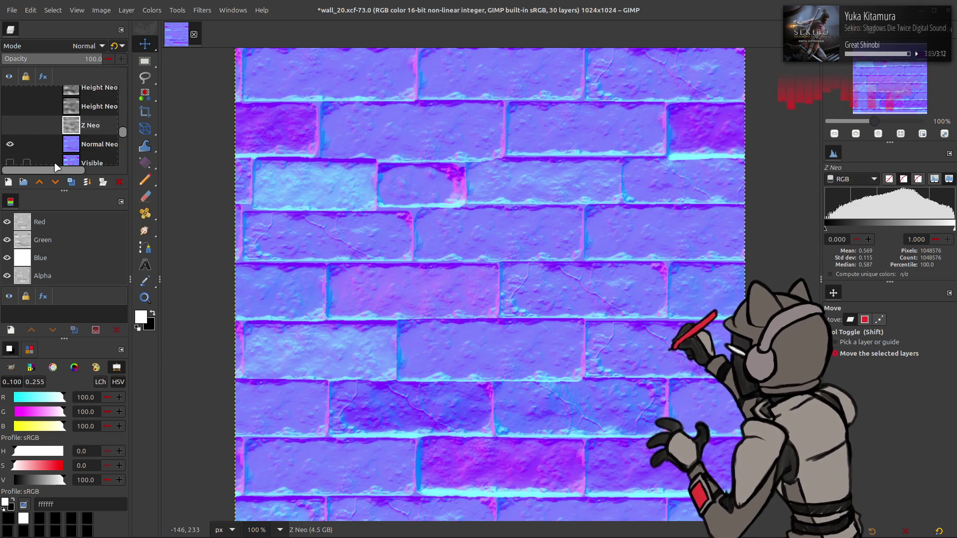
click(8, 127)
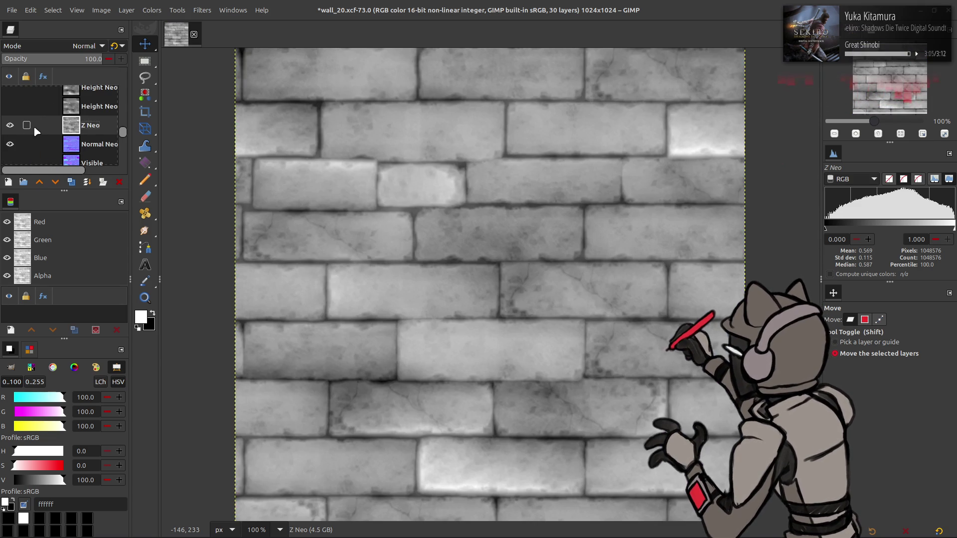
click(8, 128)
click(8, 128)
click(8, 128)
click(8, 127)
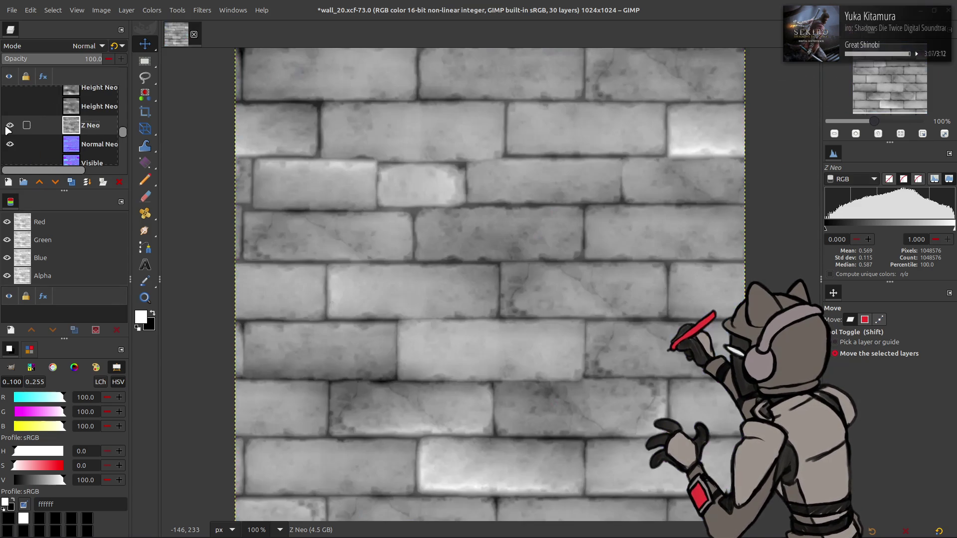
click(8, 128)
scroll(9, 125, up, 3)
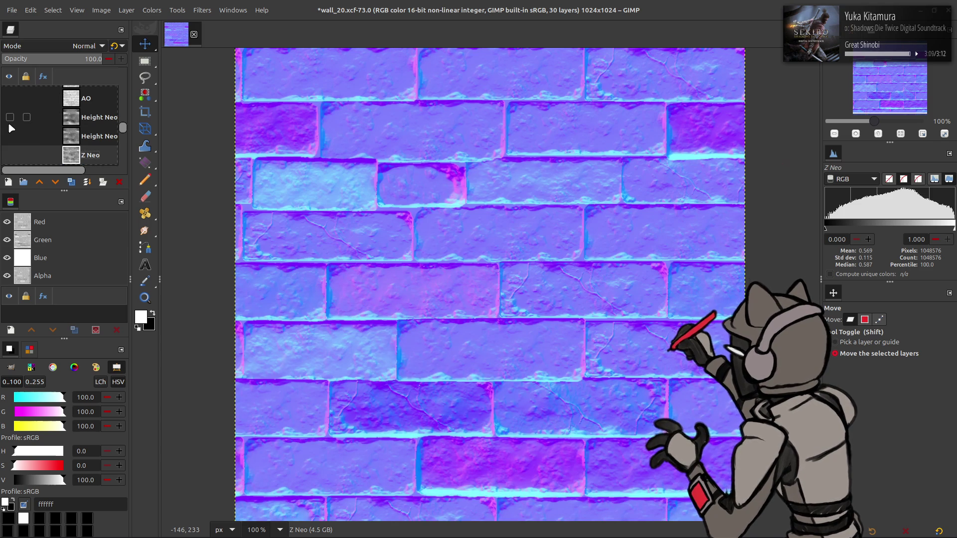
shift+click(10, 116)
scroll(10, 118, up, 2)
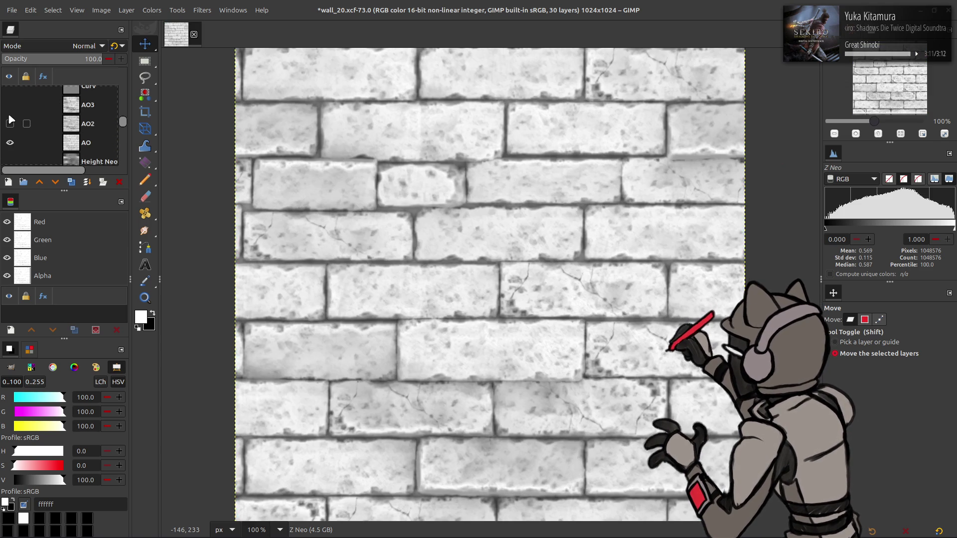
click(10, 123)
click(11, 109)
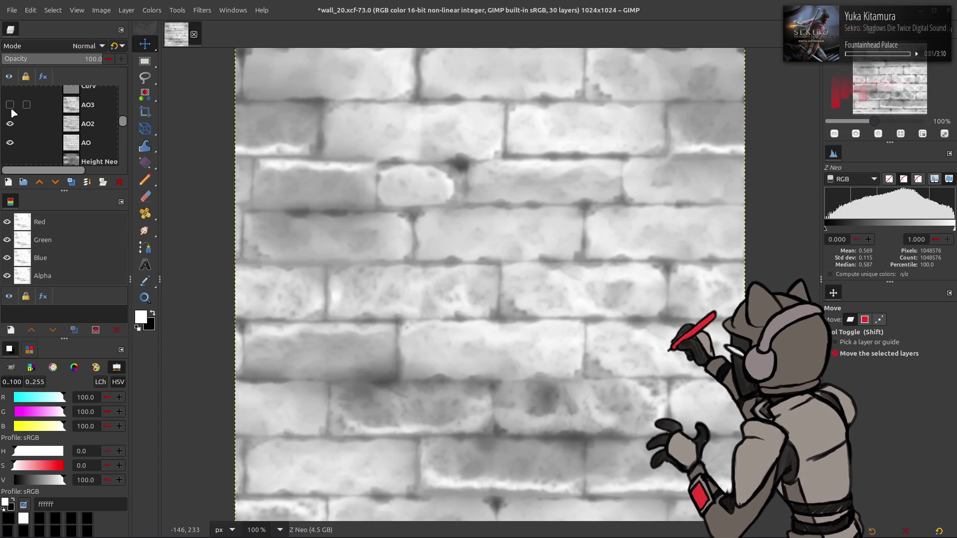
drag(11, 111, 10, 124)
Duplicate the AO and AO3 layers
click(83, 146)
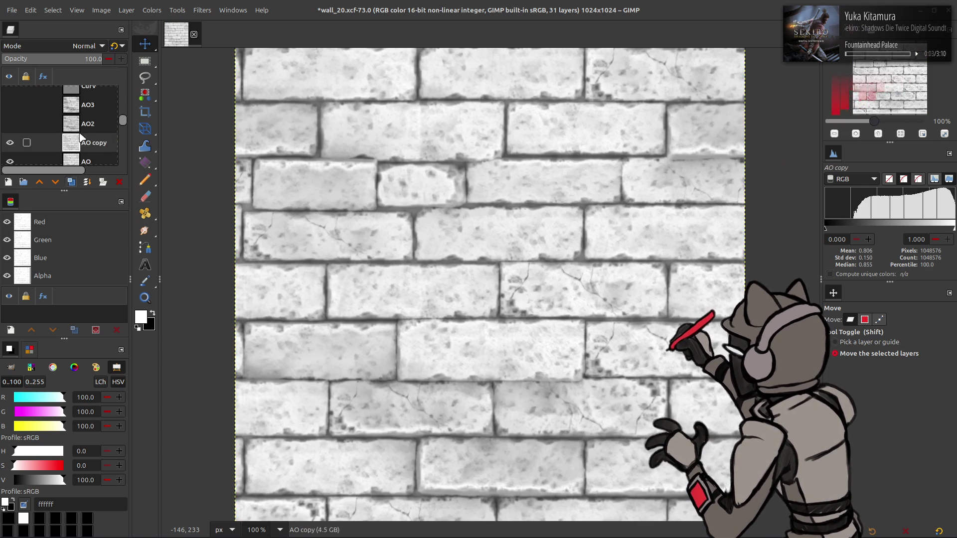
click(70, 182)
click(83, 105)
click(71, 182)
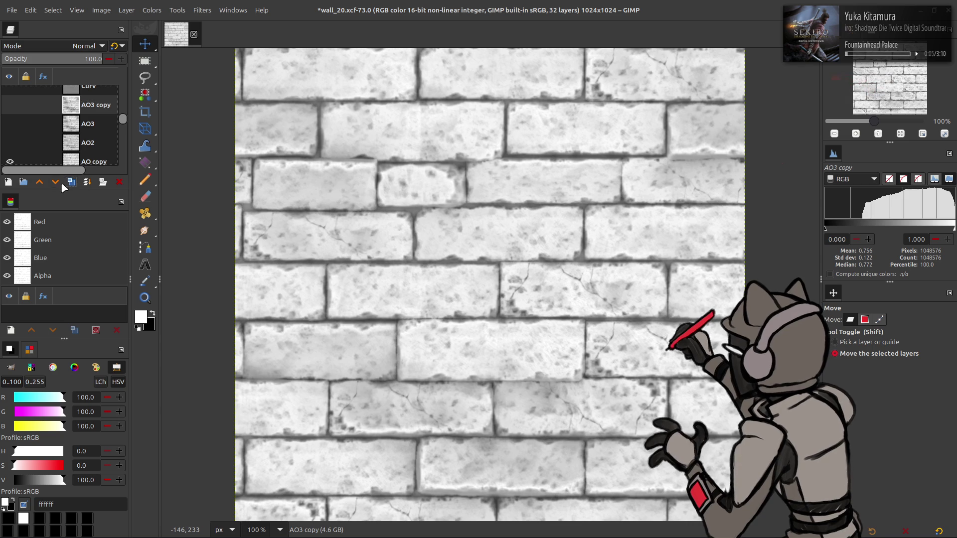
Lower AO3 copy onto AO copy, set it to Multiply, and merge it down
click(55, 181)
click(55, 182)
click(55, 182)
click(10, 144)
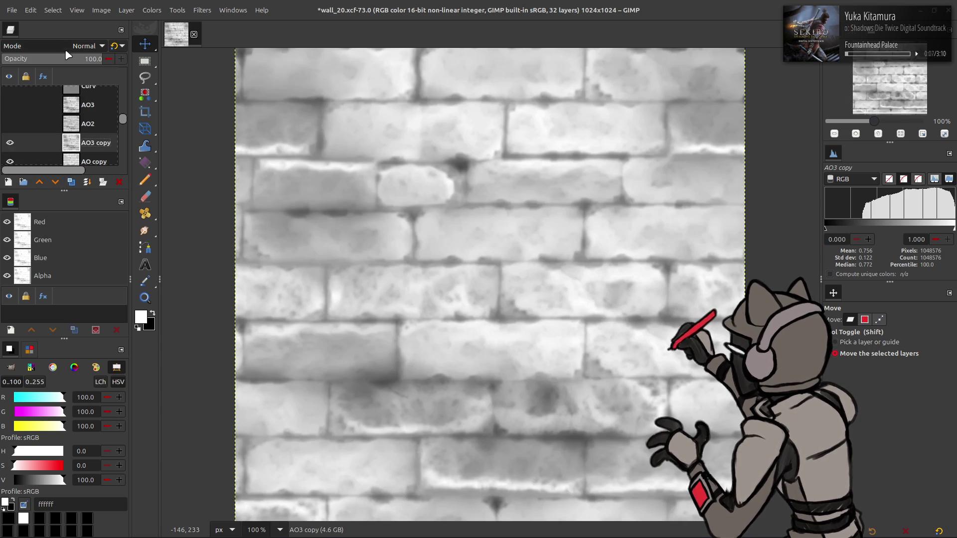
click(72, 46)
click(68, 230)
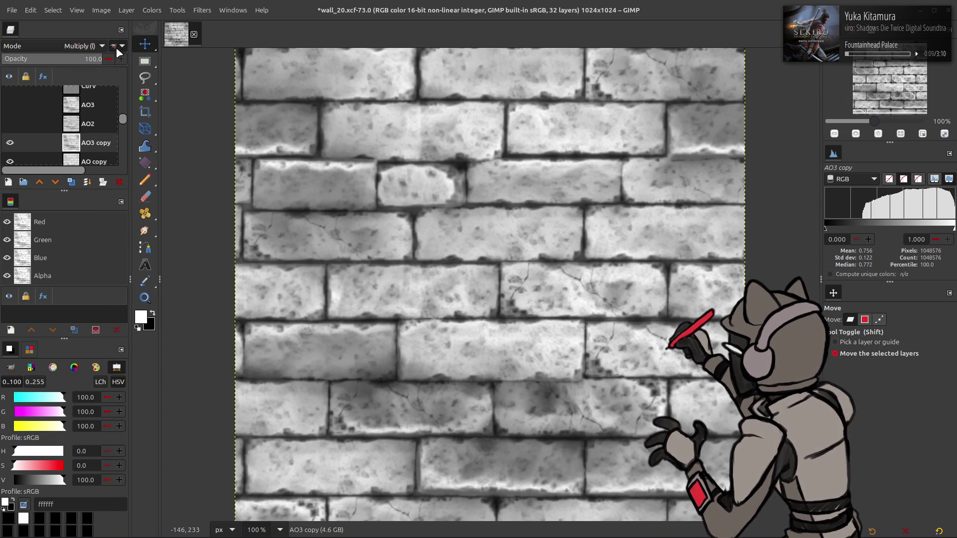
key(ctrl+e)
Move AO copy above Z Neo, preview it, and show the Curv and Curv2 layers
scroll(82, 143, down, 1)
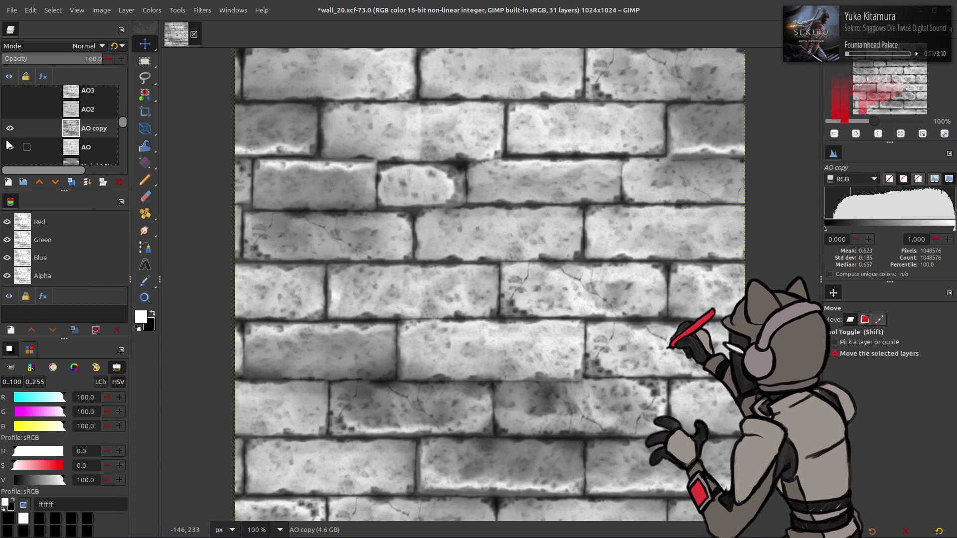
mouse_move(84, 133)
mouse_down()
mouse_move(83, 161)
mouse_move(83, 110)
mouse_up()
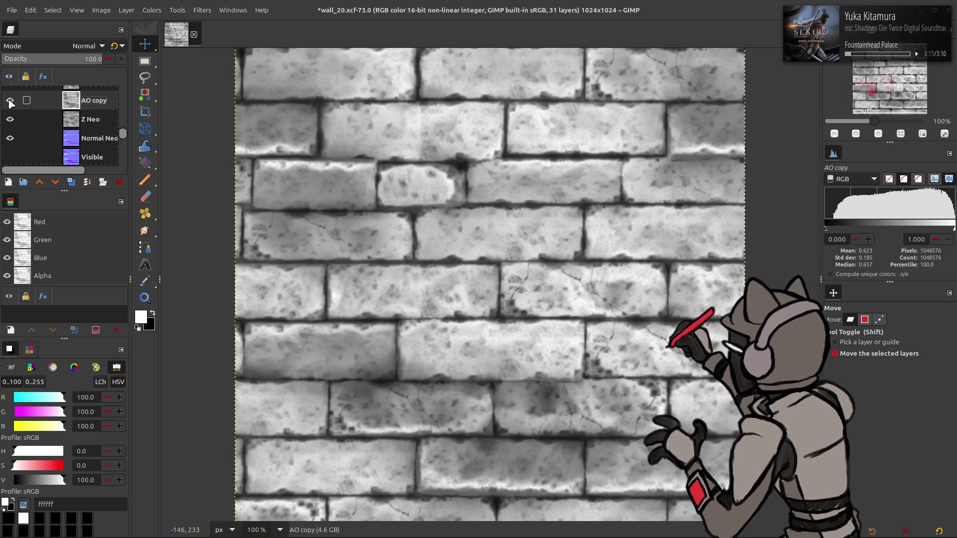
click(10, 102)
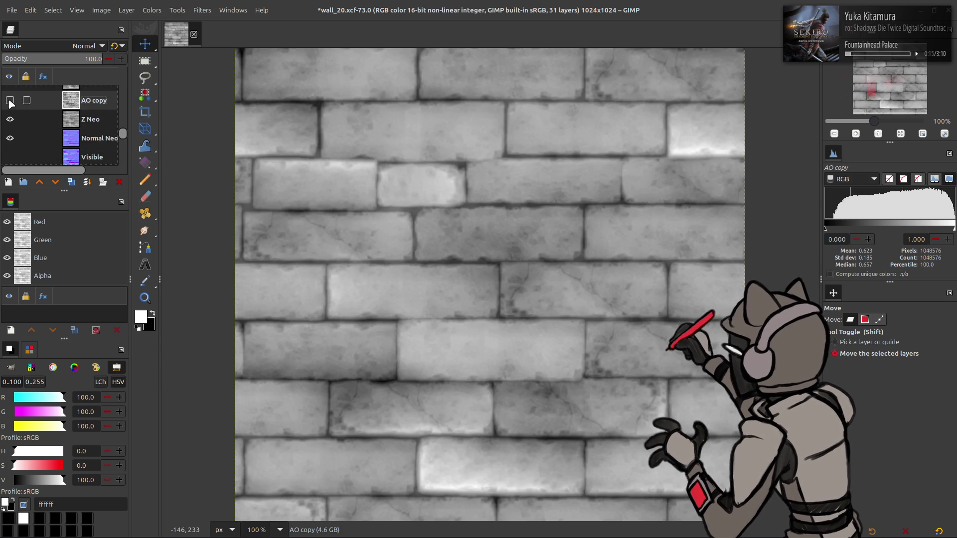
click(92, 123)
click(10, 101)
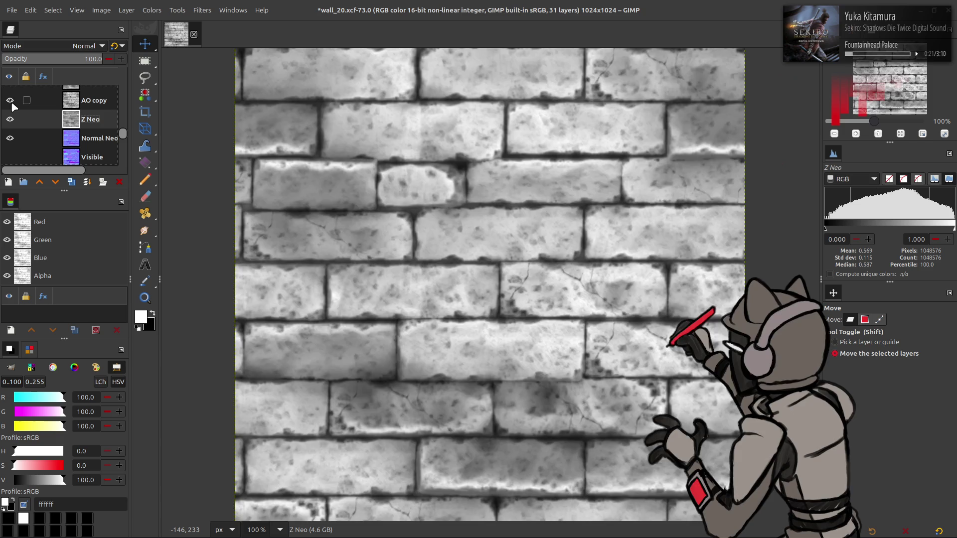
click(10, 100)
scroll(11, 101, up, 3)
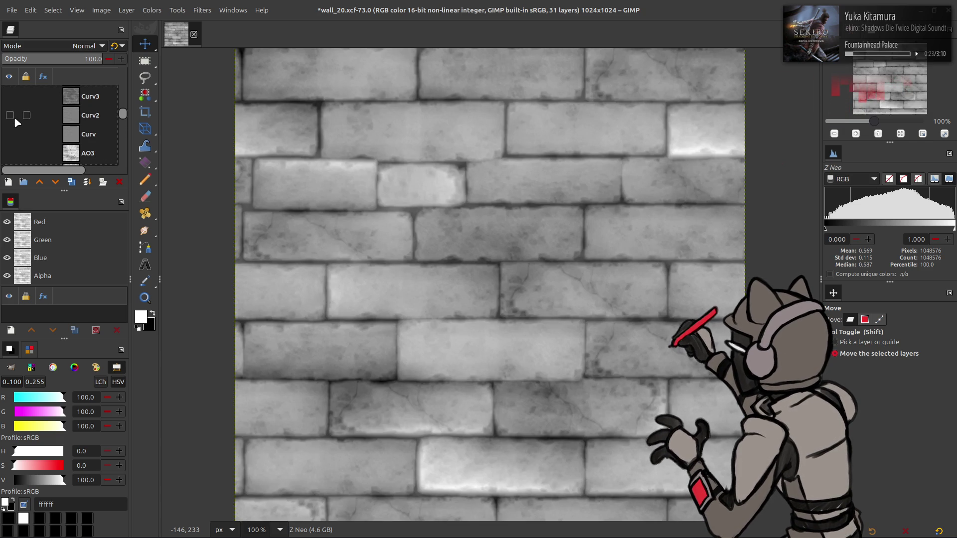
click(10, 134)
click(10, 116)
Hide the Curv3 and Curv2 layers and duplicate the Curv layer
scroll(10, 118, up, 1)
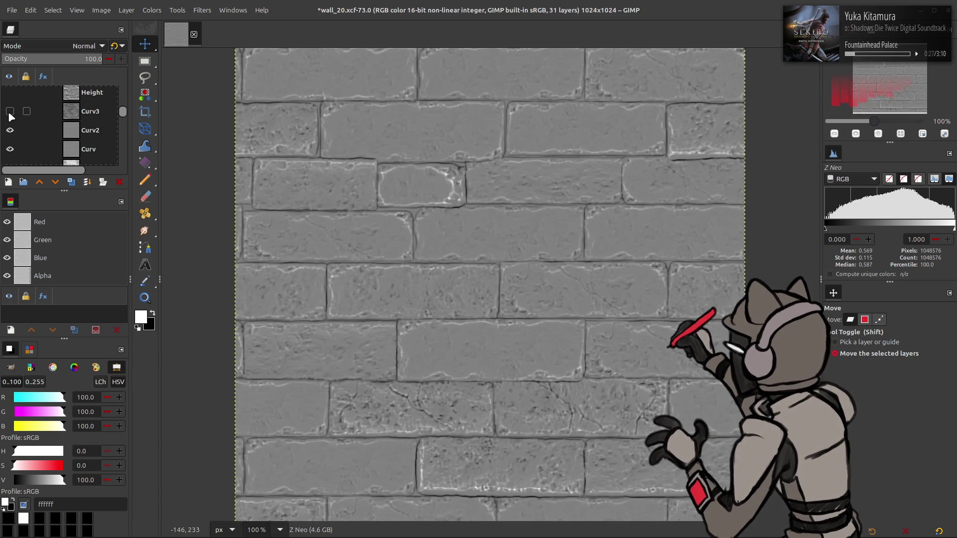
click(10, 113)
click(16, 112)
click(16, 130)
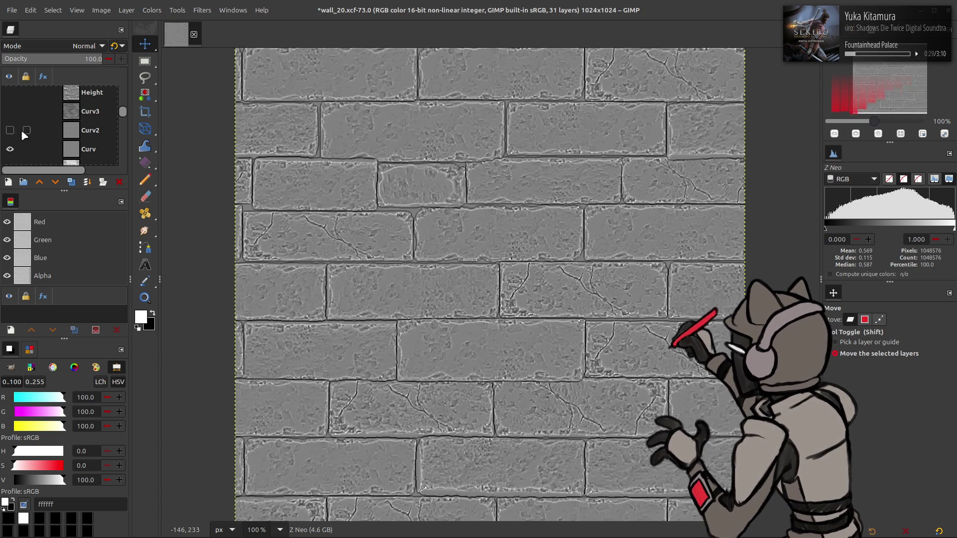
click(89, 150)
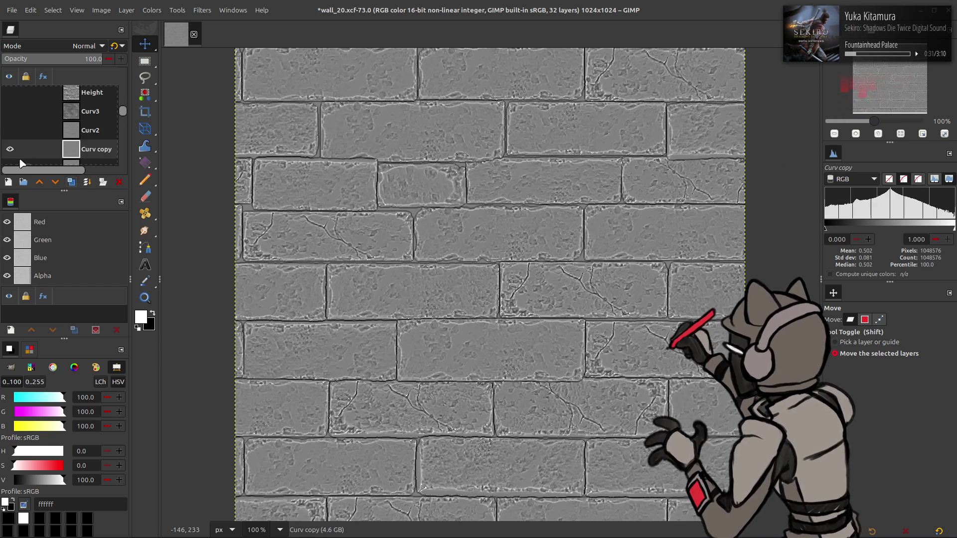
key(ctrl+shift+d)
Move Curv copy above Z Neo, set it to Overlay, and compare with it hidden
mouse_move(84, 120)
mouse_down()
mouse_move(90, 96)
mouse_move(65, 106)
mouse_up()
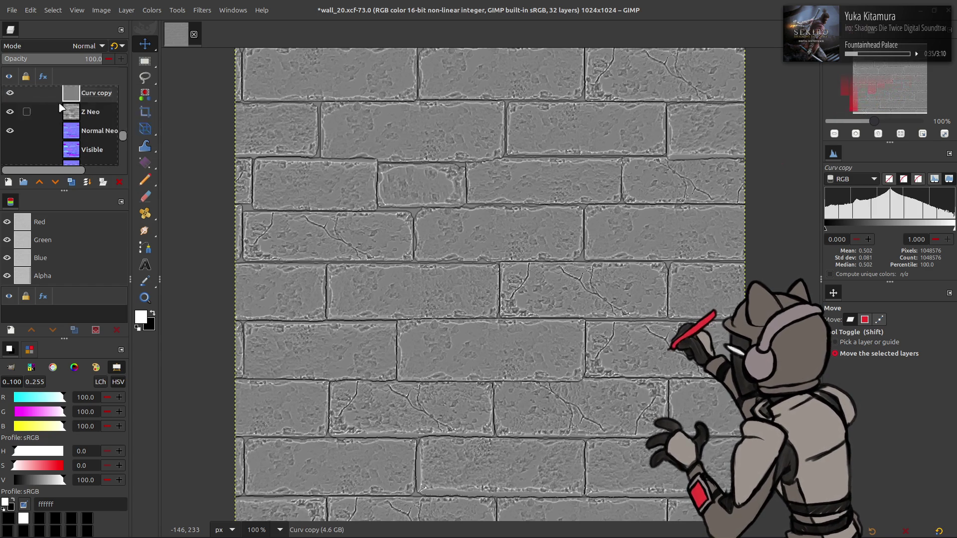
click(85, 45)
click(44, 271)
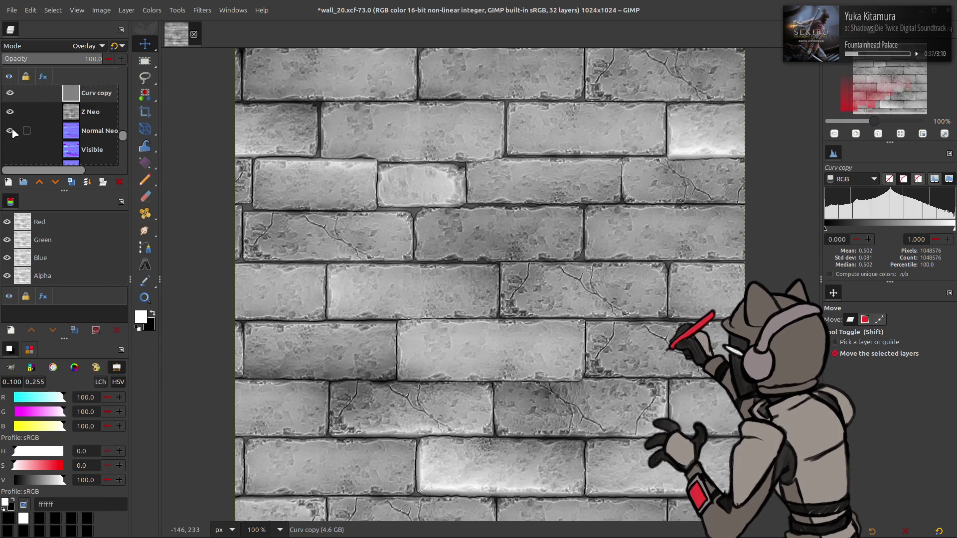
click(10, 109)
click(10, 108)
scroll(19, 113, up, 2)
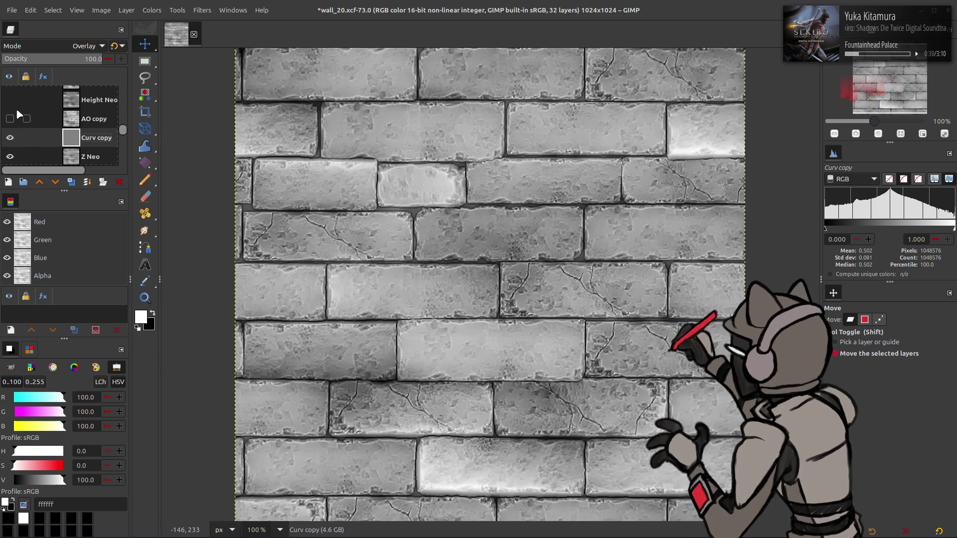
scroll(68, 49, down, 1)
click(10, 137)
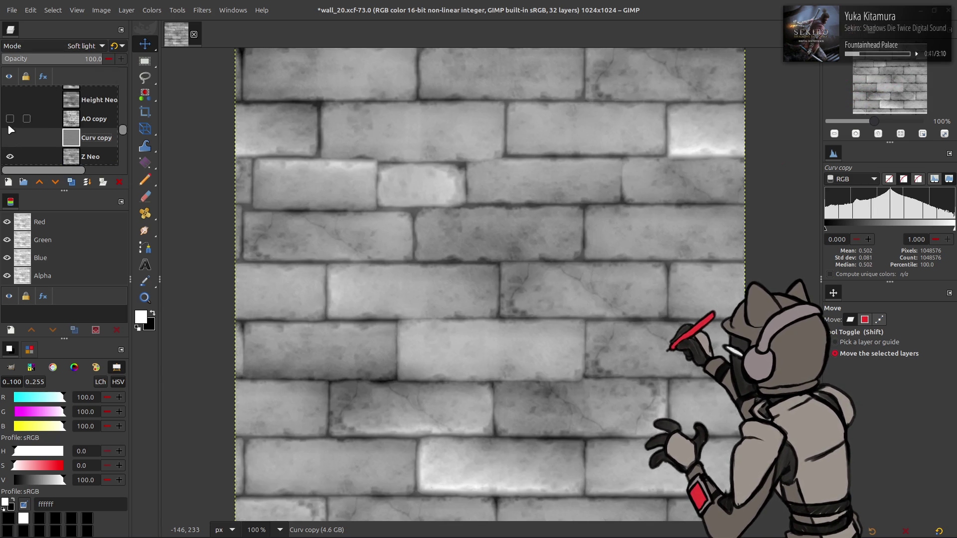
Move Curv copy above AO copy, compare again, then delete it
drag(90, 139, 78, 119)
click(10, 119)
scroll(56, 49, up, 1)
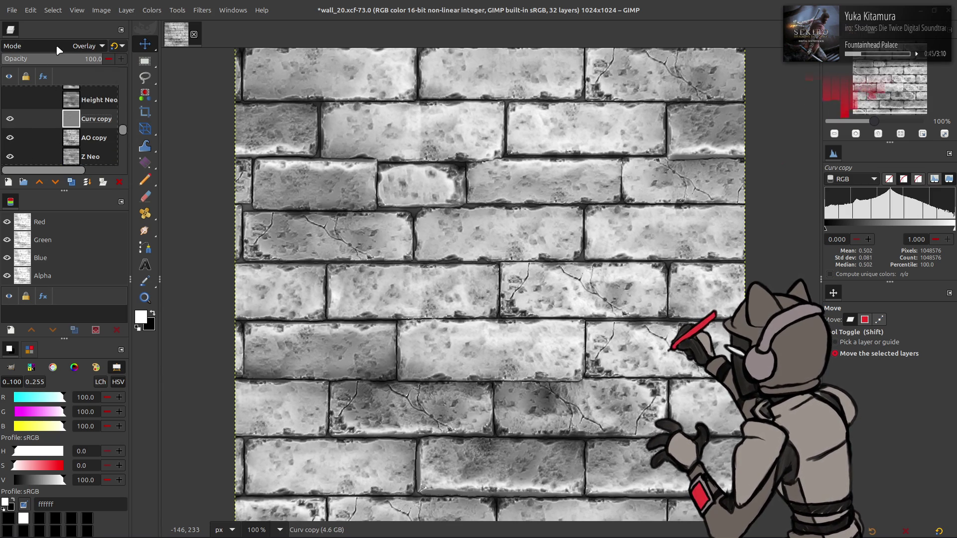
scroll(60, 48, down, 2)
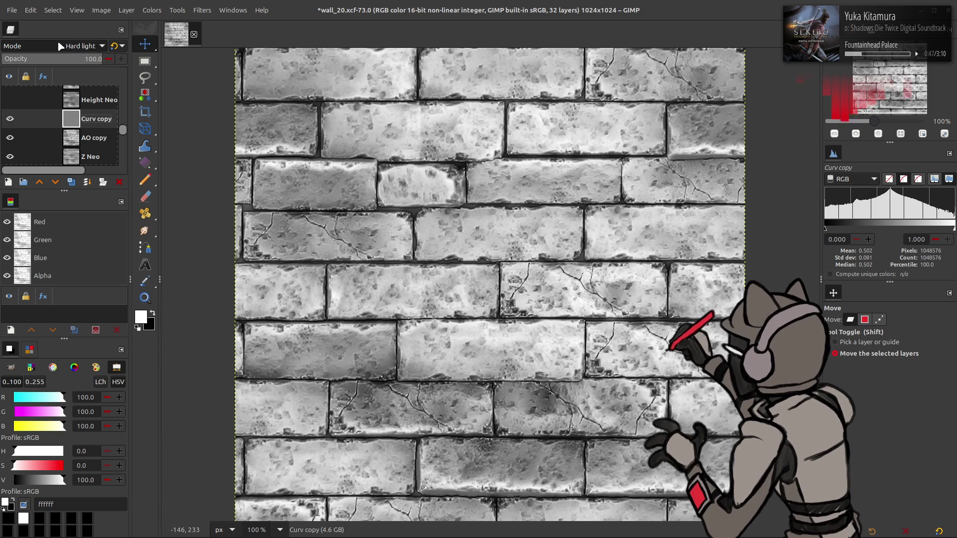
scroll(58, 44, up, 2)
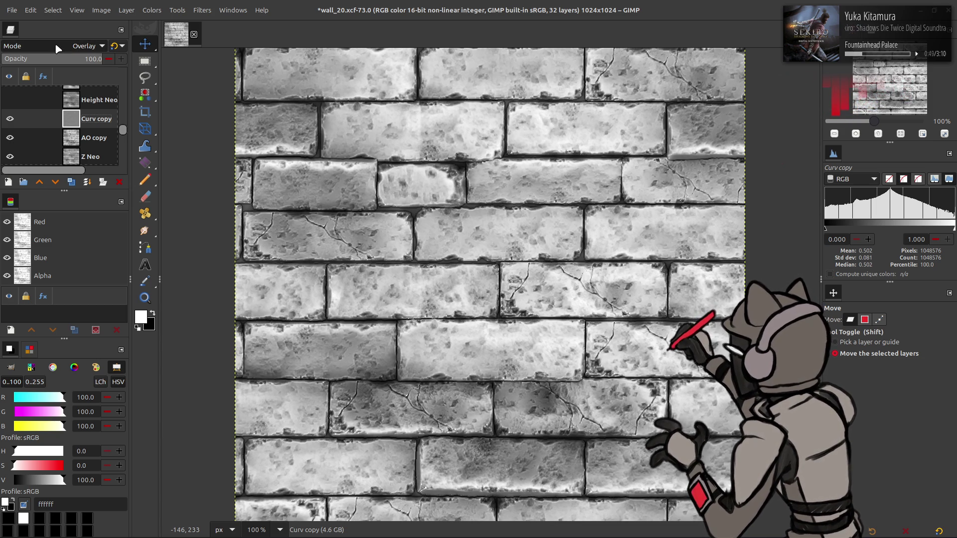
click(122, 180)
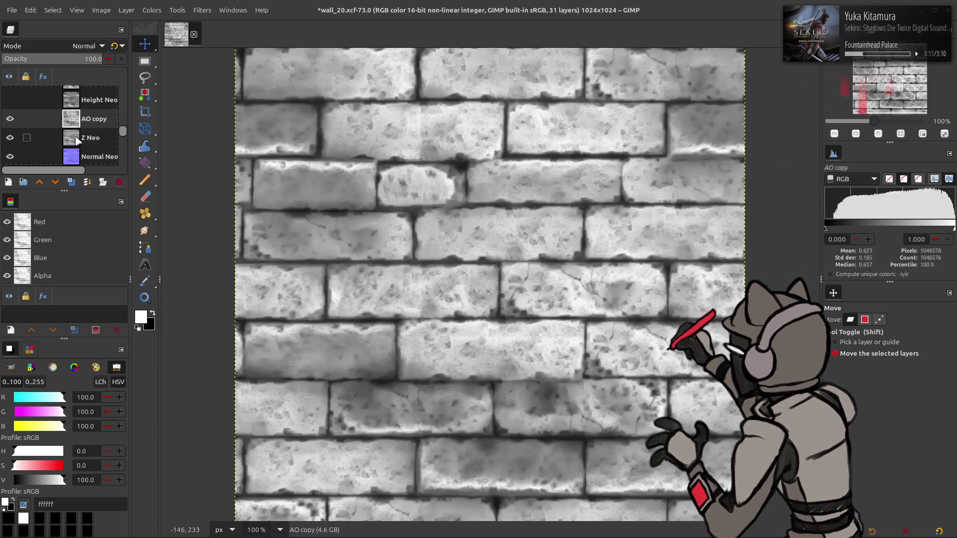
scroll(56, 135, up, 4)
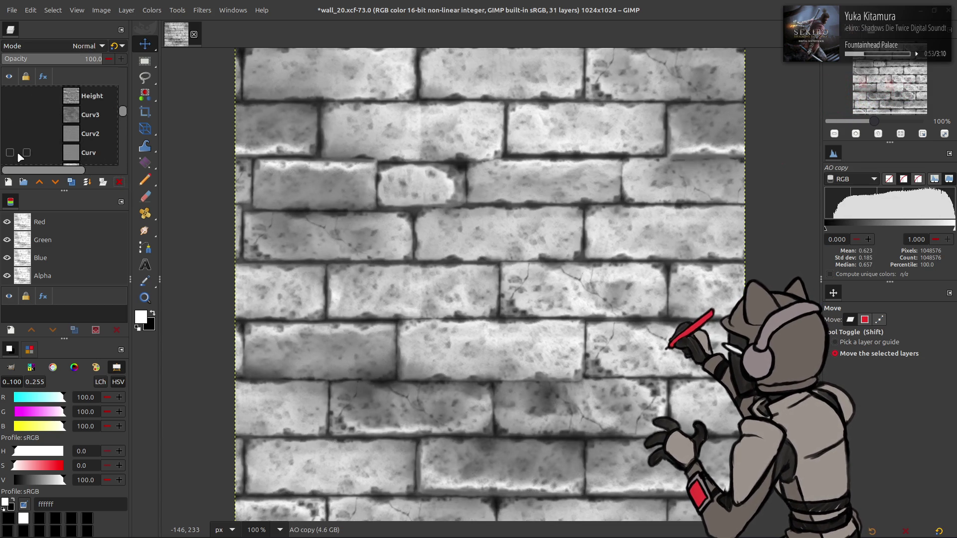
Show Curv and Curv2, duplicate Curv2, and set the copy to Overlay mode
click(9, 152)
click(10, 134)
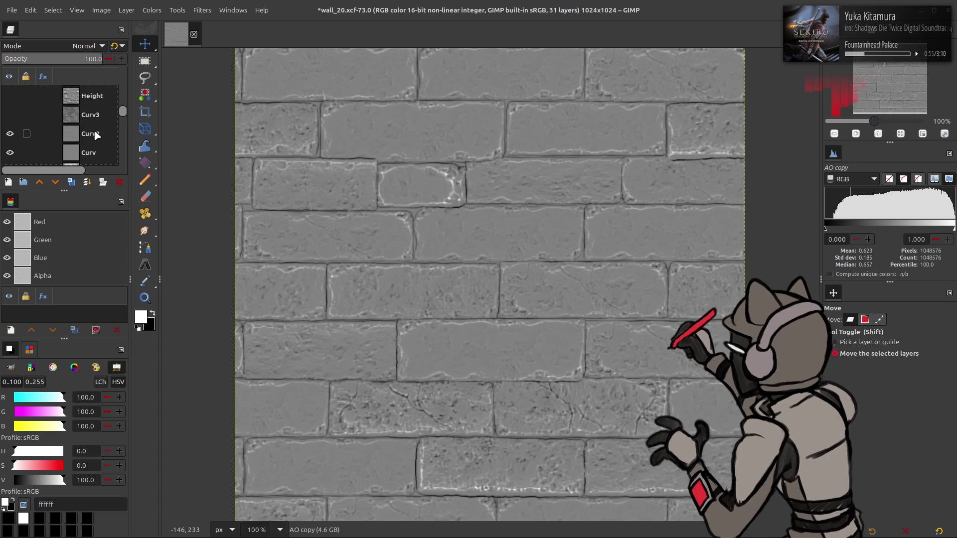
click(74, 137)
click(69, 183)
mouse_move(98, 139)
mouse_down()
mouse_move(91, 167)
mouse_move(74, 132)
mouse_up()
click(80, 45)
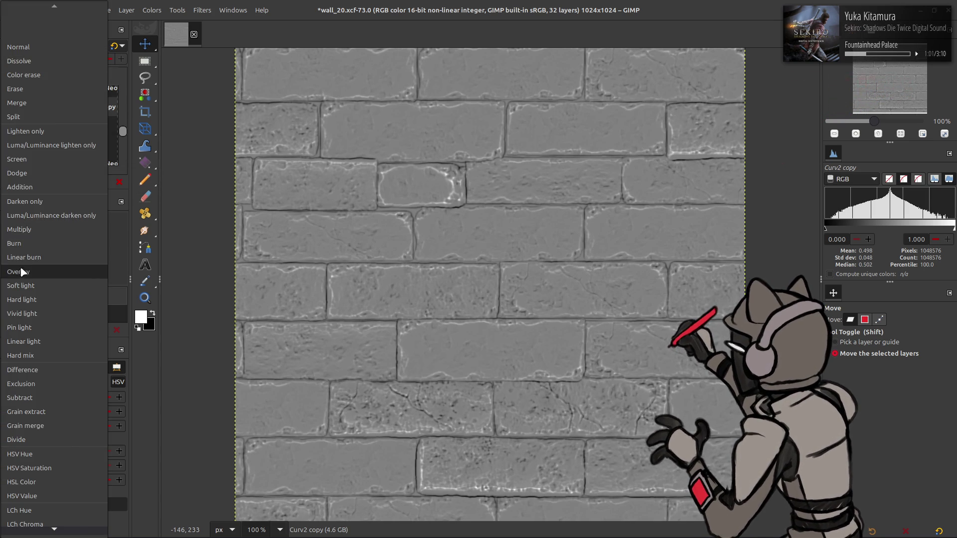
click(22, 272)
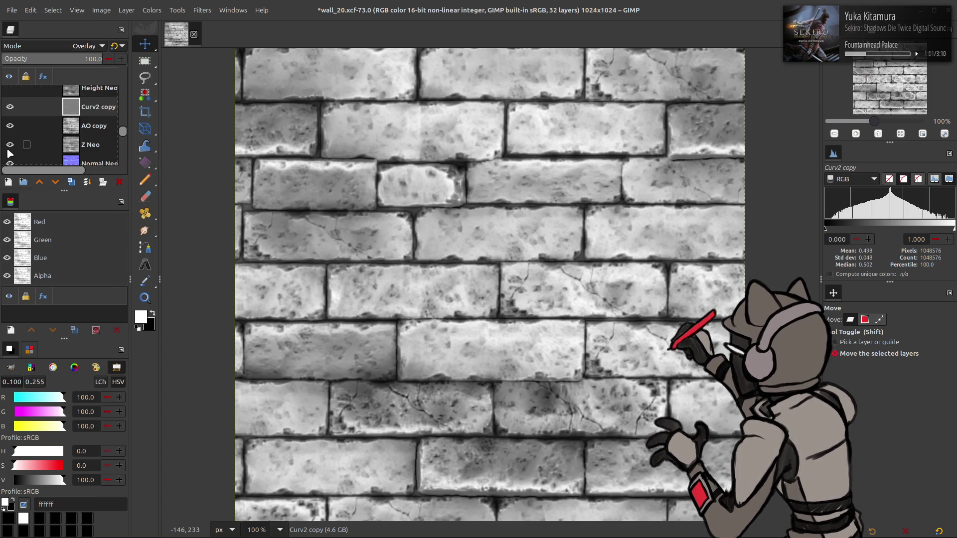
Compare the image with Curv2 copy on and off, placed above and below AO copy
click(9, 107)
click(9, 107)
mouse_move(93, 111)
mouse_down()
mouse_move(135, 129)
mouse_move(80, 132)
mouse_up()
click(10, 129)
click(9, 126)
scroll(59, 46, down, 1)
click(9, 126)
click(9, 126)
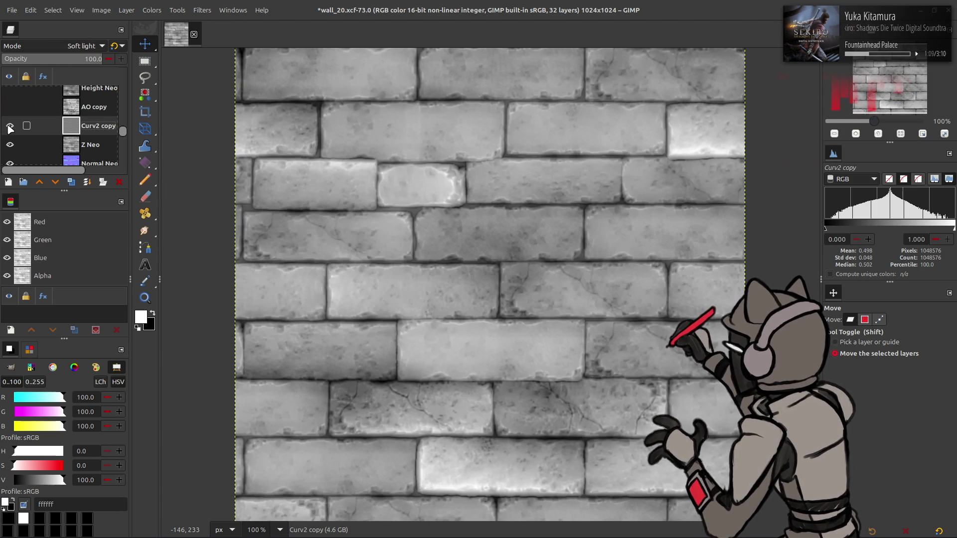
click(10, 126)
click(9, 125)
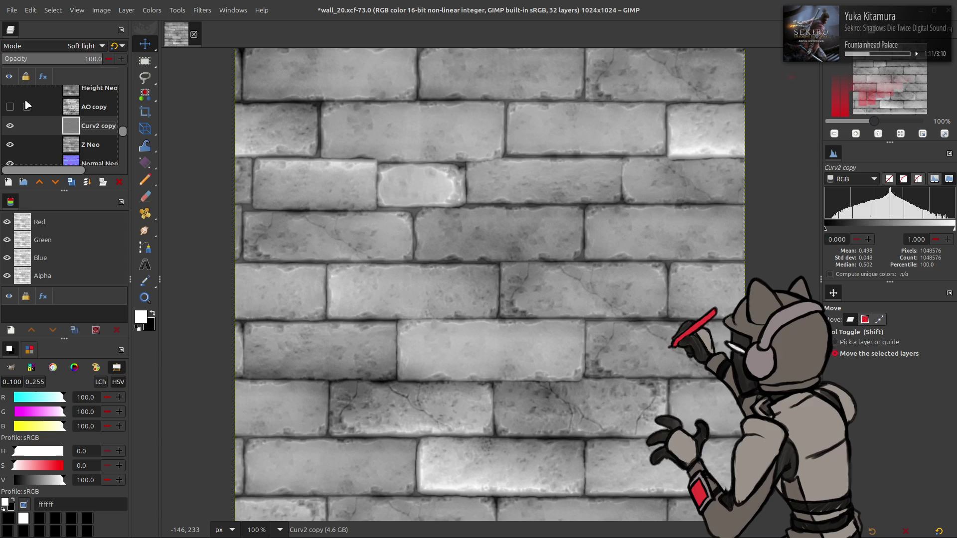
scroll(62, 48, down, 1)
scroll(62, 48, up, 1)
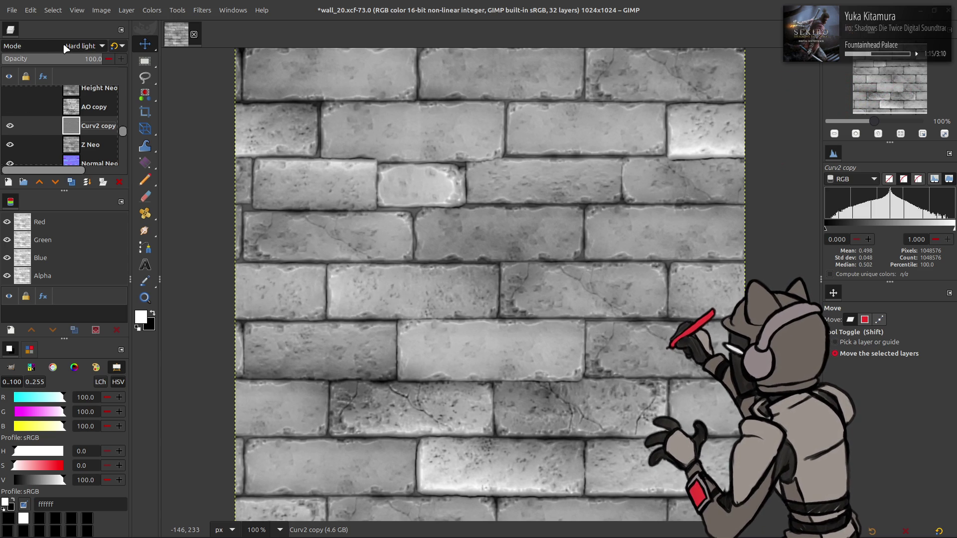
scroll(64, 48, up, 2)
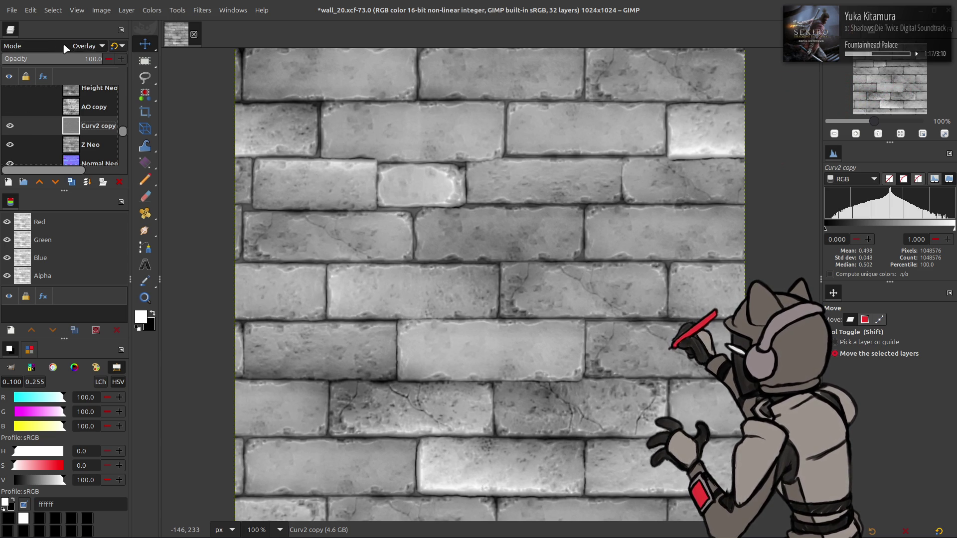
scroll(65, 48, down, 1)
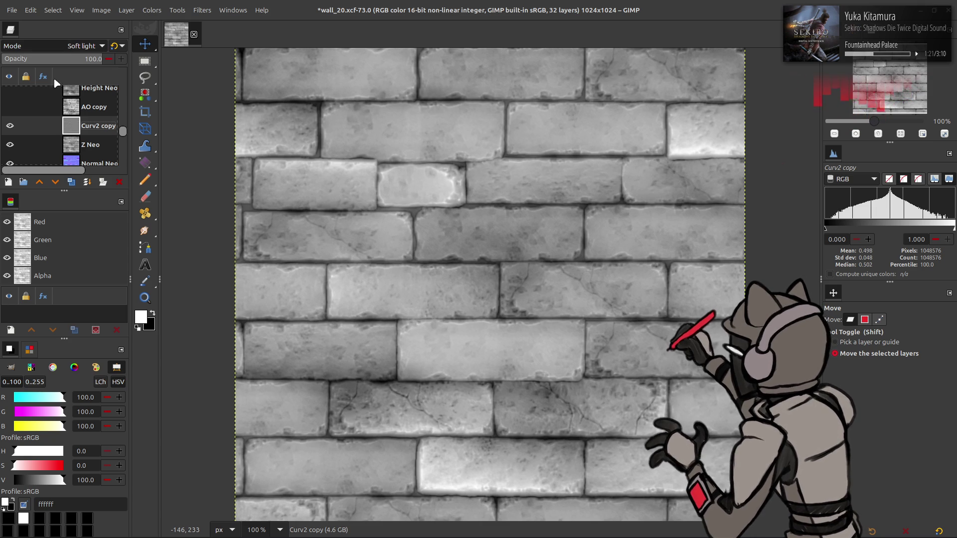
Move Curv2 copy back above AO copy, delete it, and select the Curv layer
click(10, 128)
click(10, 128)
click(10, 128)
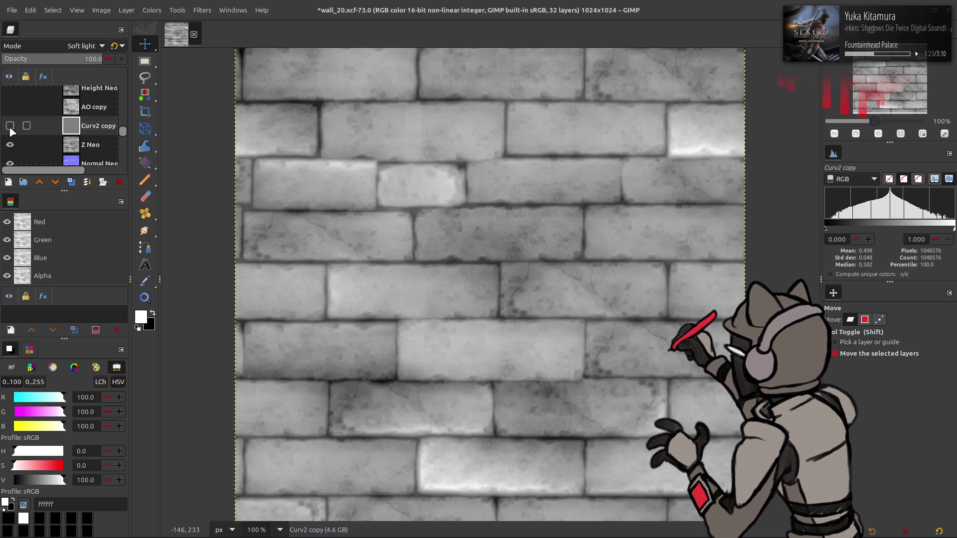
click(10, 107)
drag(15, 125, 11, 110)
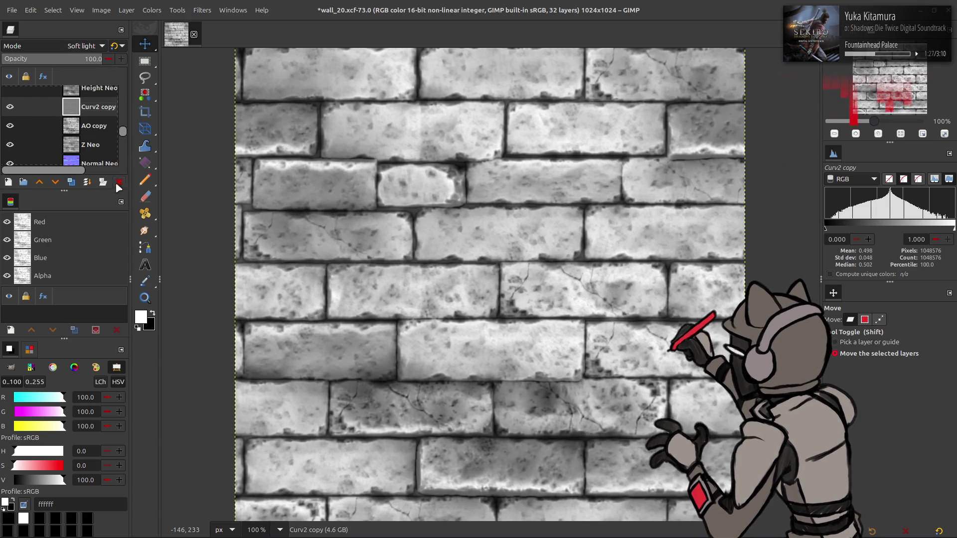
click(118, 182)
scroll(94, 119, down, 5)
click(94, 118)
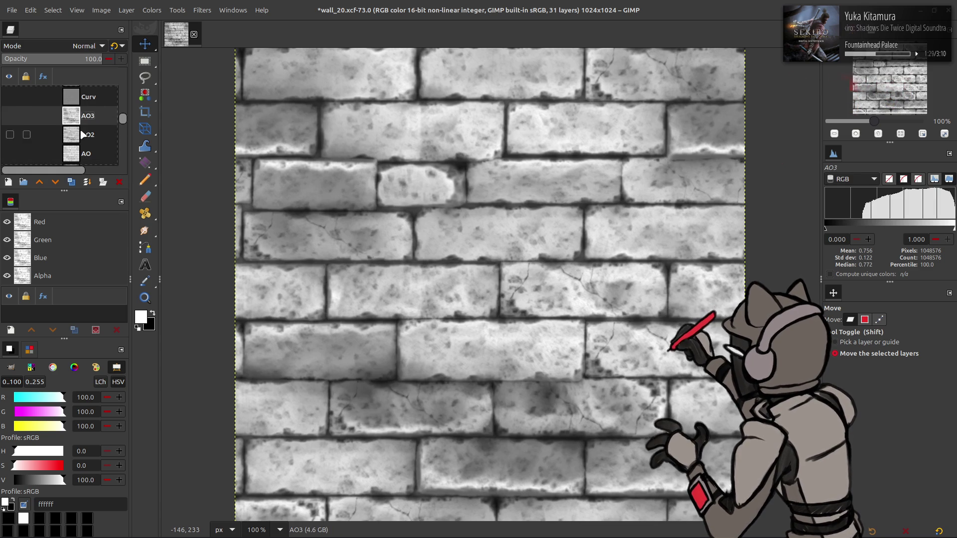
Duplicate Curv, place the copy above AO copy in Soft light, compare, then delete it
click(83, 97)
click(71, 182)
mouse_move(84, 96)
mouse_down()
mouse_move(83, 162)
mouse_move(83, 130)
mouse_up()
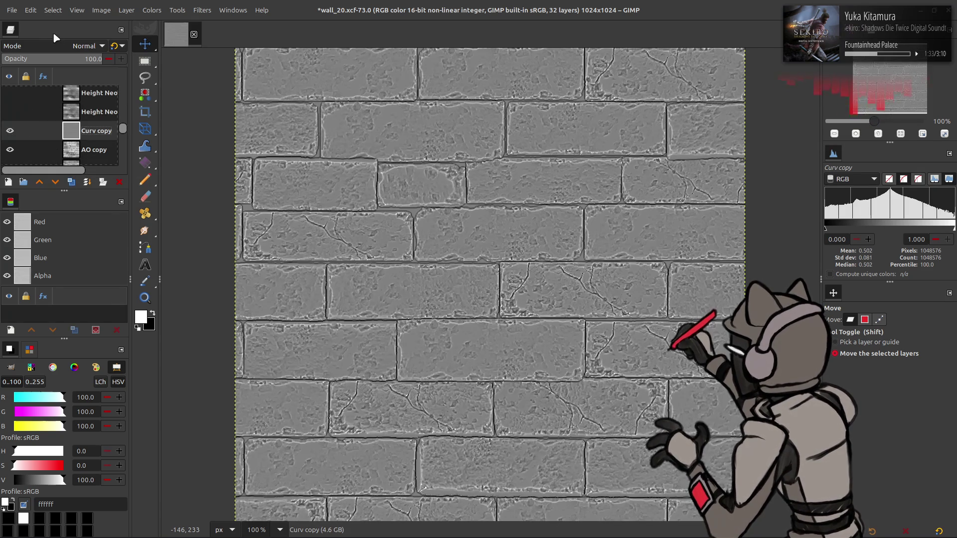
click(87, 46)
click(50, 287)
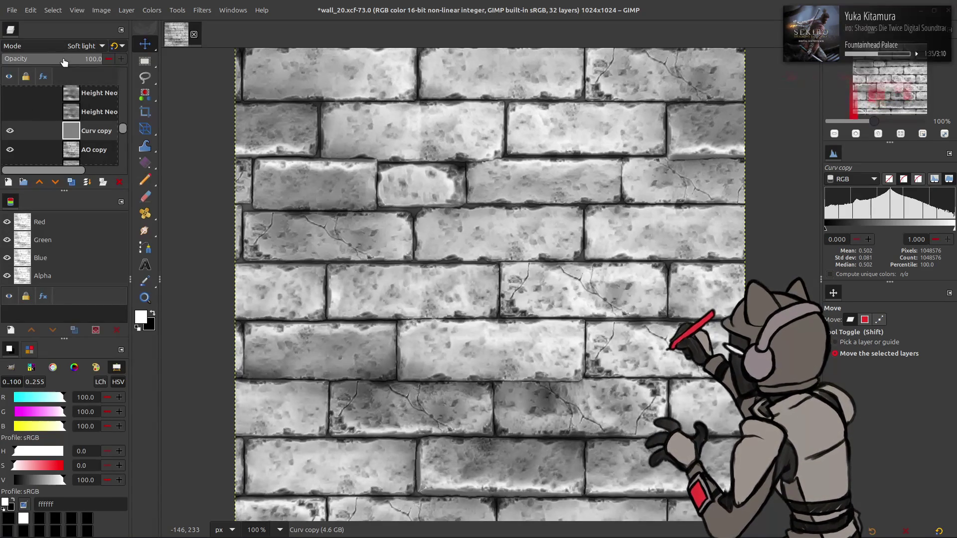
scroll(66, 46, down, 1)
scroll(66, 46, up, 1)
click(10, 131)
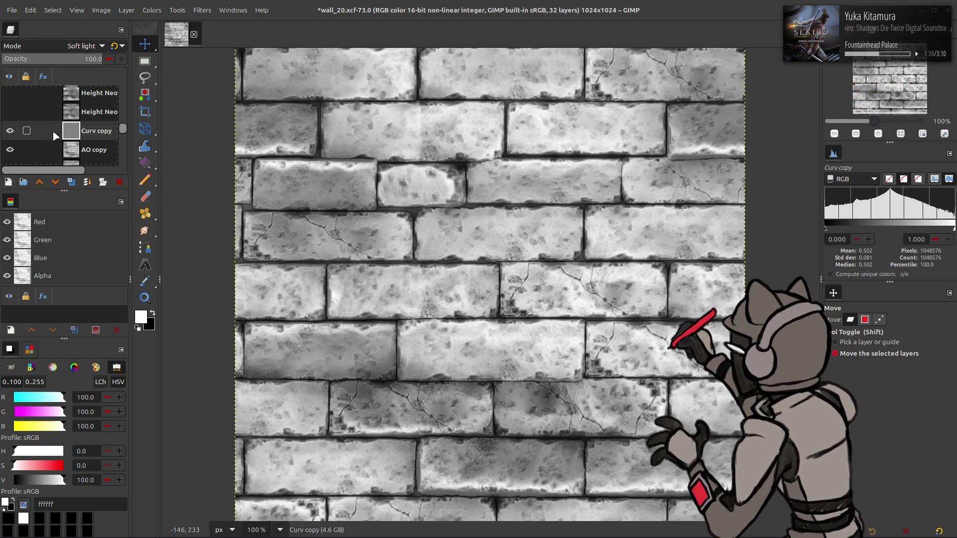
key(Delete)
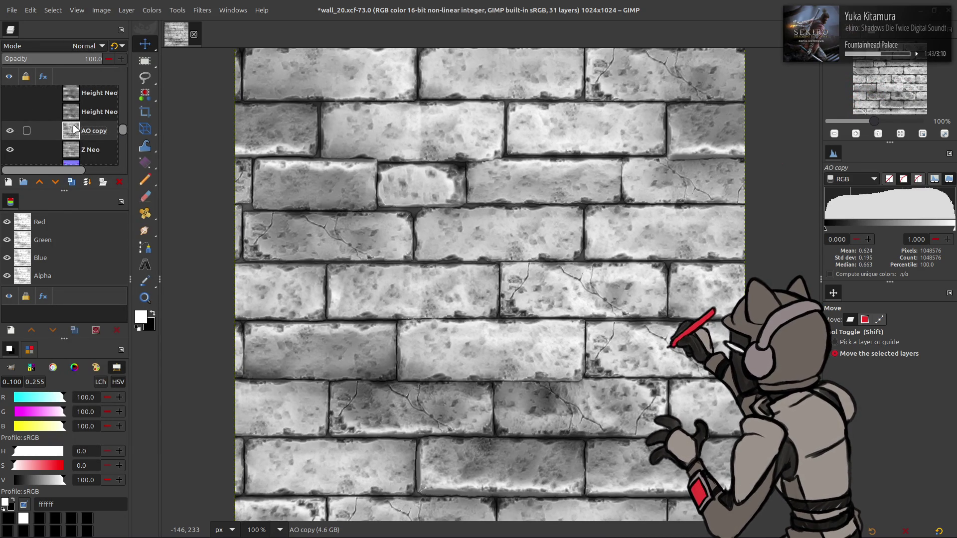
Hide AO copy and Z Neo so the Normal Neo map shows
scroll(78, 130, down, 1)
click(9, 118)
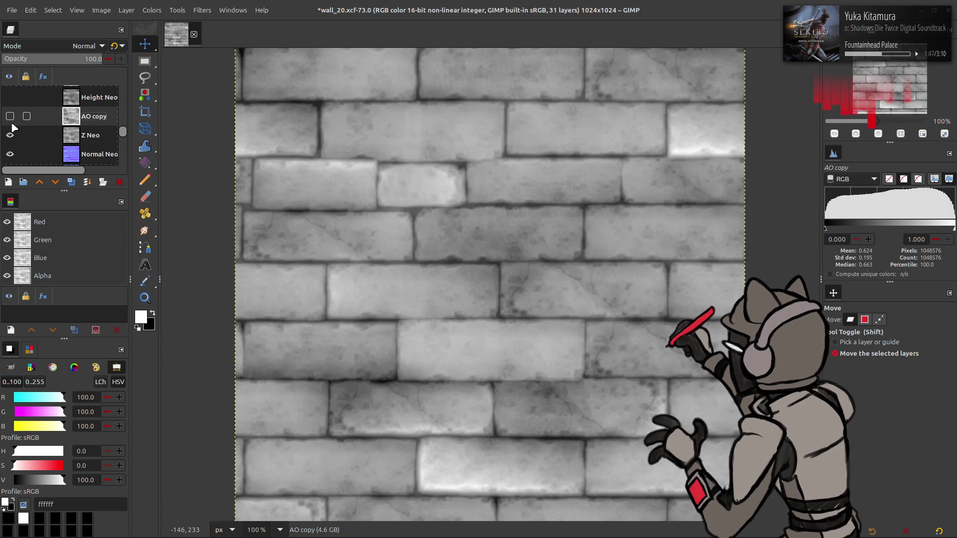
click(10, 135)
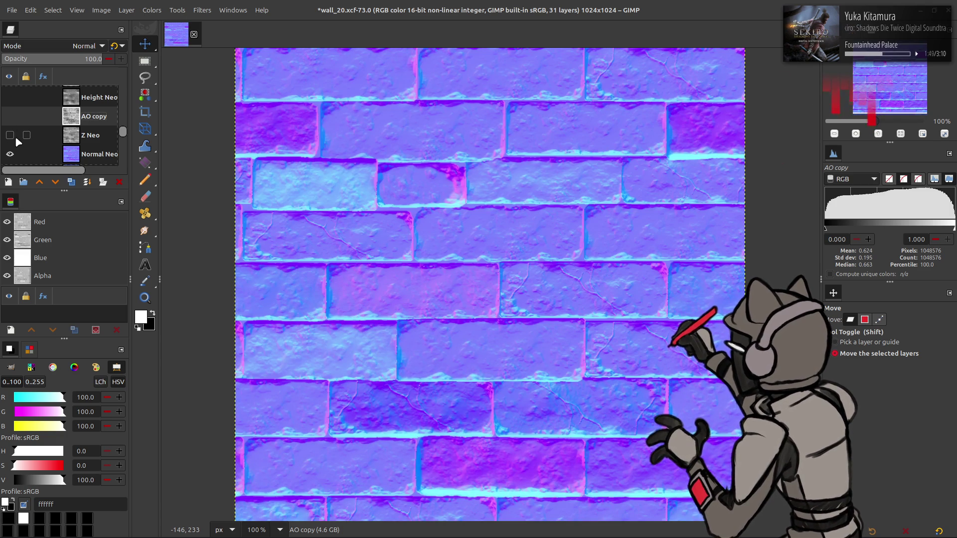
Toggle the Normal Neo layer on and off to compare it with the normal map beneath
scroll(17, 140, down, 2)
click(81, 130)
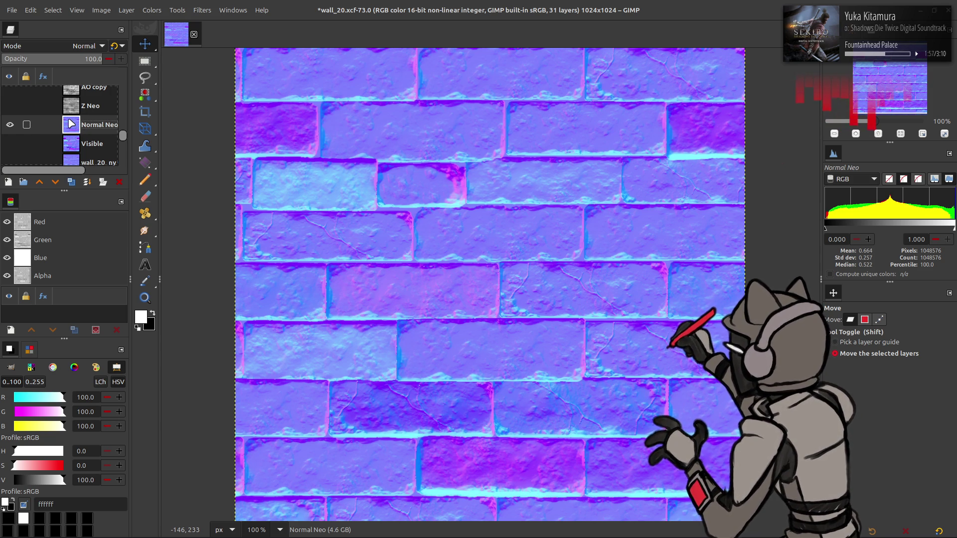
click(10, 125)
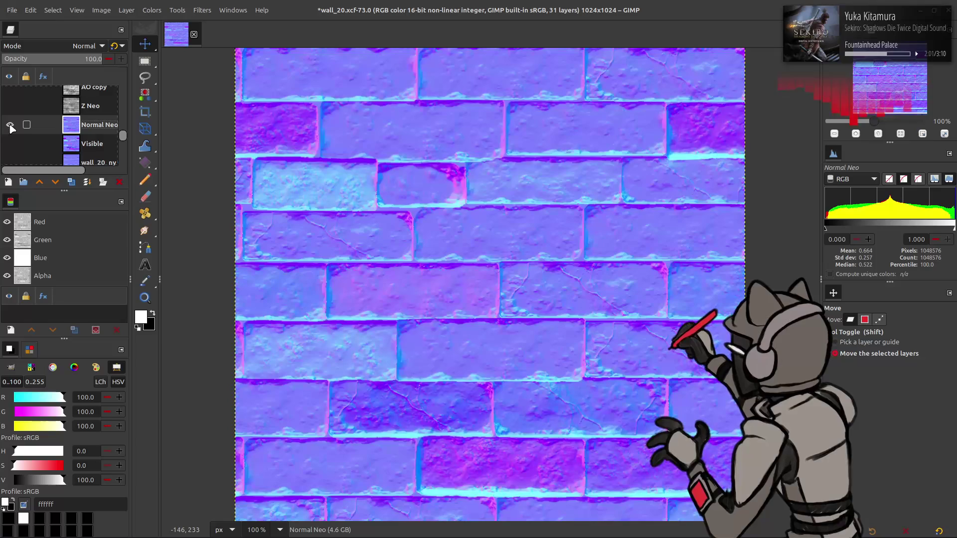
click(10, 125)
click(10, 125)
click(10, 125)
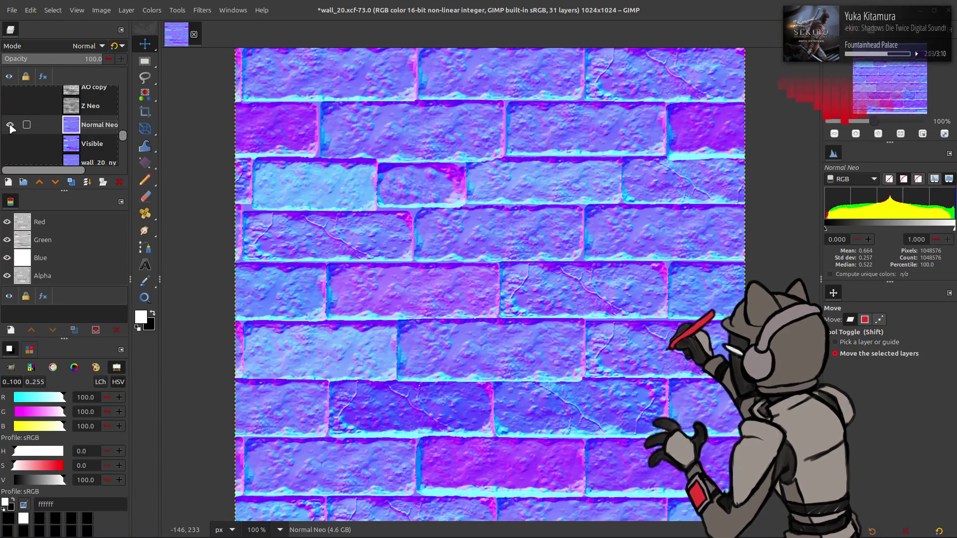
click(10, 125)
click(10, 125)
click(10, 125)
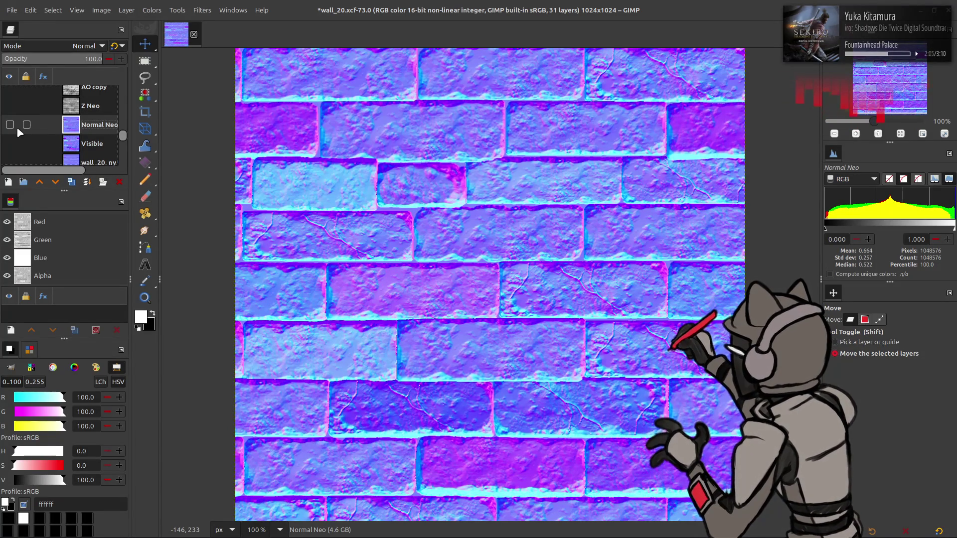
click(10, 125)
scroll(11, 127, up, 1)
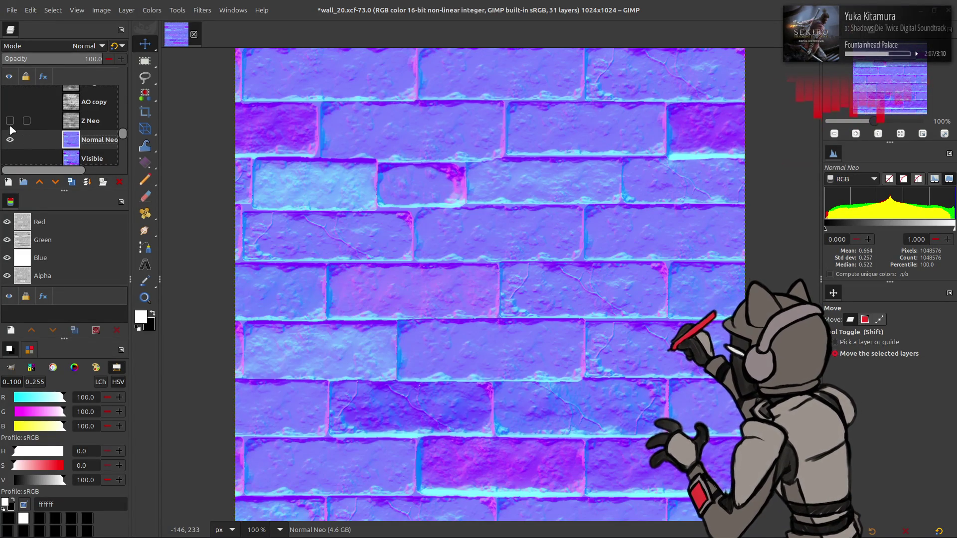
Save wall_20.xcf and make the Z Neo and AO copy layers visible again
key(ctrl+s)
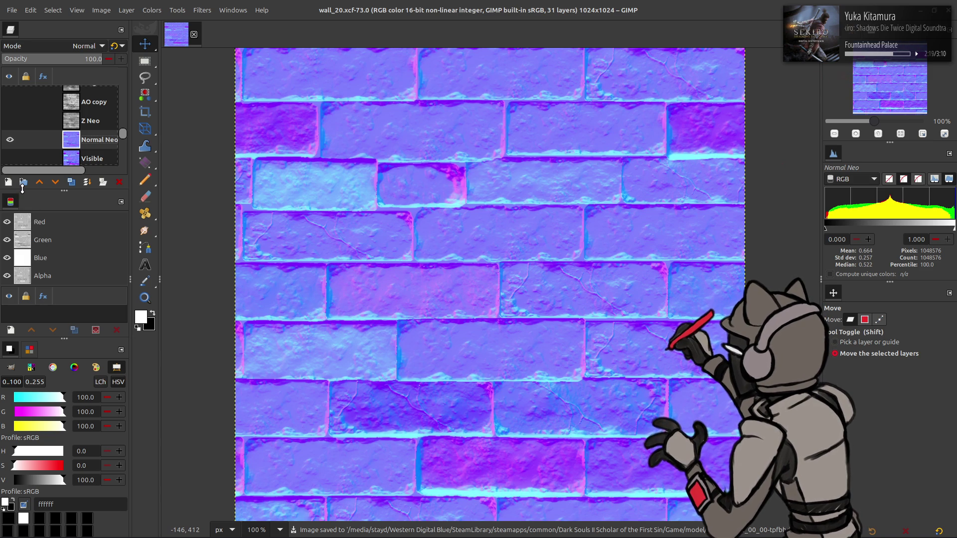
click(85, 120)
click(75, 102)
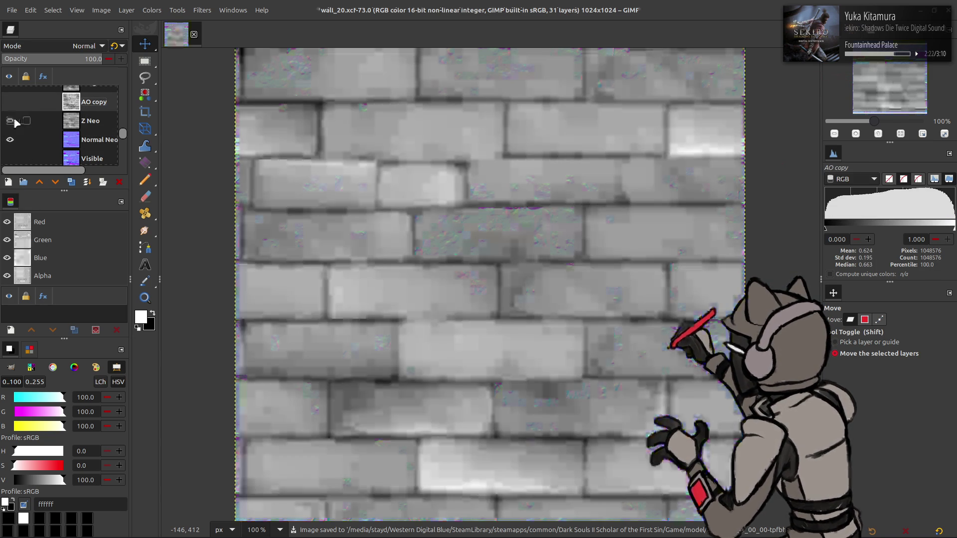
click(10, 120)
click(10, 102)
scroll(15, 108, up, 1)
Select Height Neo and the top layer to begin gathering the unwanted layers
click(104, 158)
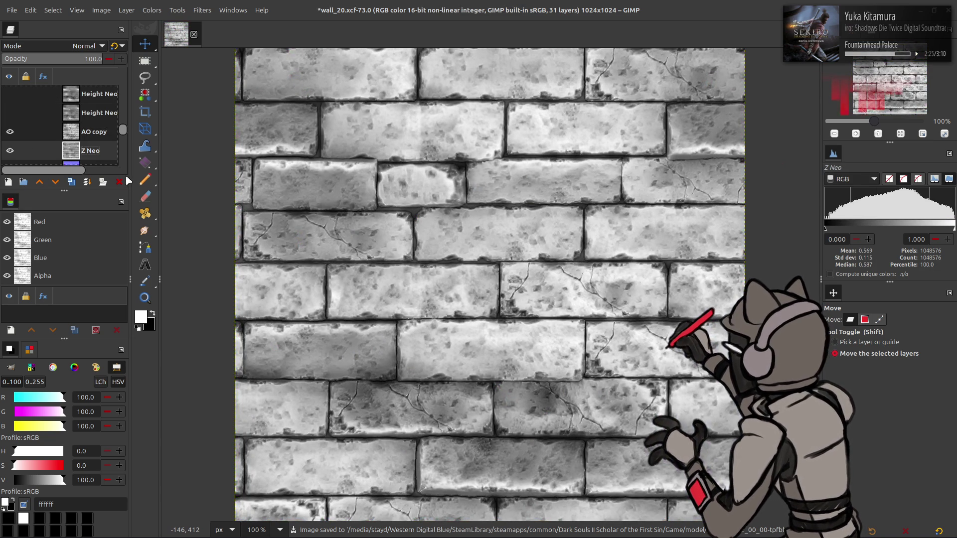
scroll(101, 121, down, 3)
scroll(95, 119, up, 5)
click(94, 95)
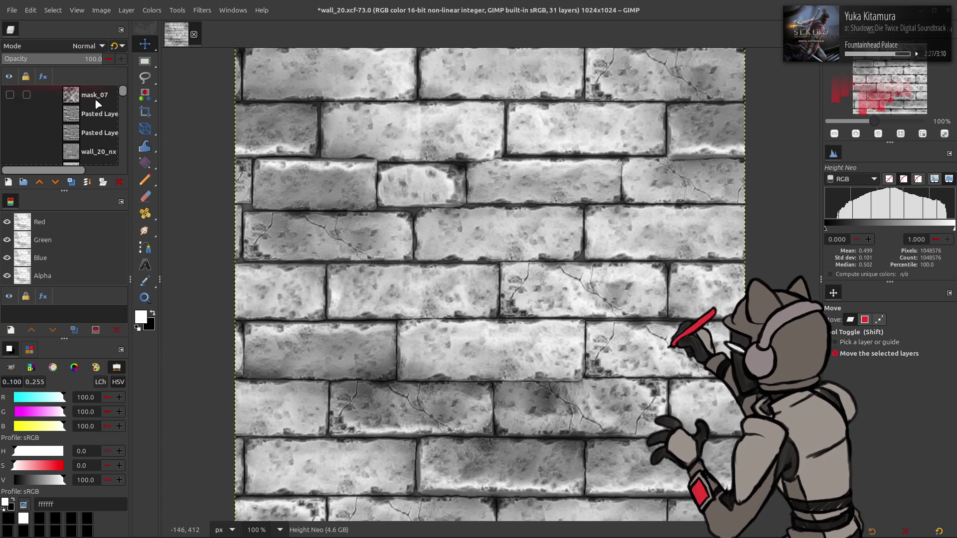
Delete the unwanted layers and Z Neo, leaving only AO copy and Normal Neo
key(ctrl+a)
click(119, 182)
scroll(90, 141, down, 2)
key(ctrl+a)
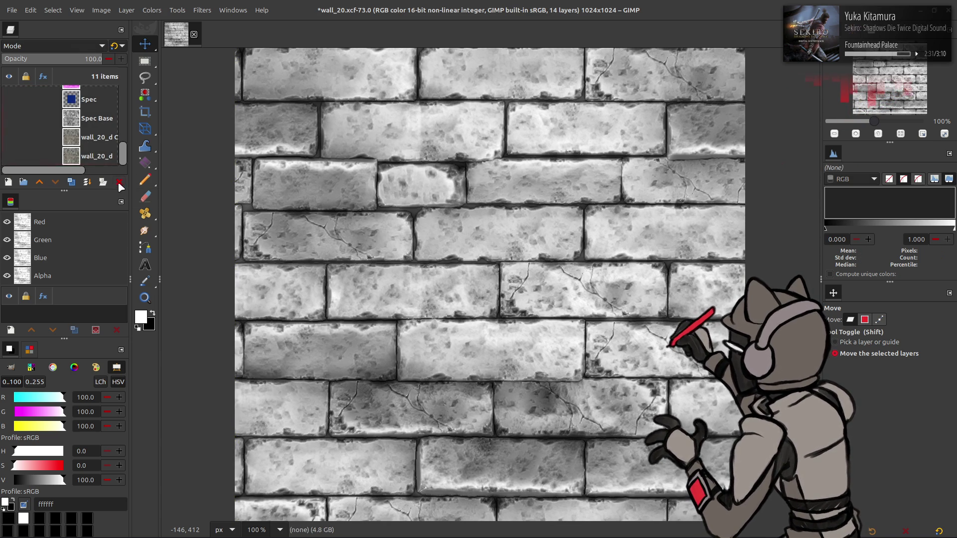
click(119, 181)
click(78, 118)
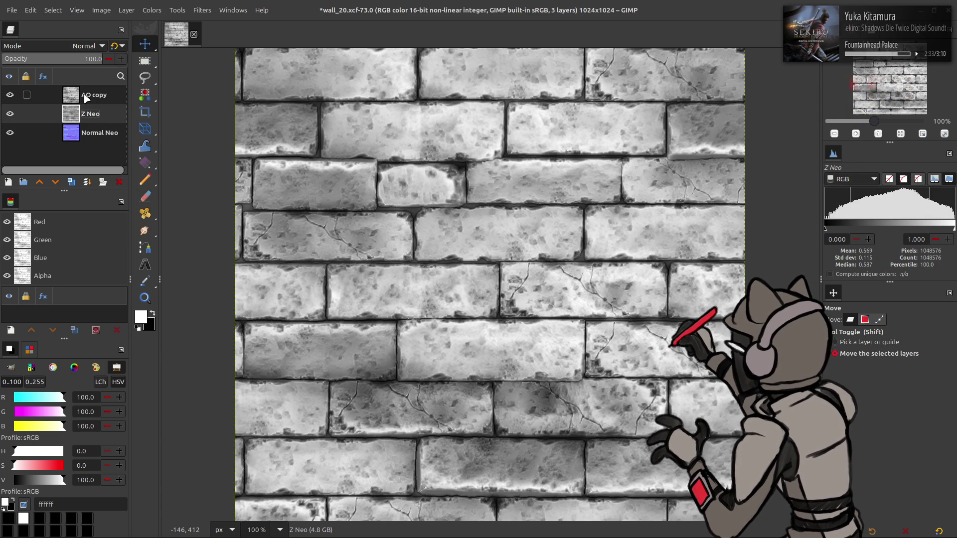
click(121, 182)
Apply a saved Levels preset to AO copy so only its blue channel remains
click(92, 97)
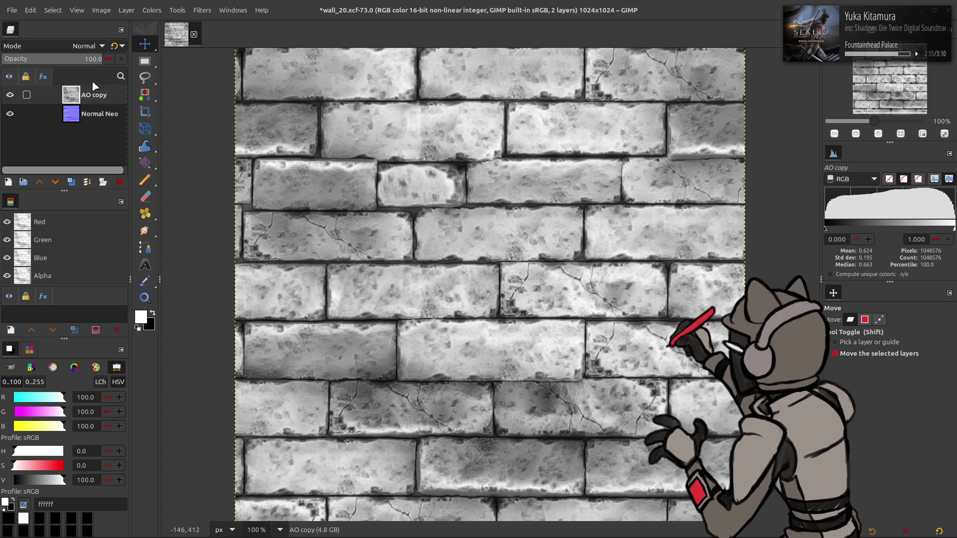
click(152, 10)
click(177, 128)
click(135, 108)
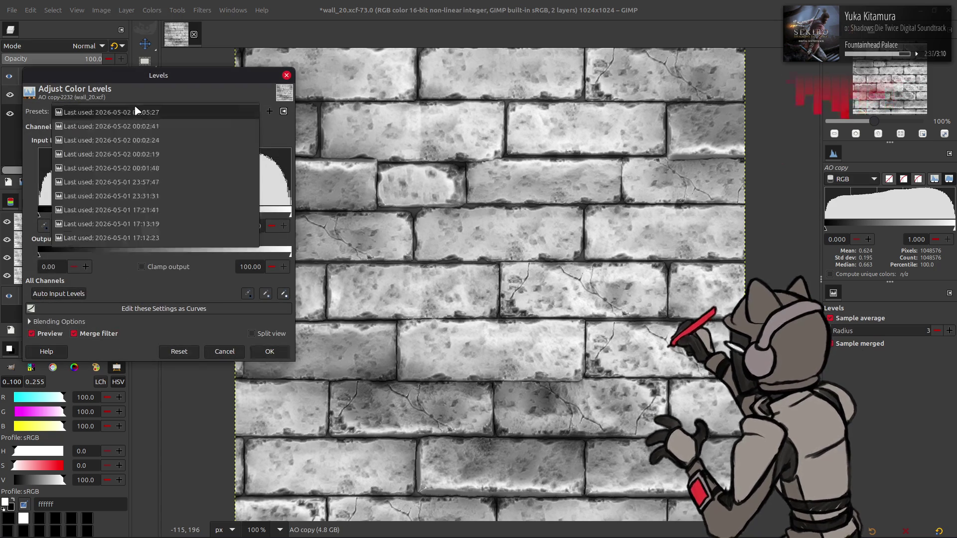
click(137, 111)
scroll(136, 110, down, 3)
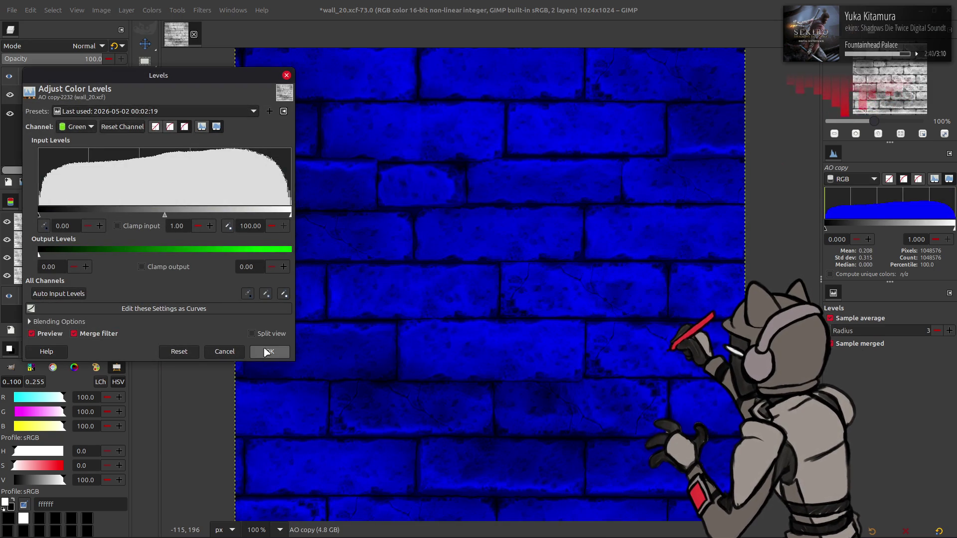
click(268, 352)
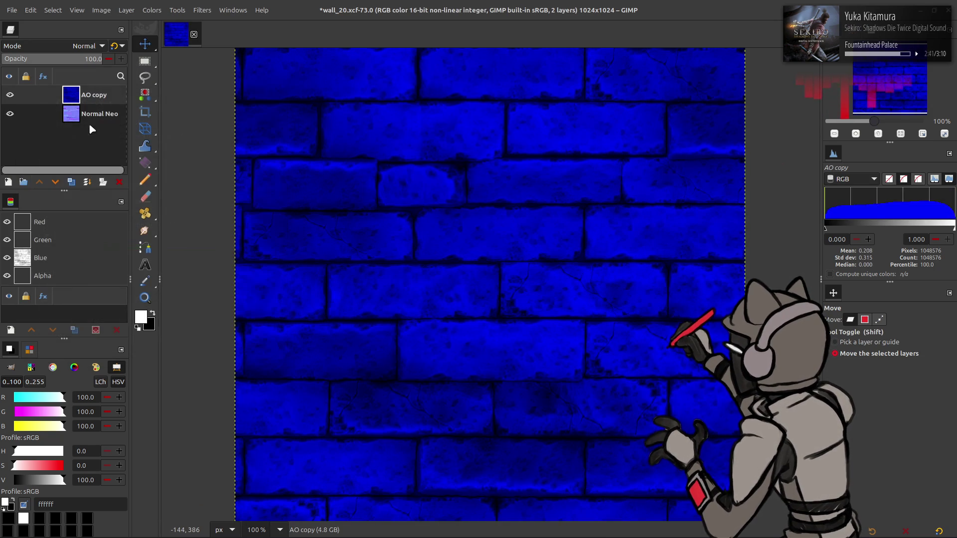
Hide AO copy and use Levels to drop Normal Neo's blue output to 0
click(100, 114)
click(9, 94)
click(144, 10)
click(175, 124)
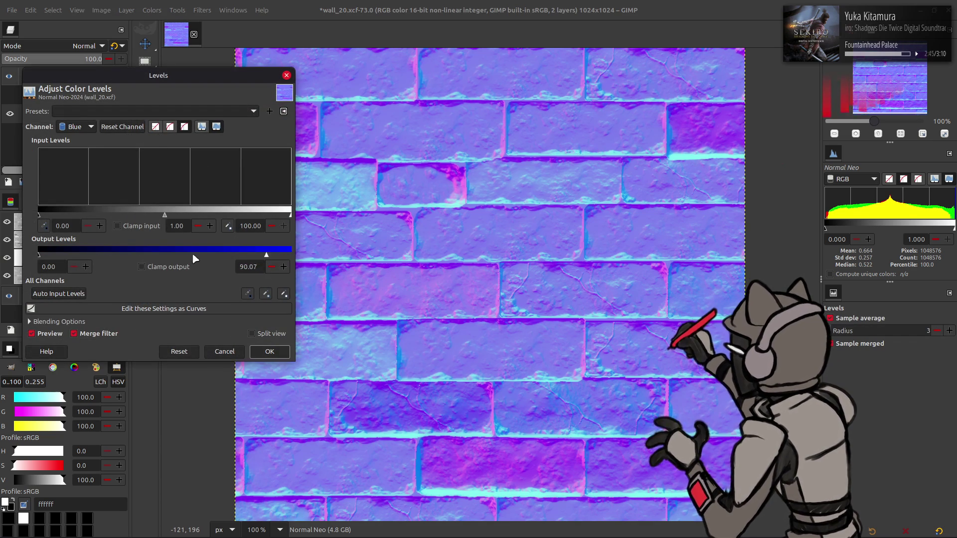
drag(263, 256, 39, 255)
click(269, 351)
Show AO copy again and set its layer mode to Addition
click(94, 95)
click(10, 95)
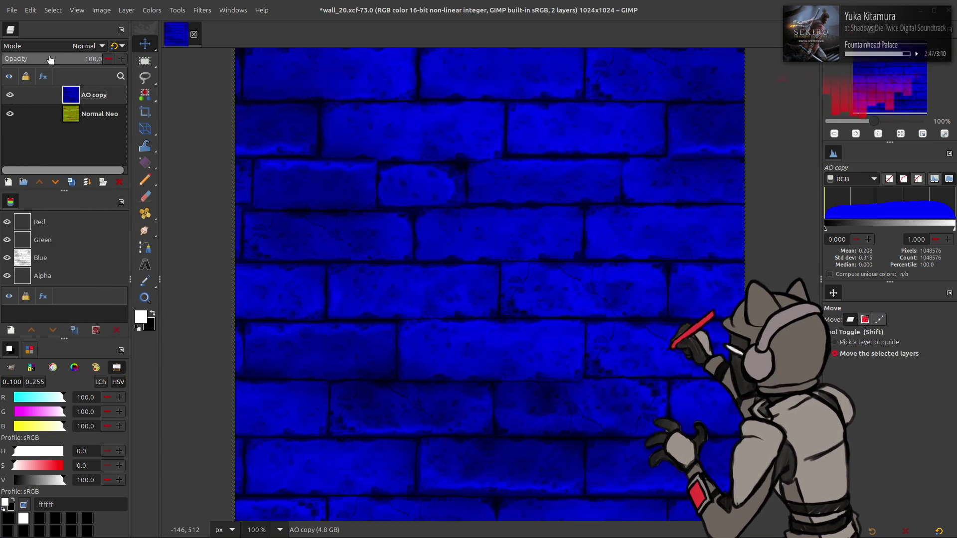
click(85, 45)
click(58, 169)
right_click(85, 98)
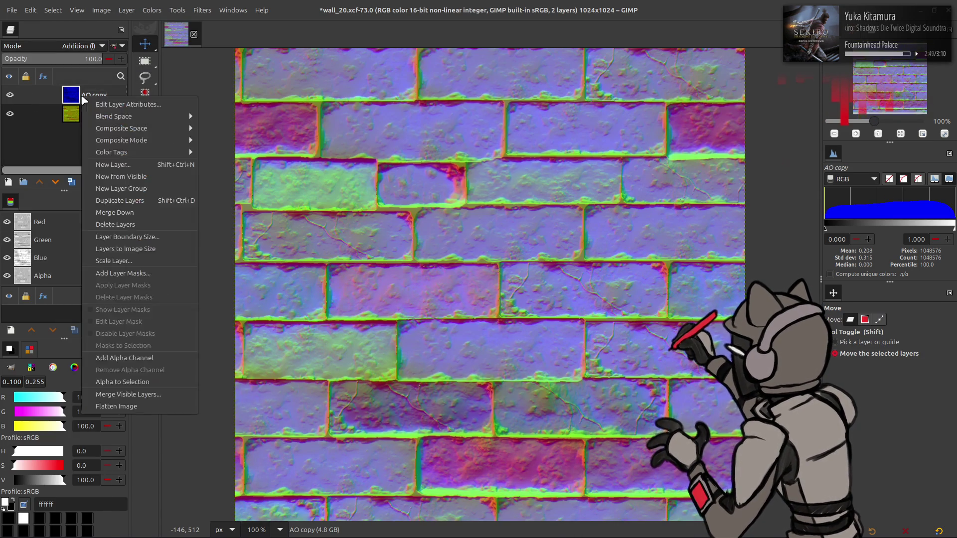
Merge AO copy into Normal Neo and add a layer mask from the channel selection
click(117, 233)
right_click(22, 225)
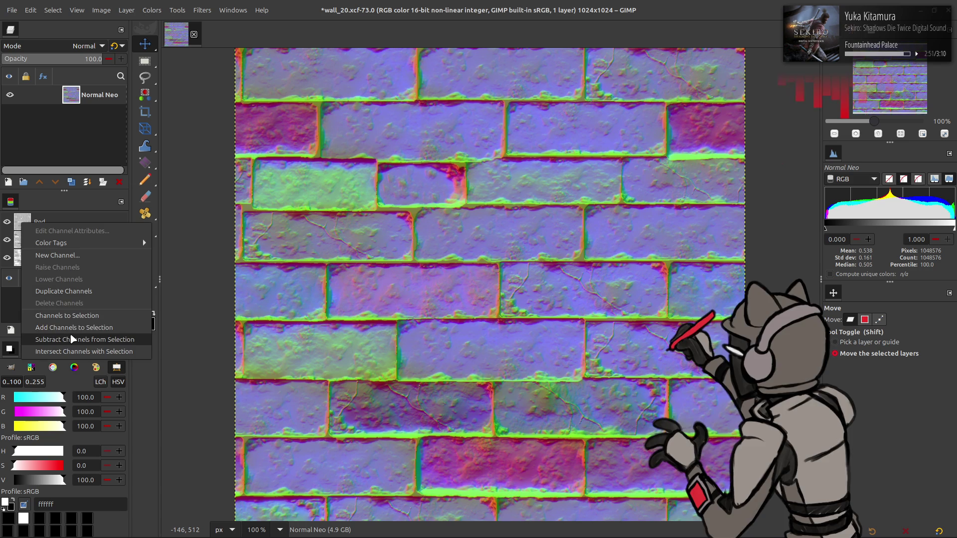
click(75, 320)
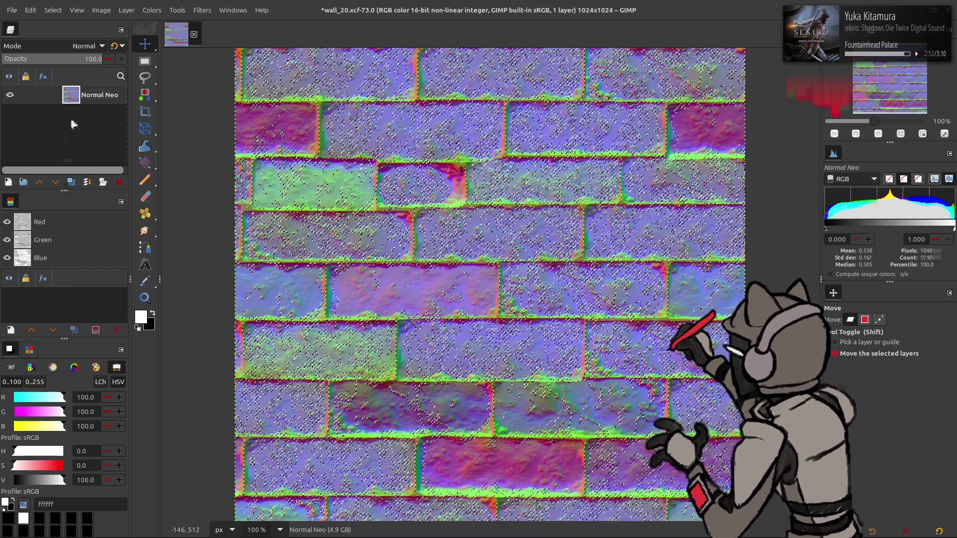
right_click(81, 98)
click(124, 274)
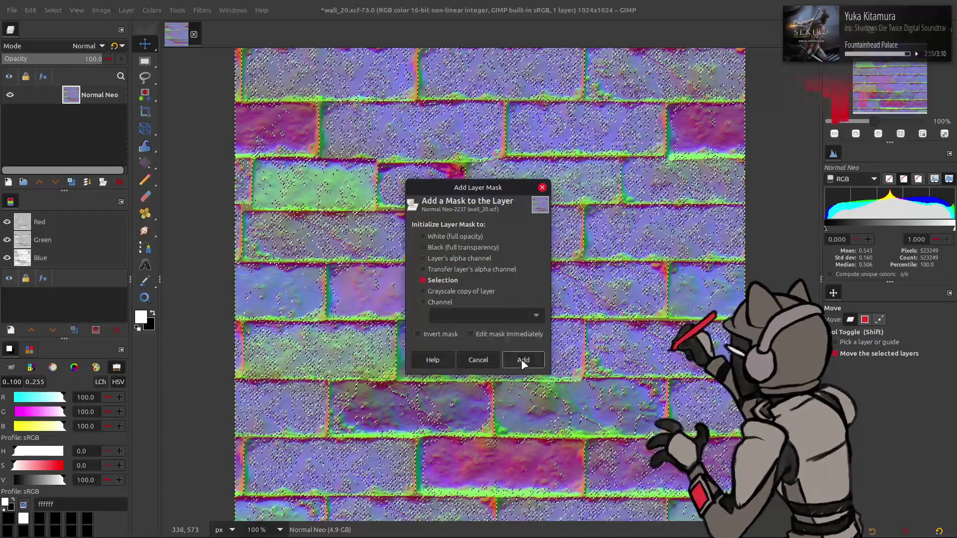
click(523, 359)
Select all, raise the red output minimum to 100 in Levels, and apply the mask
click(55, 7)
click(58, 28)
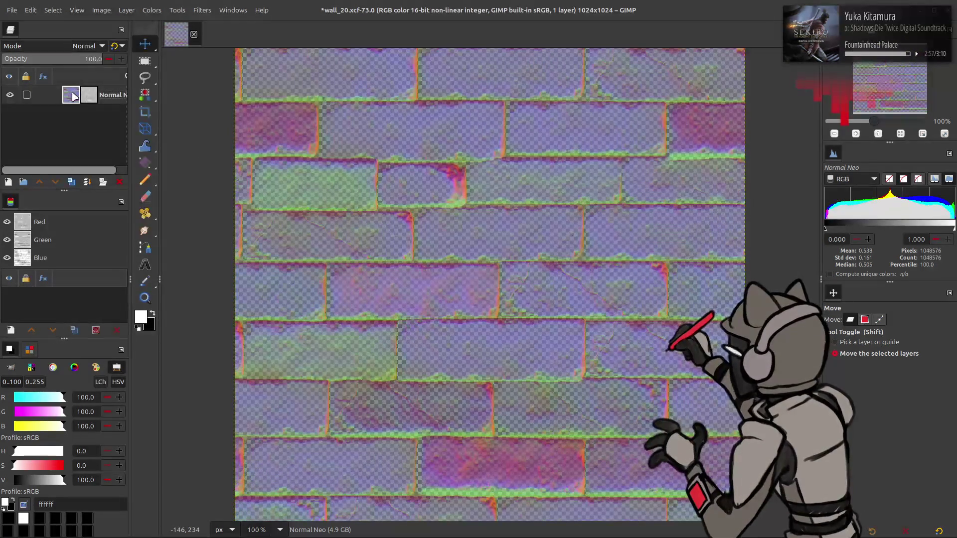
click(150, 10)
click(174, 128)
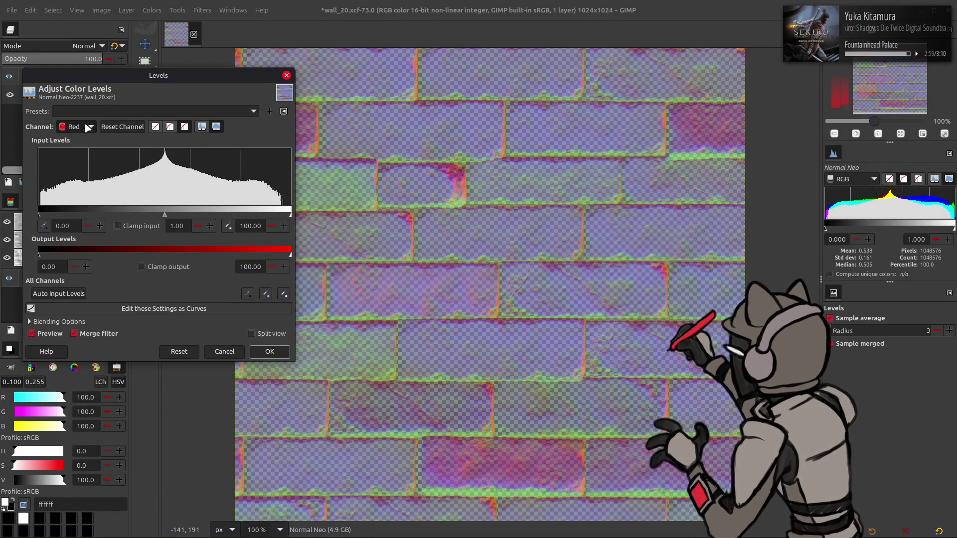
text(100)
key(Return)
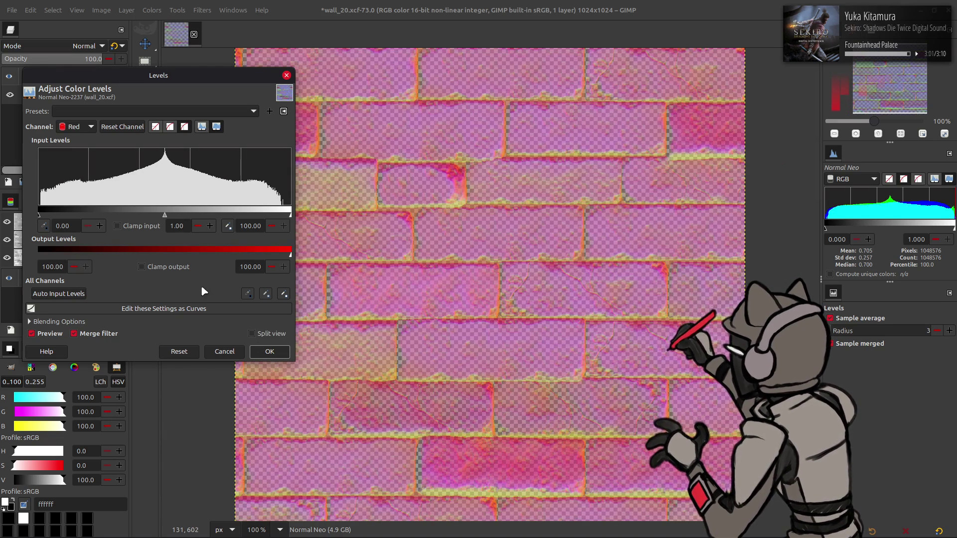
click(269, 351)
right_click(95, 105)
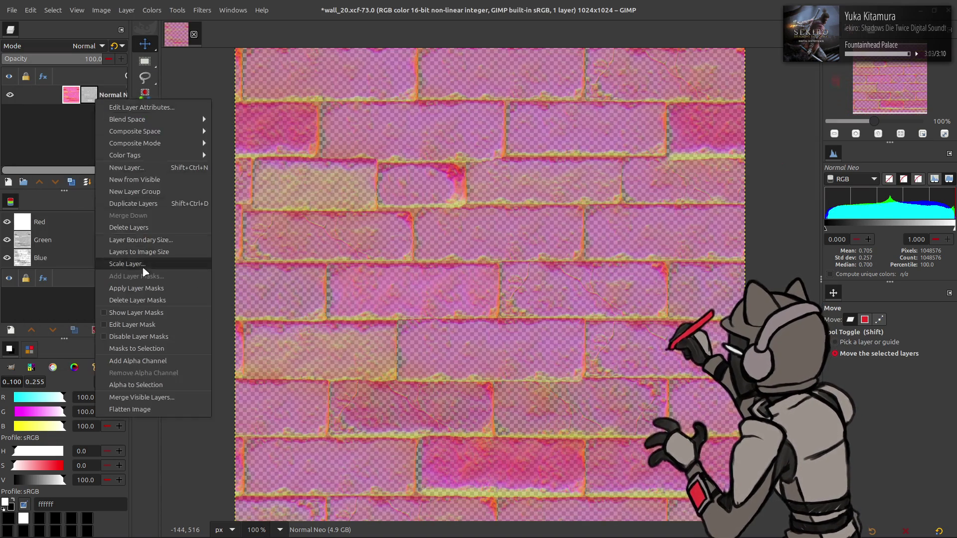
click(119, 288)
click(12, 10)
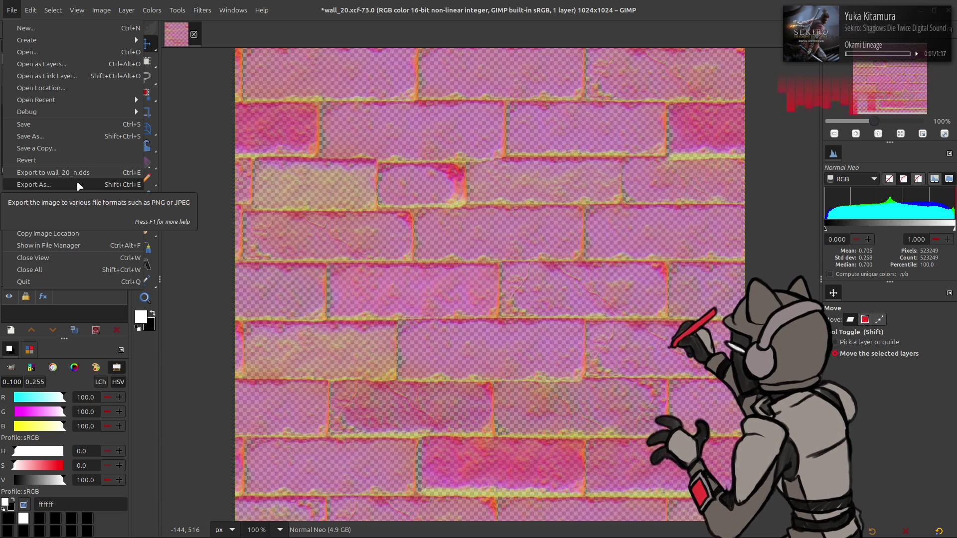
Replace wall_20_n.dds with a BC3 / DXT5 DDS export that includes generated mipmaps
click(79, 185)
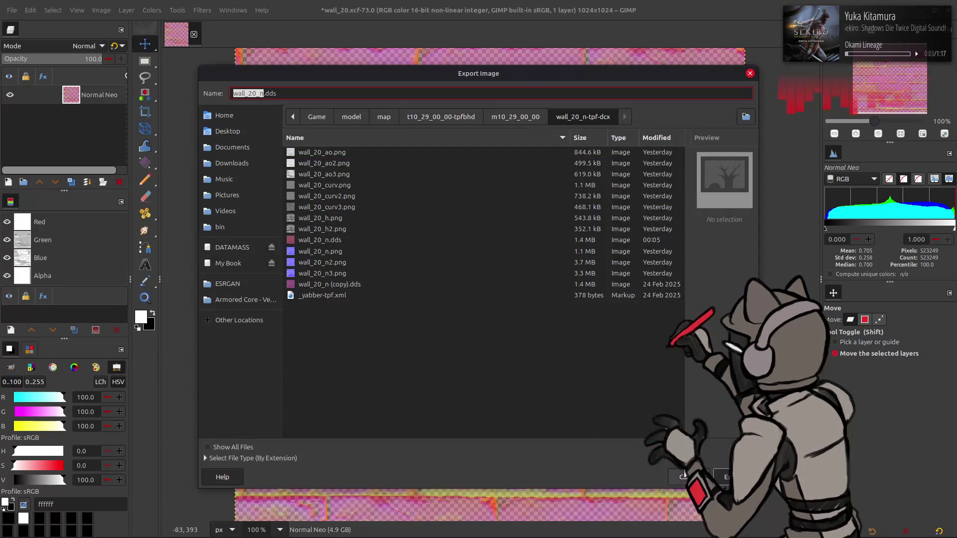
click(729, 479)
click(515, 307)
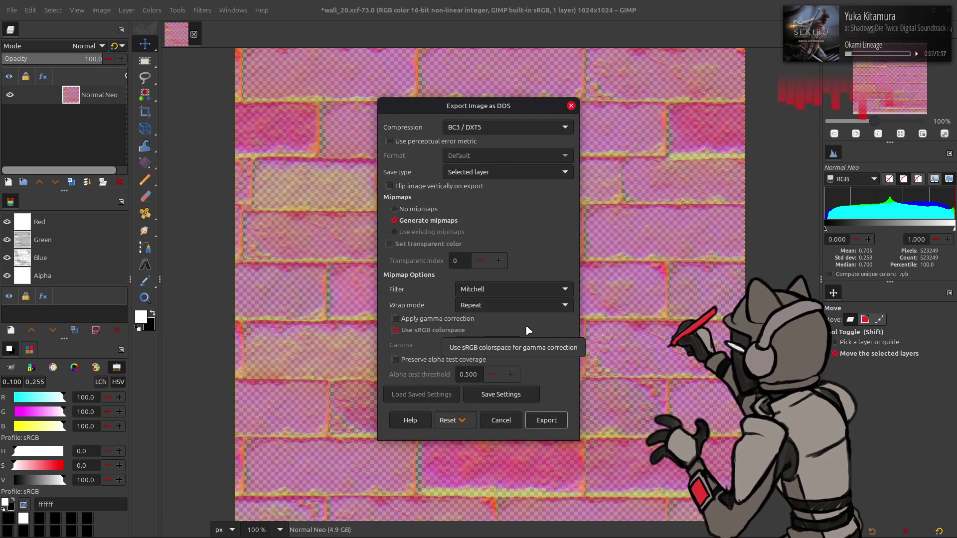
click(546, 419)
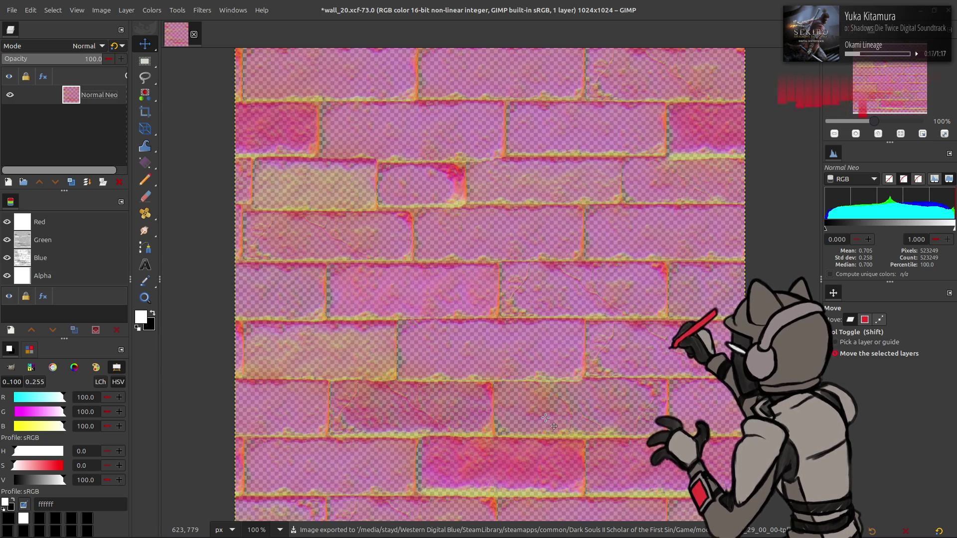
key(alt+Tab)
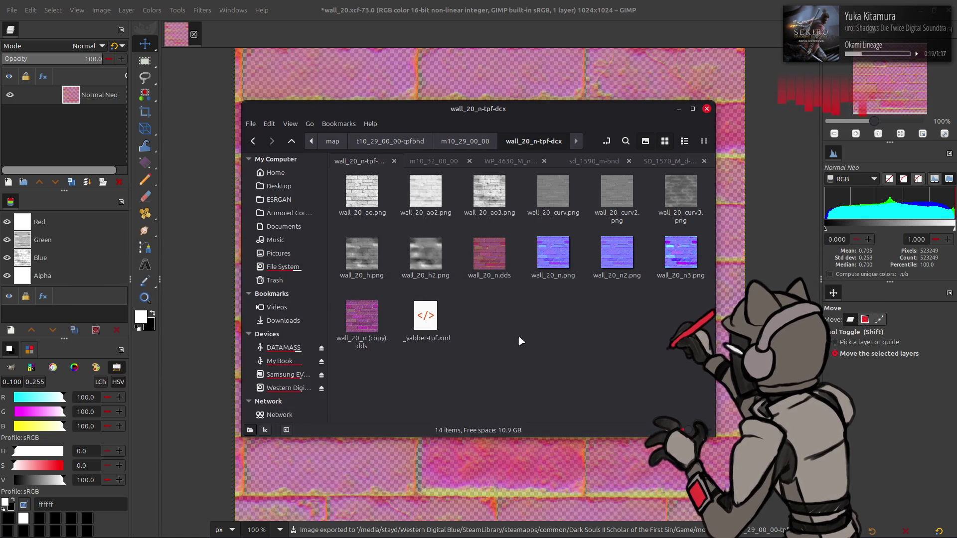
Go up to the map folder and open t10_29_00_00-tpfbhd with Yabber to repack it
key(alt+Up)
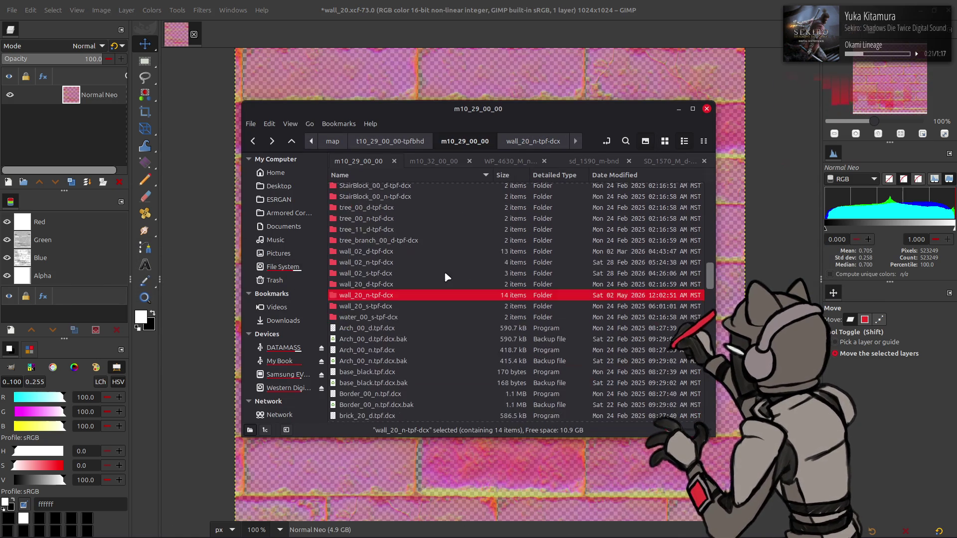
right_click(395, 298)
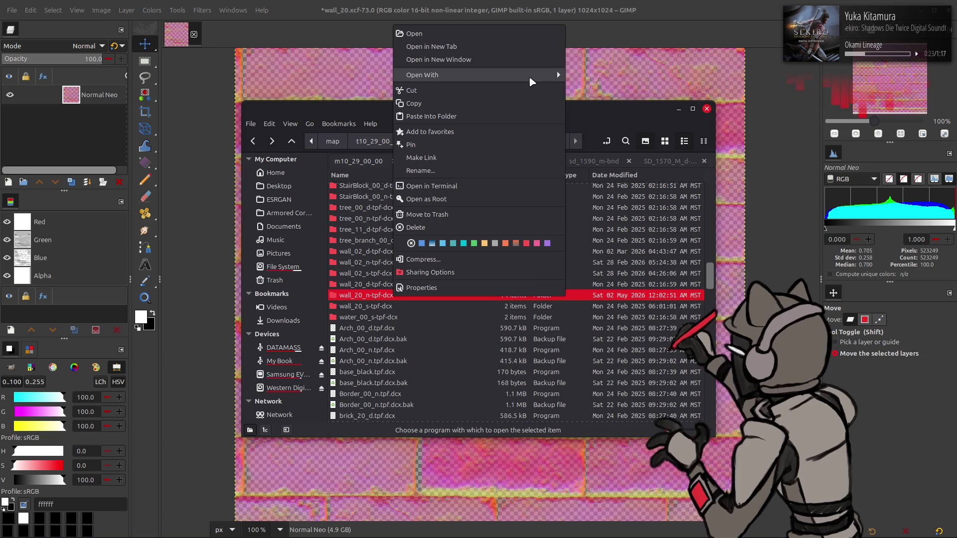
mouse_move(553, 75)
click(592, 101)
key(alt+Up)
key(alt+Up)
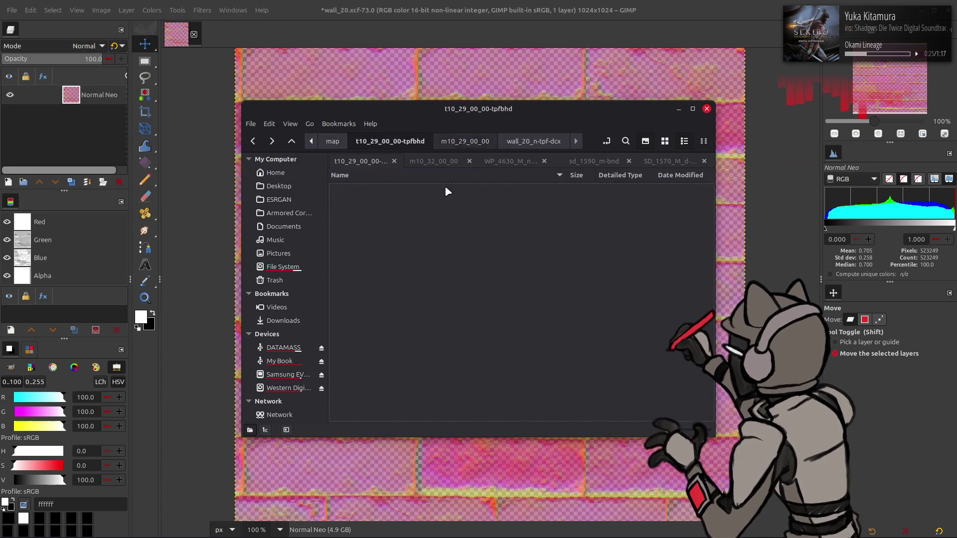
right_click(387, 295)
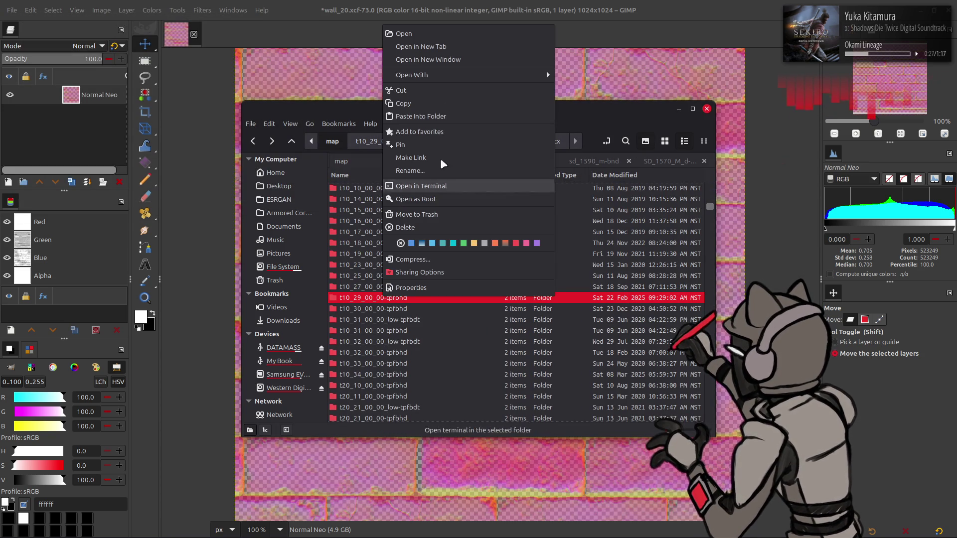
mouse_move(543, 79)
click(592, 123)
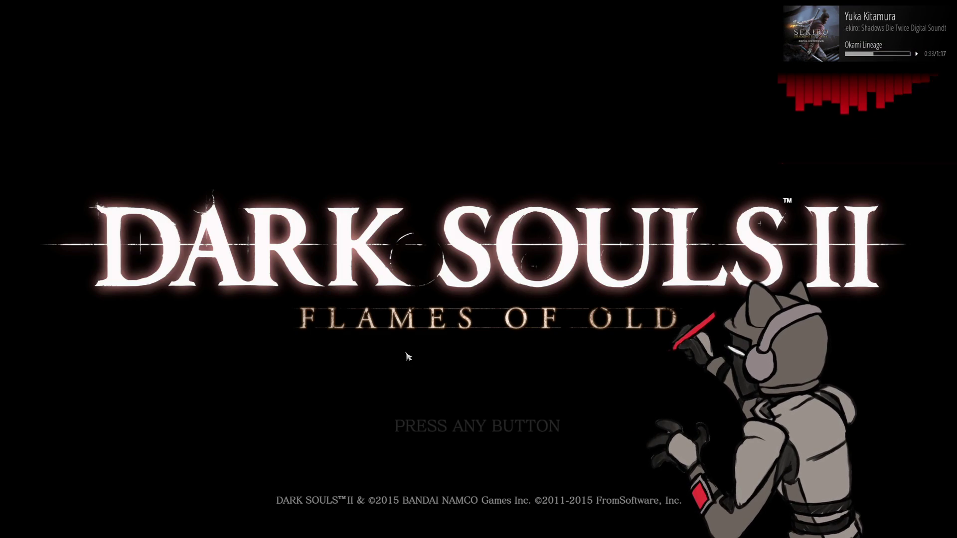
Start Dark Souls II in Offline Mode and Continue into the saved character's slot
click(406, 356)
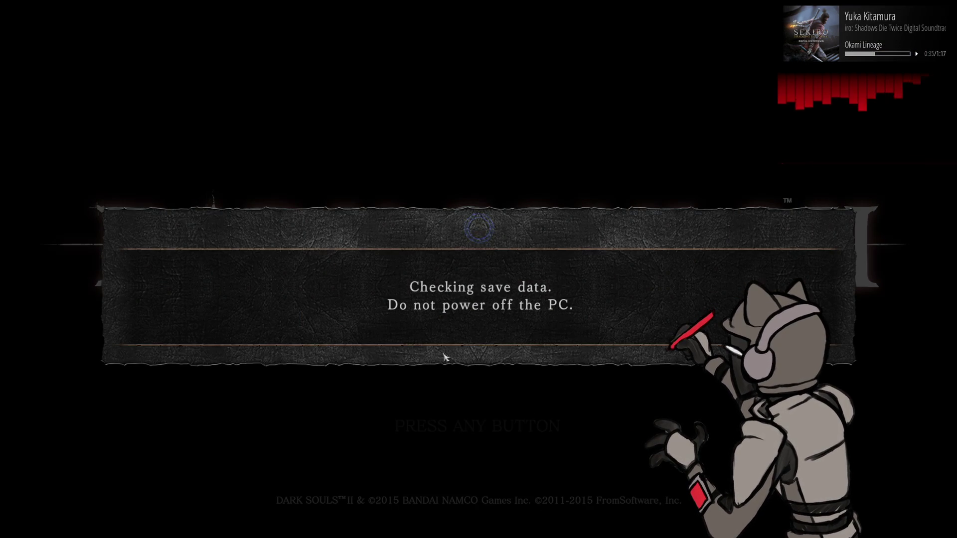
click(536, 349)
click(516, 358)
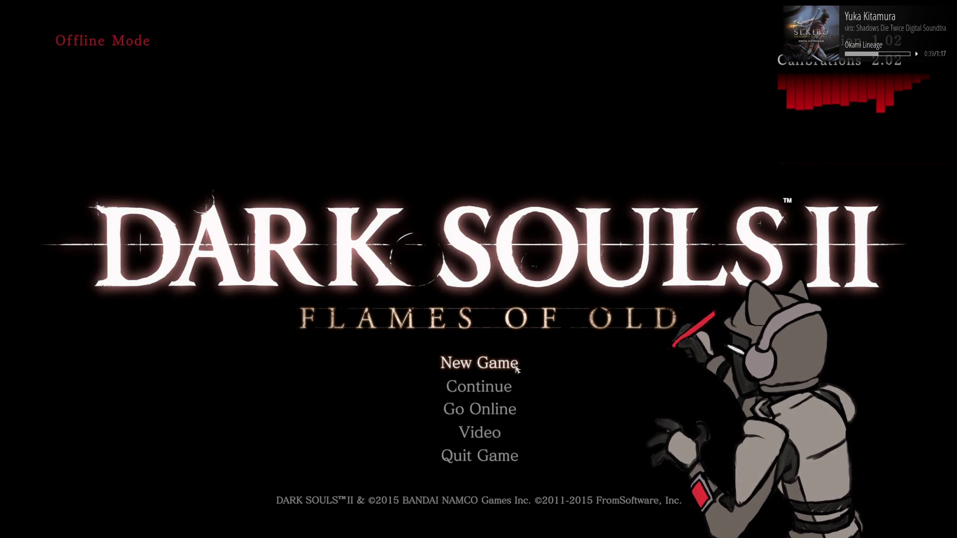
click(499, 383)
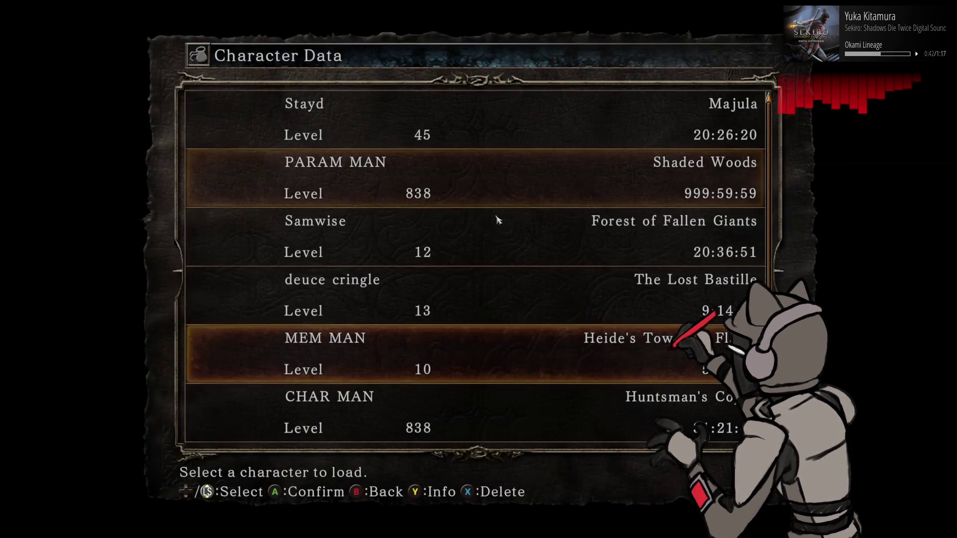
click(502, 189)
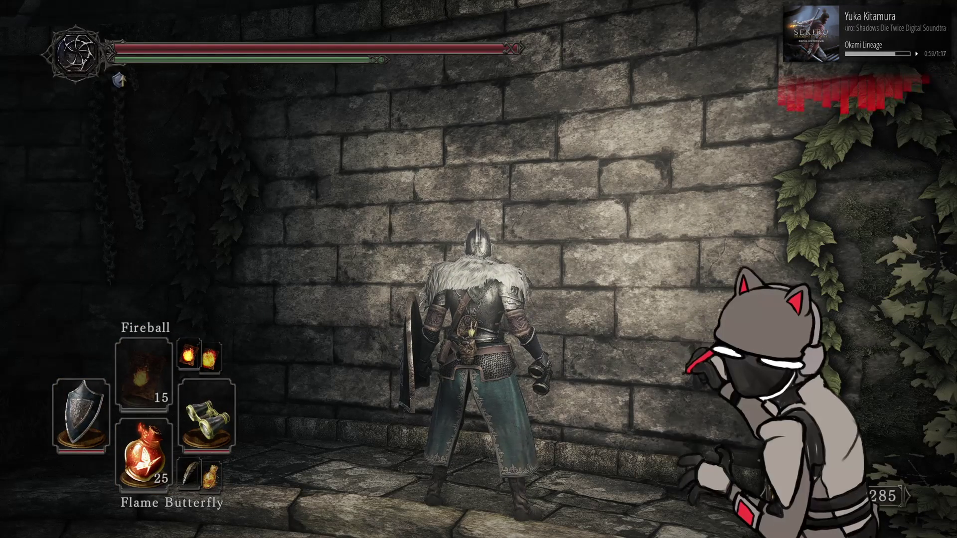
Walk the knight up the steps and along the brick walls to the barrels, viewing the texture
key(w)
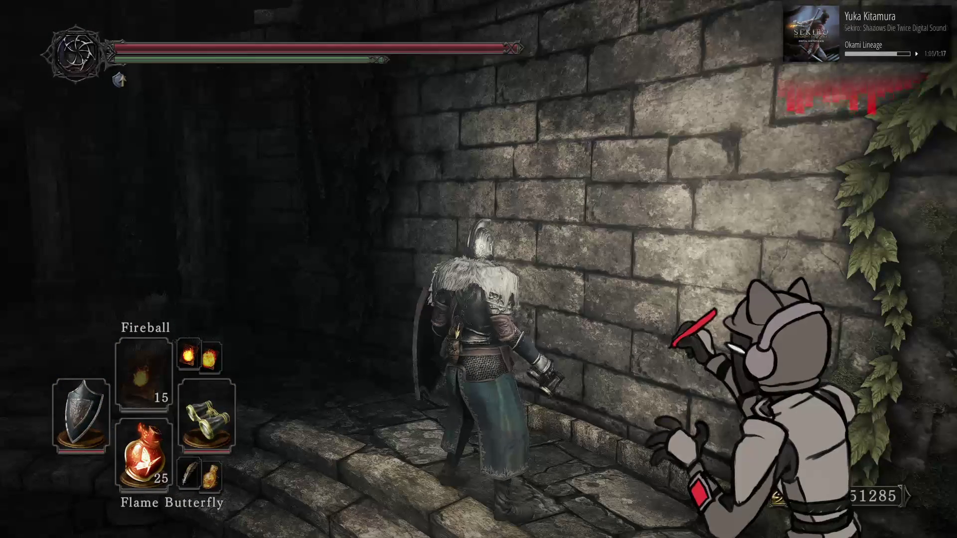
key(a)
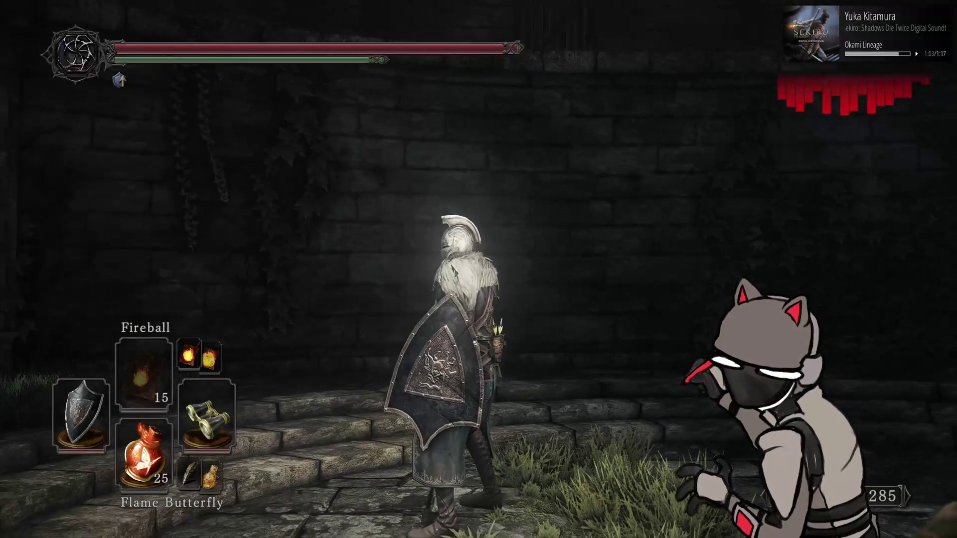
key(w)
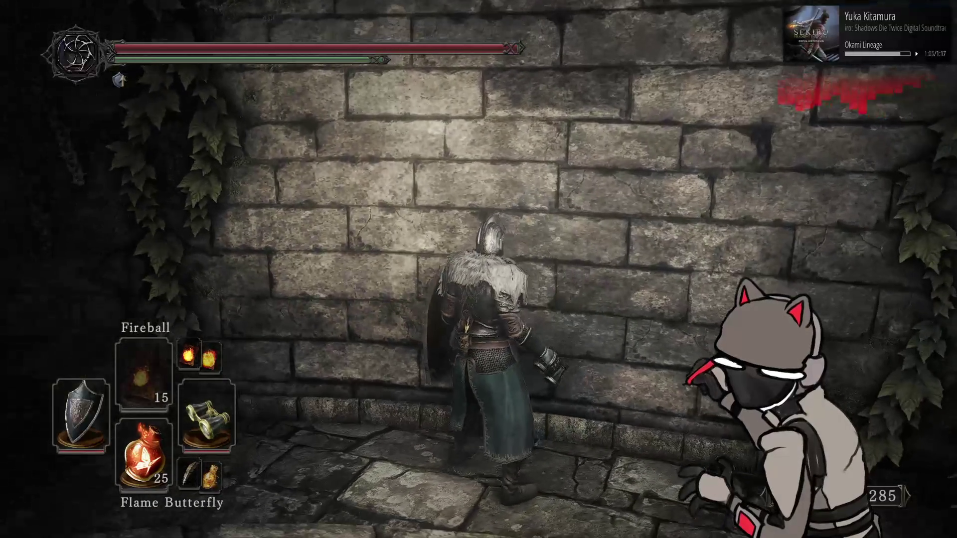
key(a)
key(d)
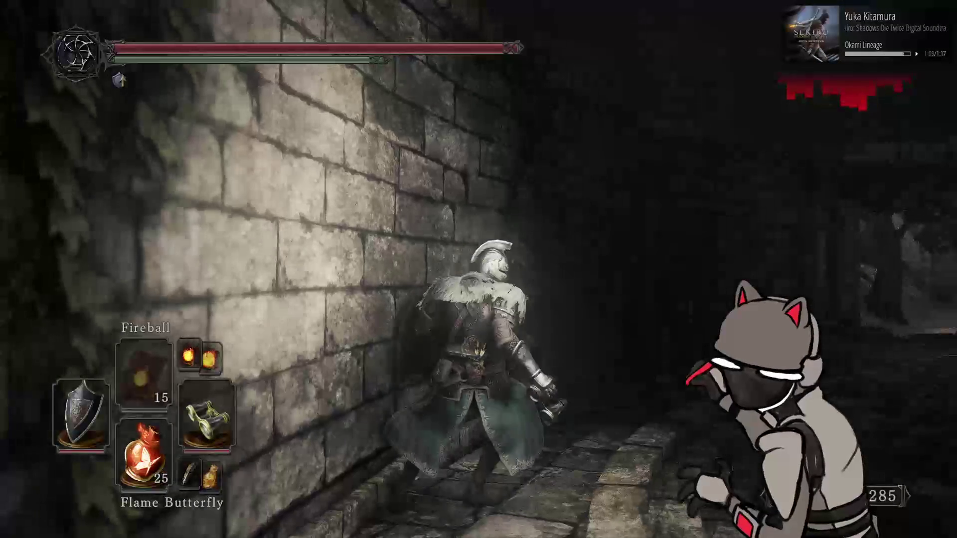
key(q)
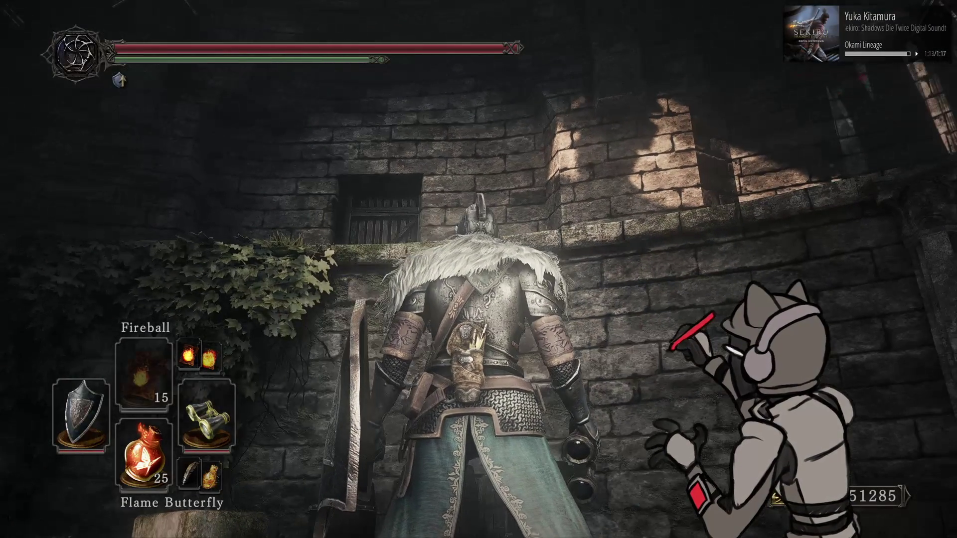
key(w)
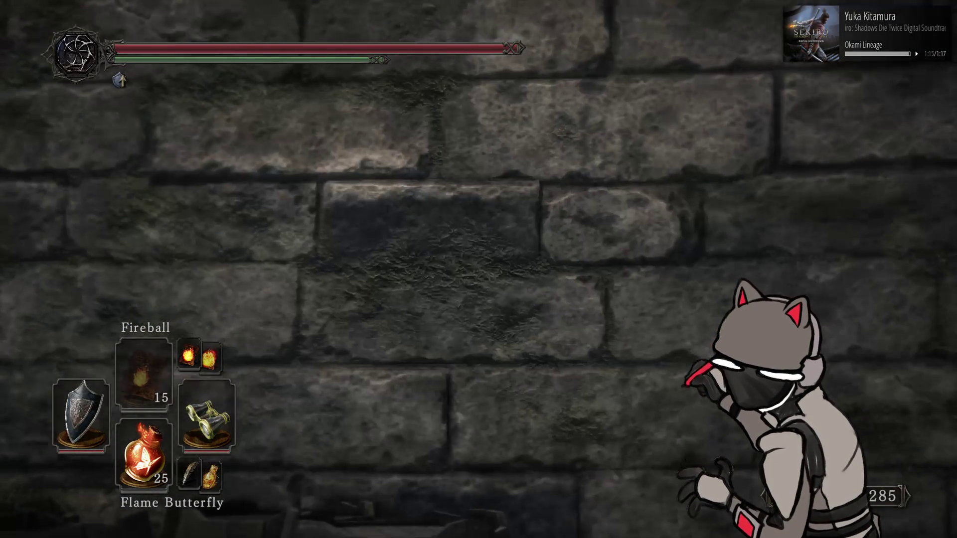
key(s)
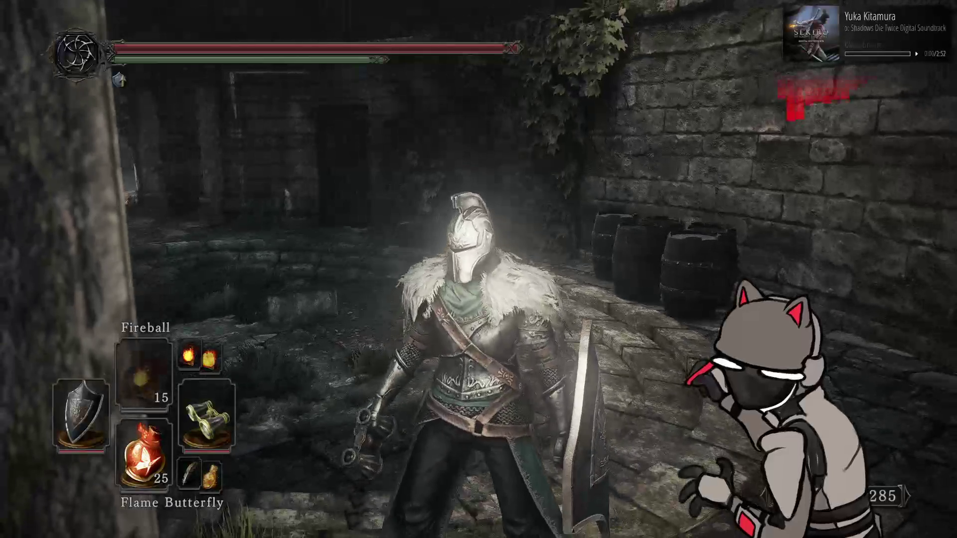
key(w)
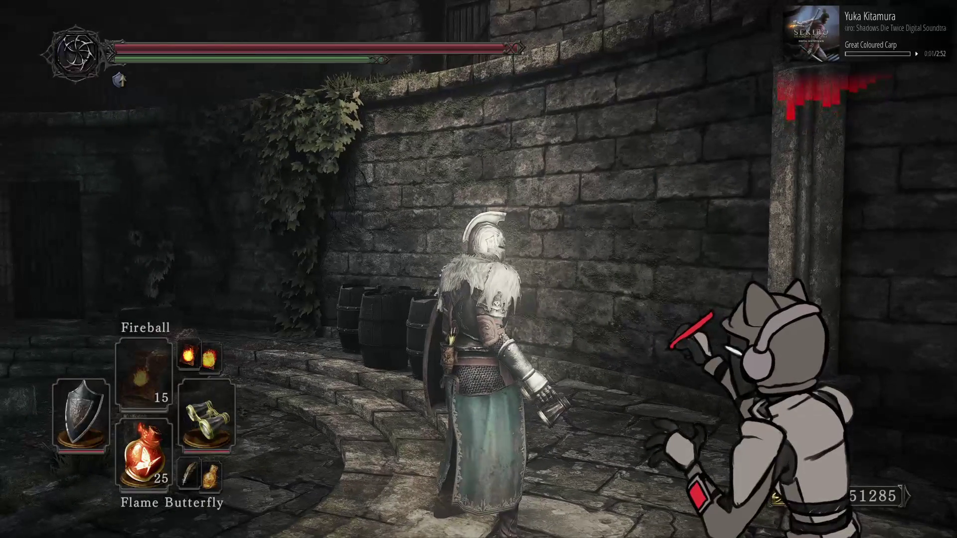
key(w)
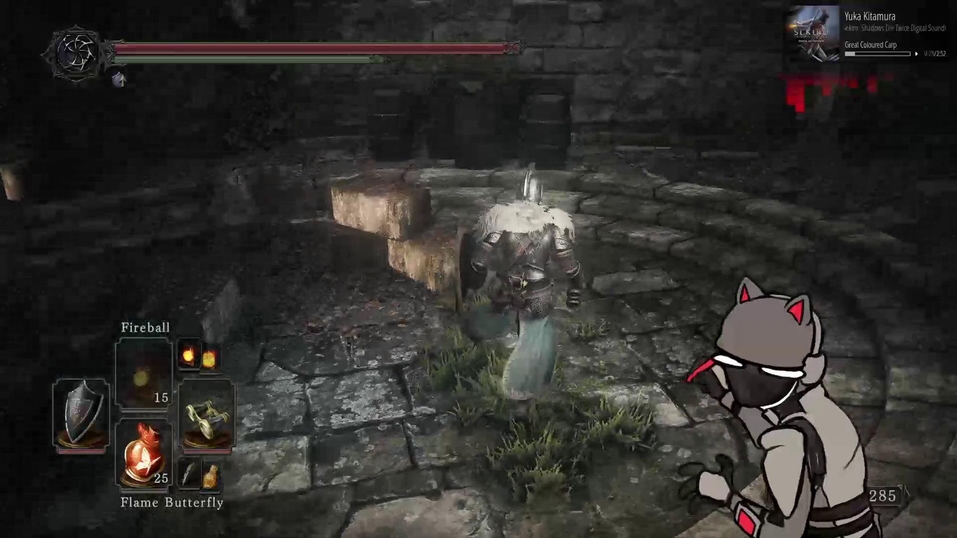
key(alt+Tab)
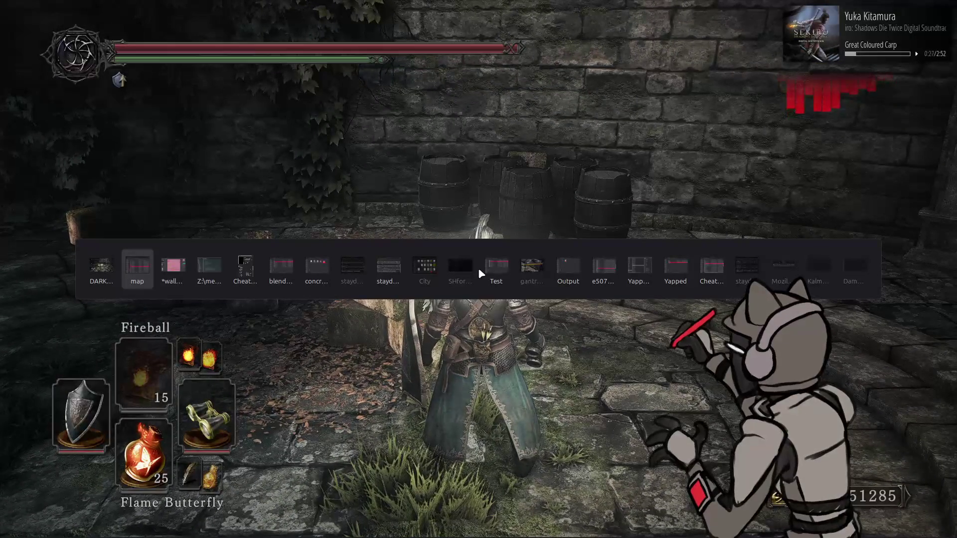
Set PlayerLightParam diffuse intensity to 0.4 and specular intensity to 0.2, then view the game
key(alt+Tab)
key(alt+Tab)
key(alt+Tab)
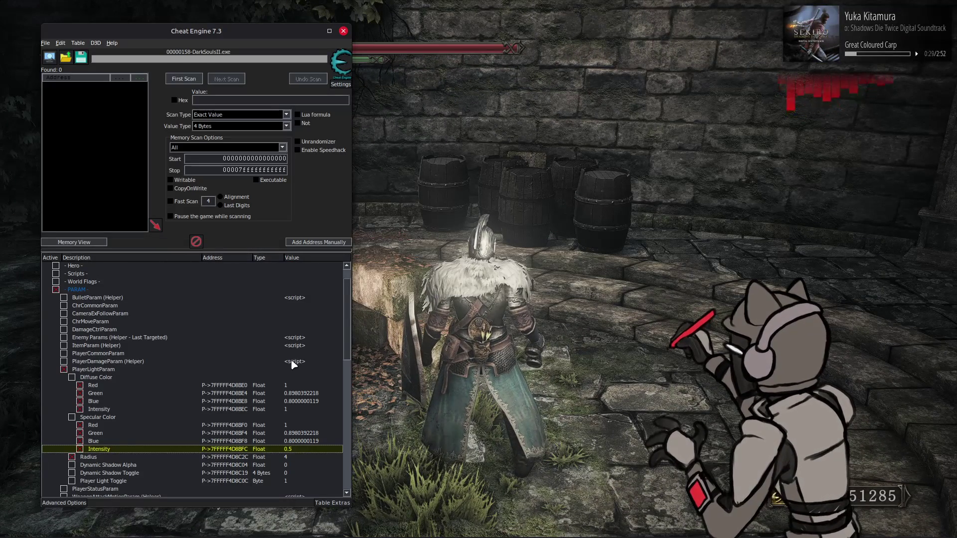
click(295, 411)
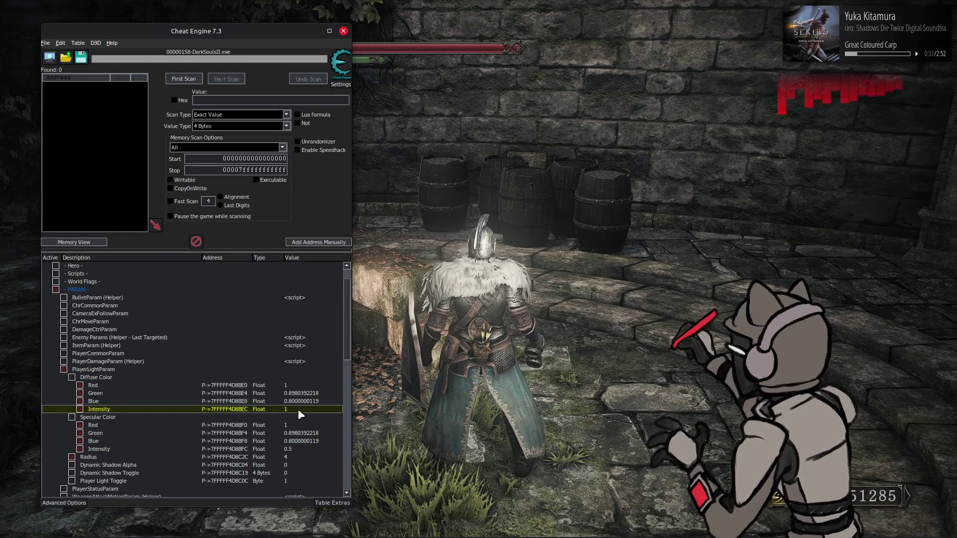
double_click(298, 409)
text(0.4)
key(Return)
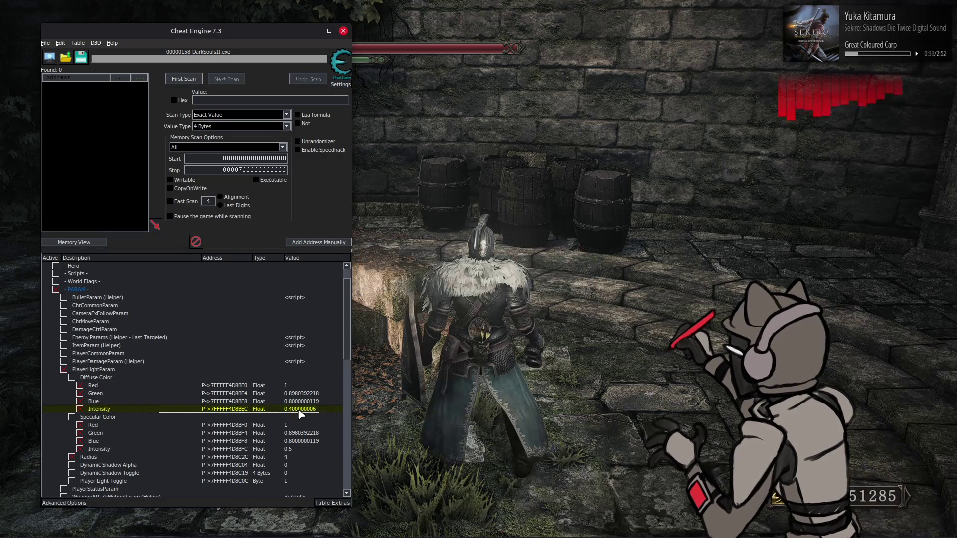
click(295, 450)
double_click(294, 449)
text(0.2)
key(Return)
click(503, 305)
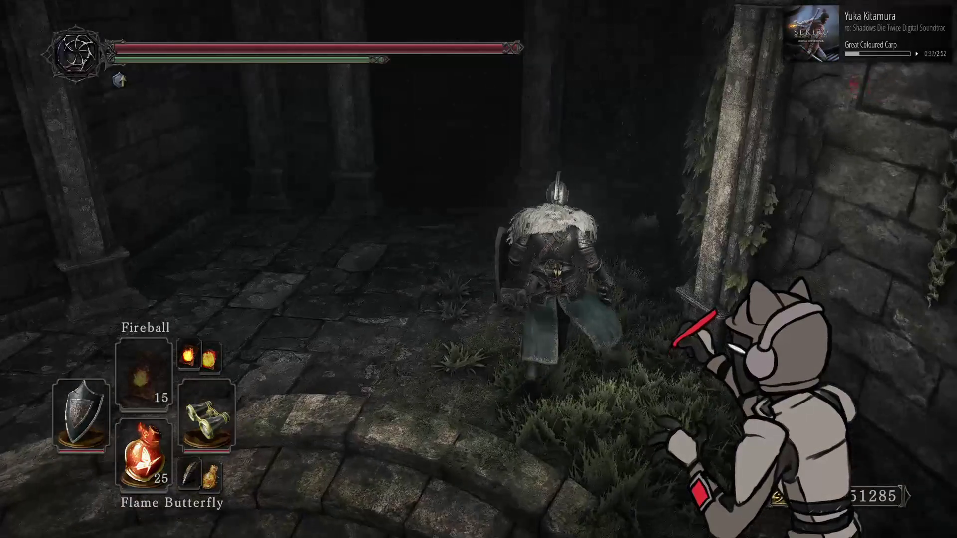
Set the light Radius to 6, check it in-game, then confirm diffuse intensity 0.2
key(alt+Tab)
click(292, 457)
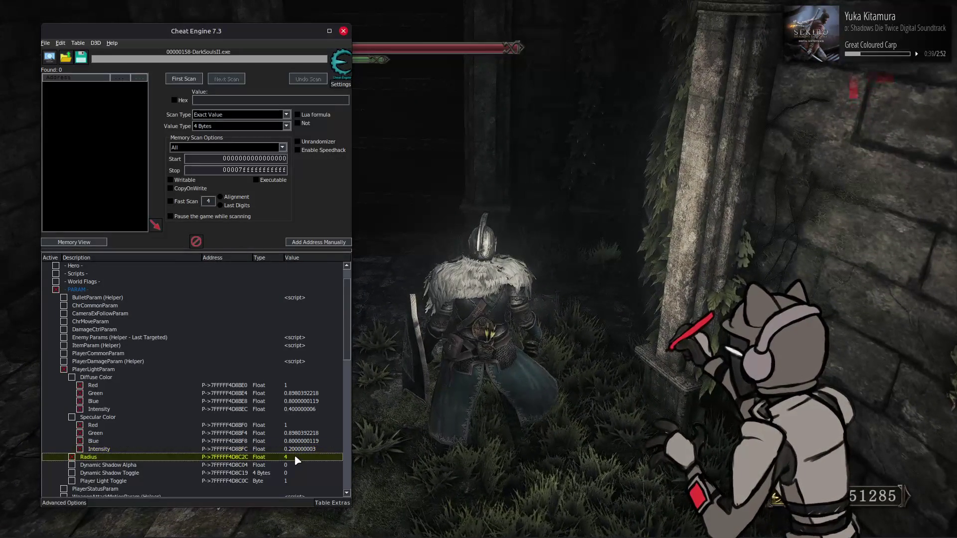
double_click(292, 457)
text(6)
key(Return)
key(alt+Tab)
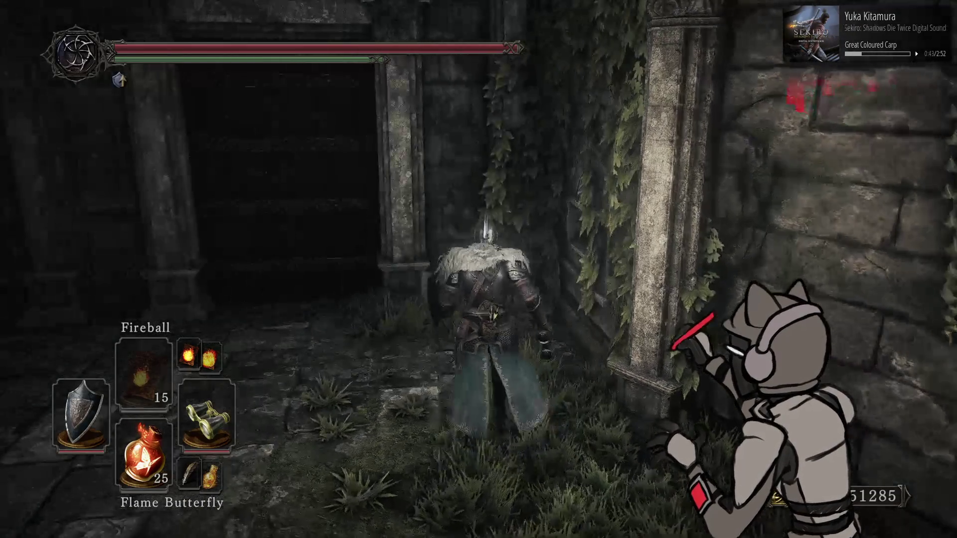
key(alt+Tab)
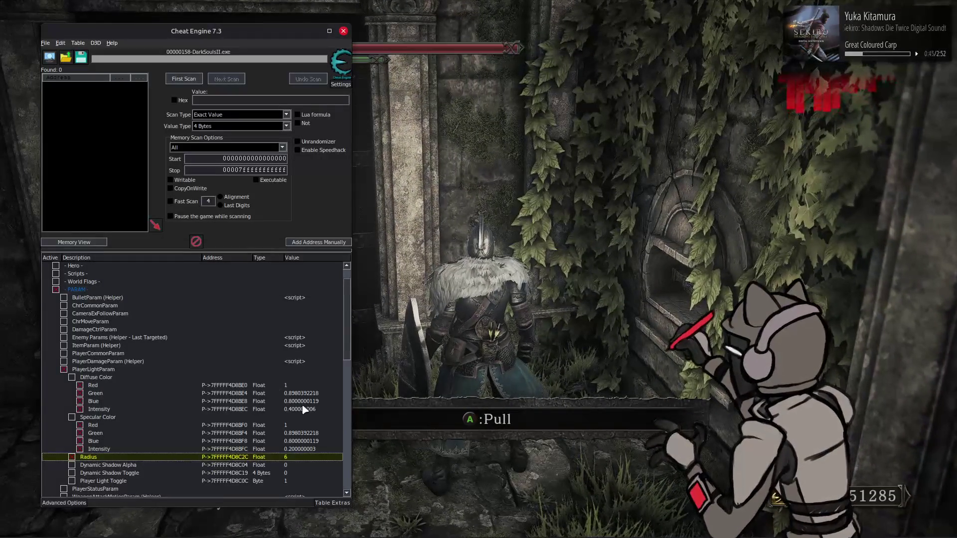
key(Return)
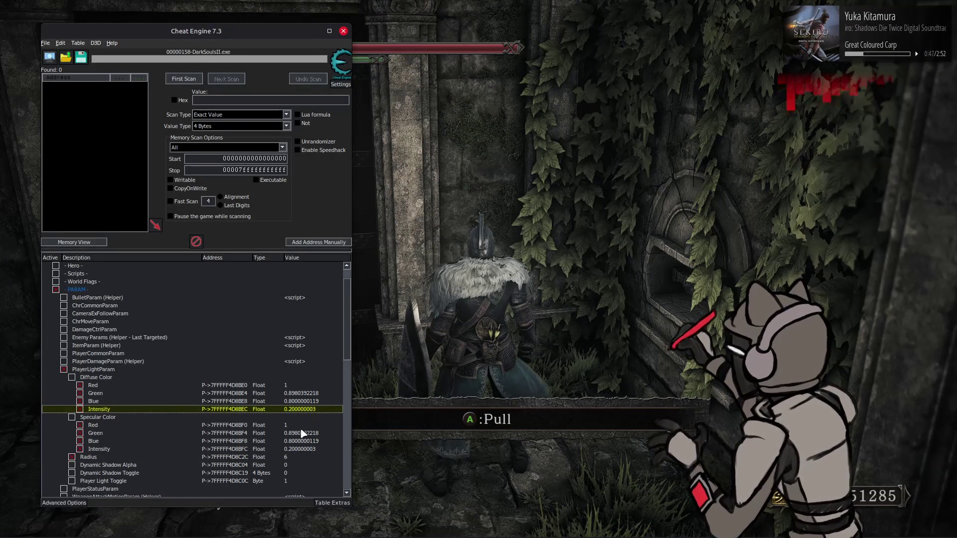
key(Escape)
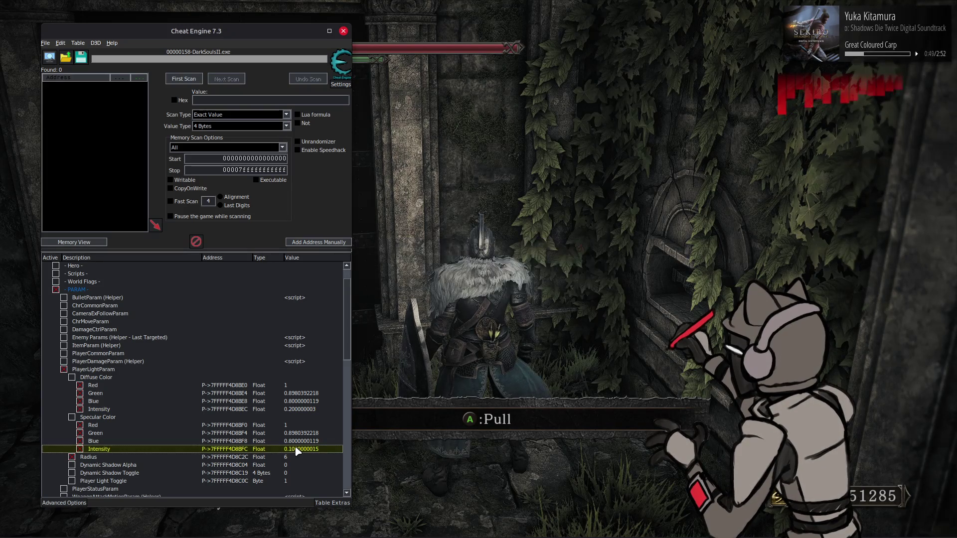
key(alt+Tab)
Run the knight along the ivy-covered brick corridor to judge the lighting
key(w)
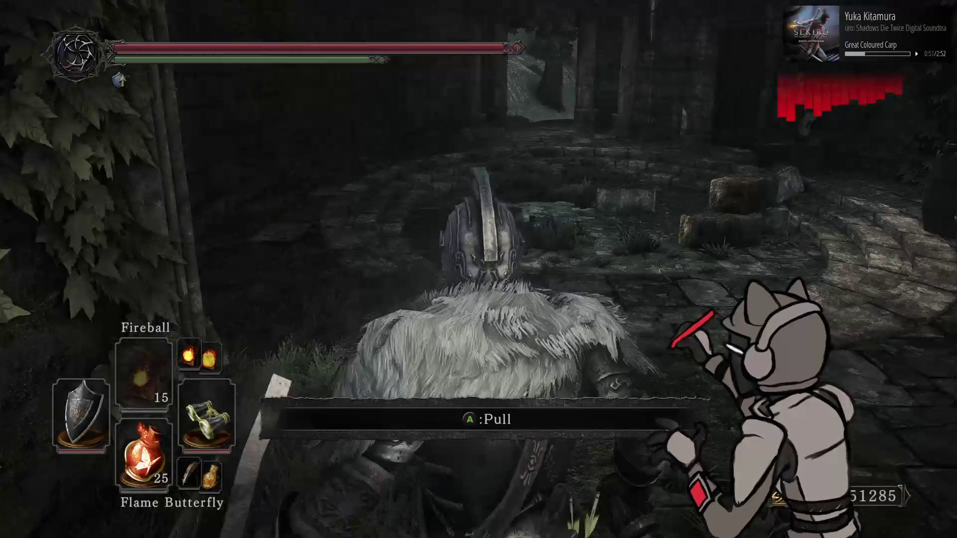
key(w)
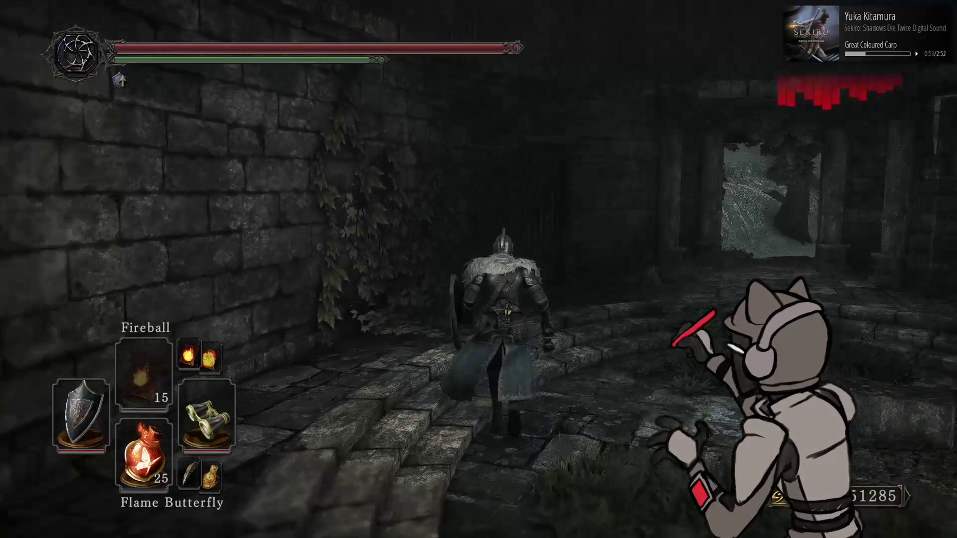
key(w)
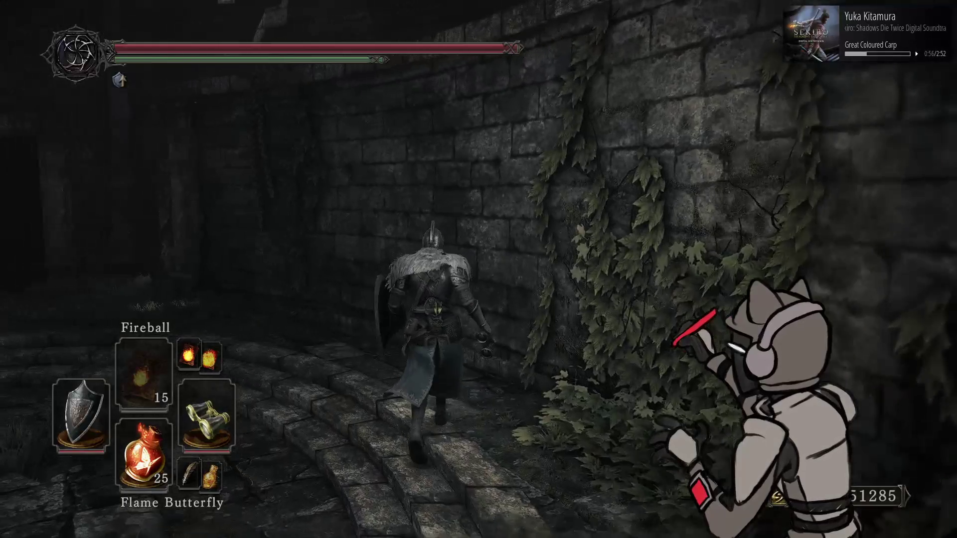
key(w)
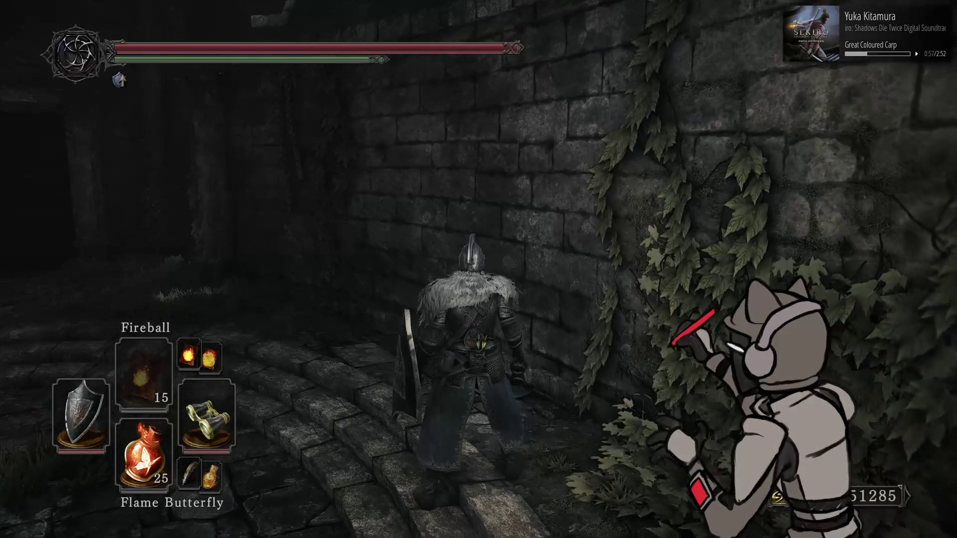
Change the light Radius to 3 and go back to the game
key(alt+Tab)
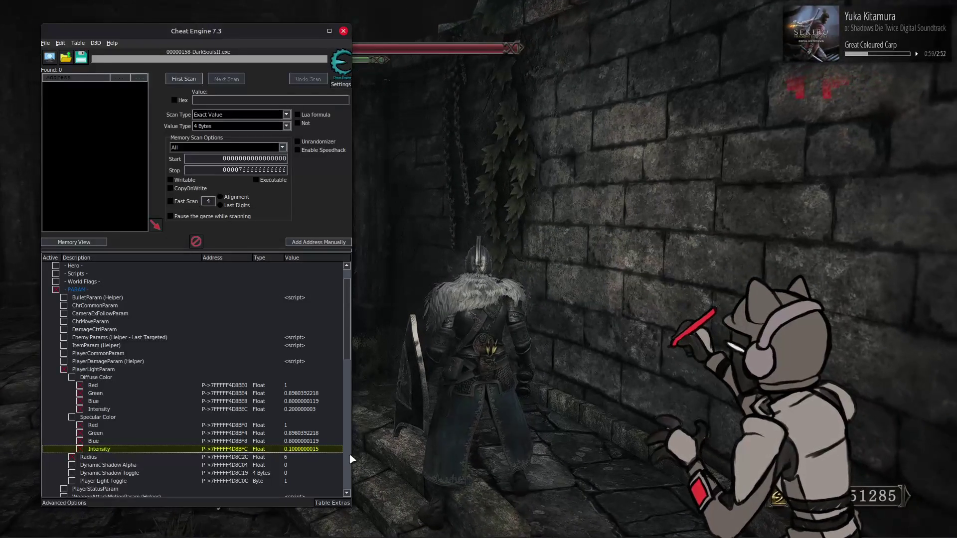
text(3)
key(Return)
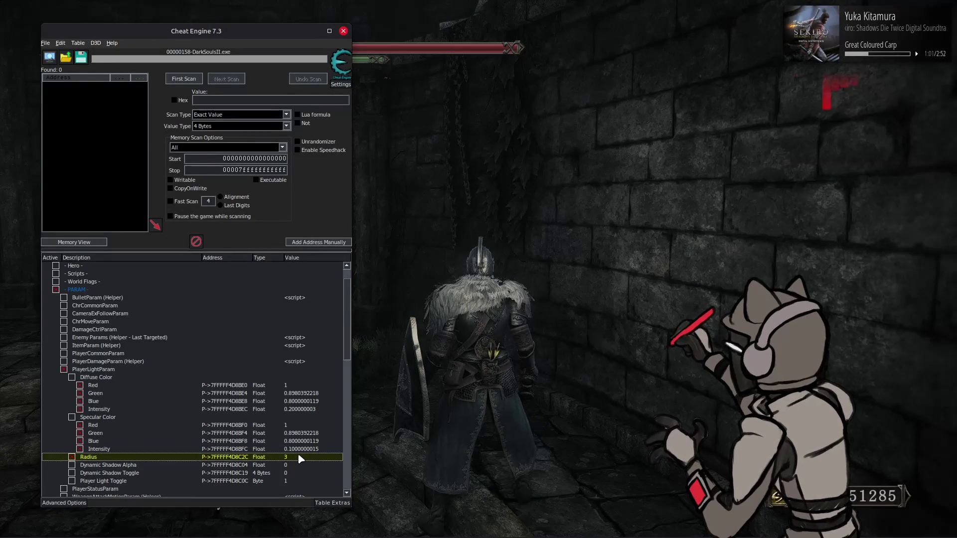
double_click(298, 457)
key(Return)
key(alt+Tab)
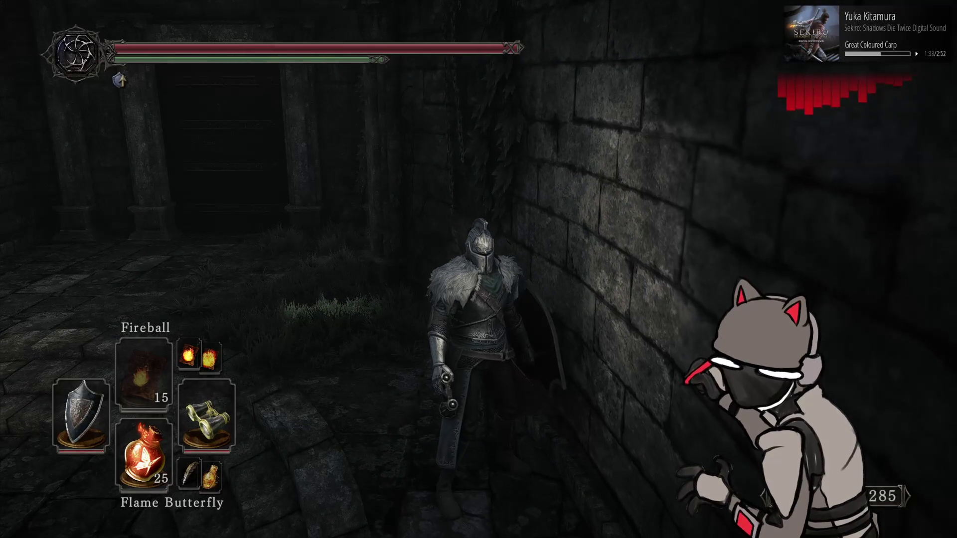
Bring the Cheat Engine table back over the brick corridor scene
key(alt+Tab)
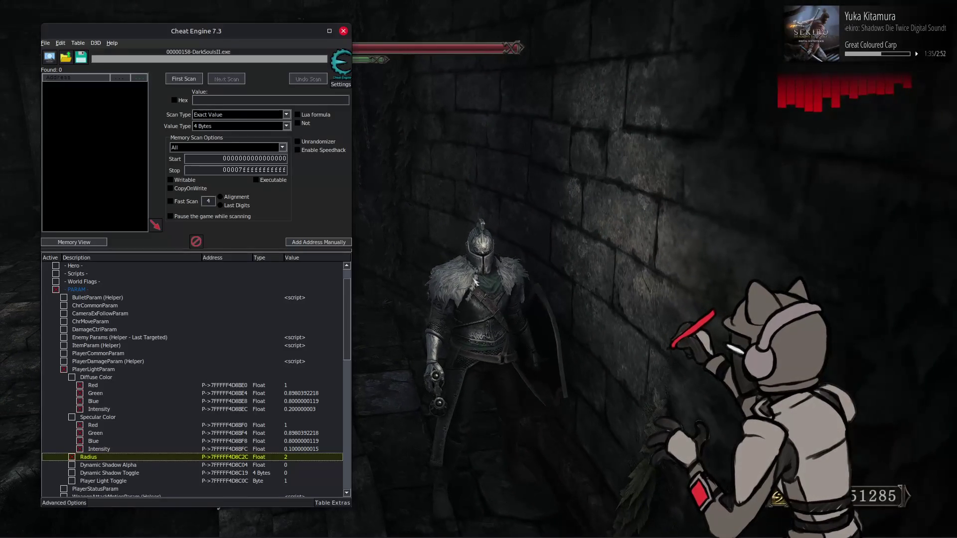
Edit the PlayerLightParam Radius value and check the result in-game
click(294, 451)
double_click(289, 457)
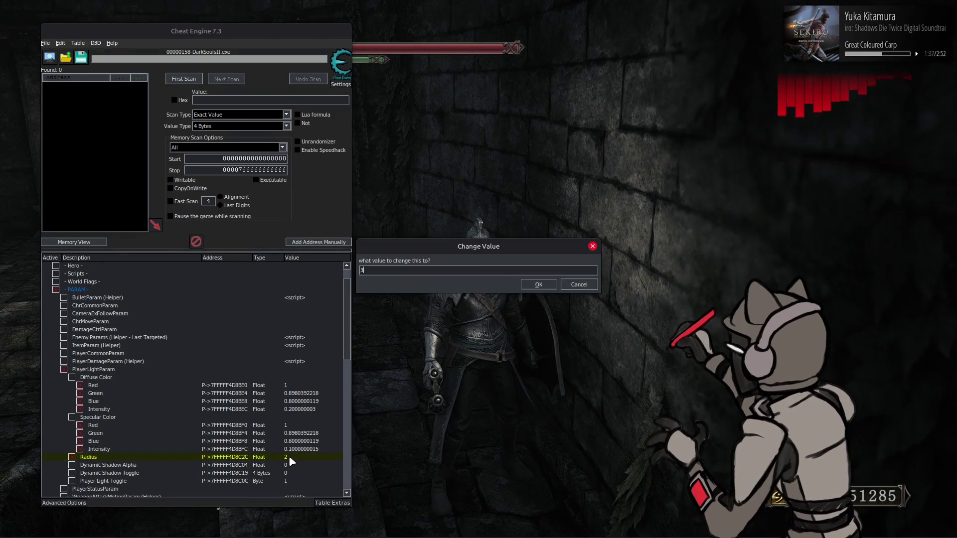
key(Return)
key(alt+Tab)
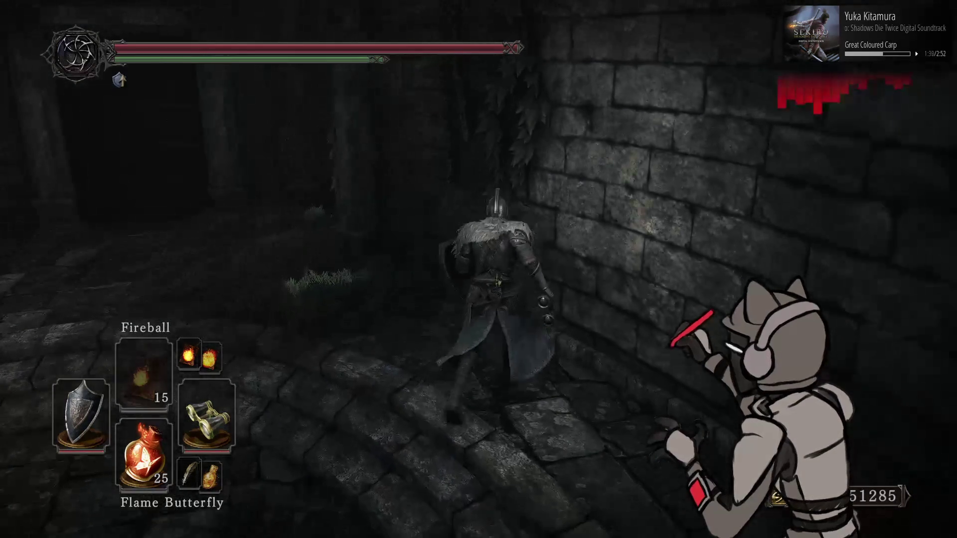
key(alt+Tab)
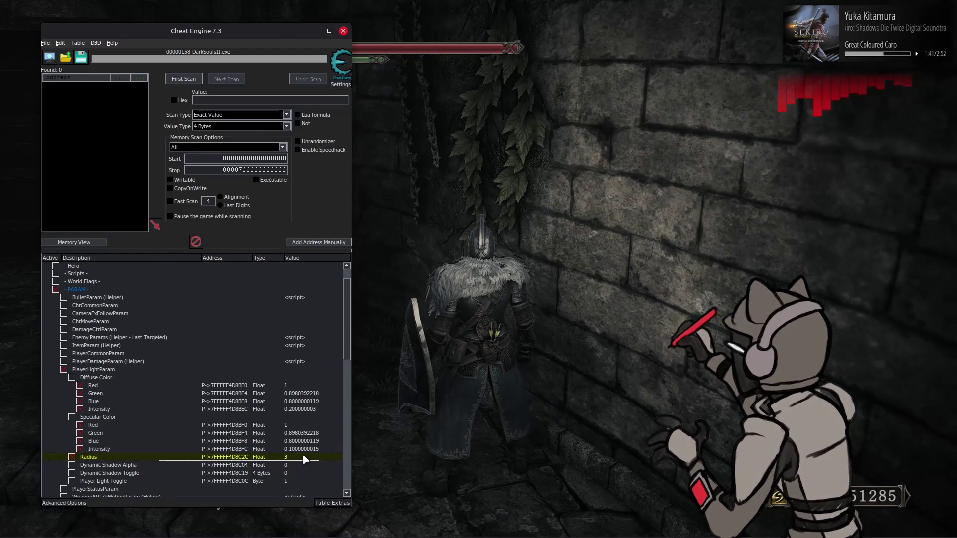
key(Return)
Lower diffuse intensity to 0.1 and turn the knight to inspect the wall lighting
double_click(303, 409)
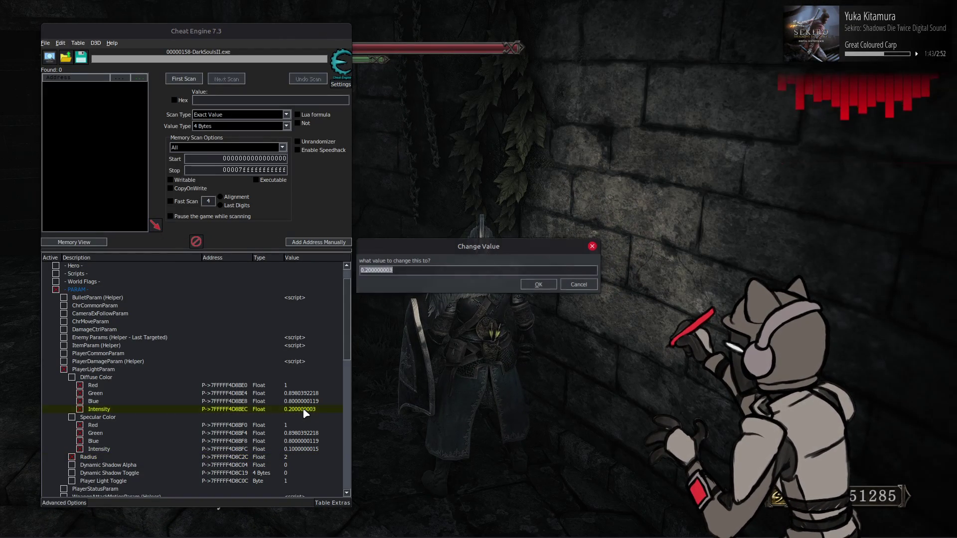
key(Return)
key(alt+Tab)
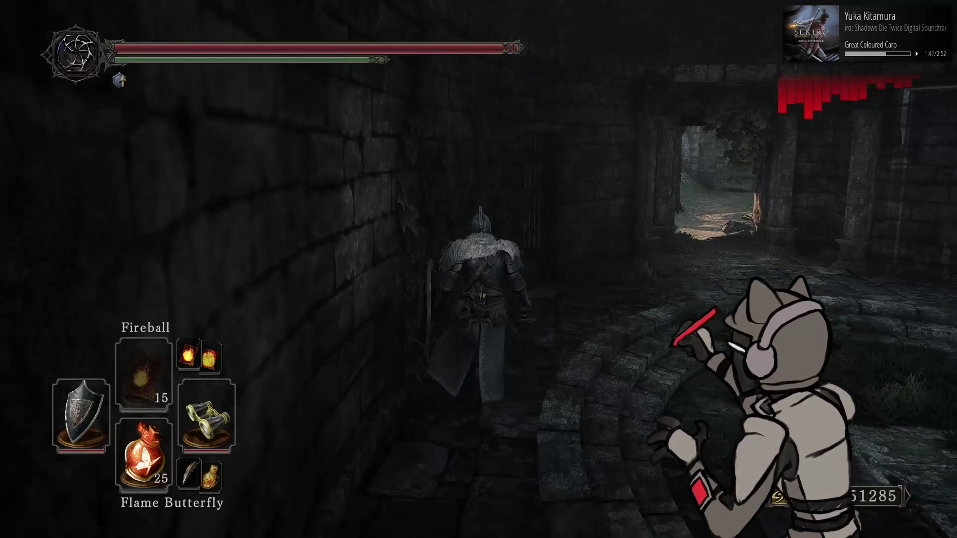
key(s)
Set the light Radius to 2.5 and return to the game window
key(alt+Tab)
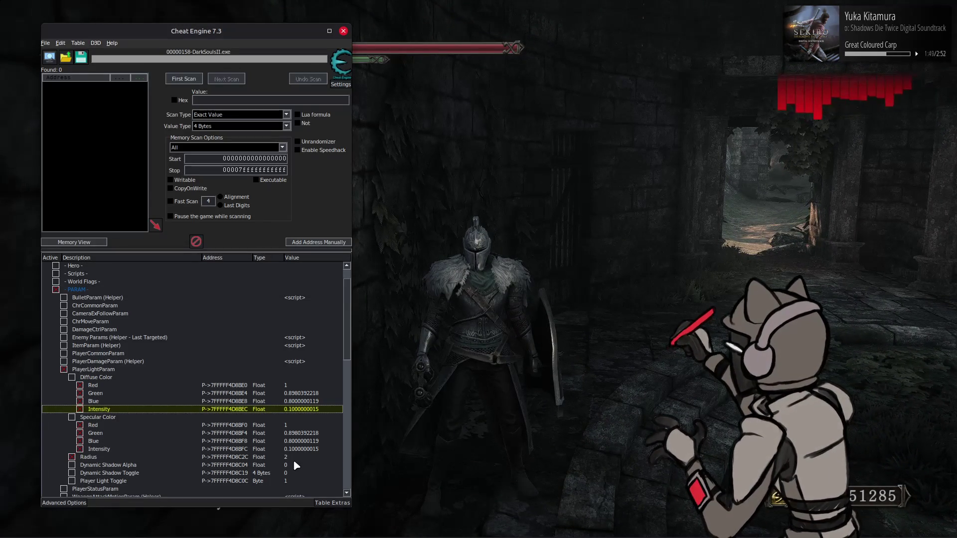
double_click(294, 464)
click(314, 449)
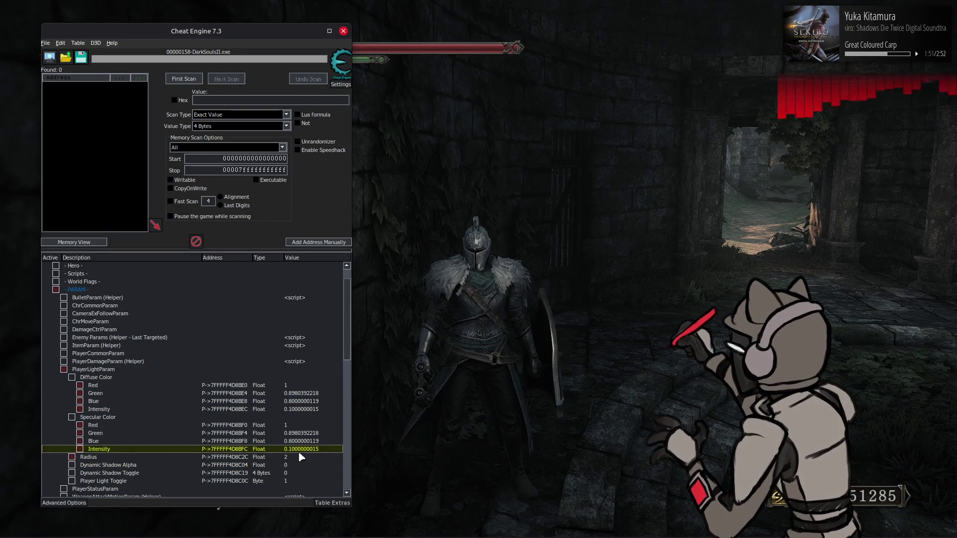
double_click(294, 456)
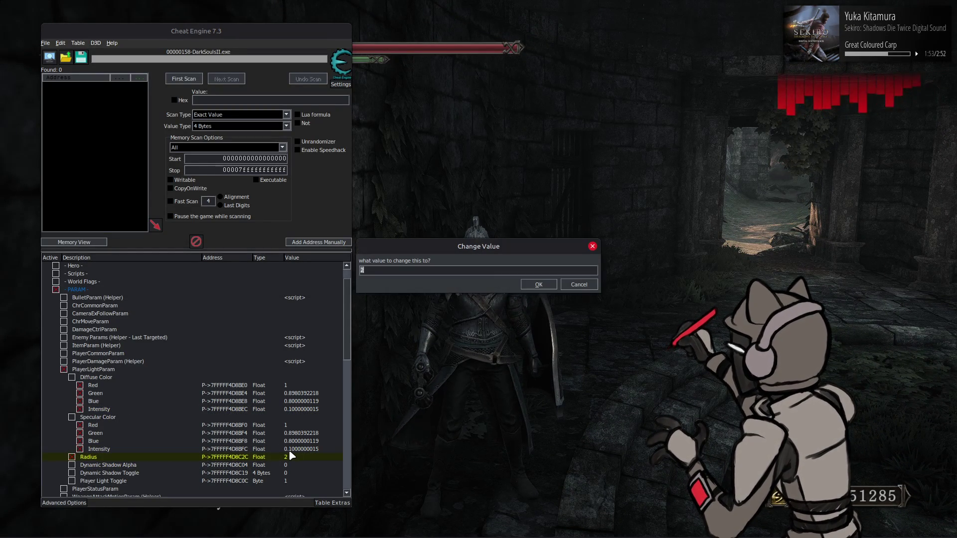
key(Return)
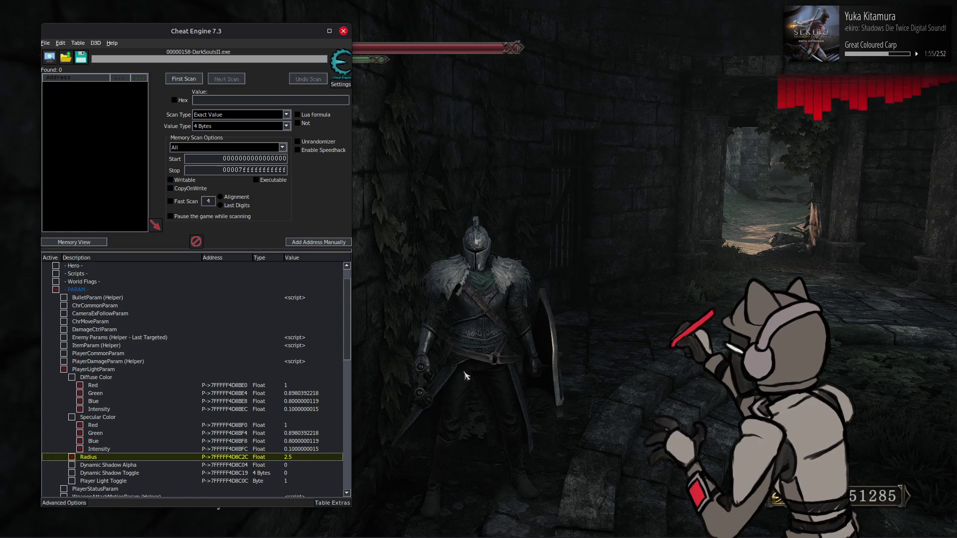
click(549, 337)
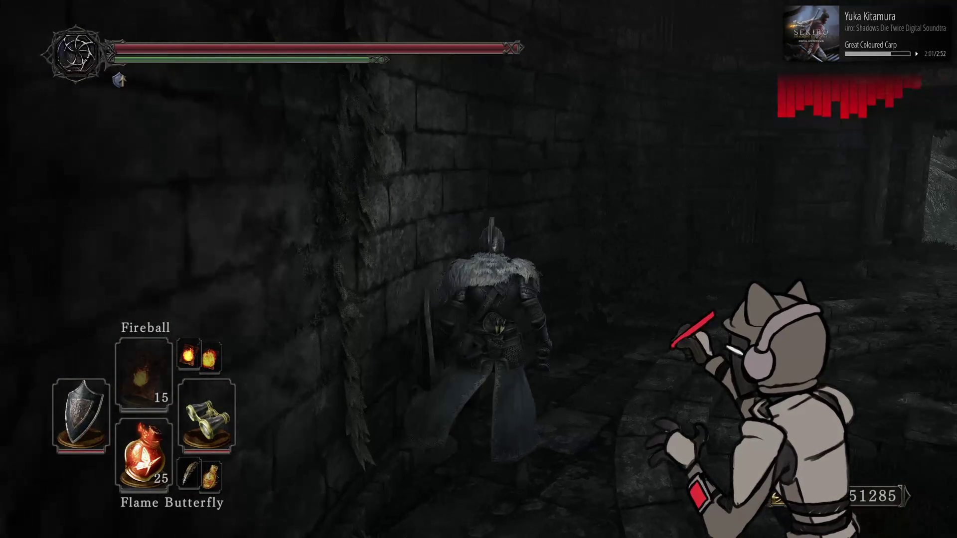
Try a player-light Radius of 4 in Cheat Engine and view it in the game
key(alt+Tab)
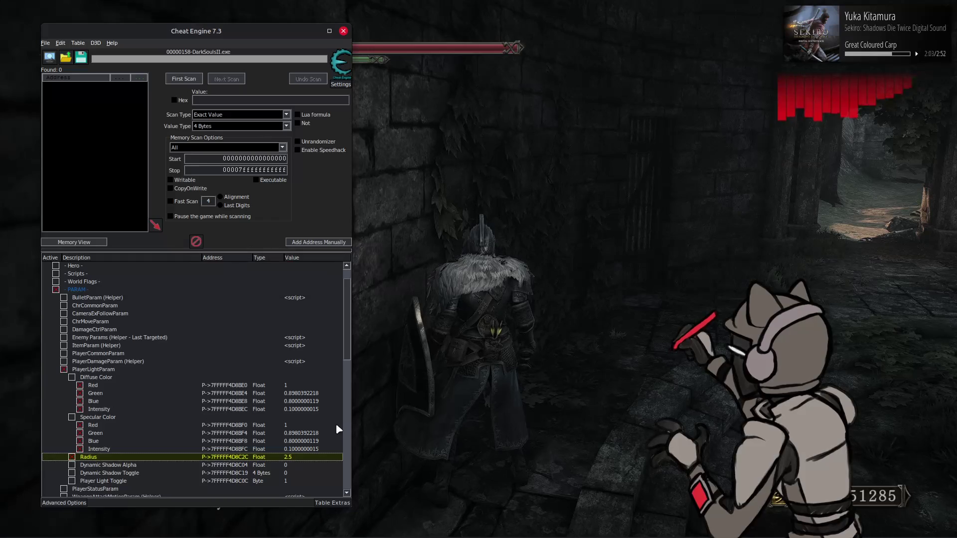
key(Return)
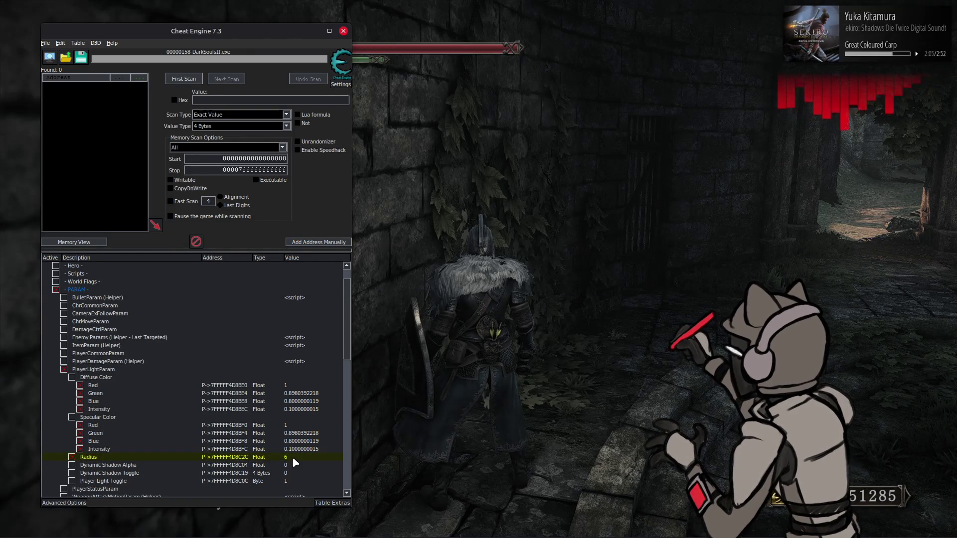
double_click(293, 458)
text(4)
key(Return)
key(alt+Tab)
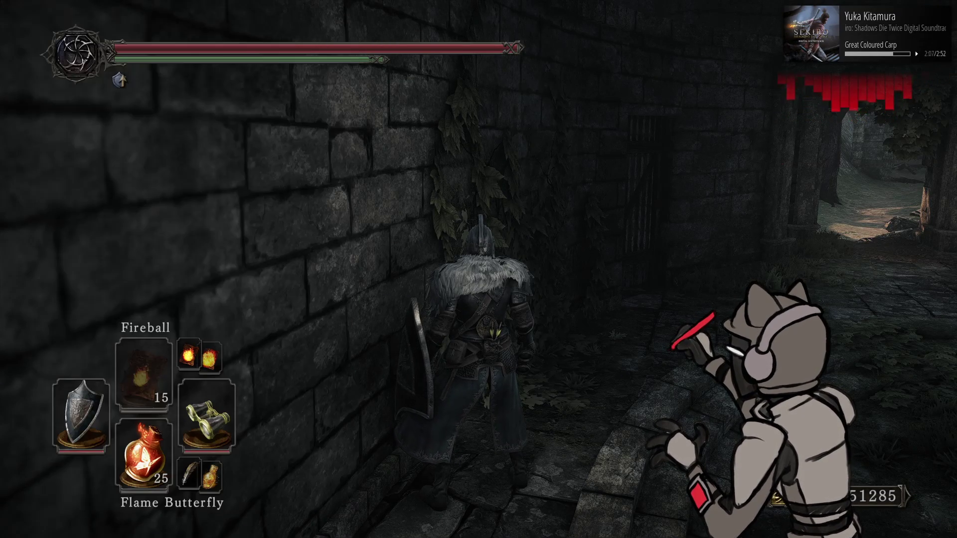
Set the player light's diffuse intensity to 0.2 and its Radius to 3
key(alt+Tab)
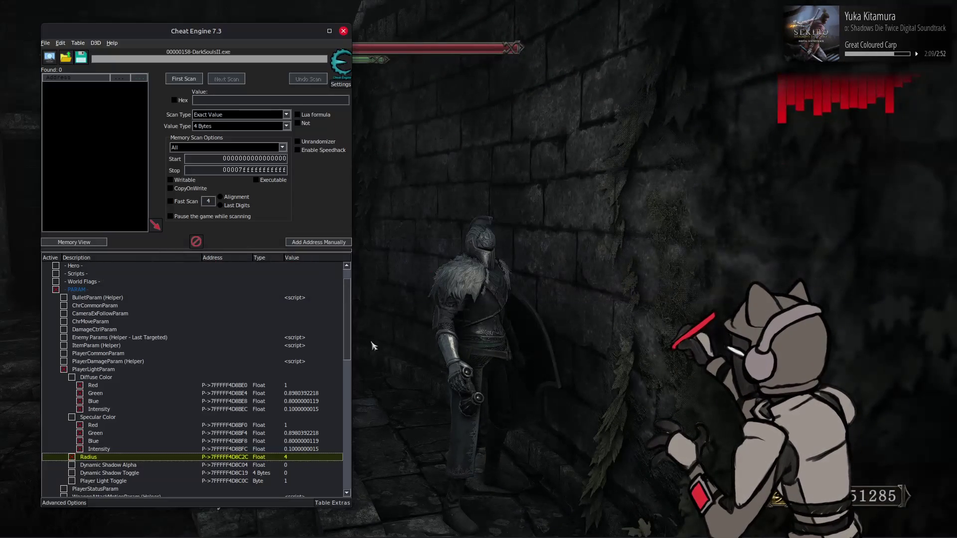
text(0.2)
key(Return)
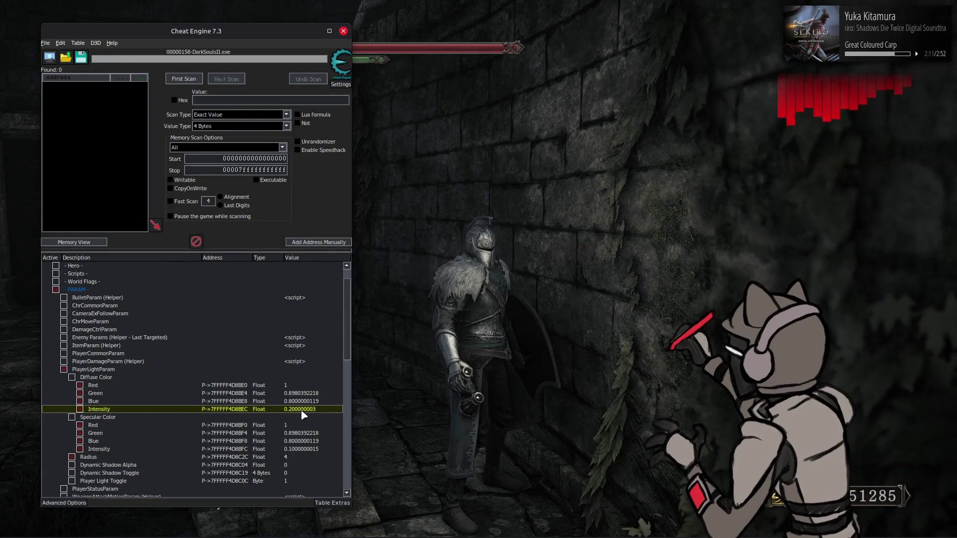
double_click(298, 455)
text(3)
key(Return)
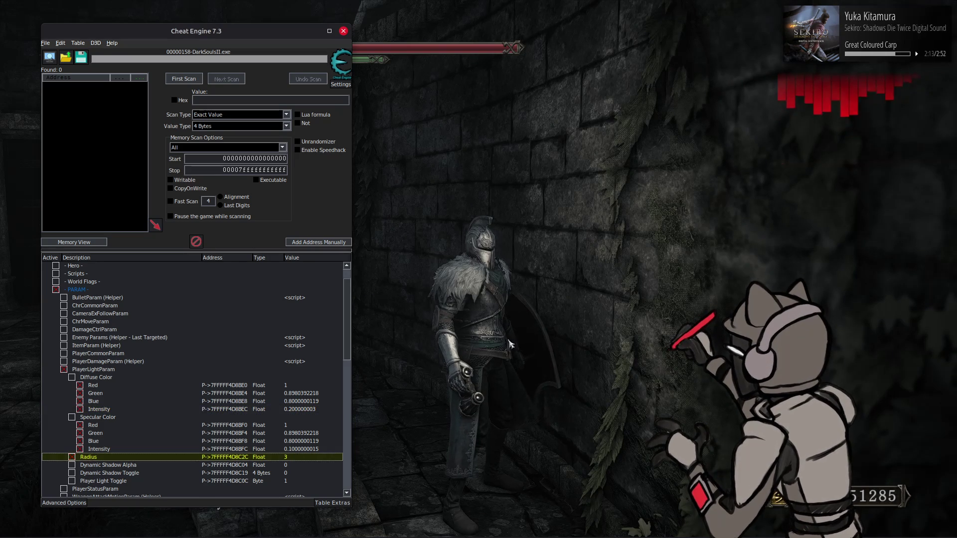
Walk the knight through the doorway to stand in front of the ivy-covered lever
click(510, 344)
key(w)
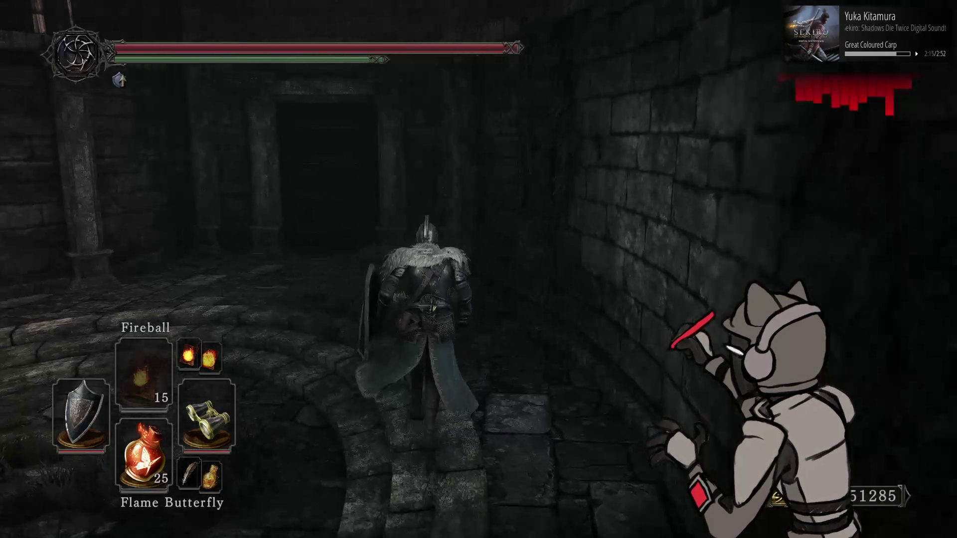
key(w)
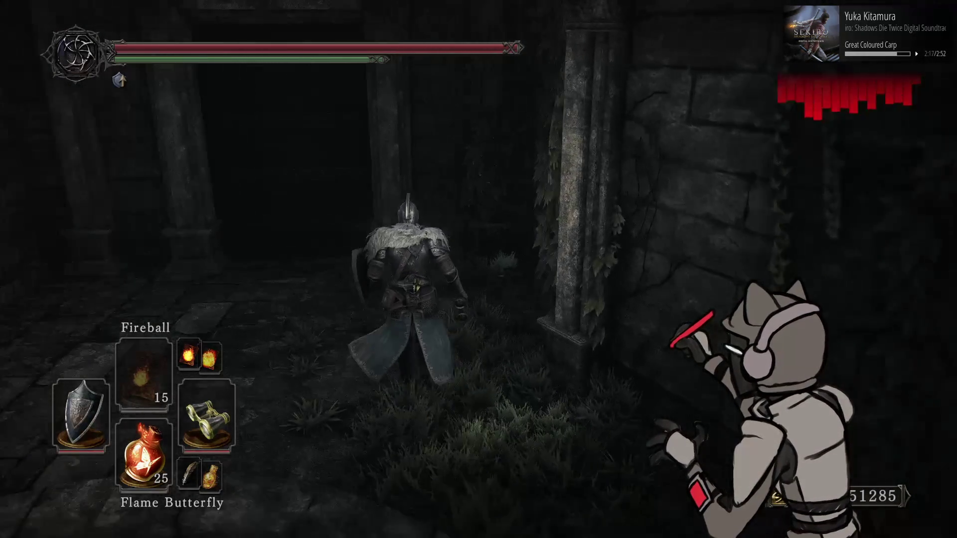
key(w)
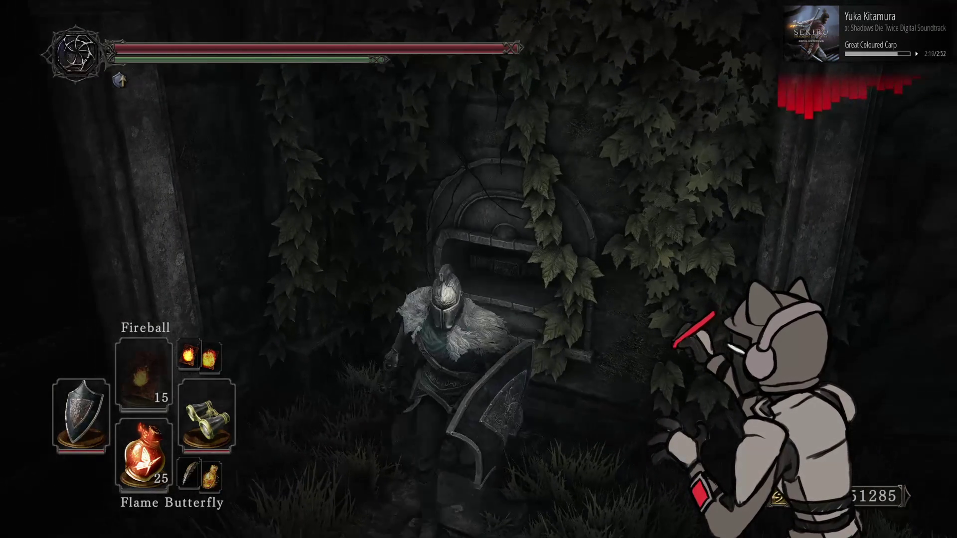
key(w)
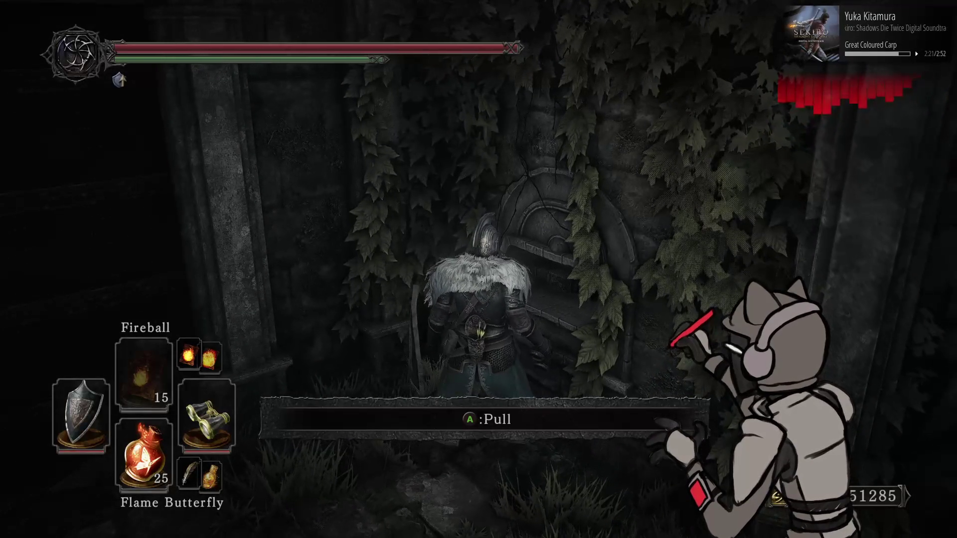
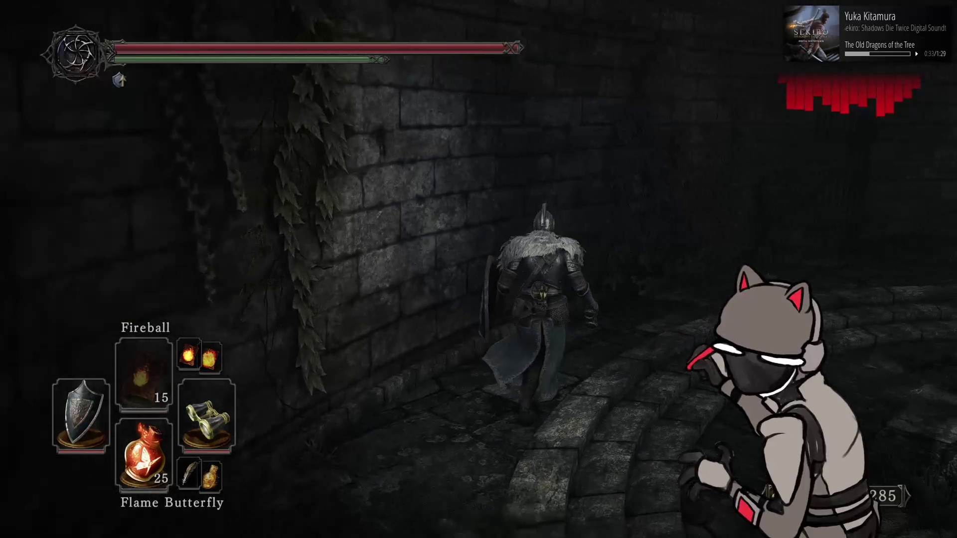
Enter PlayerLightParam Radius 4, diffuse Intensity 0.1 and specular Intensity 0.05, then resume the game
key(alt+Tab)
double_click(303, 456)
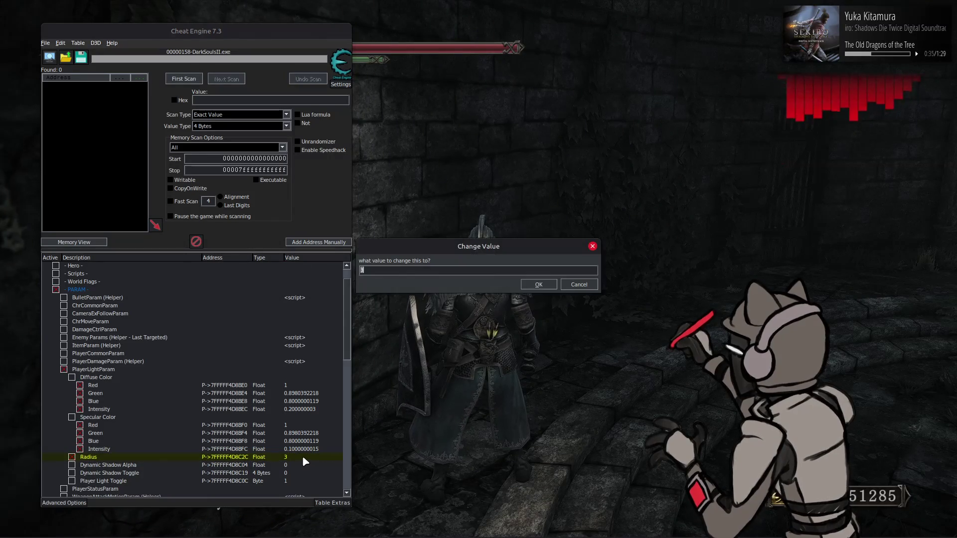
text(4)
key(Return)
double_click(301, 409)
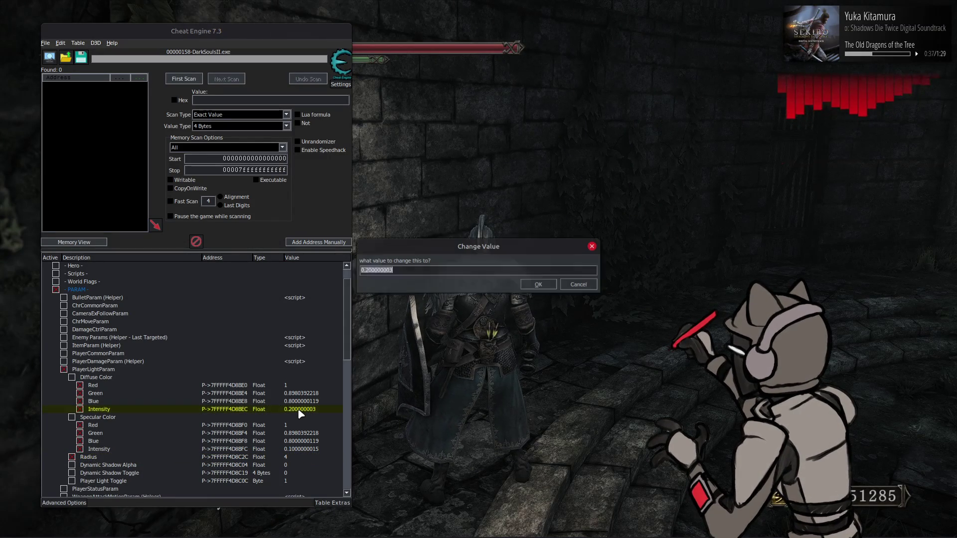
text(0.1)
key(Return)
double_click(299, 449)
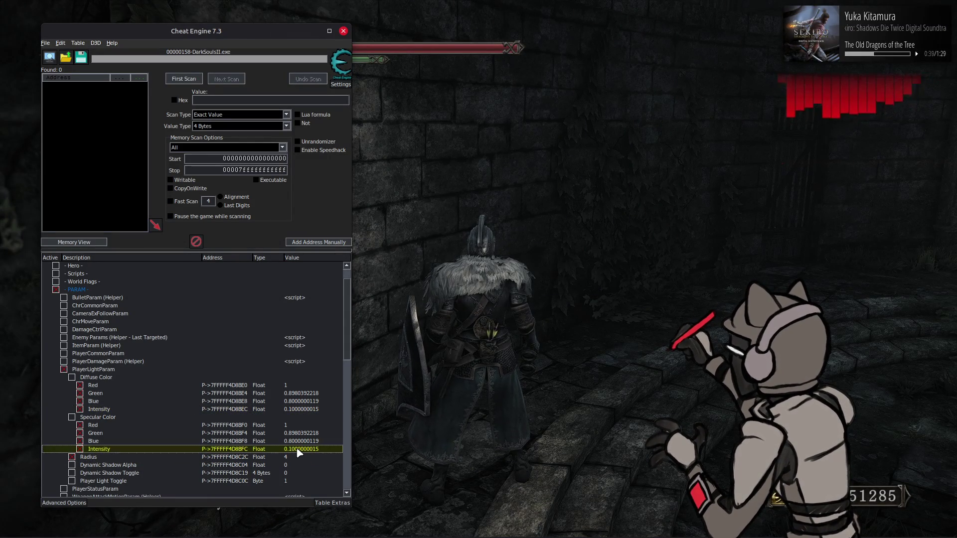
text(5)
key(Return)
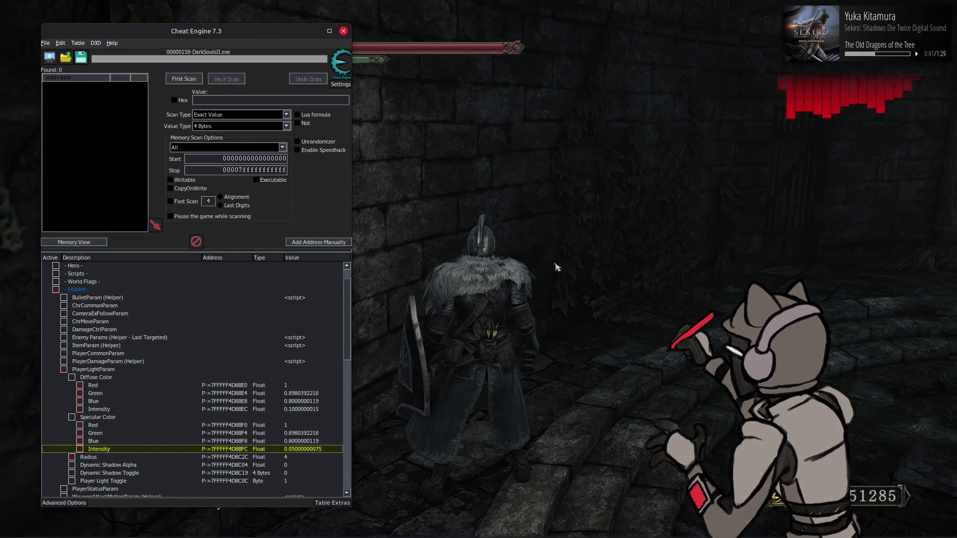
click(555, 268)
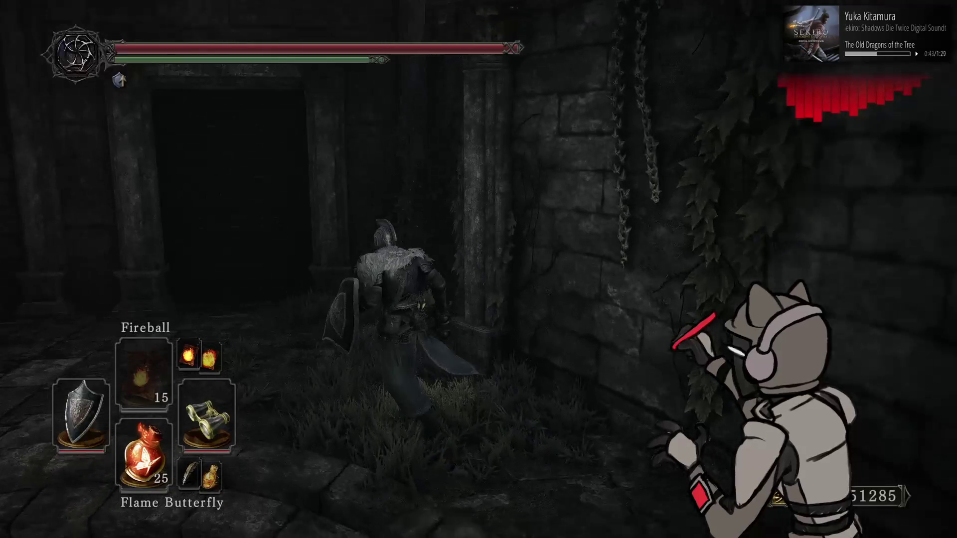
Walk the character from the ivy wall through the corridor, past the gate and up the stairs
key(w)
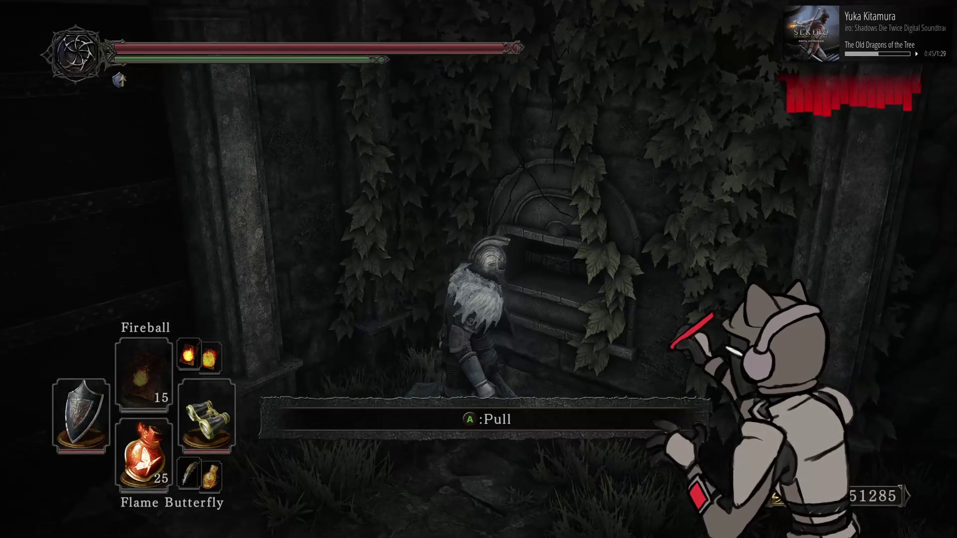
key(d)
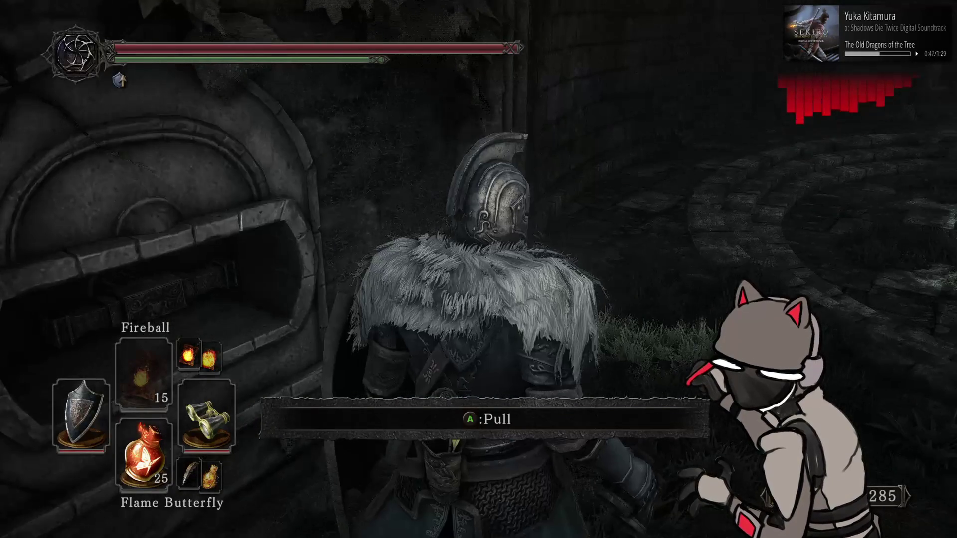
key(w)
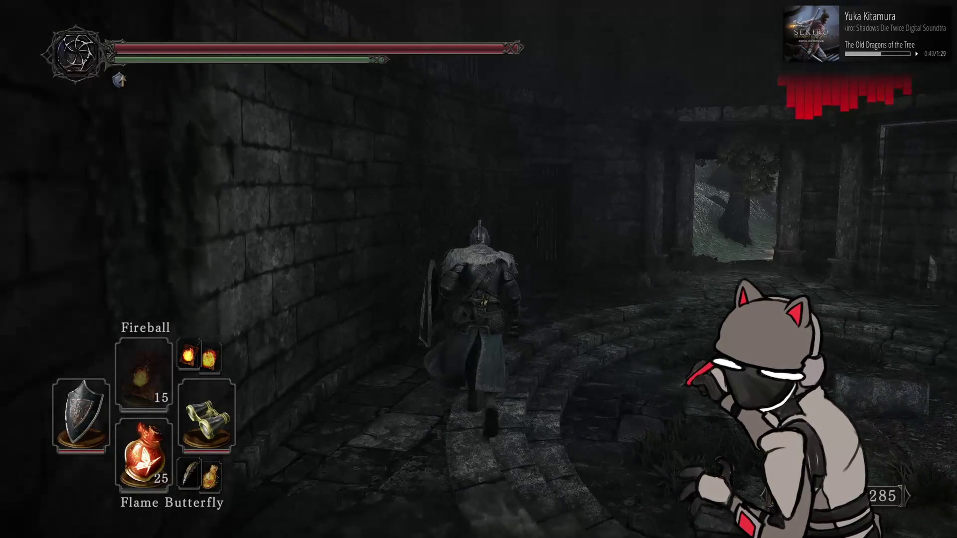
key(w)
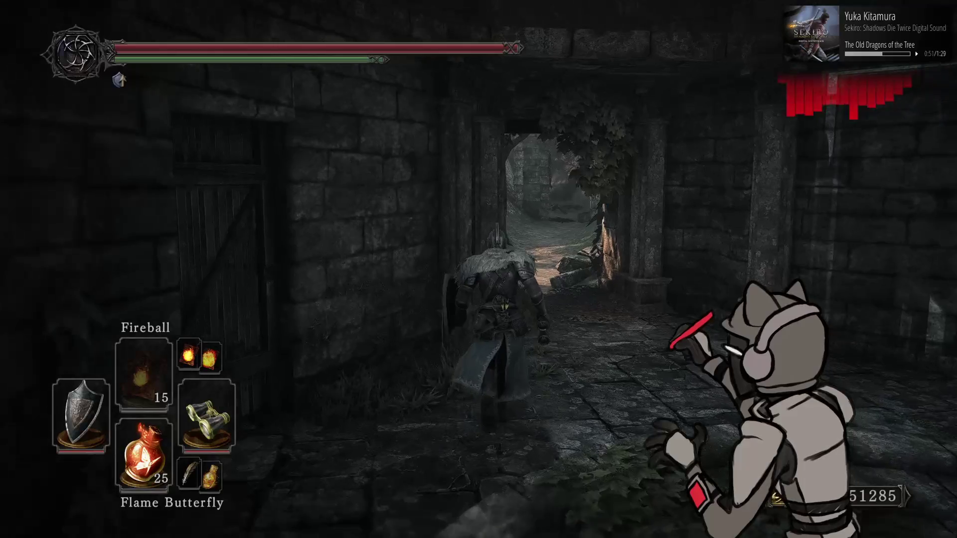
key(a)
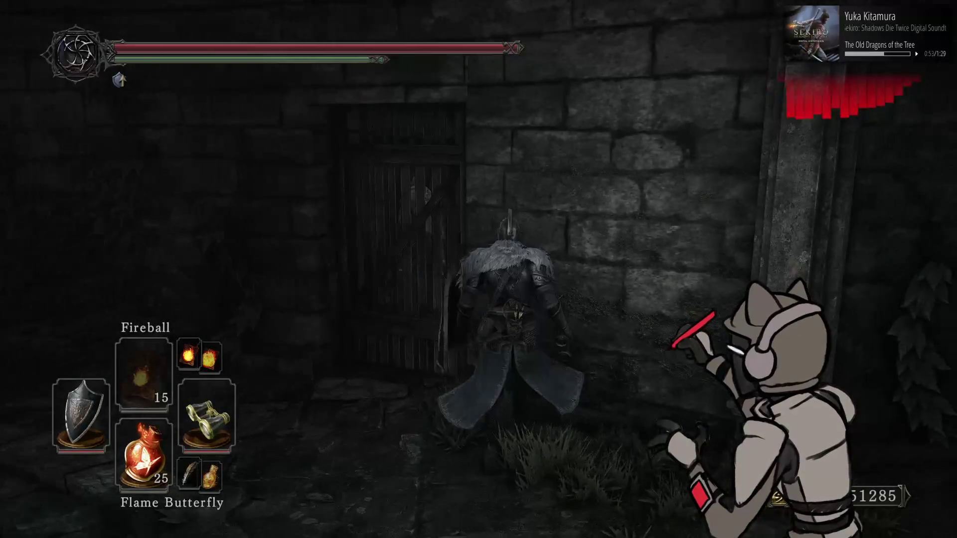
key(w)
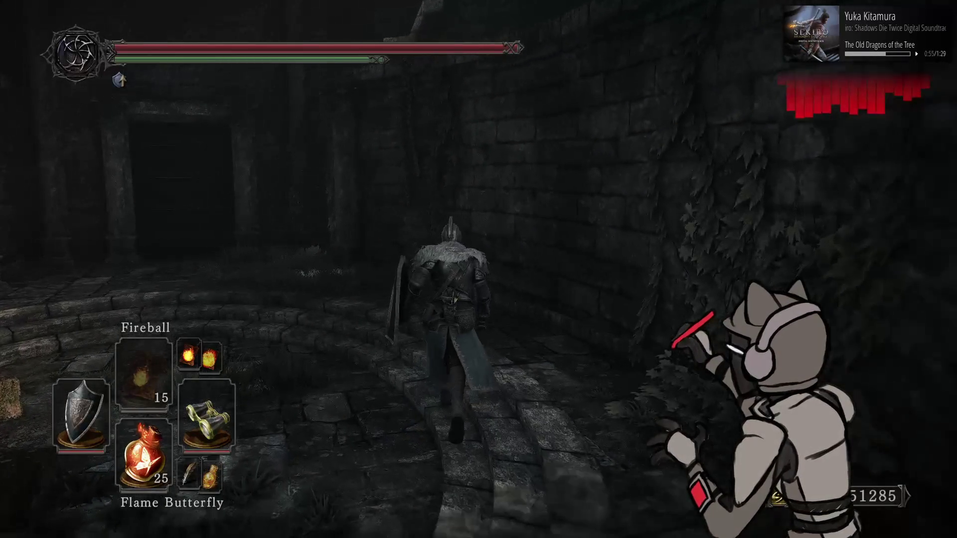
key(w)
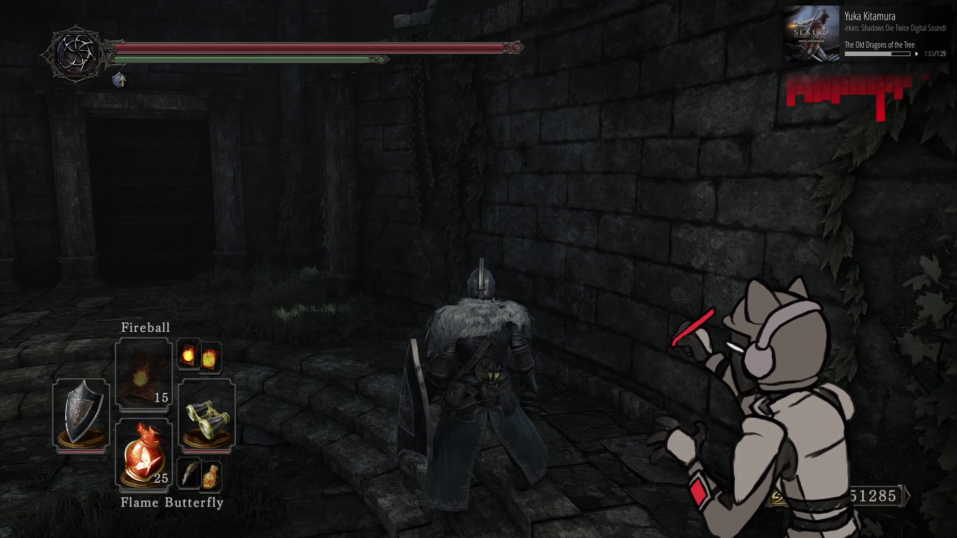
Swing the camera between the stone doorway and sunlit ivy wall, then step back to recentre
key(a)
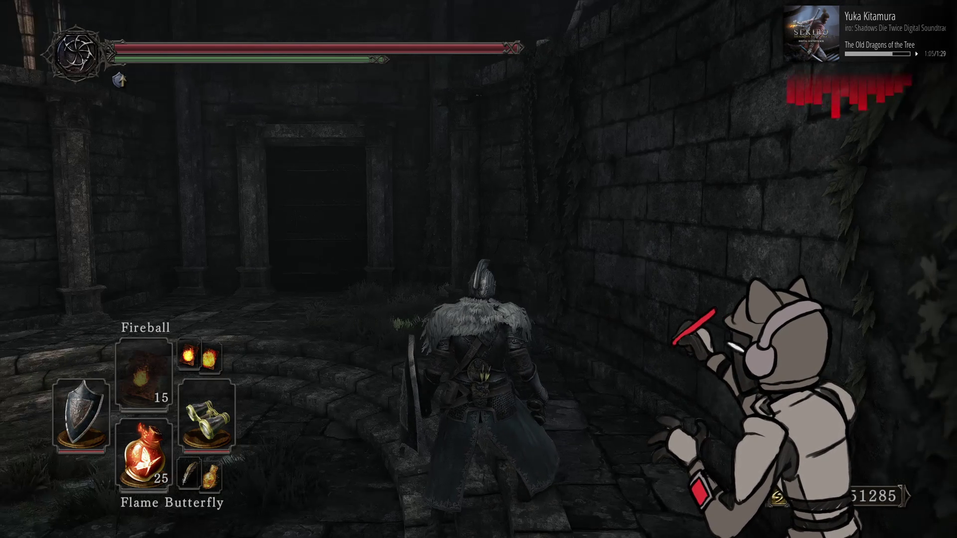
key(d)
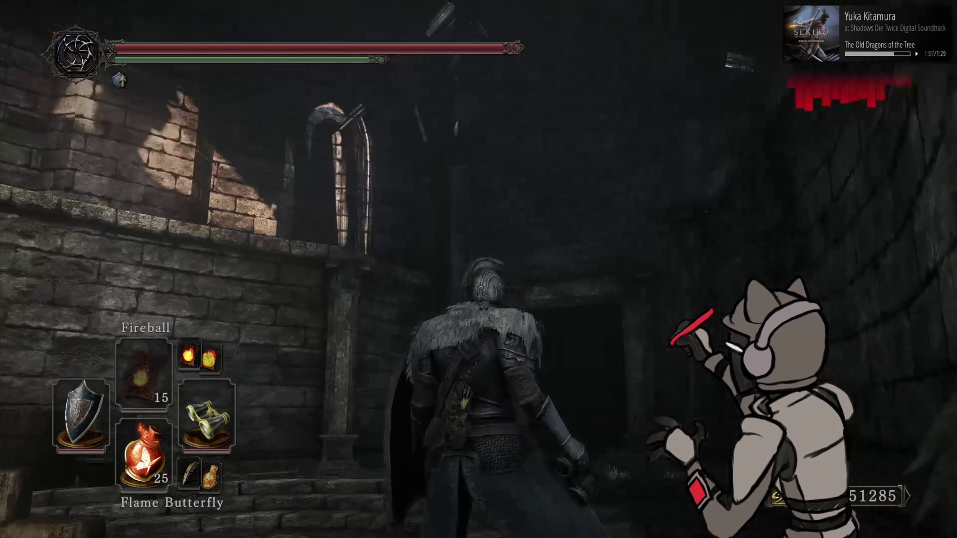
key(s)
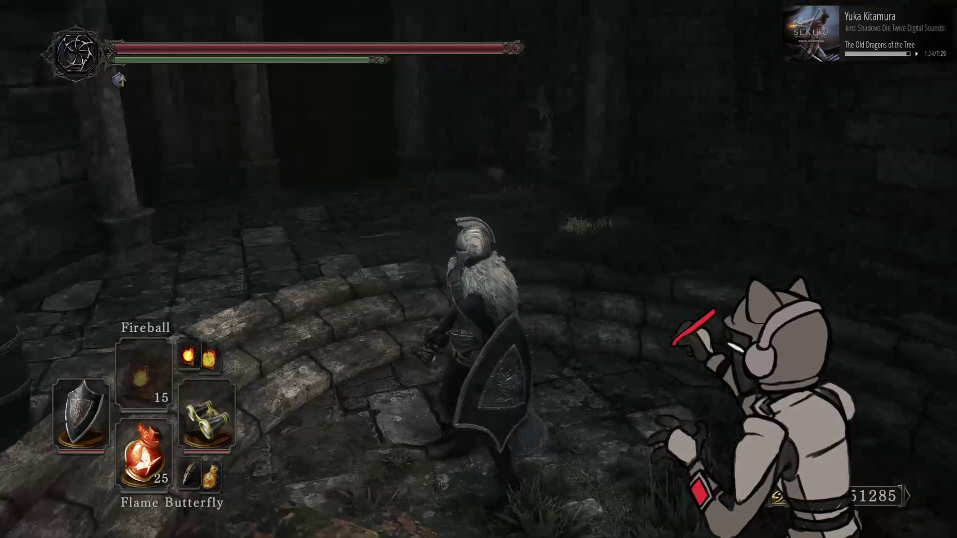
key(alt+Tab)
Restore diffuse Intensity to 0.2 and specular Intensity to 0.1, then view the result in game
double_click(305, 409)
text(0.2)
key(Return)
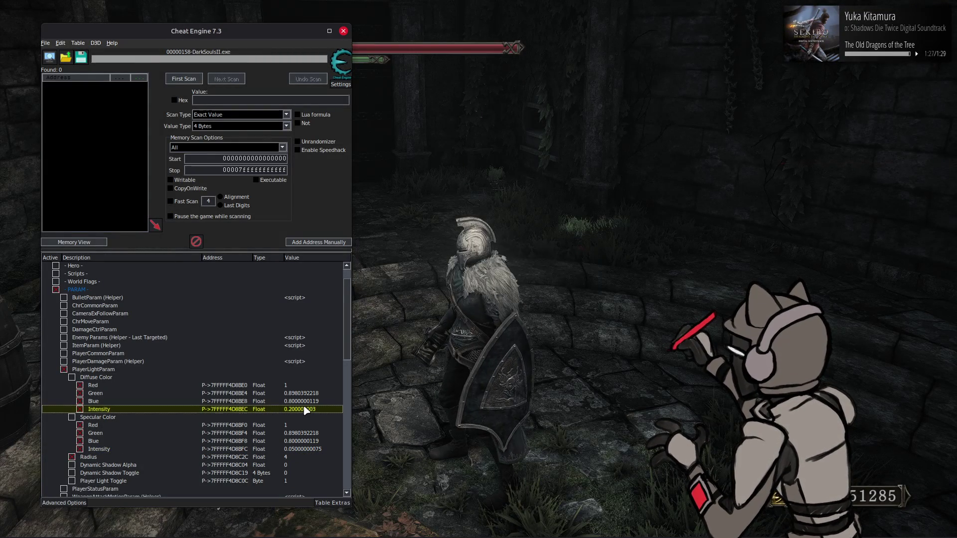
double_click(305, 449)
text(0.2)
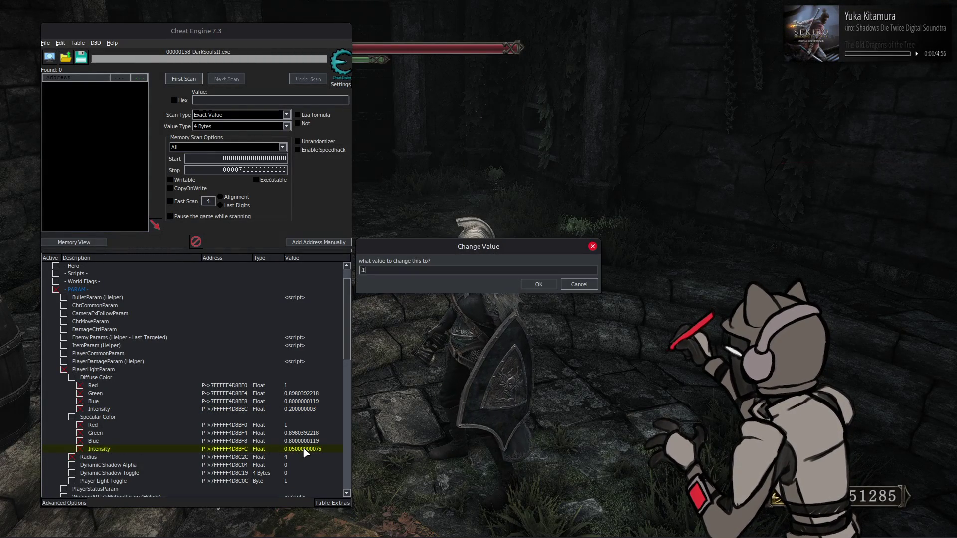
key(Return)
key(alt+Tab)
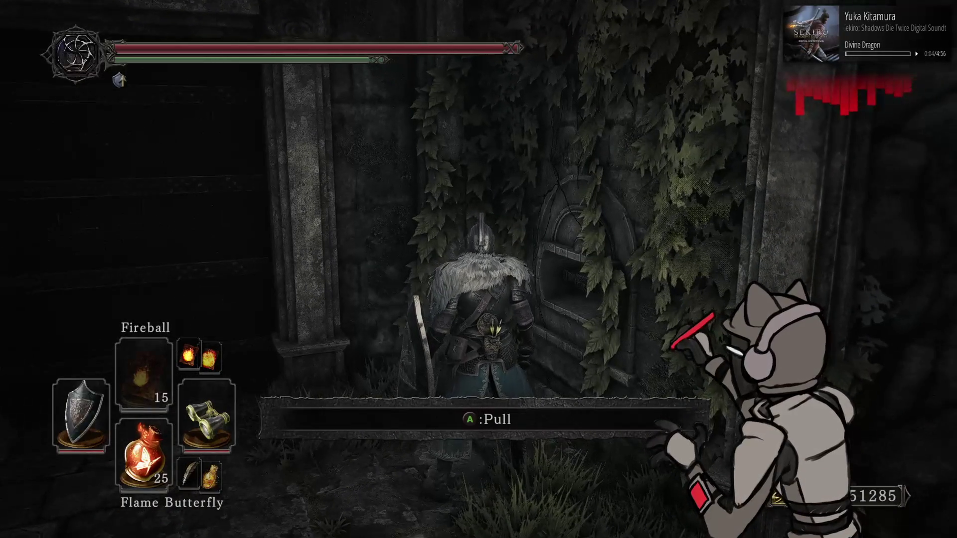
Try player light Radius values of 3 and then 4, comparing each in the game
key(alt+Tab)
double_click(301, 454)
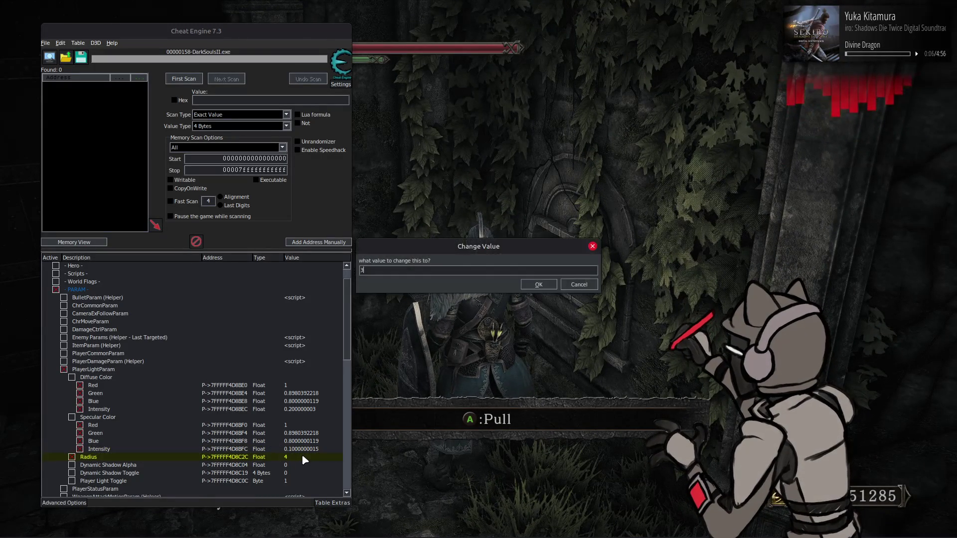
key(Return)
key(alt+Tab)
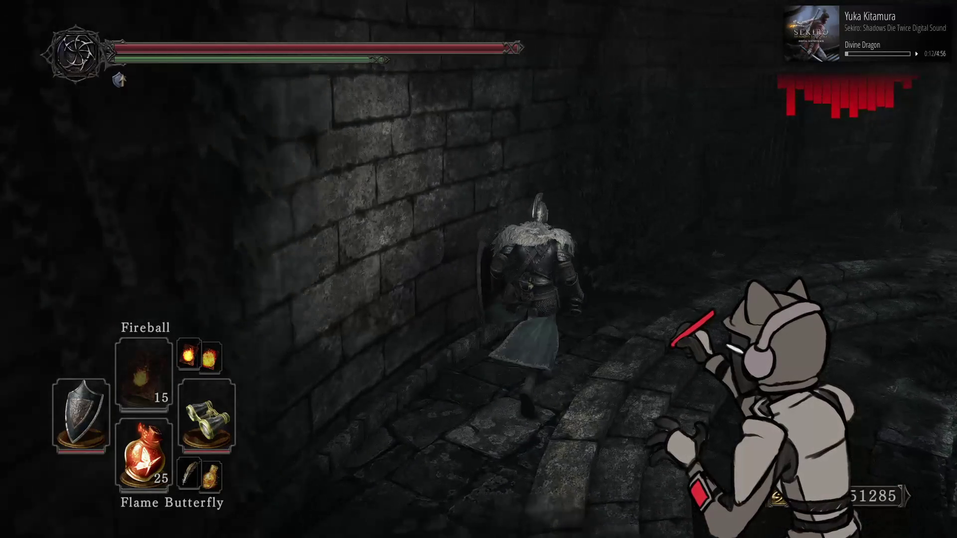
key(alt+Tab)
double_click(304, 456)
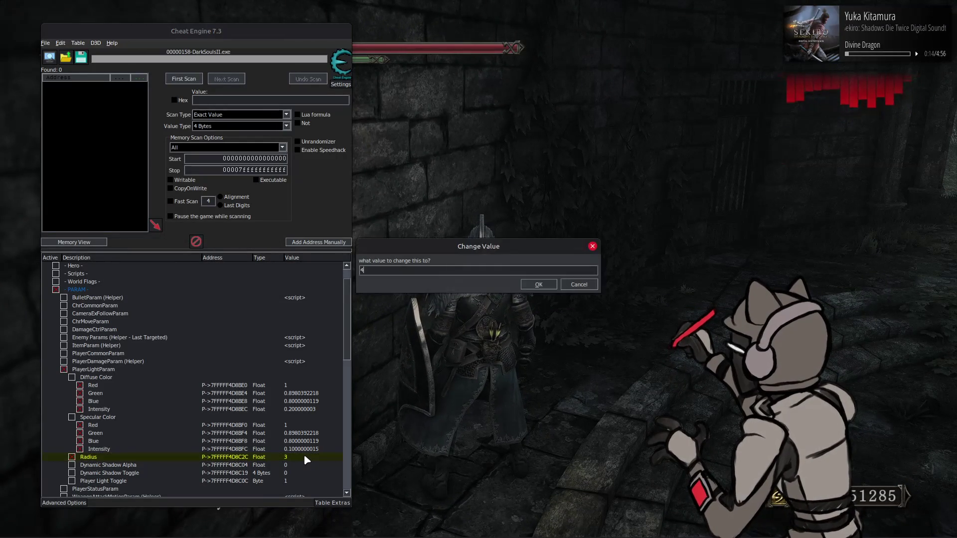
key(Return)
key(alt+Tab)
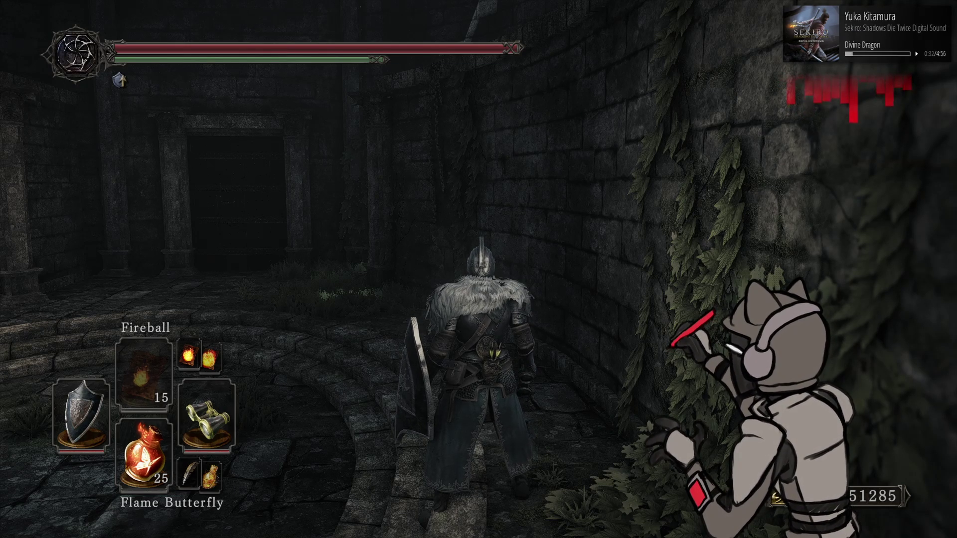
Walk the knight forward along the curved ivy-covered wall, then switch to Notepad++
key(w)
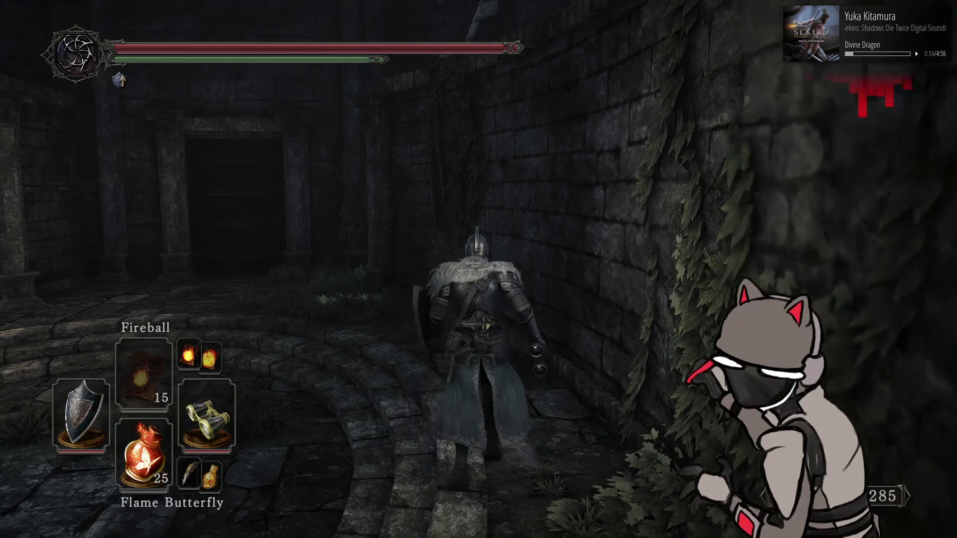
key(alt+Tab)
key(alt+Tab)
key(alt+Tab)
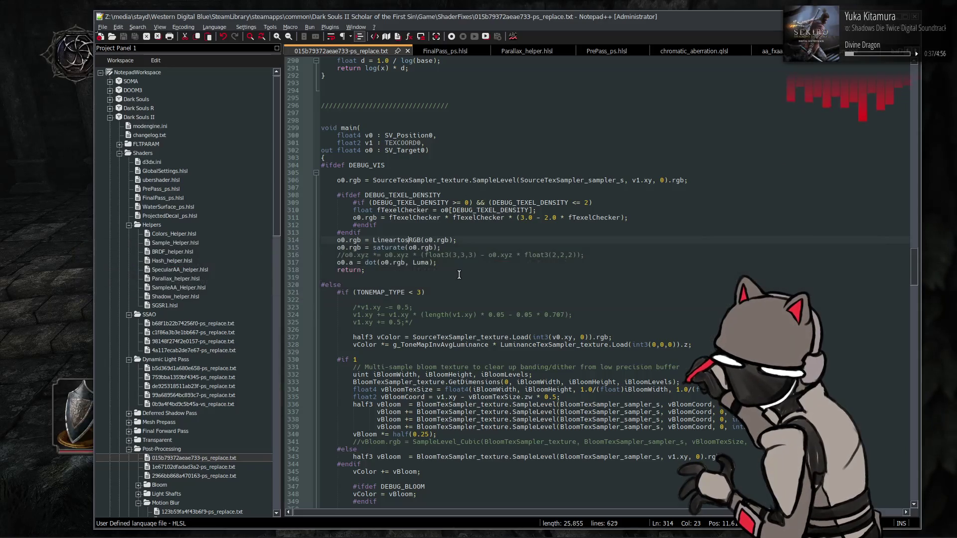
Open b5d369d1a680e658-ps_replace.txt from the Project Panel and place the caret in g_LightExParam on line 146
click(457, 272)
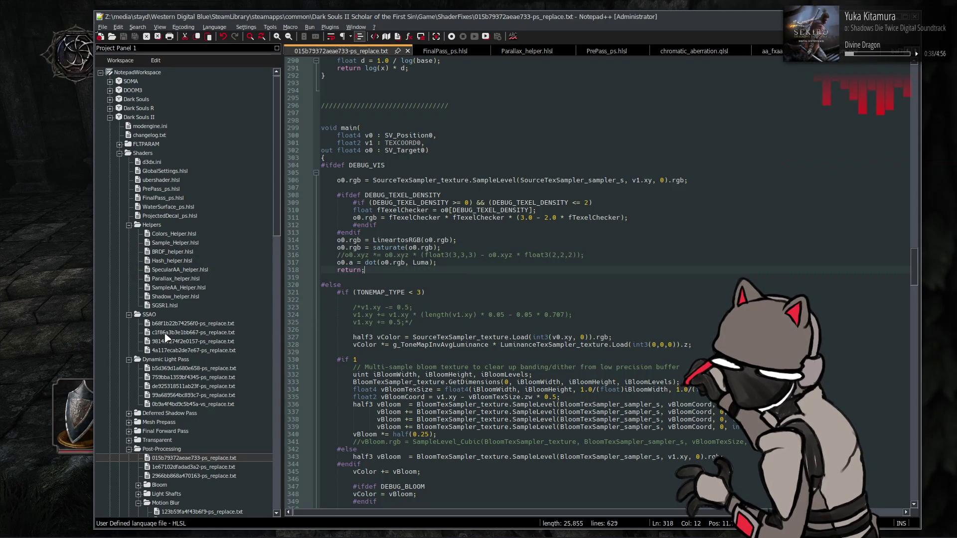
scroll(178, 337, down, 4)
double_click(209, 261)
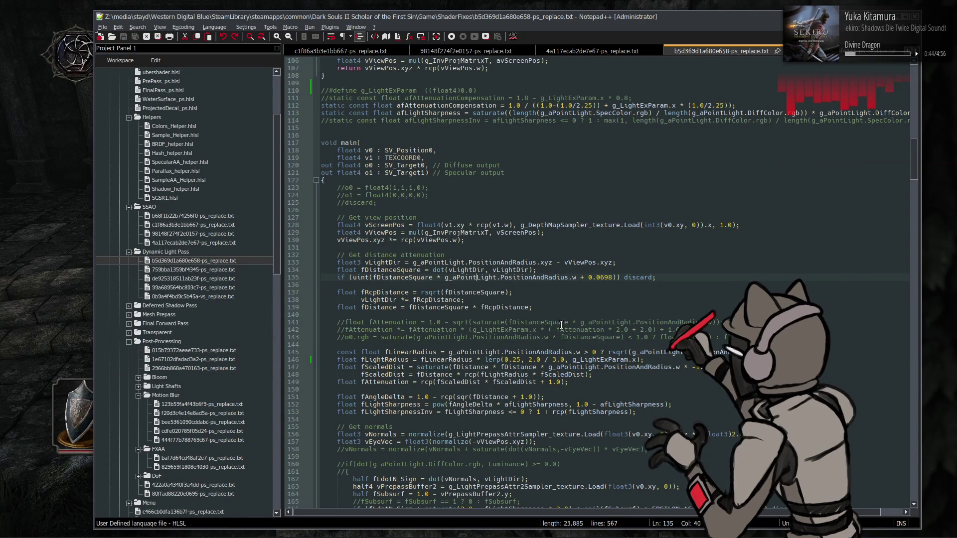
click(575, 359)
click(615, 360)
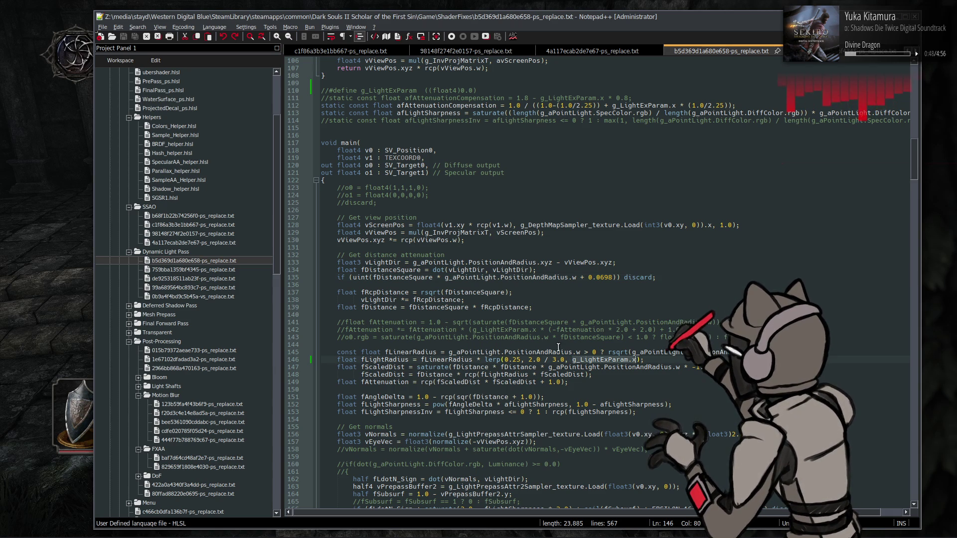
Read through the shader's diffuse and specular code, then start a Find search
scroll(550, 344, down, 4)
scroll(526, 333, down, 11)
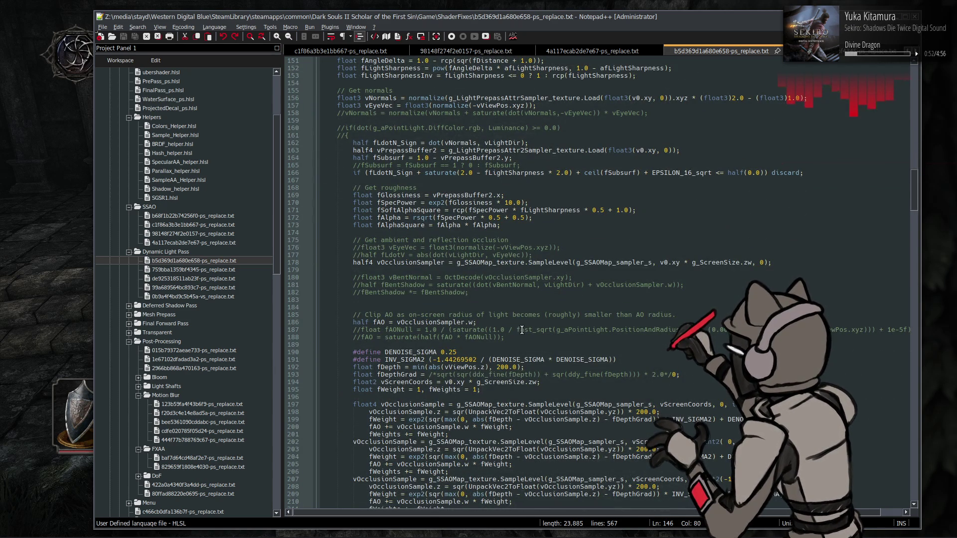
scroll(521, 330, down, 7)
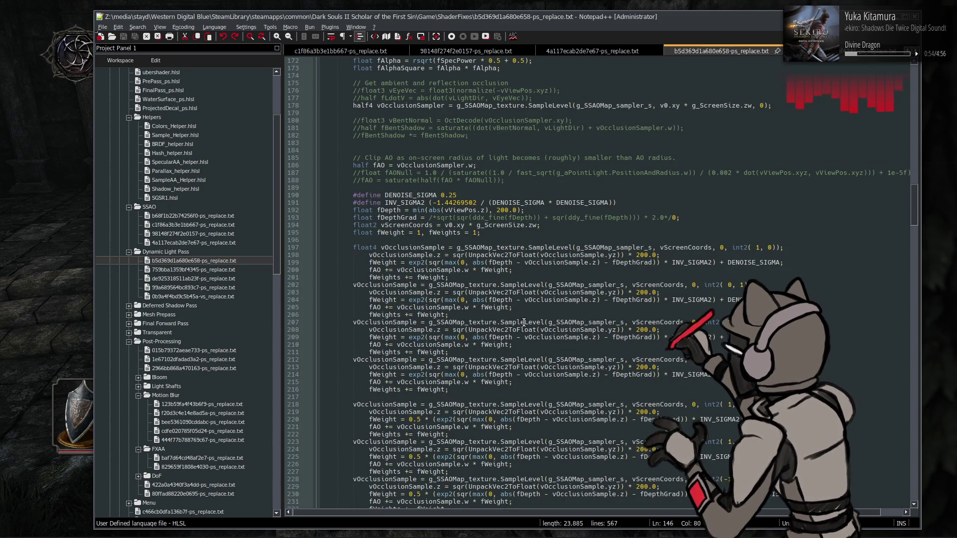
scroll(586, 321, down, 11)
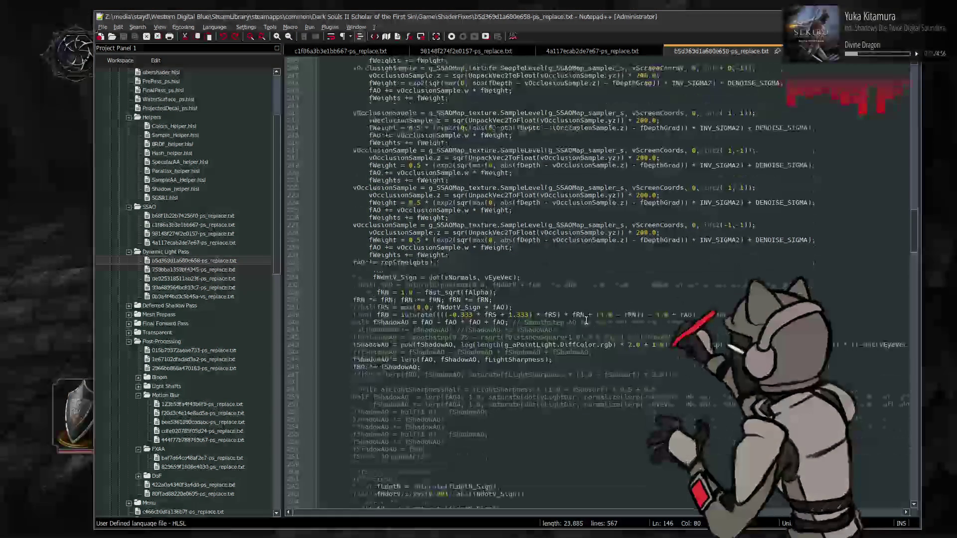
scroll(587, 321, down, 7)
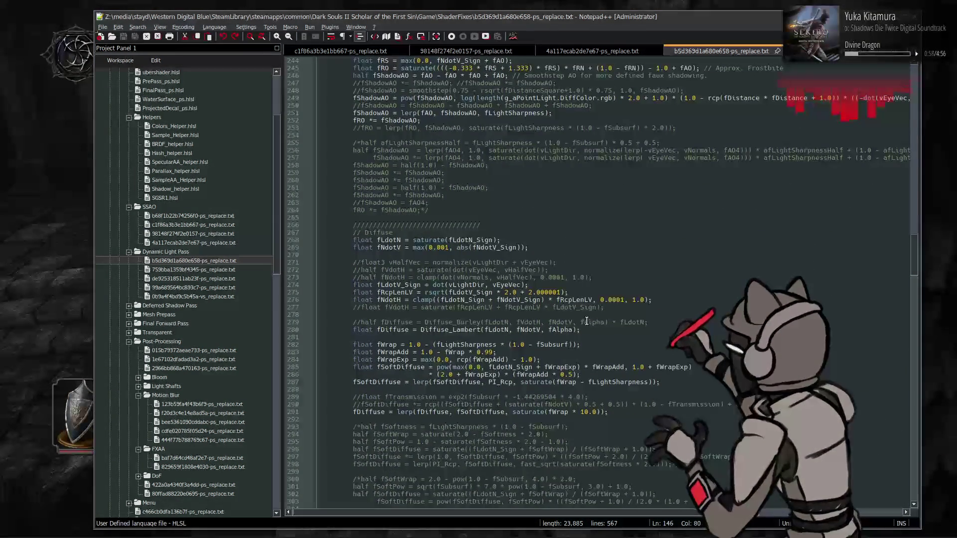
scroll(588, 321, down, 1)
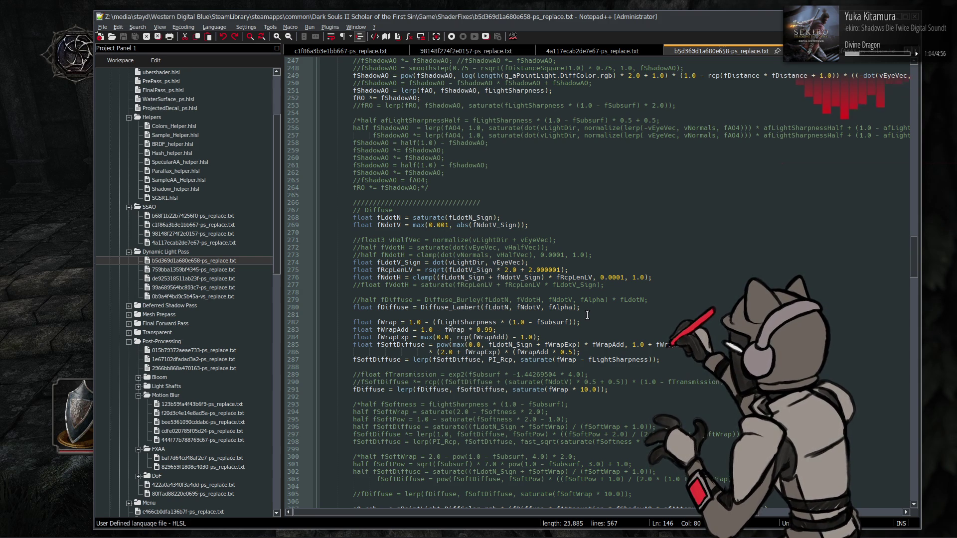
scroll(588, 315, down, 7)
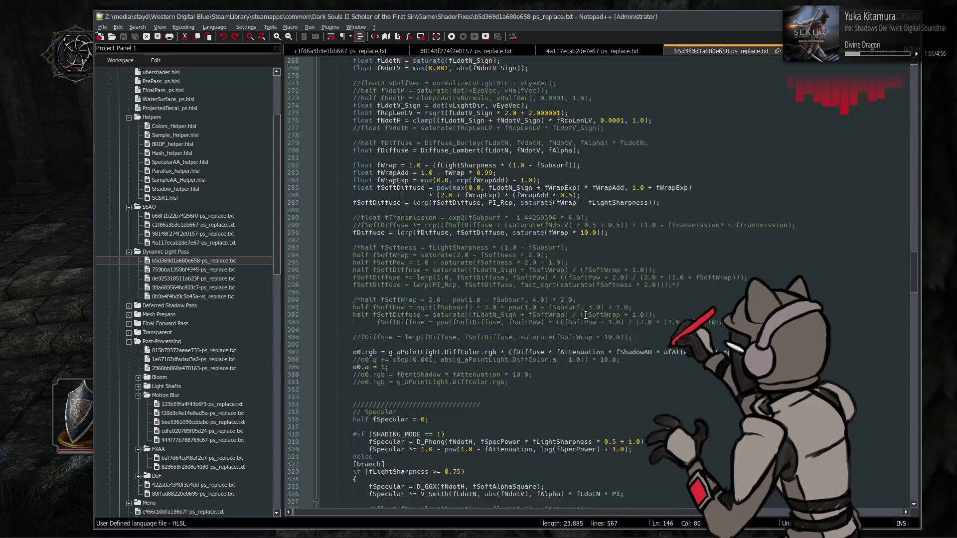
scroll(586, 315, down, 1)
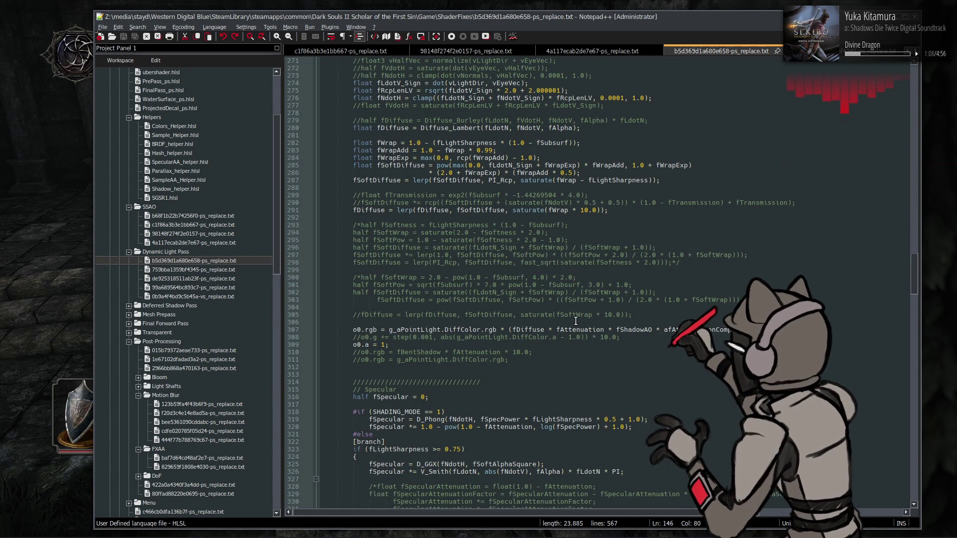
scroll(577, 324, down, 6)
scroll(578, 326, down, 7)
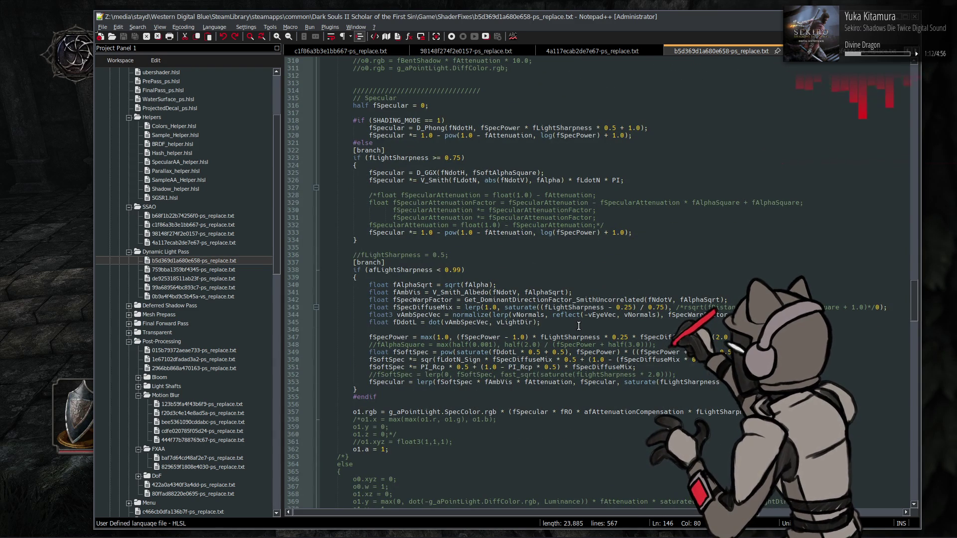
scroll(476, 388, up, 6)
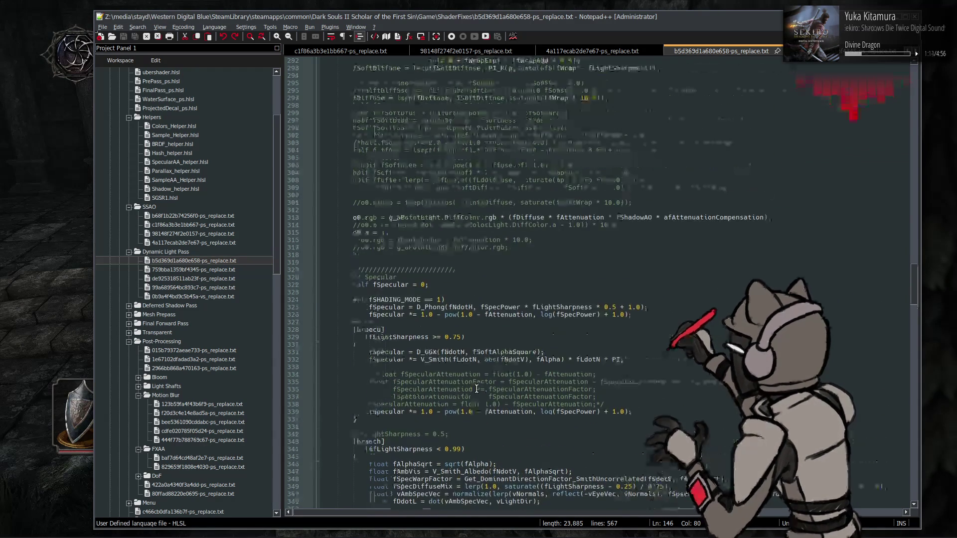
scroll(485, 375, up, 16)
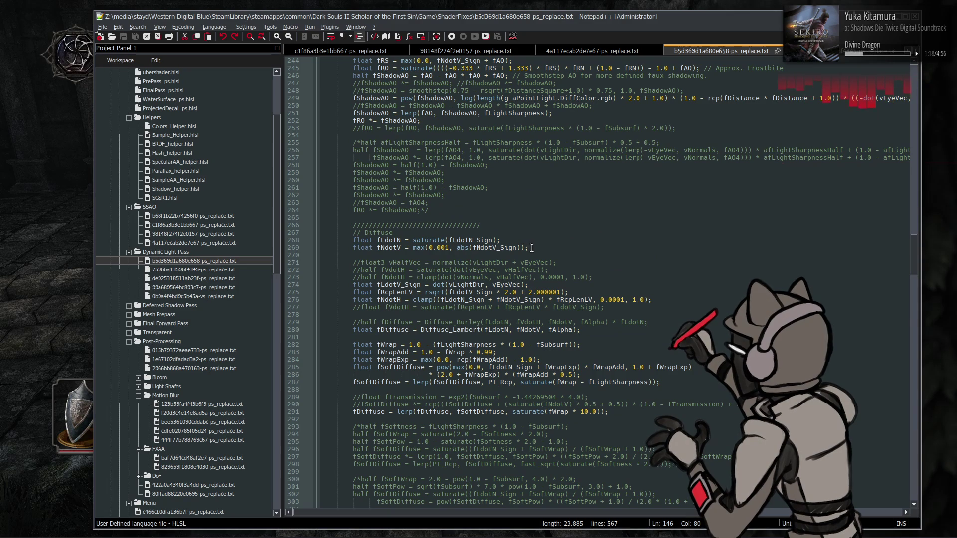
key(ctrl+f)
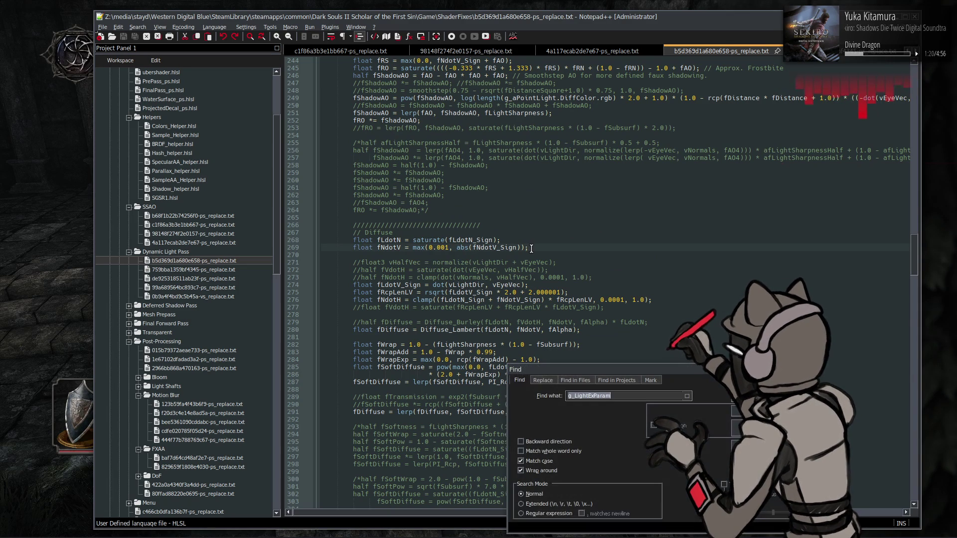
Jump to the LdotV match on line 274, then add a float fPlayerFacing = lerp() declaration containing g_LightExParam.x
text(Ldo)
key(Return)
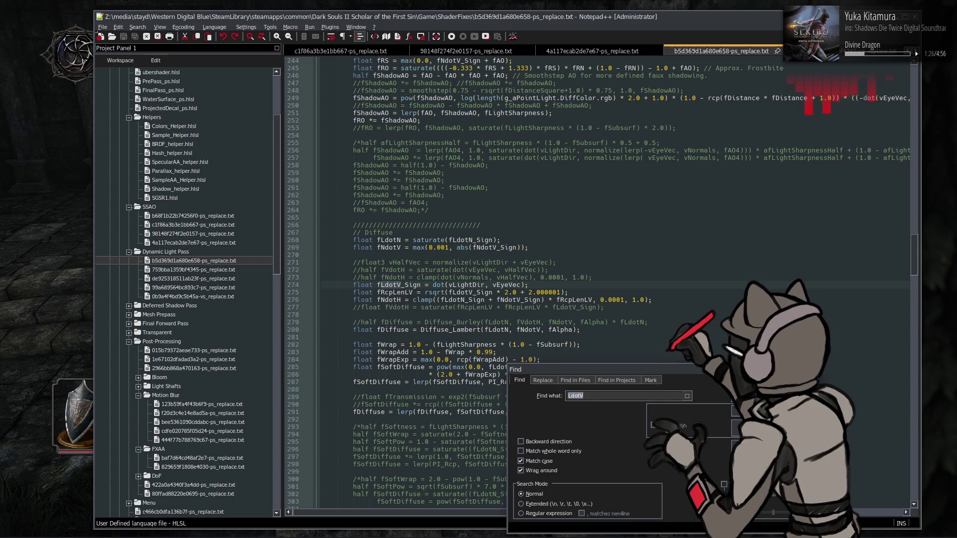
key(Escape)
click(634, 308)
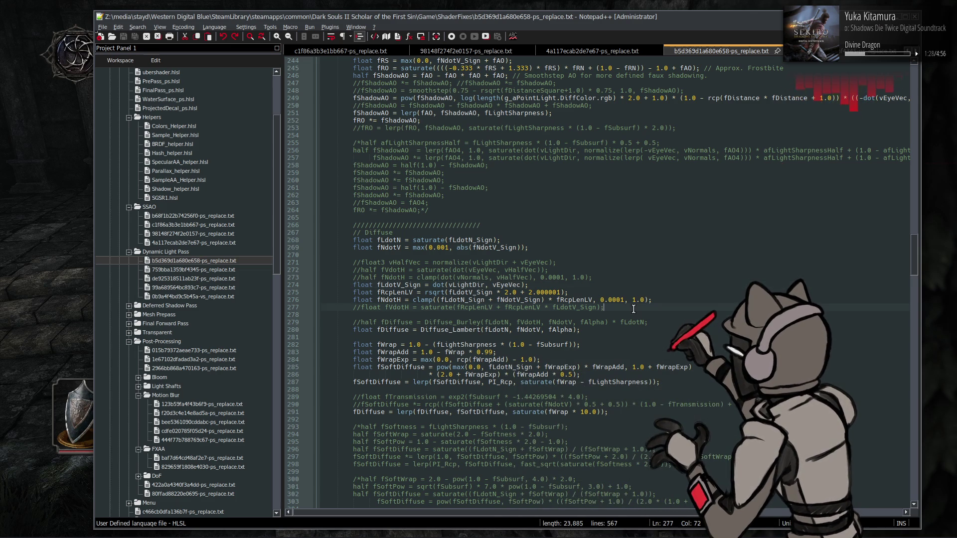
key(Return)
key(Return)
text(float Pl)
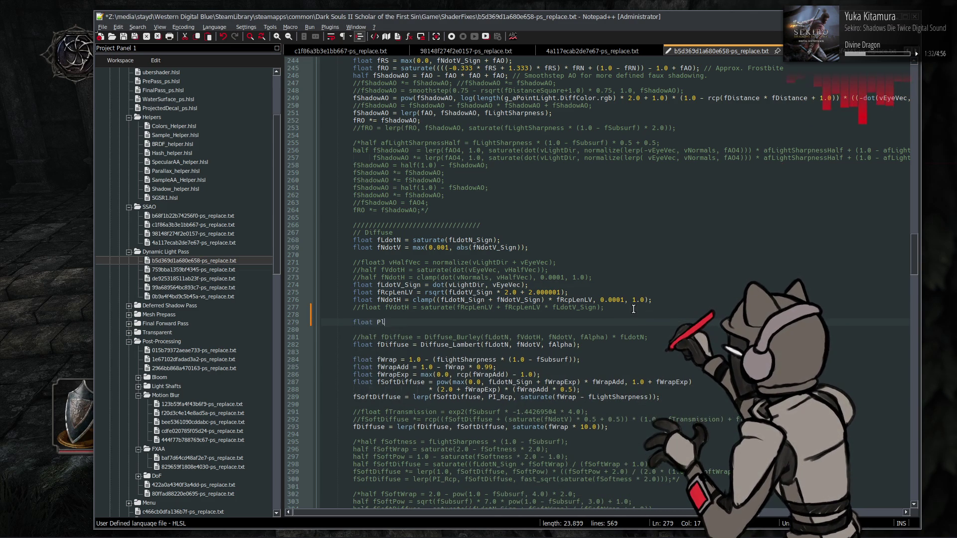
key(BackSpace)
key(BackSpace)
text(fPaly)
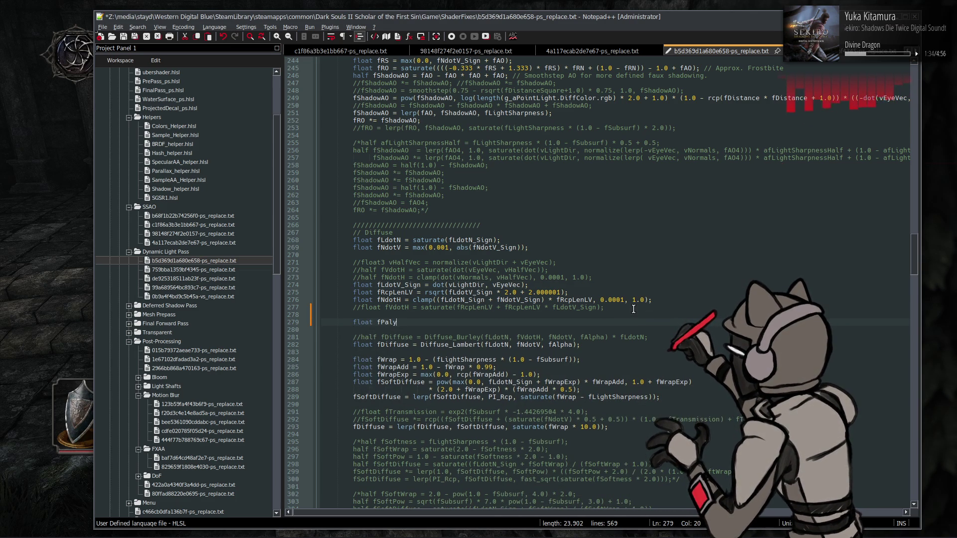
key(BackSpace)
key(BackSpace)
key(BackSpace)
text(layerF)
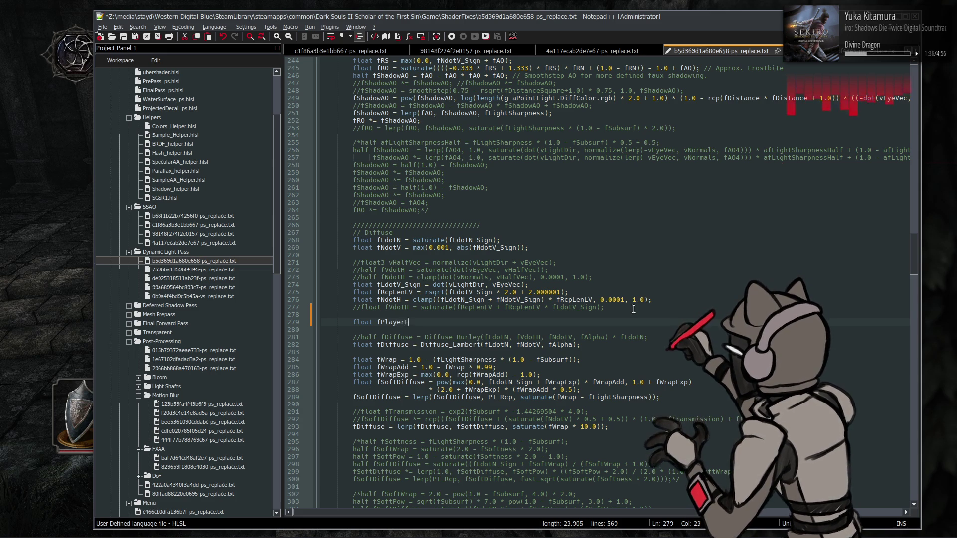
text(acing =)
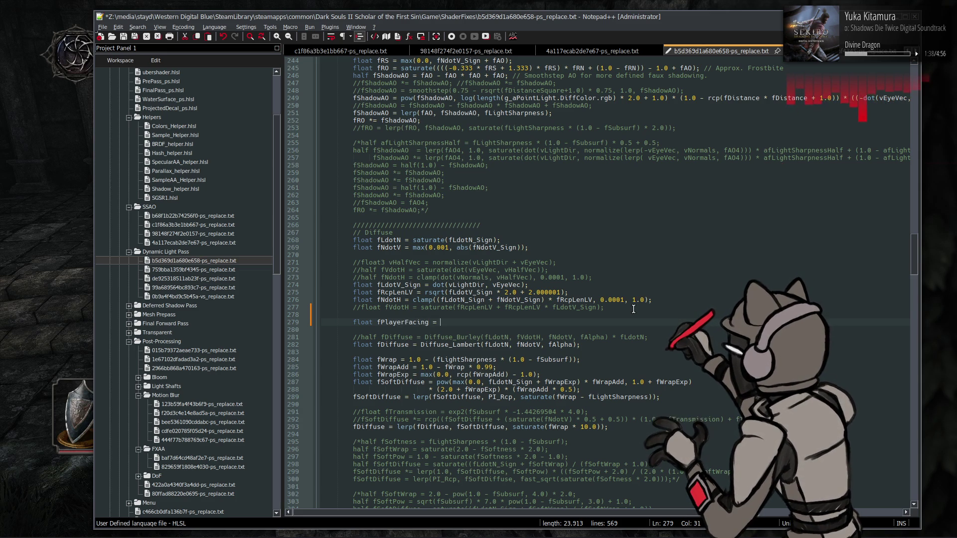
text(erp();)
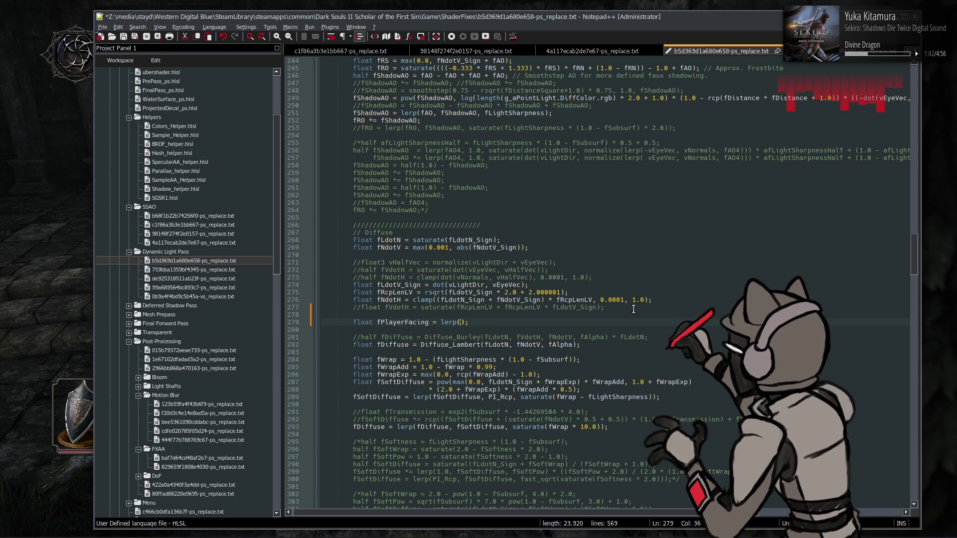
text(g_LightExParam.x)
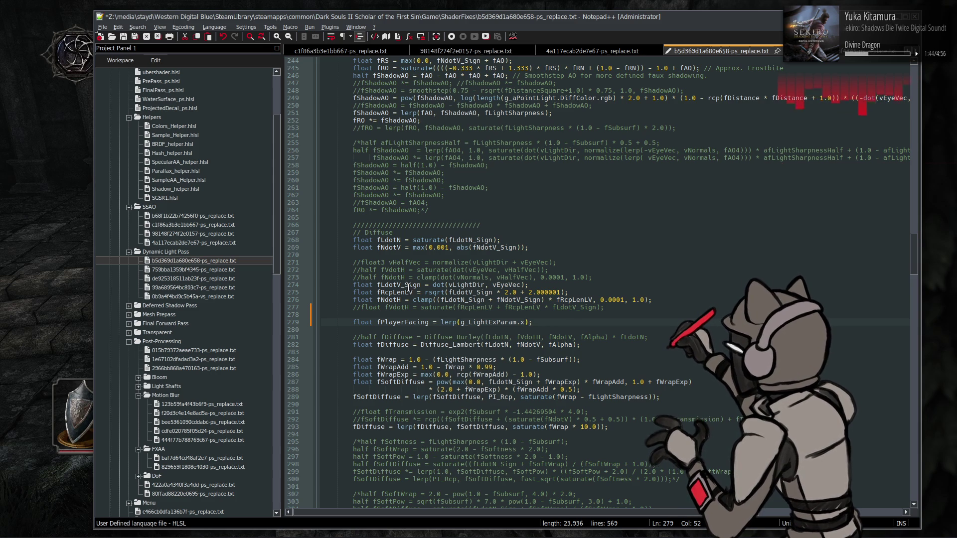
Fill the lerp with saturate(fLdotV_Sign) and 1.0 as its first arguments, then copy fPlayerFacing
double_click(408, 286)
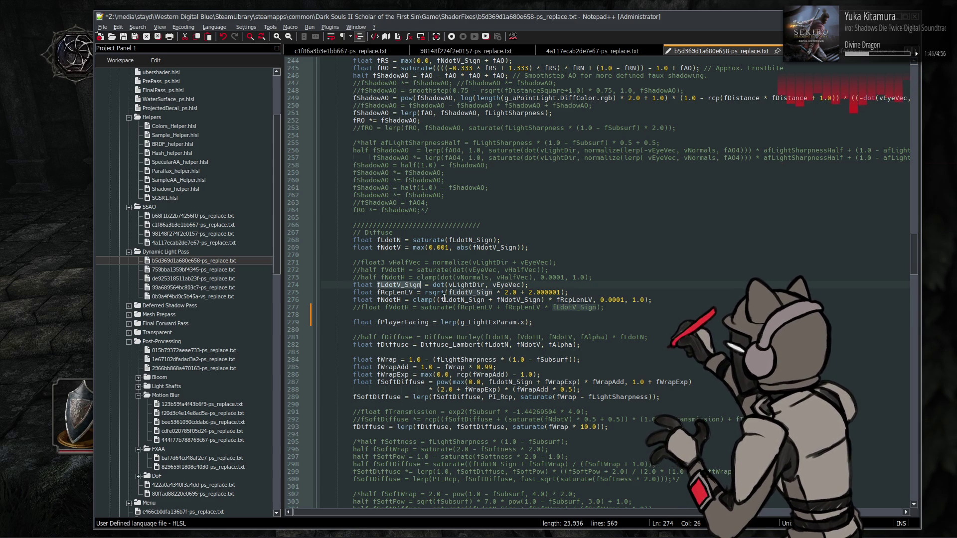
click(459, 322)
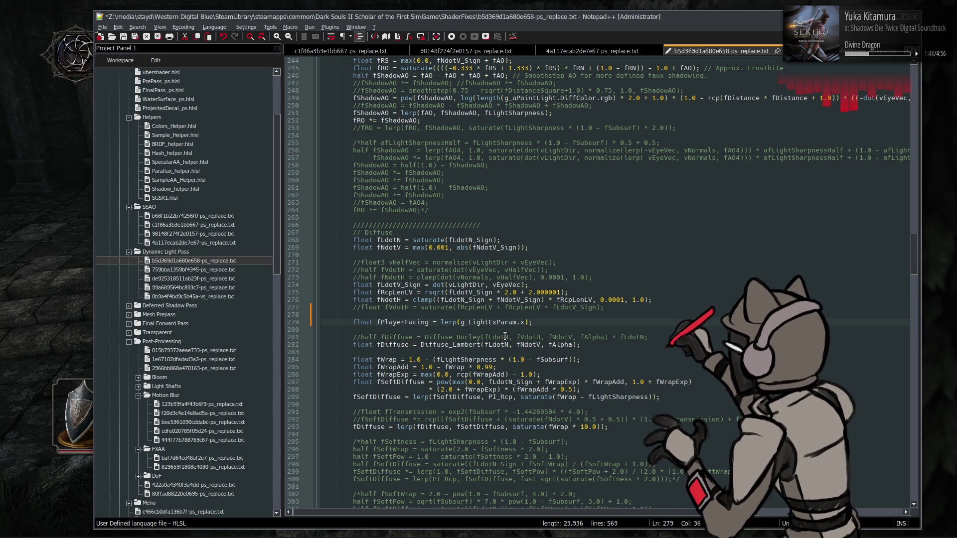
text(fLdotV_Sign)
text(, 1.0,)
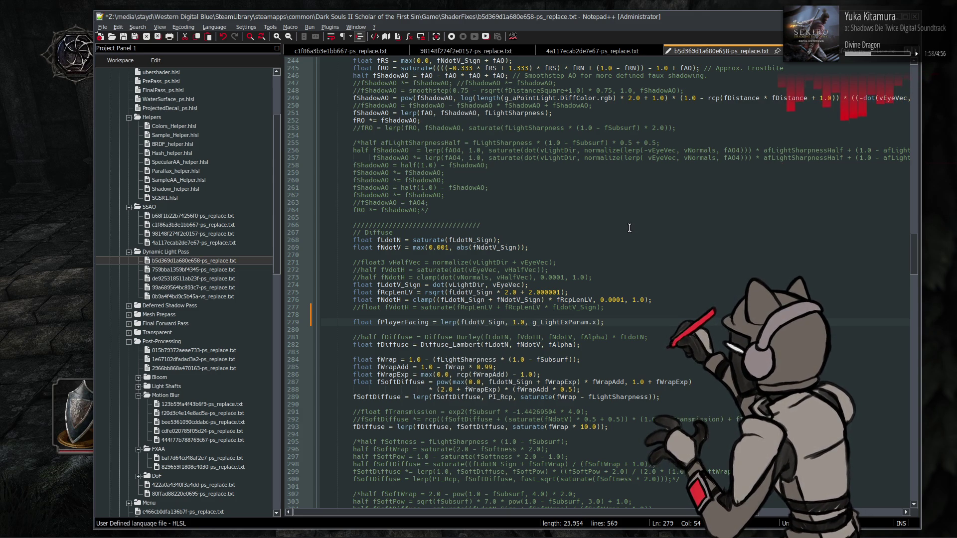
click(461, 322)
text(saturate)
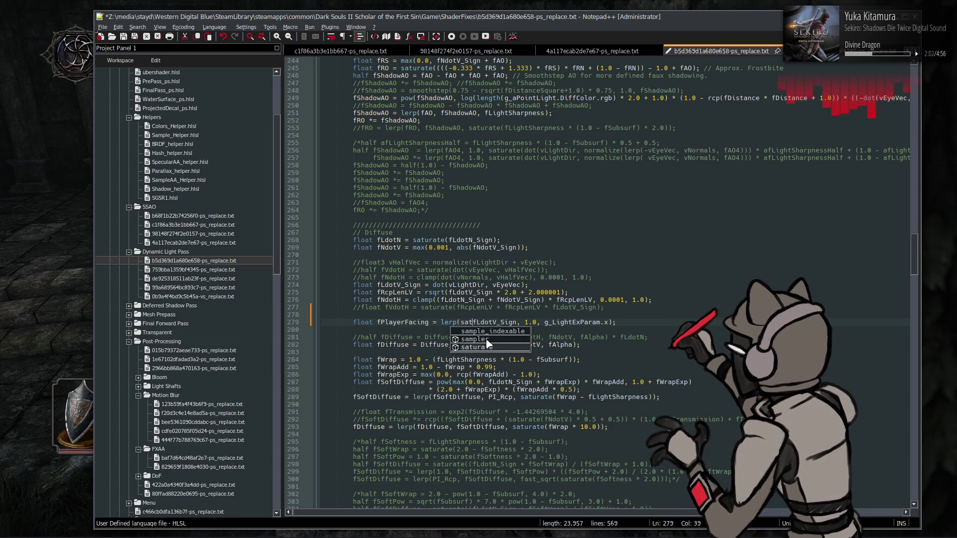
text(()
key(ctrl+Right)
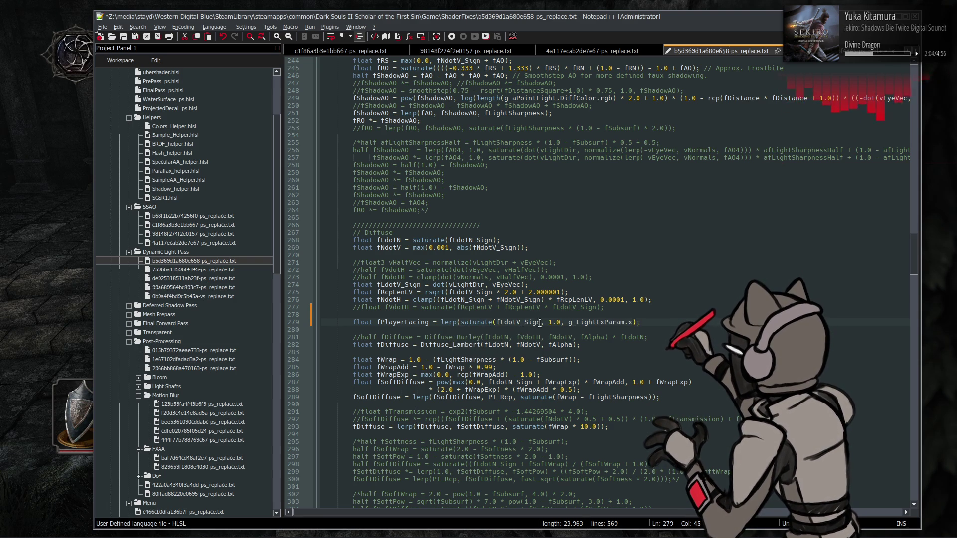
text())
double_click(413, 322)
key(ctrl+c)
scroll(469, 340, down, 4)
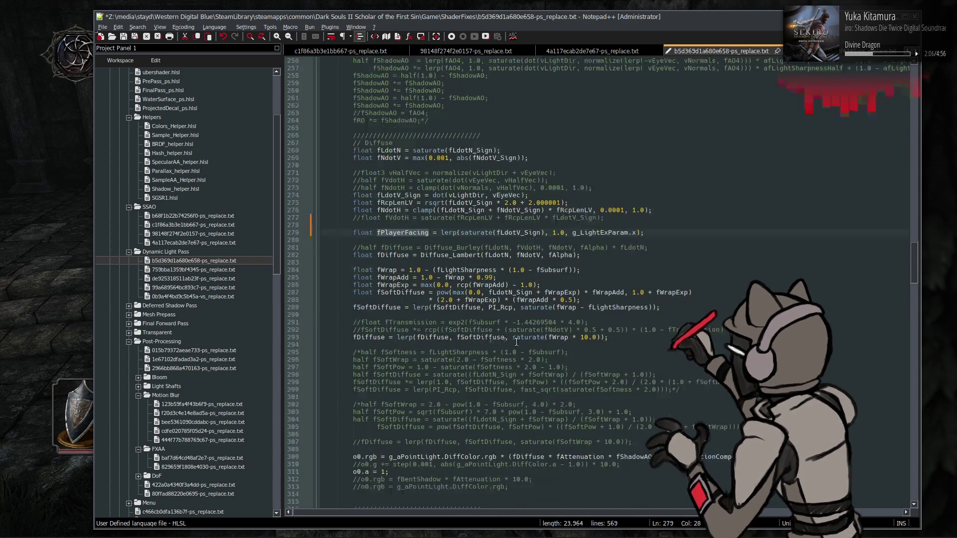
scroll(540, 341, down, 4)
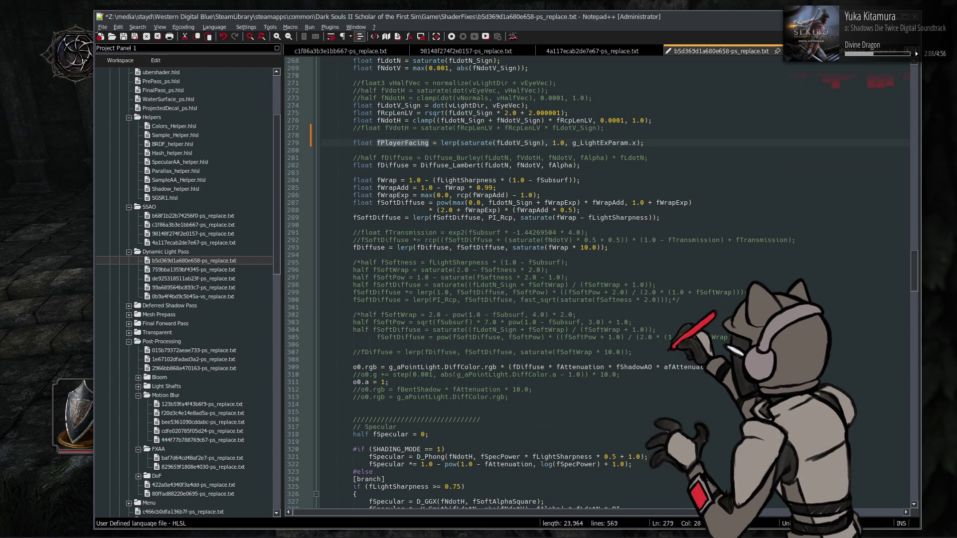
Multiply the diffuse output on line 309 and specular output on line 359 by fPlayerFacing, and save
click(764, 367)
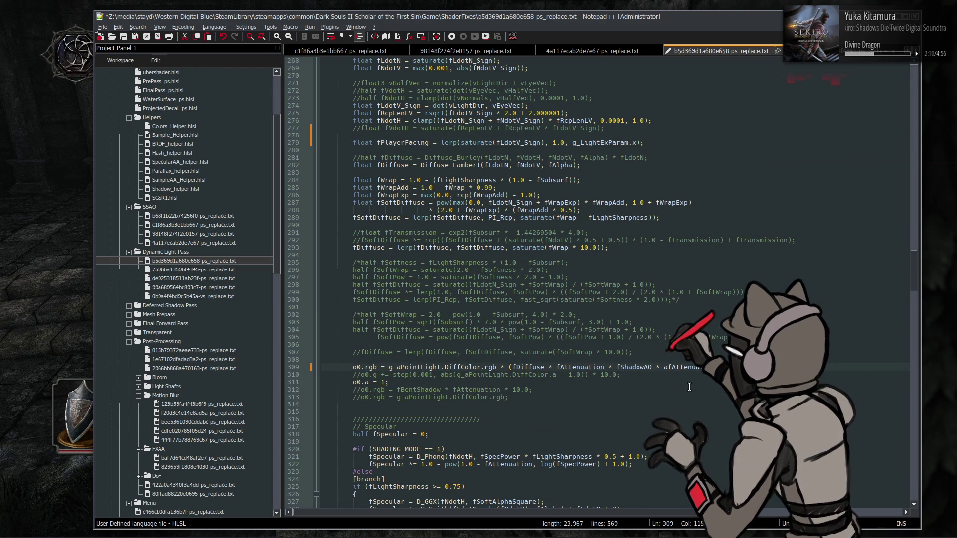
scroll(700, 368, down, 19)
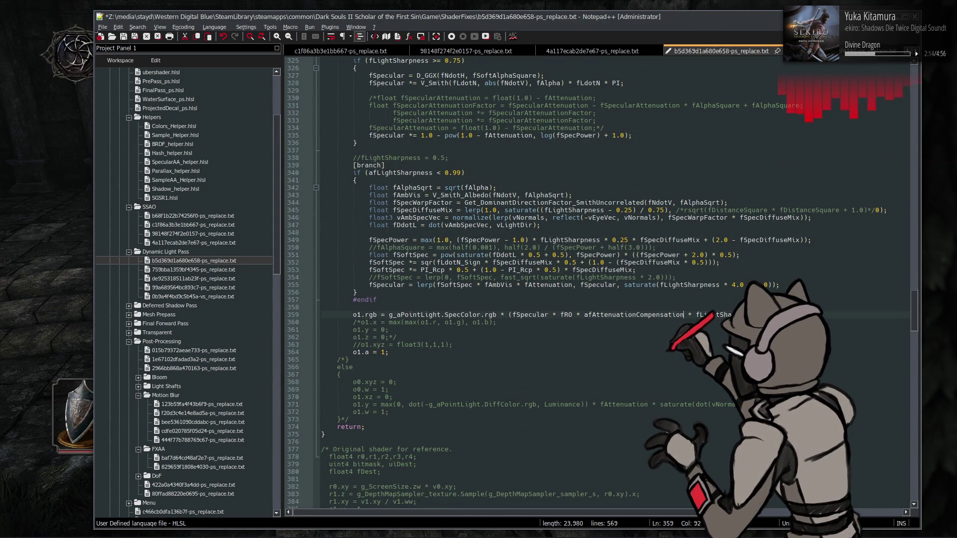
key(ctrl+v)
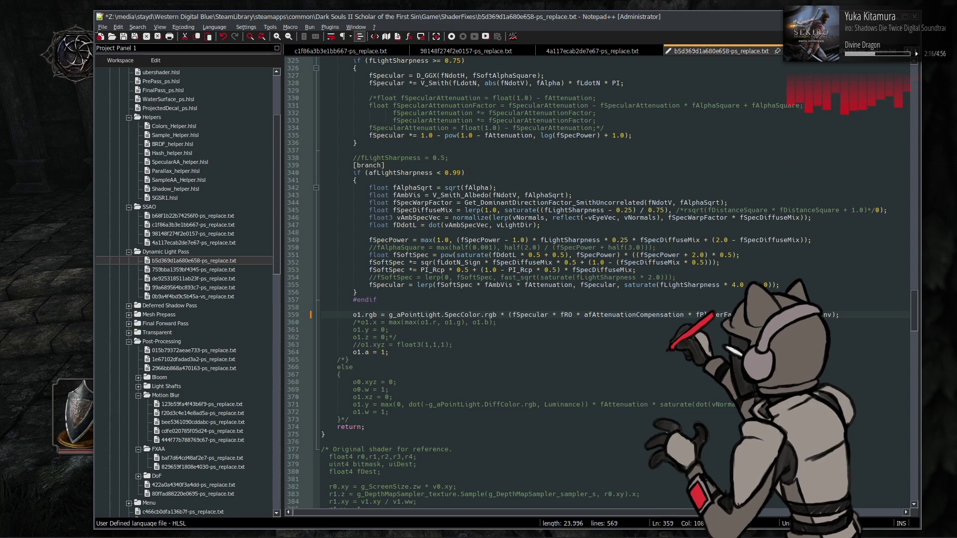
key(ctrl+s)
Reload the shaders in game with F10, then return to the shader file
key(alt+Tab)
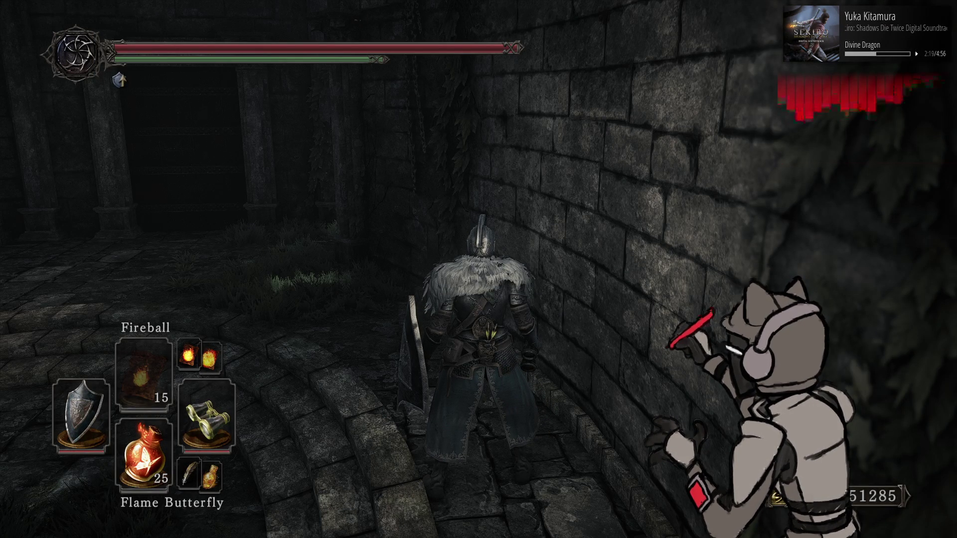
key(F10)
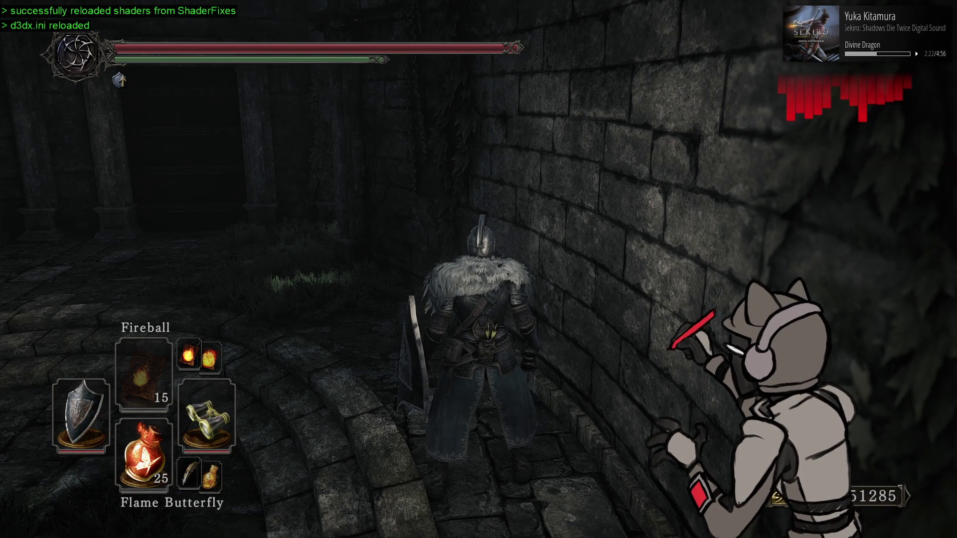
key(alt+Tab)
scroll(496, 262, up, 8)
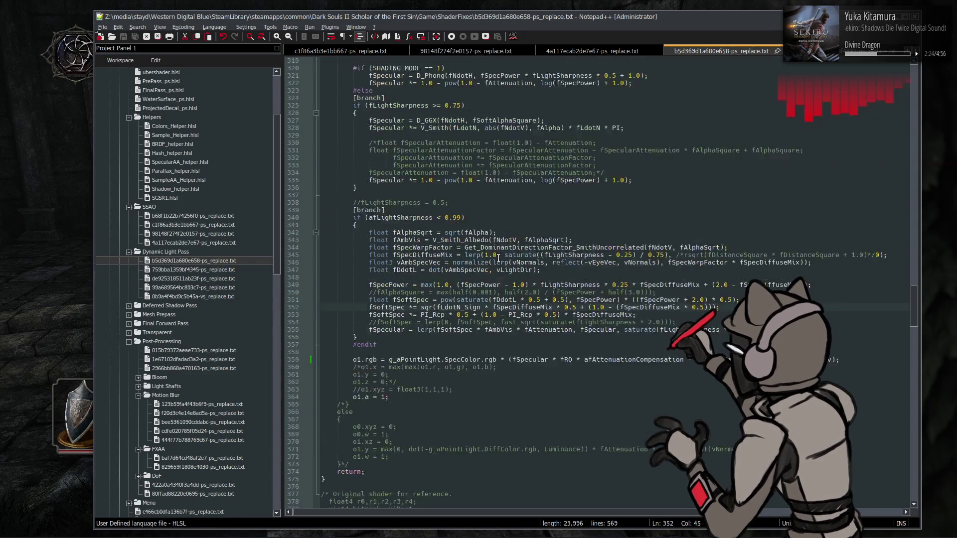
Negate fLdotV_Sign inside the saturate call on line 279 and save the shader
scroll(499, 258, up, 3)
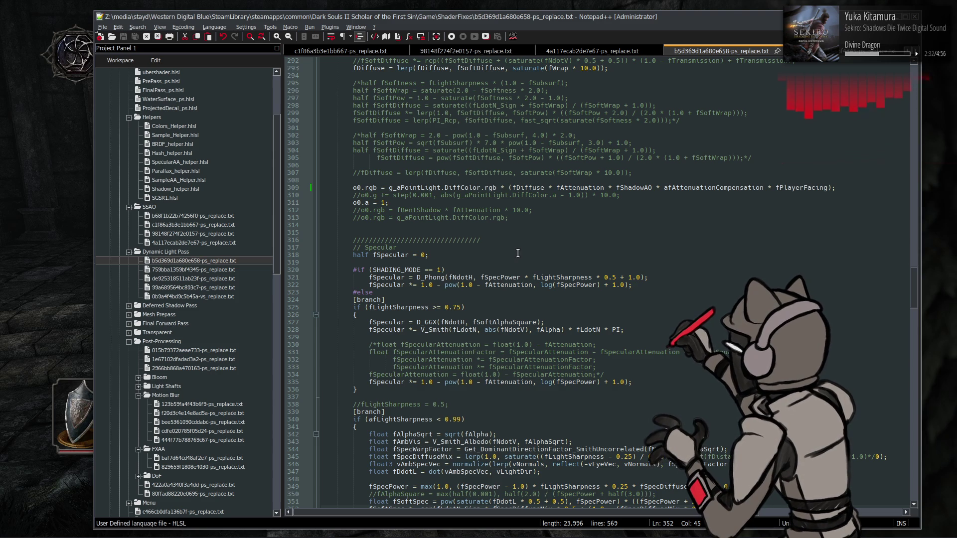
scroll(518, 253, up, 11)
double_click(406, 172)
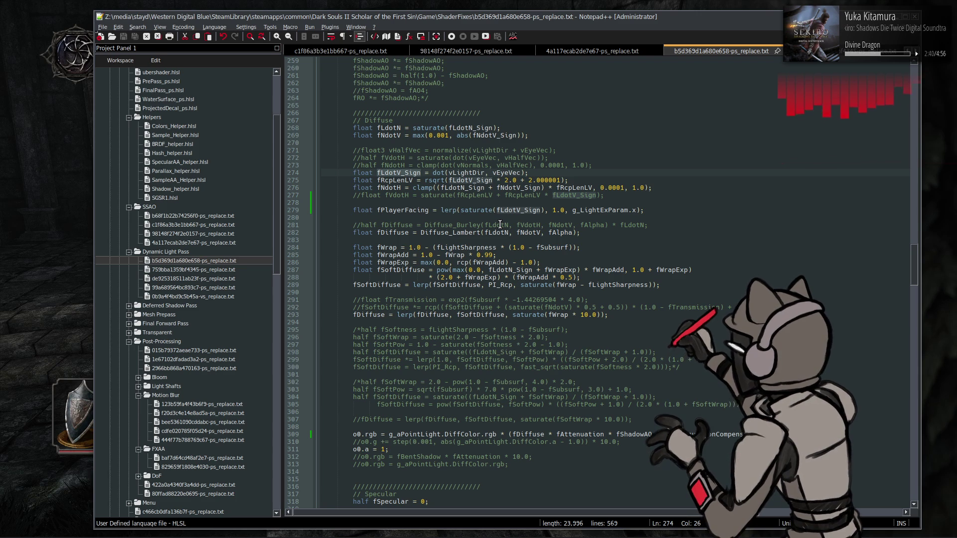
click(496, 210)
text(-)
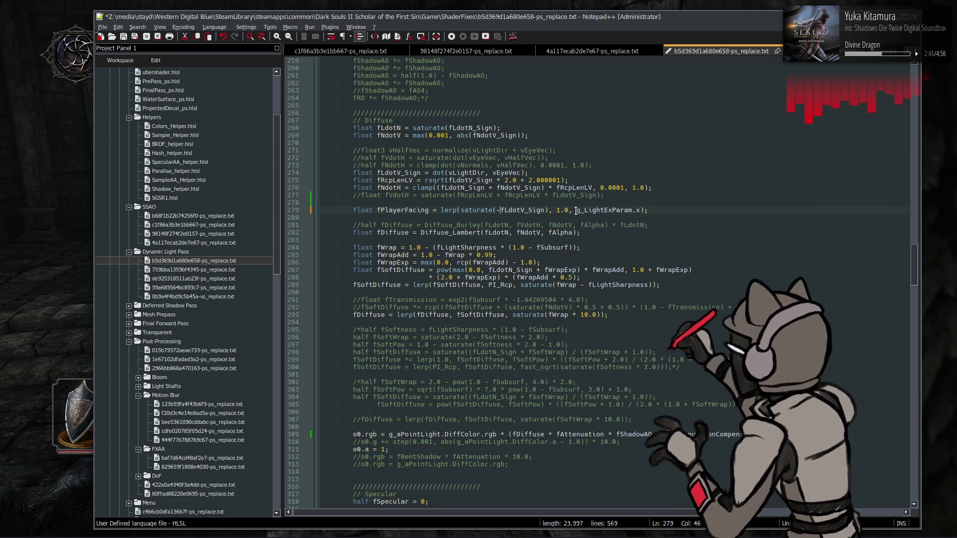
key(ctrl+s)
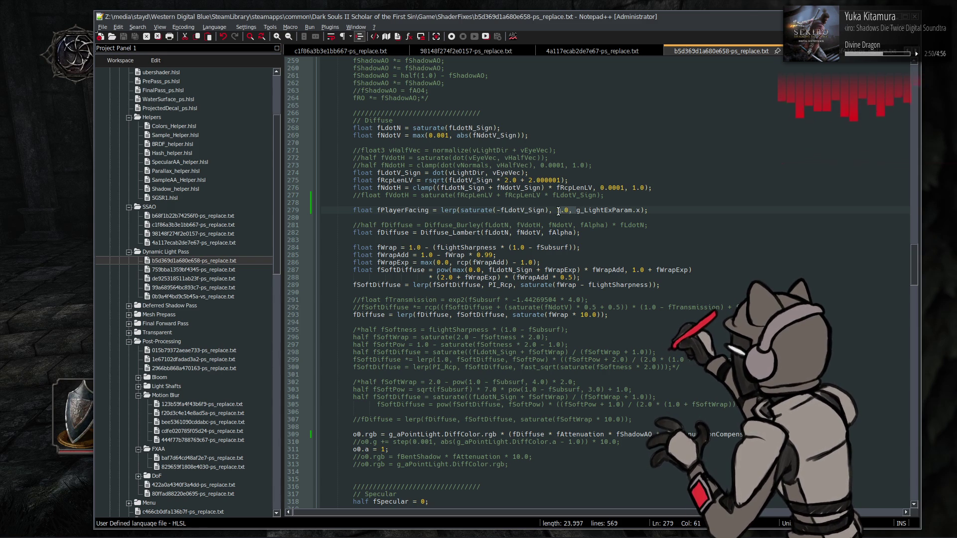
Move 1.0 to the first lerp argument, giving lerp(1.0, saturate(-fLdotV_Sign), g_LightExParam.x), and save
click(557, 210)
key(Delete)
key(Delete)
key(Delete)
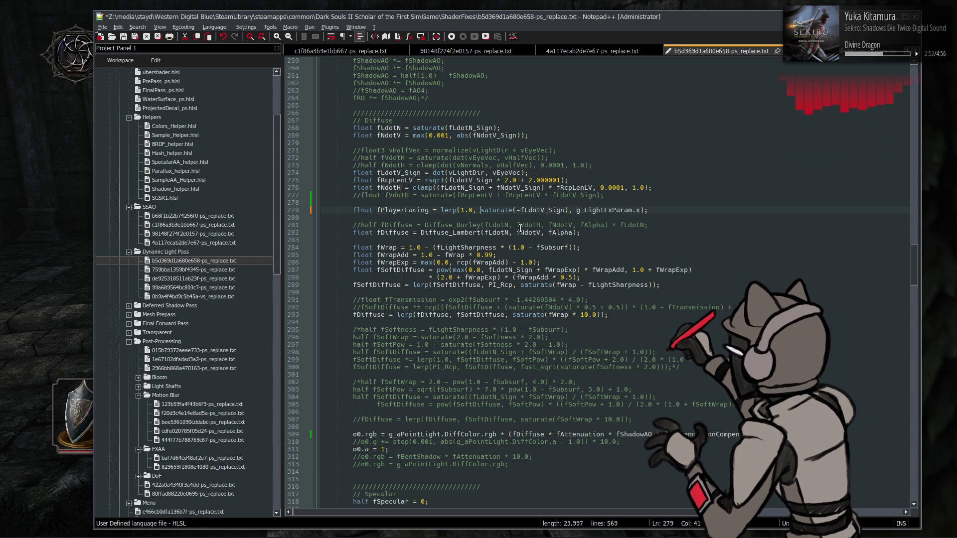
key(ctrl+s)
key(alt+Tab)
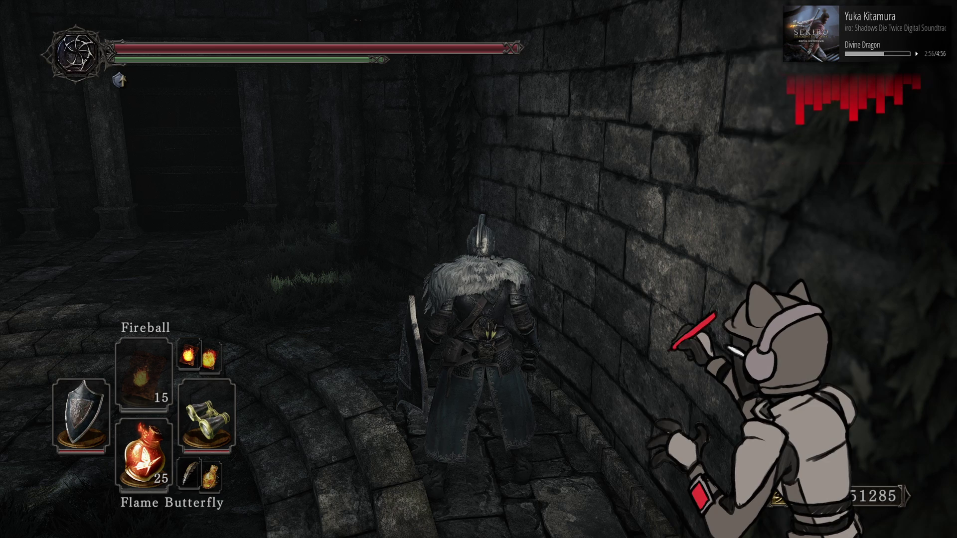
Reload the revised shaders in game with F10, then resume editing at empty line 278
key(F10)
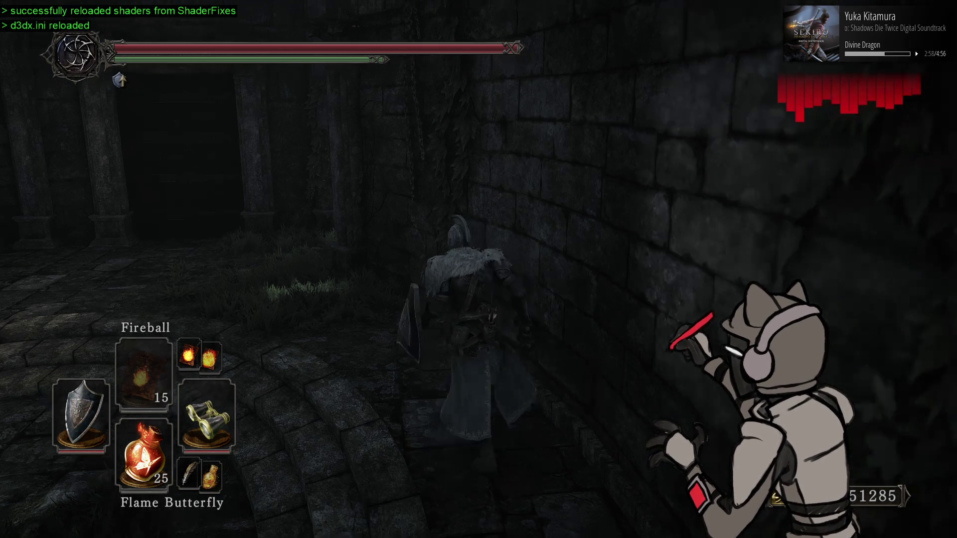
key(alt+Tab)
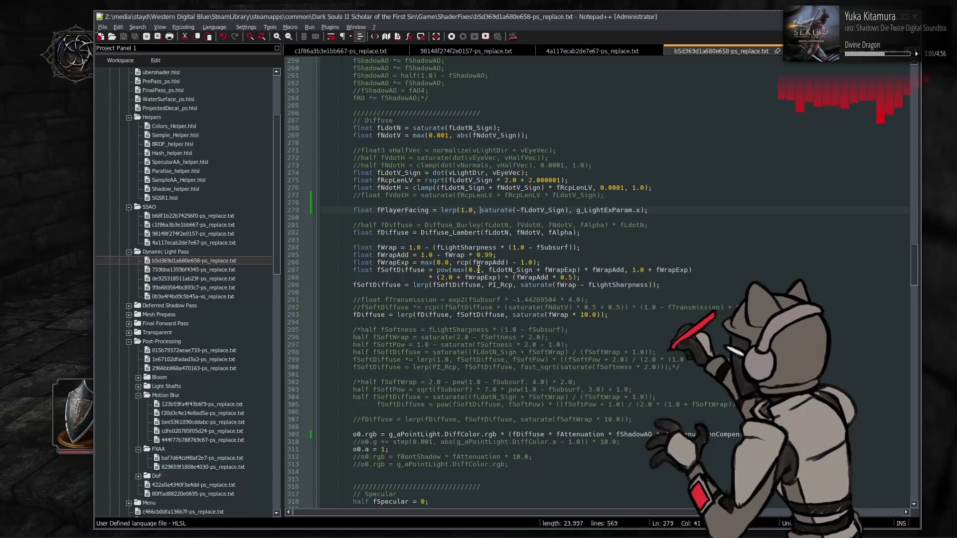
click(522, 204)
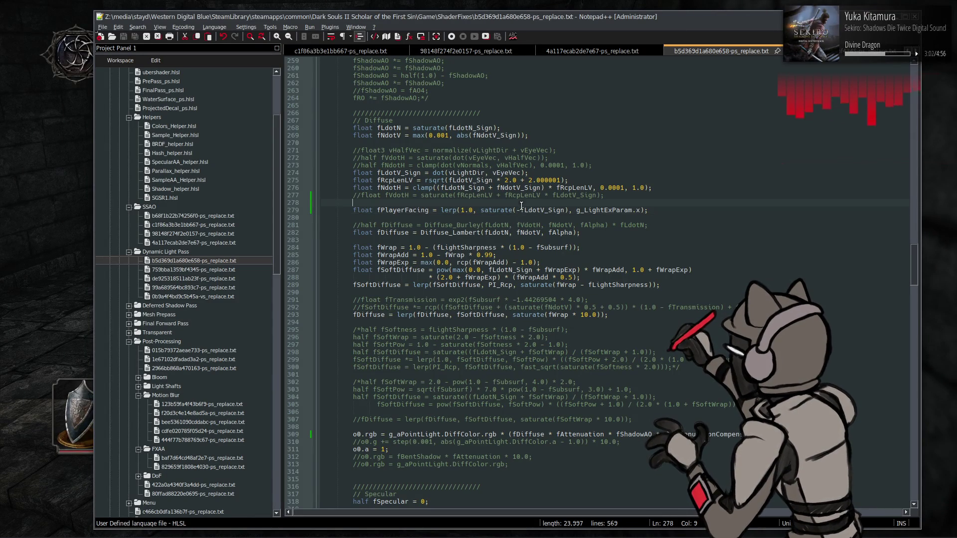